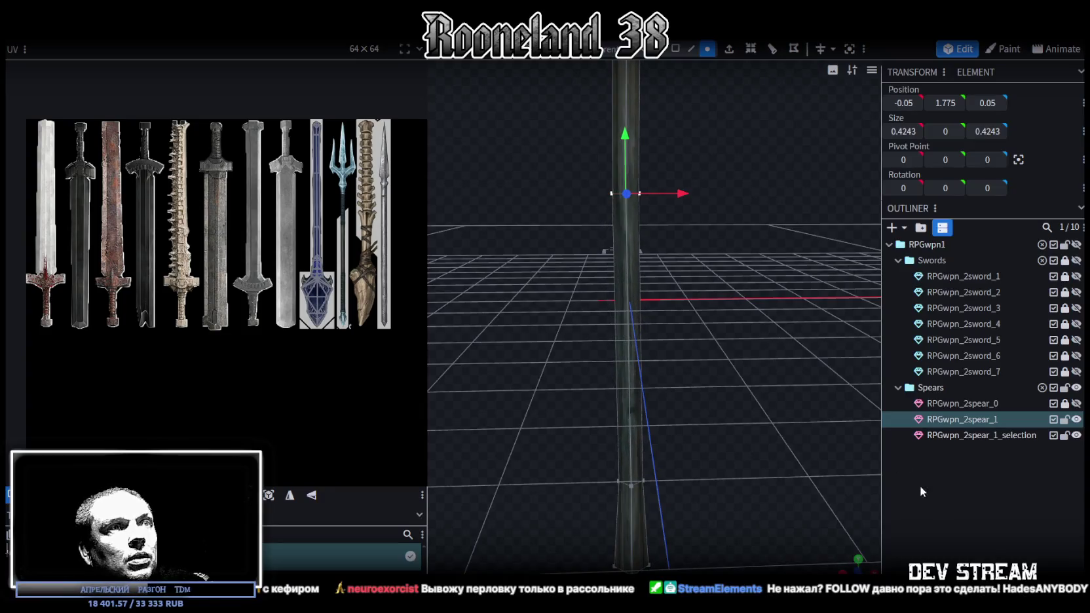
Step: Orbit around the spear to inspect it, then select the spear head mesh
click(967, 530)
scroll(744, 413, down, 5)
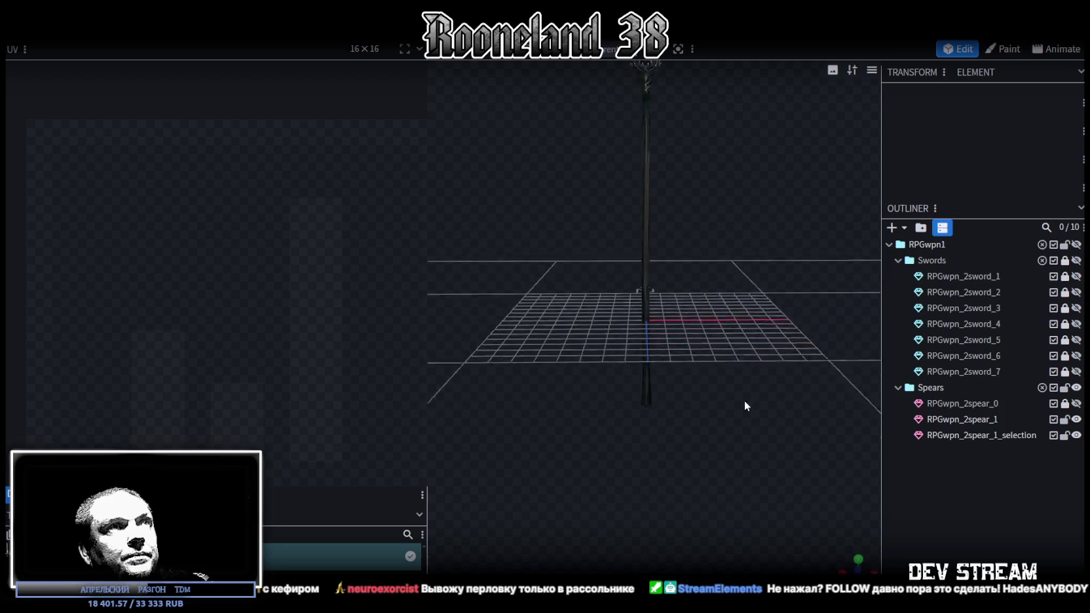
mouse_move(741, 445)
mouse_down()
mouse_move(914, 503)
mouse_move(753, 382)
mouse_move(616, 422)
mouse_move(564, 408)
mouse_move(655, 424)
mouse_move(735, 403)
mouse_move(891, 452)
mouse_move(804, 452)
mouse_move(675, 247)
mouse_up()
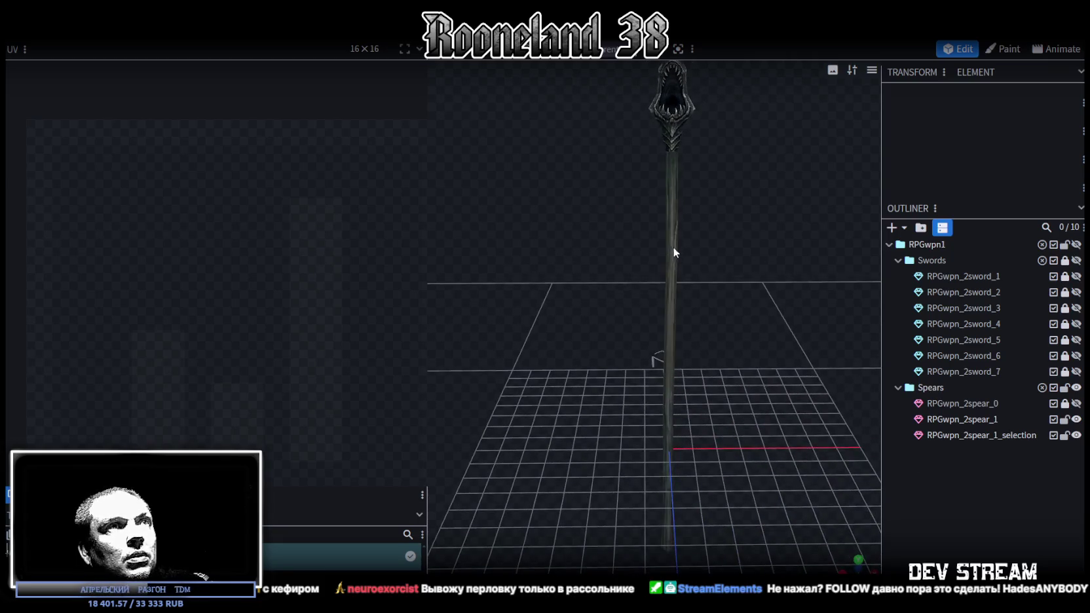
click(675, 247)
mouse_move(690, 414)
mouse_down()
mouse_move(664, 415)
mouse_move(596, 372)
mouse_move(558, 364)
mouse_move(622, 356)
mouse_move(770, 388)
mouse_up()
click(729, 318)
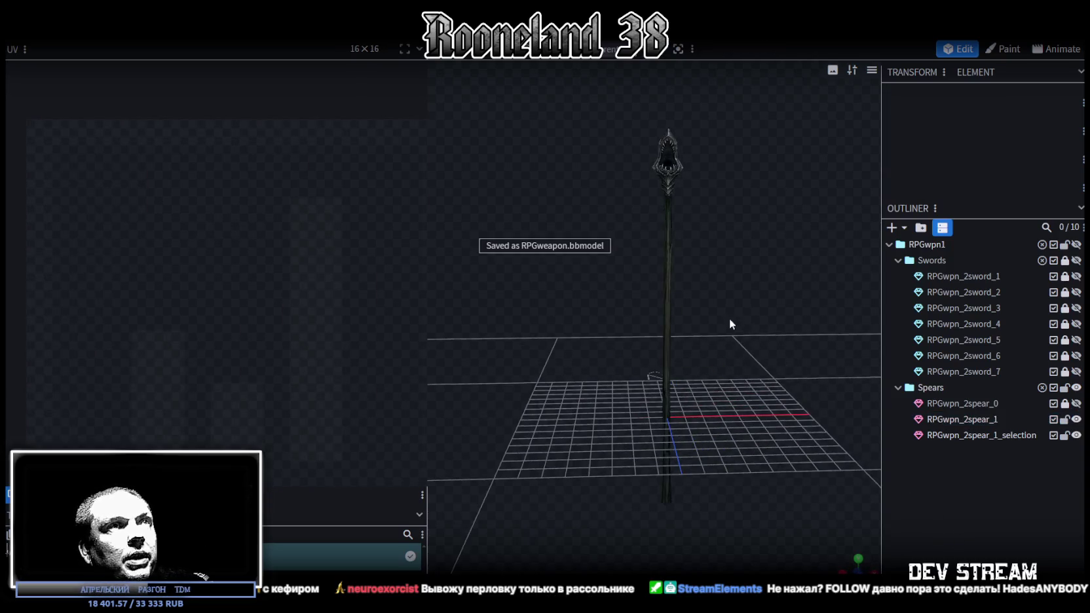
scroll(729, 318, up, 3)
click(665, 140)
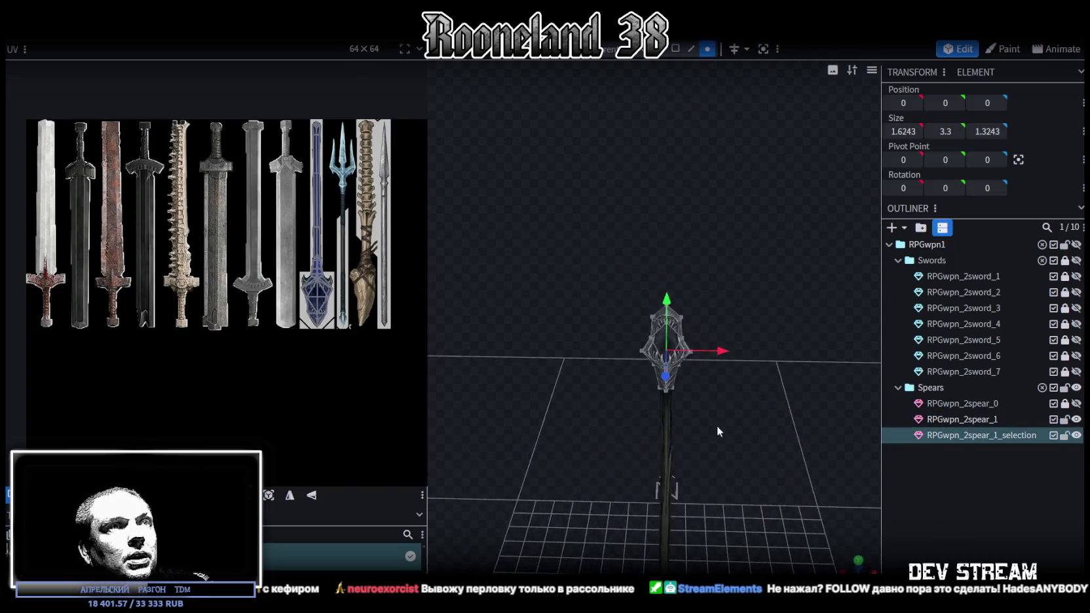
Step: Switch to wireframe shading and box-select the vertex row at the top of the shaft
scroll(716, 381, up, 2)
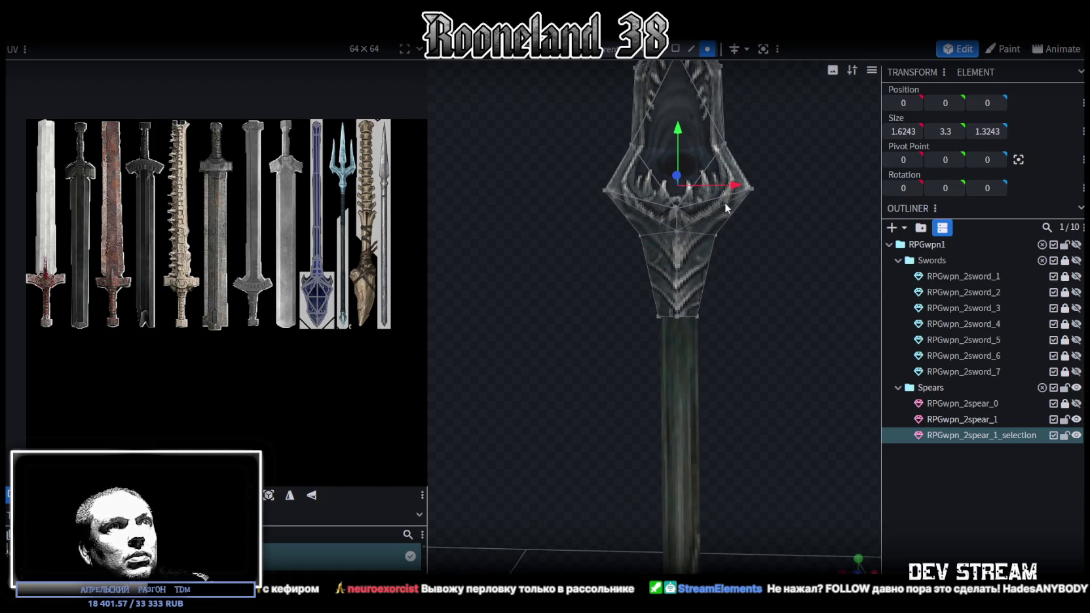
key(z)
key(z)
key(z)
key(z)
key(z)
key(z)
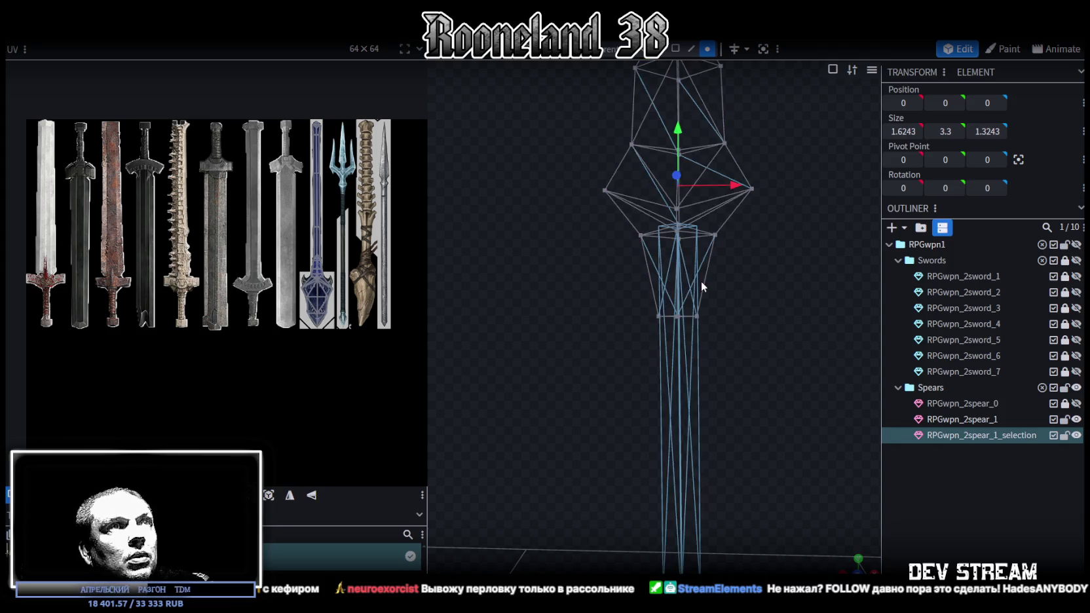
drag(735, 287, 694, 373)
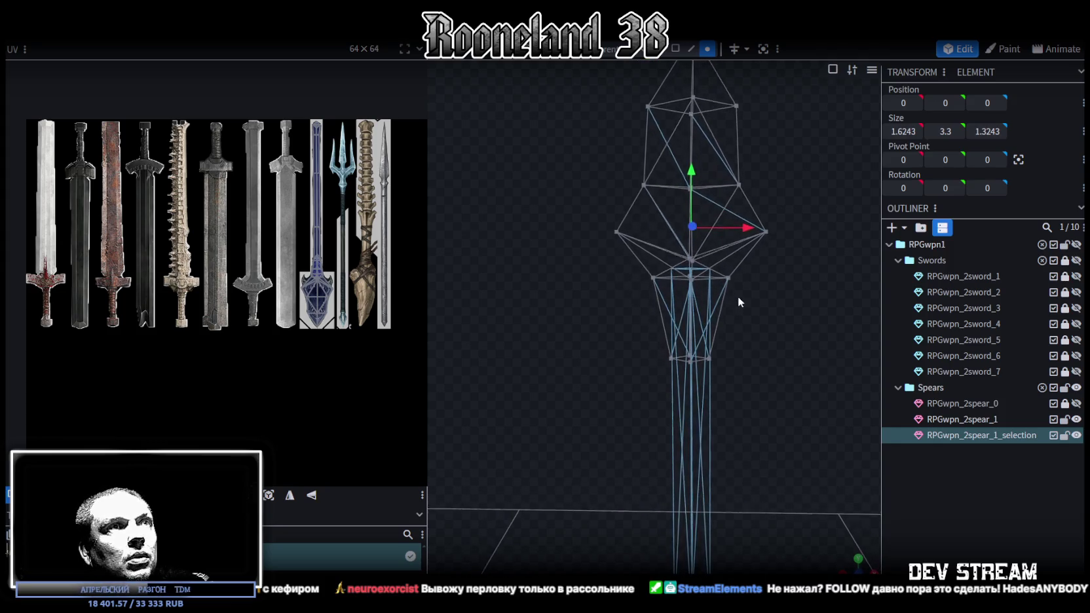
click(694, 375)
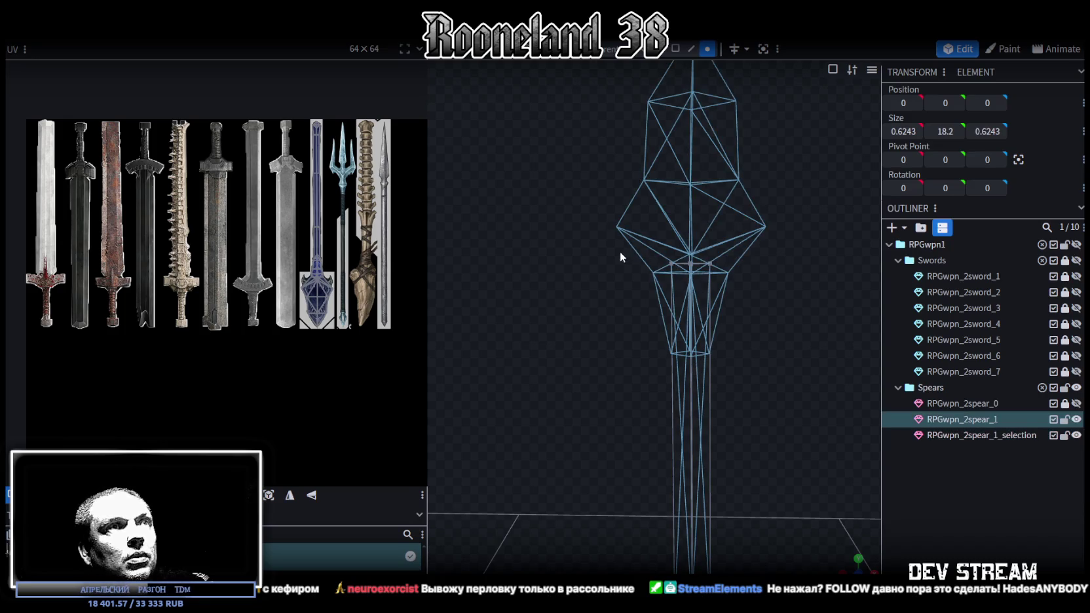
drag(617, 252, 725, 274)
drag(632, 266, 748, 259)
Step: Move the shaft's top vertex row down 1.1 units and return to textured shading
drag(692, 205, 701, 306)
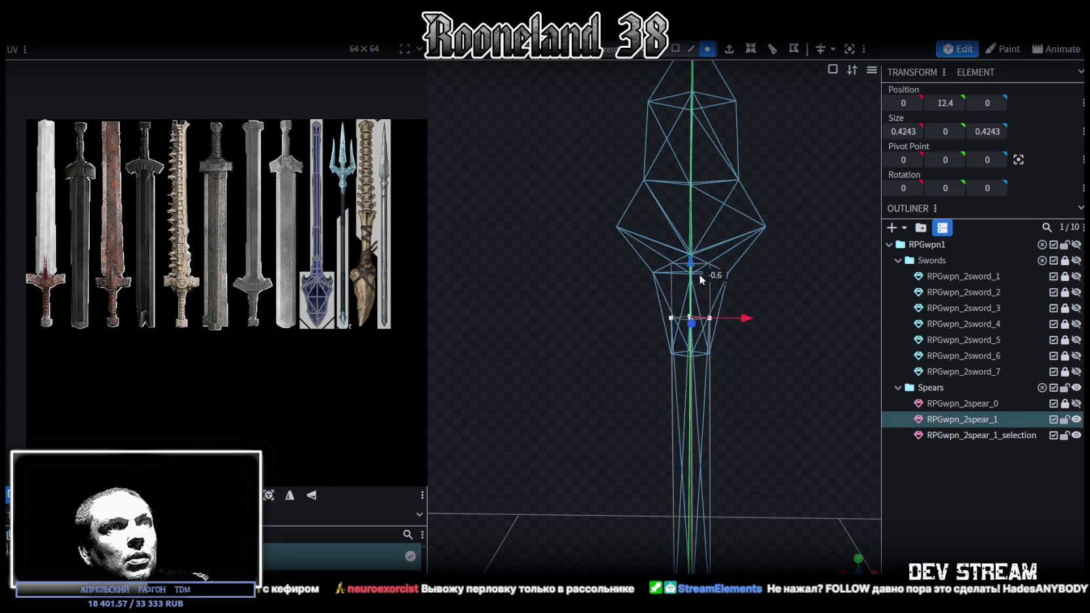
right_drag(770, 320, 763, 303)
key(z)
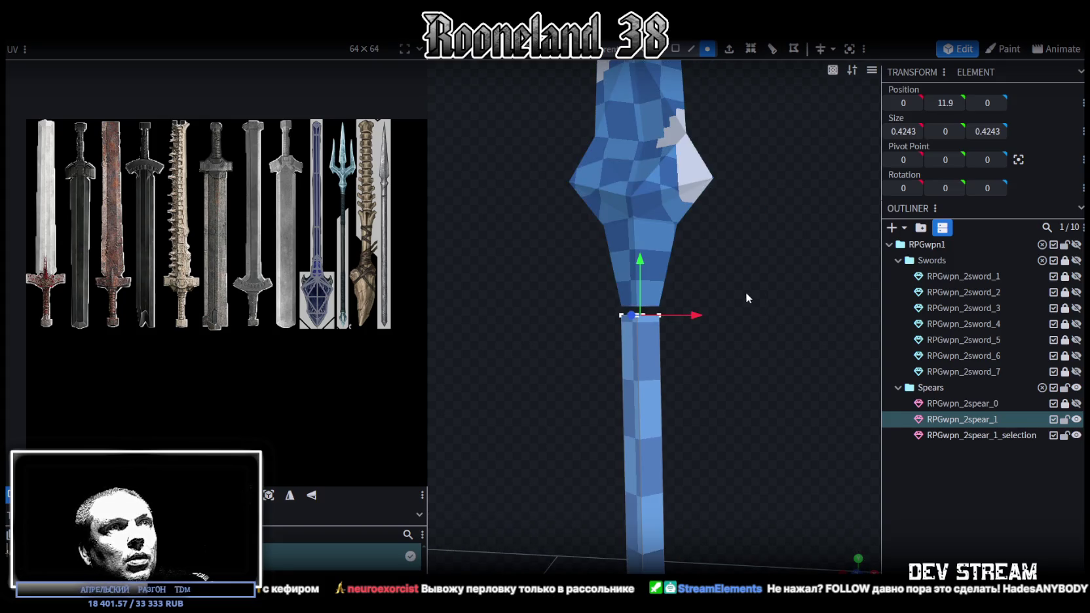
key(z)
key(z)
key(z)
key(z)
key(z)
scroll(714, 270, up, 2)
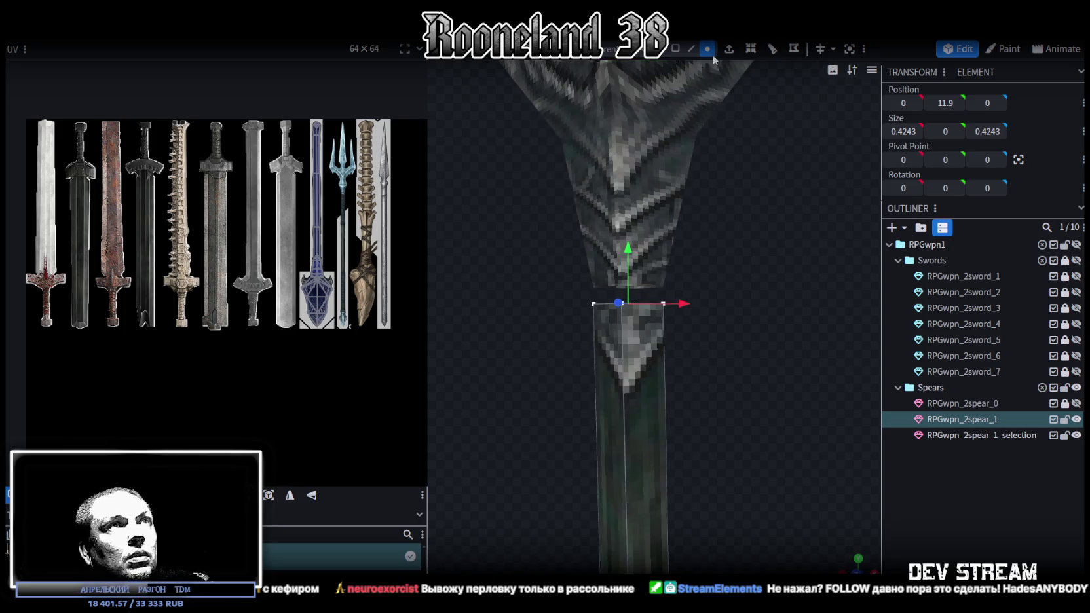
scroll(583, 244, up, 2)
click(578, 241)
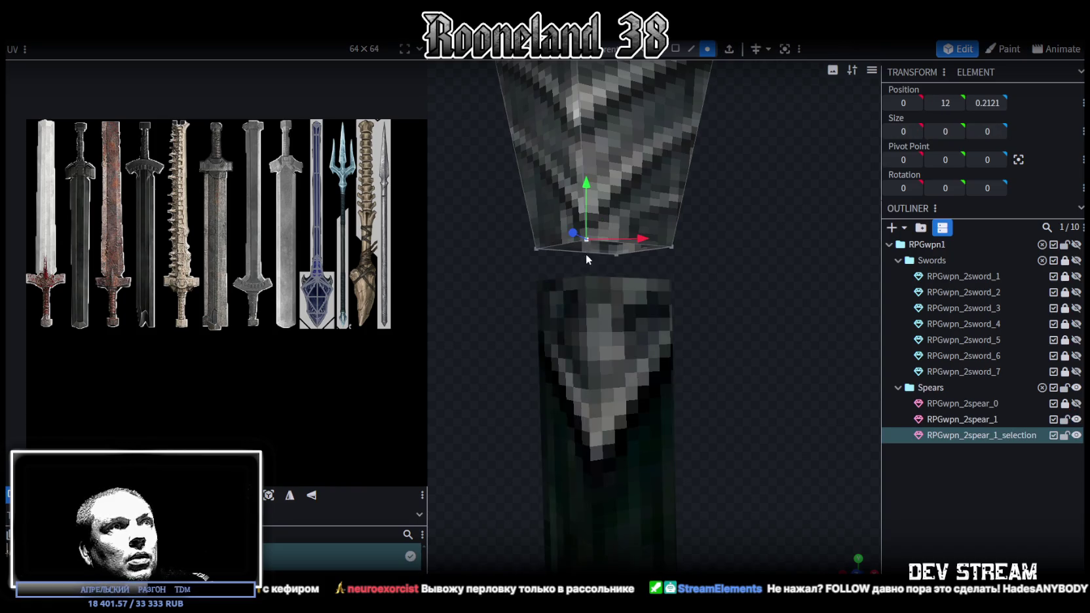
Step: Merge the spear head and shaft meshes into one mesh
ctrl+click(981, 420)
right_click(982, 432)
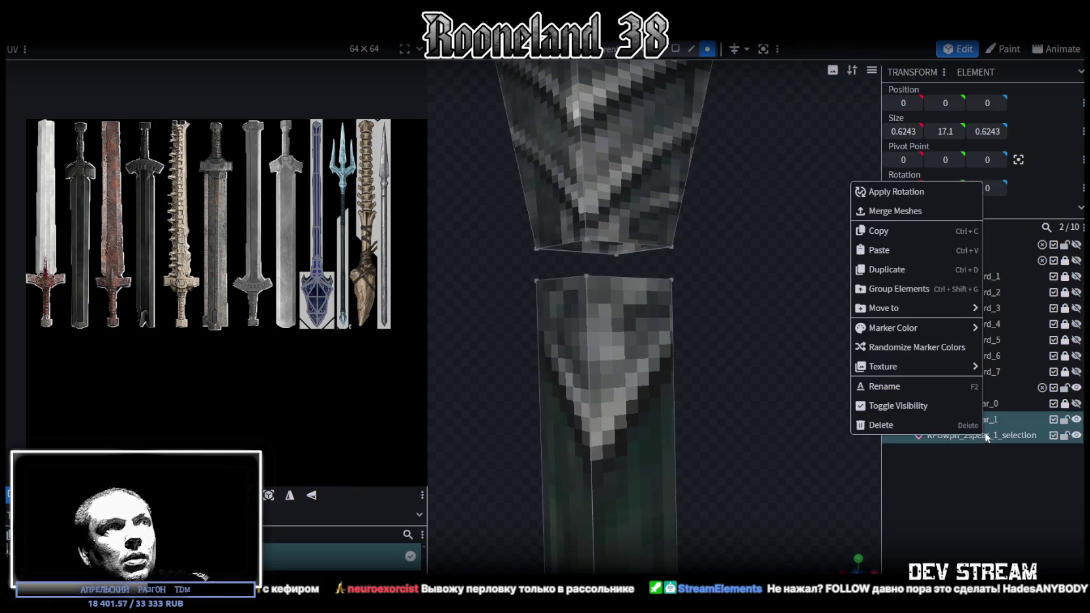
click(939, 209)
Step: Weld the shaft's top corner vertices to the head's bottom corners with Merge Vertices
click(590, 238)
shift+click(587, 274)
right_click(585, 274)
click(740, 312)
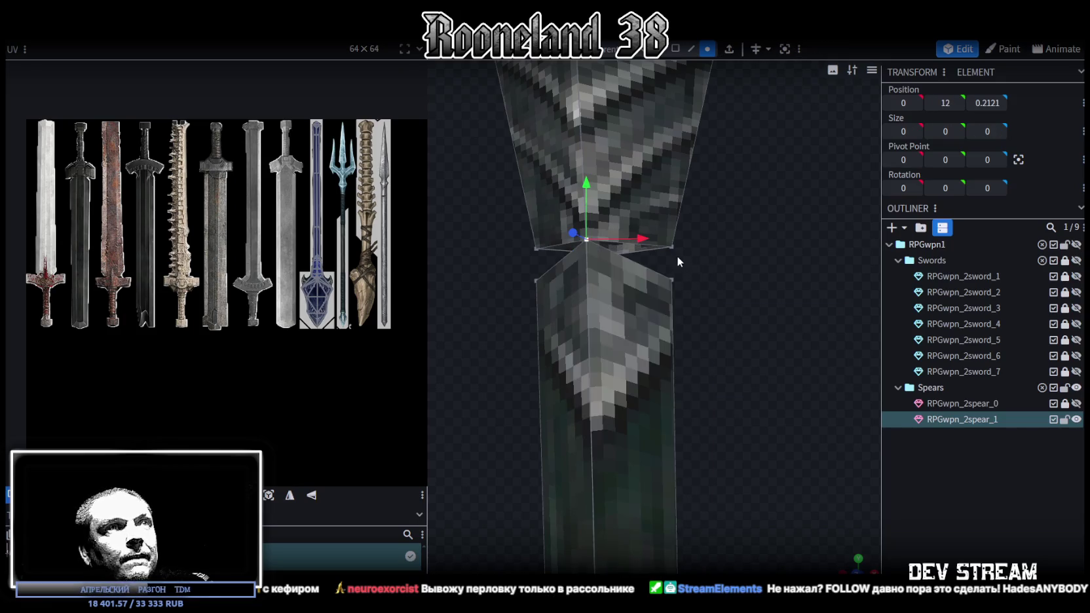
right_click(672, 281)
mouse_move(718, 317)
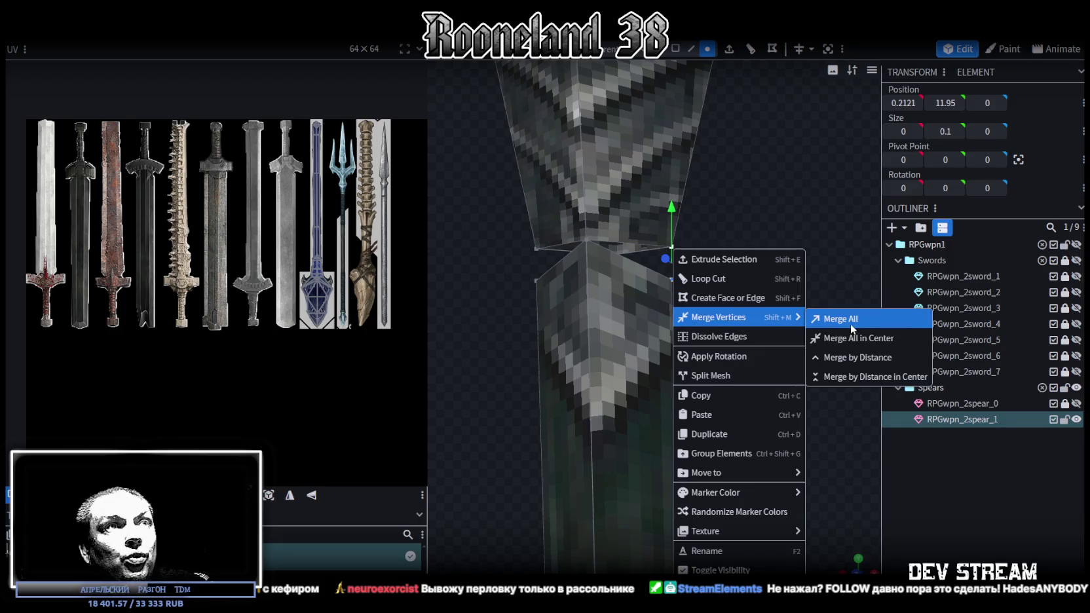
click(840, 316)
Step: Weld the left-edge and back-corner vertex pairs, then check the closed joint
click(535, 248)
shift+click(535, 278)
right_click(535, 278)
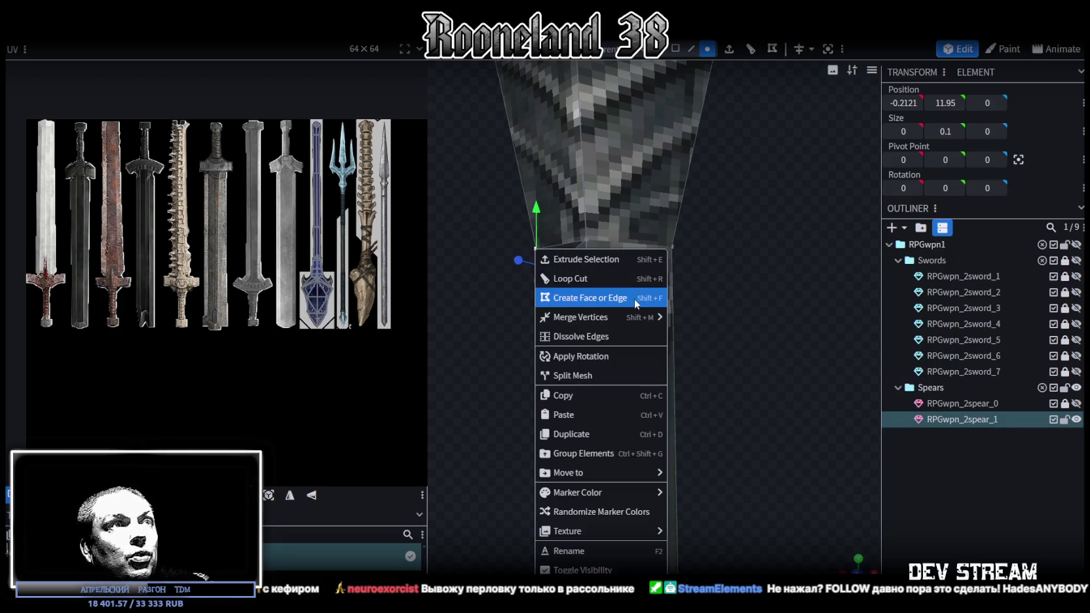
click(693, 320)
mouse_move(717, 288)
mouse_down()
mouse_move(746, 277)
mouse_move(630, 266)
mouse_move(671, 265)
mouse_move(718, 231)
mouse_move(636, 247)
mouse_up()
click(634, 259)
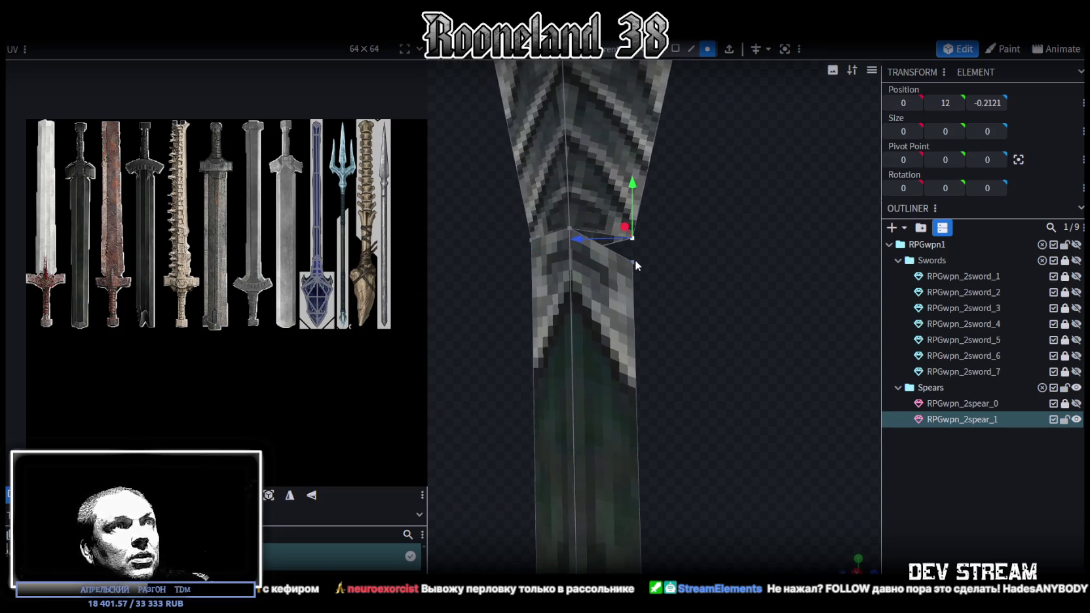
right_click(565, 243)
click(796, 314)
mouse_move(516, 294)
mouse_down()
mouse_move(592, 313)
mouse_move(563, 315)
mouse_up()
Step: Switch to face selection and select the shaft face just below the head
scroll(341, 316, up, 2)
scroll(341, 316, up, 2)
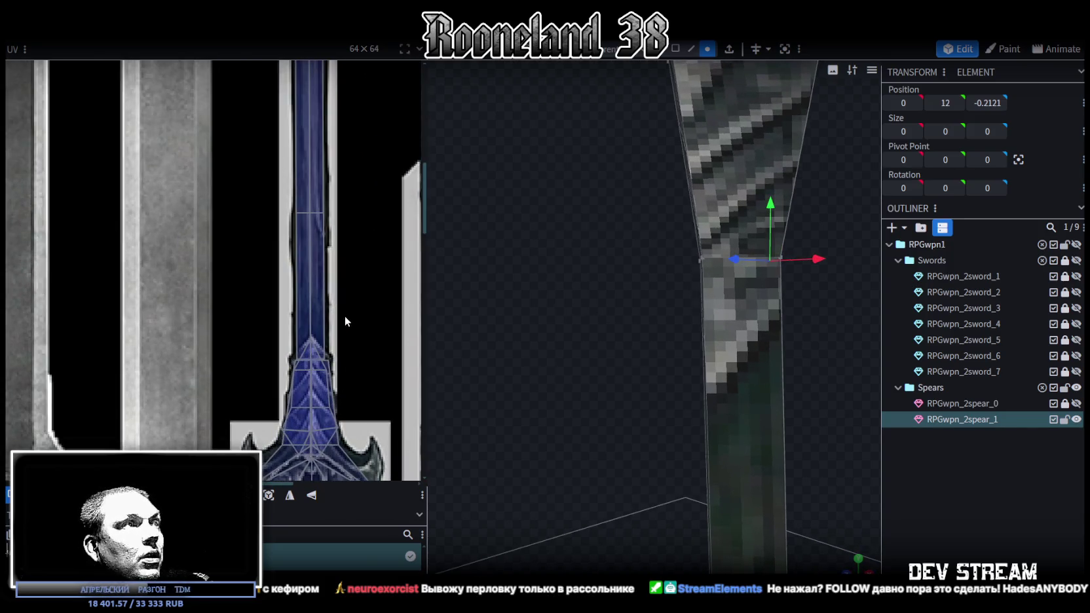
scroll(296, 353, up, 2)
scroll(297, 356, up, 1)
mouse_move(612, 290)
mouse_down()
mouse_move(669, 349)
mouse_move(681, 227)
mouse_up()
click(676, 49)
mouse_move(617, 295)
mouse_down()
mouse_move(749, 254)
mouse_move(786, 217)
mouse_up()
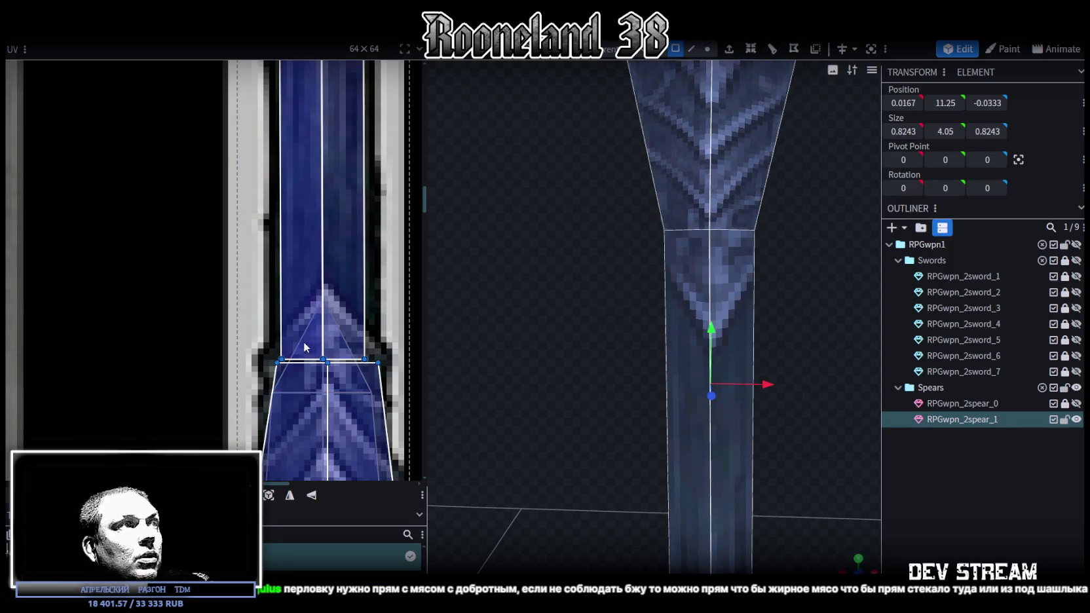
Step: Box-select the upper shaft faces' UV points and raise their bottom edge on the texture
middle_drag(283, 341, 248, 281)
click(247, 281)
drag(212, 272, 369, 301)
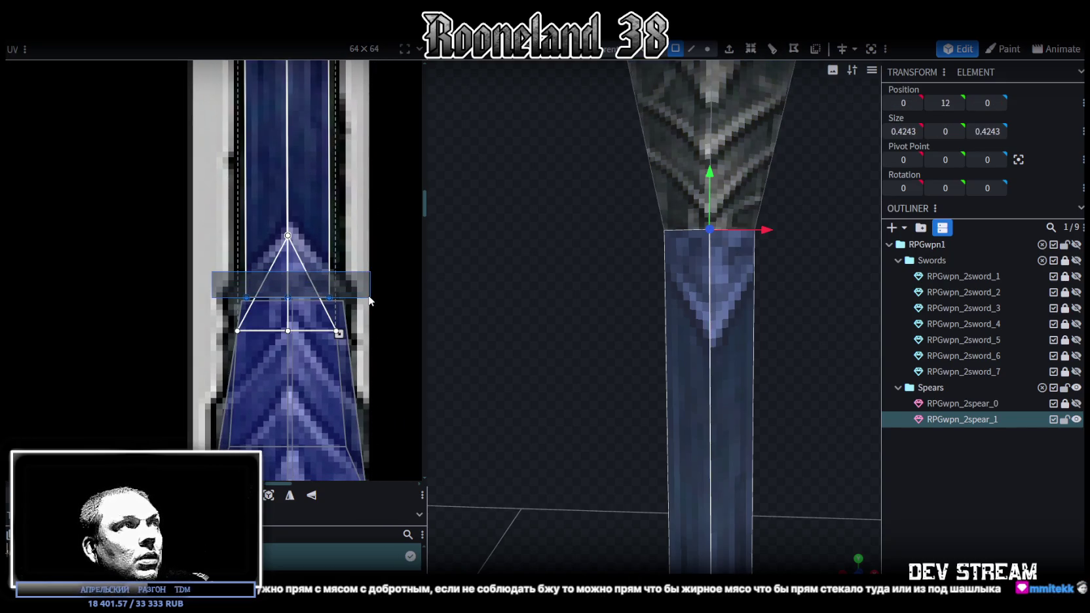
mouse_move(662, 321)
mouse_down()
mouse_move(580, 310)
mouse_move(801, 342)
mouse_up()
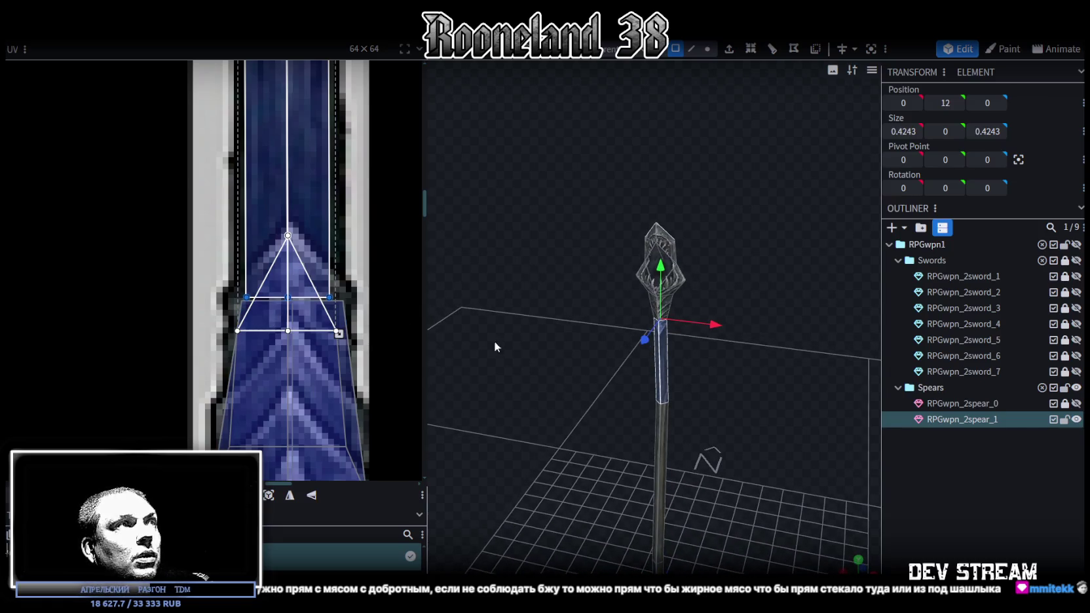
mouse_move(558, 428)
mouse_down()
mouse_move(651, 433)
mouse_move(679, 209)
mouse_up()
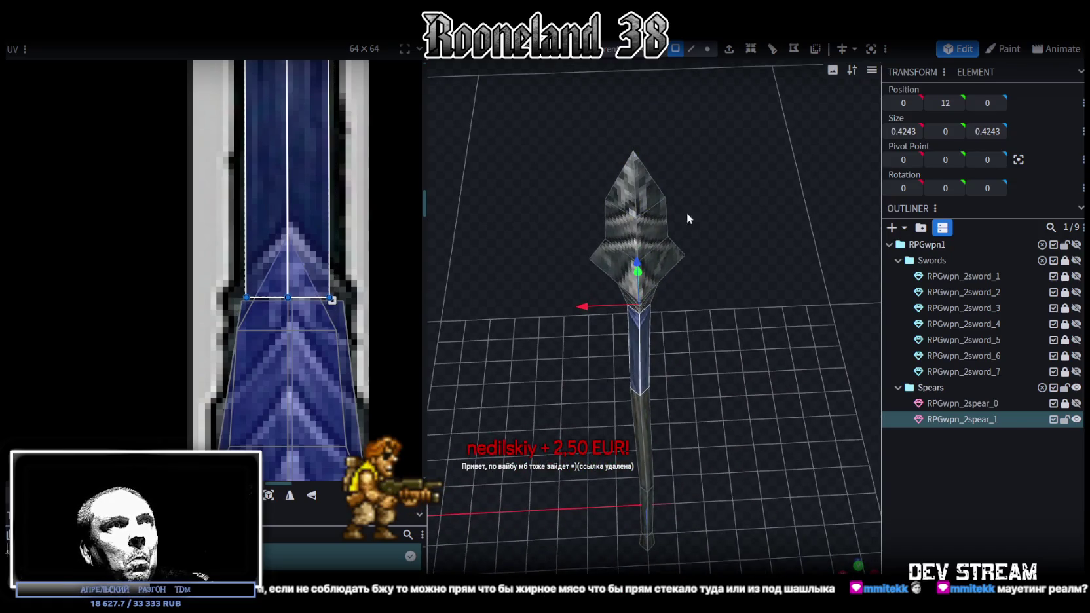
mouse_move(332, 300)
mouse_down()
mouse_move(333, 290)
mouse_move(332, 303)
mouse_up()
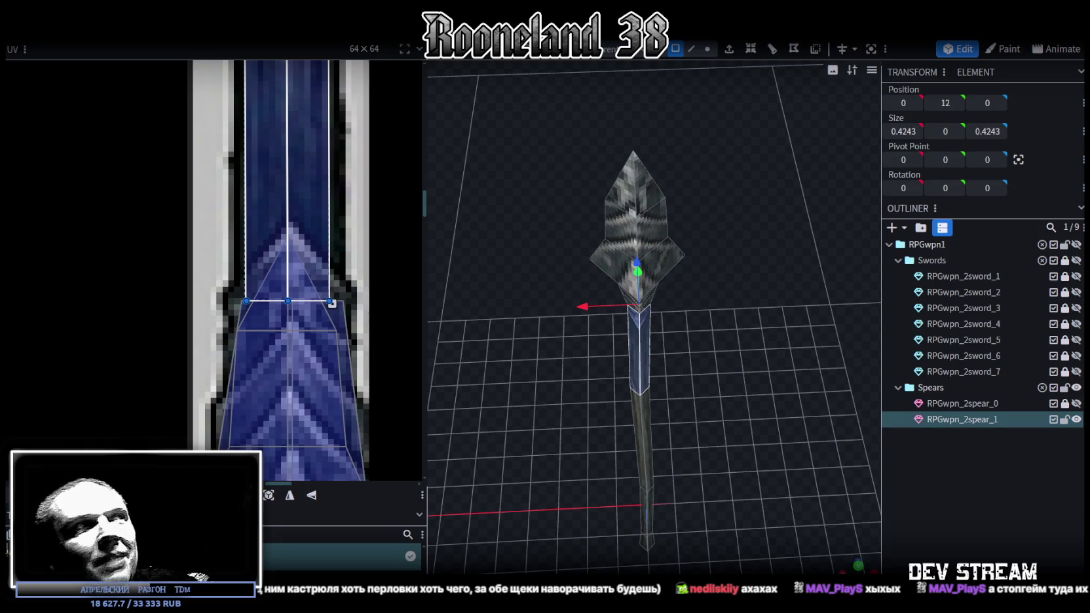
Step: Snap the selected face's UV points to the texture pixels
drag(759, 347, 734, 256)
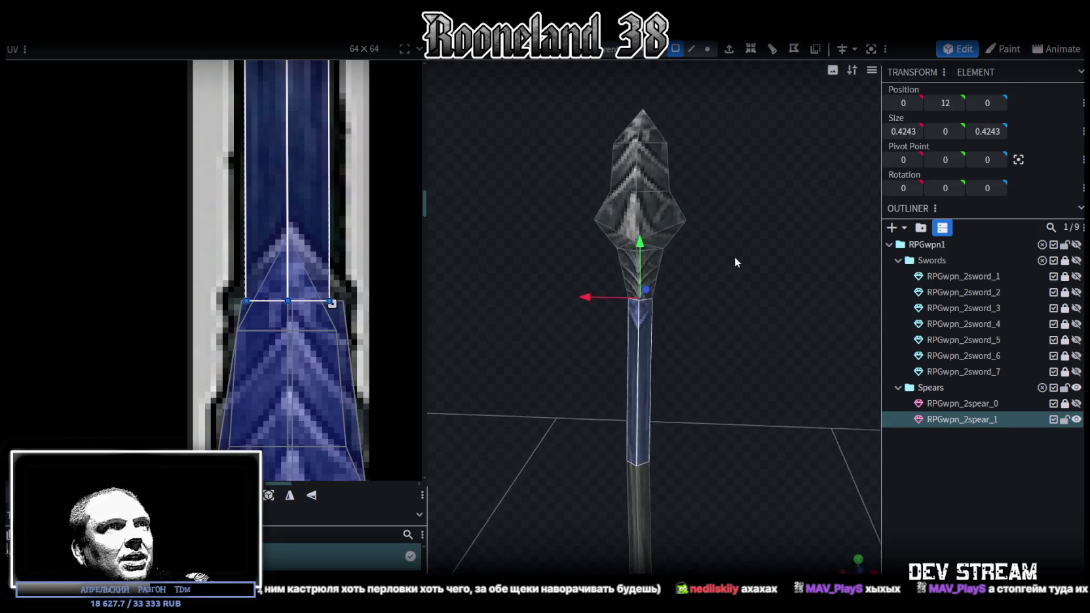
scroll(746, 247, up, 5)
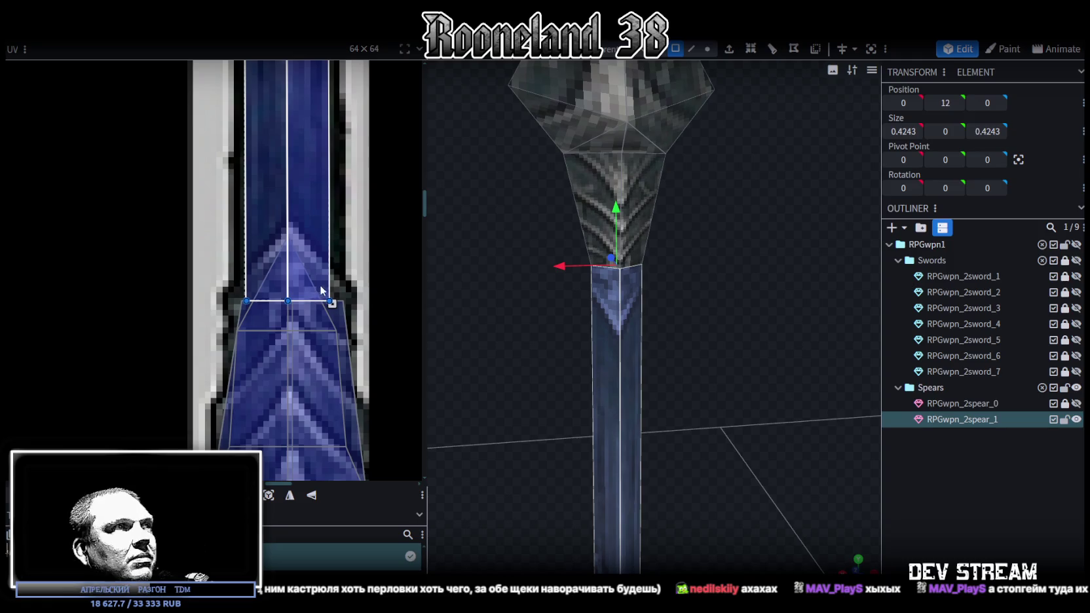
scroll(328, 284, up, 2)
scroll(321, 288, up, 2)
click(283, 340)
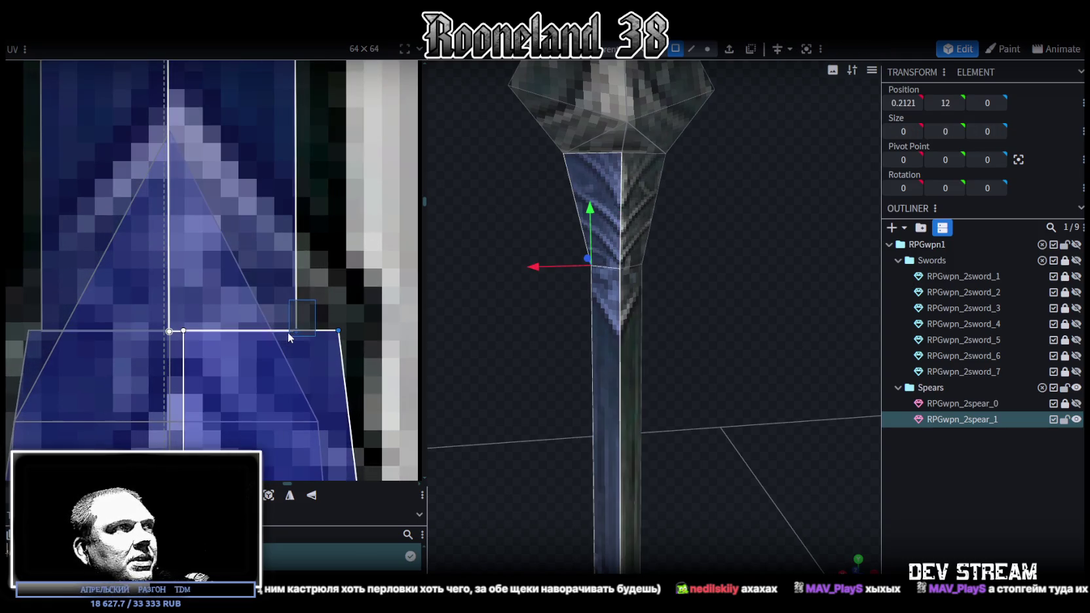
right_click(340, 334)
click(378, 446)
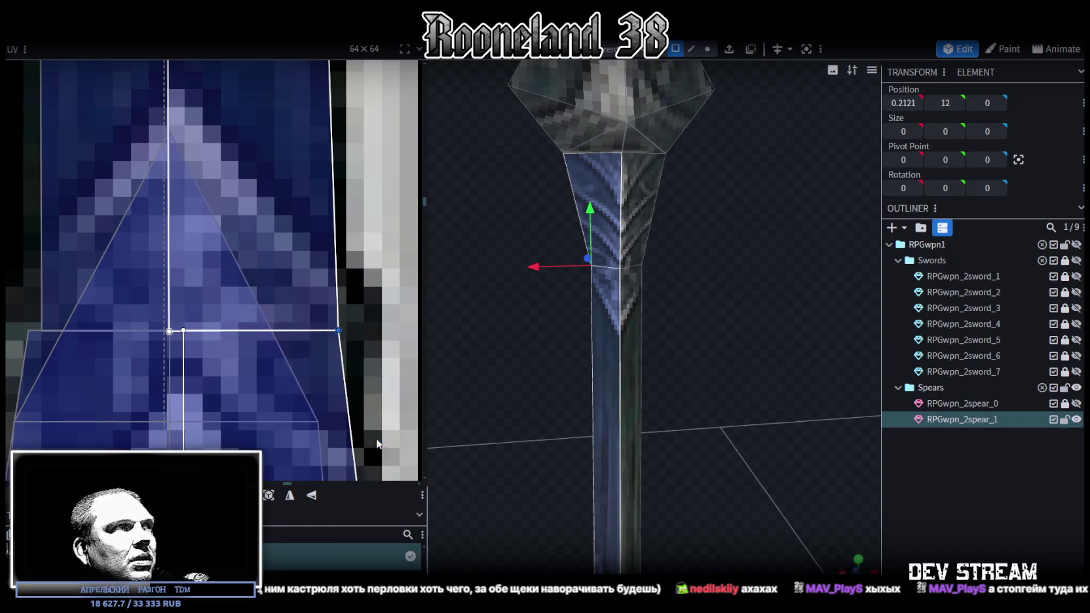
Step: Add the opposite-side face and connect the UV faces along the blue shaft strip
scroll(323, 414, down, 5)
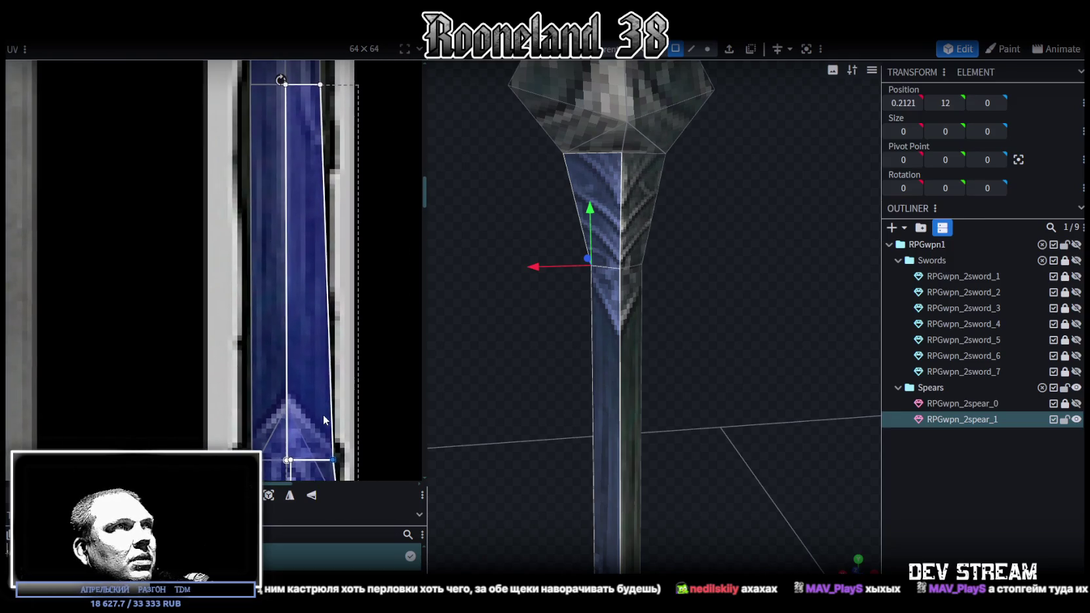
scroll(323, 423, up, 3)
scroll(327, 293, up, 3)
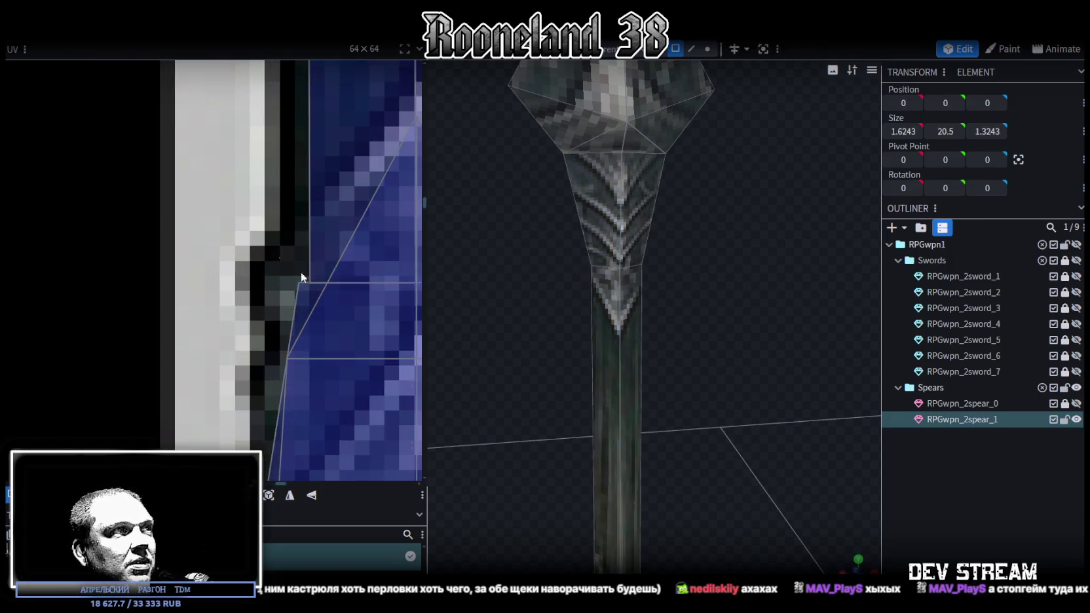
click(315, 291)
right_click(300, 283)
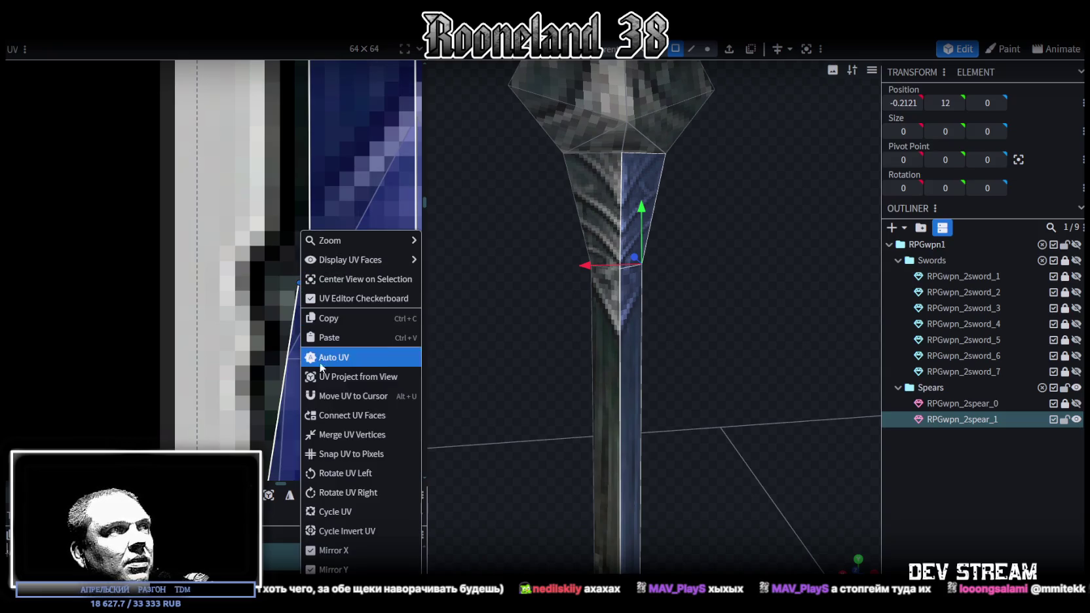
click(316, 418)
scroll(270, 230, down, 2)
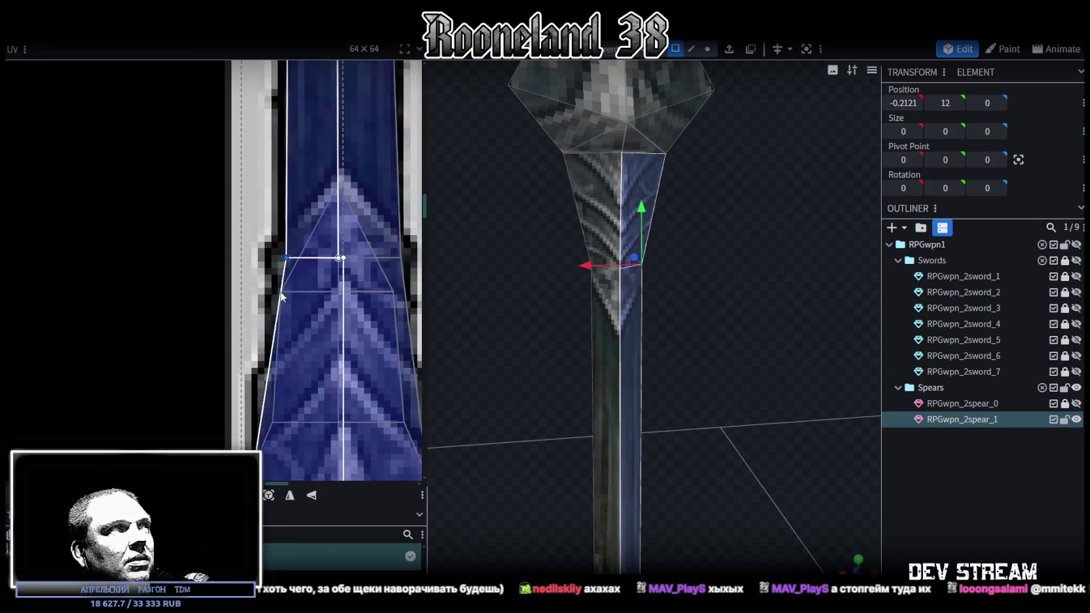
scroll(288, 343, up, 2)
scroll(288, 346, down, 2)
middle_drag(306, 397, 294, 351)
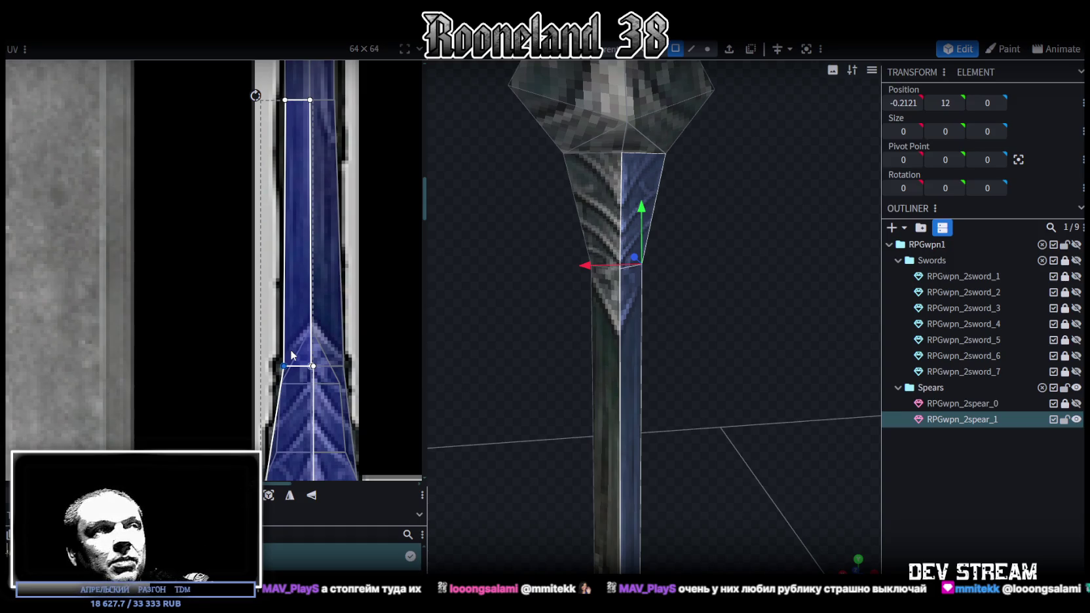
Step: Select the matching opposite face and merge the triangle's UV vertices into shared points
scroll(301, 336, up, 3)
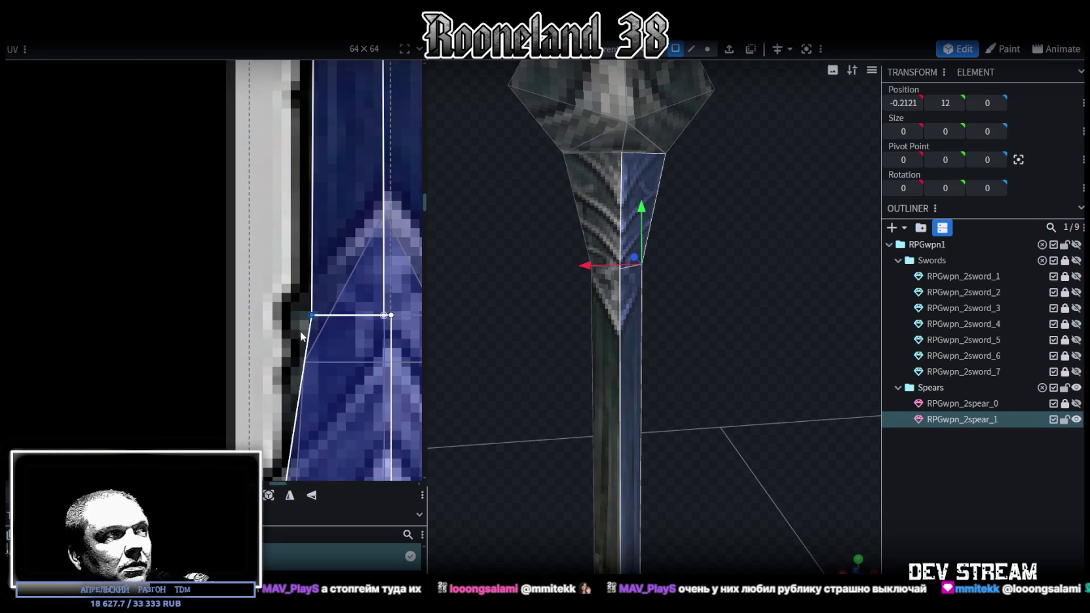
shift+scroll(241, 329, right, 4)
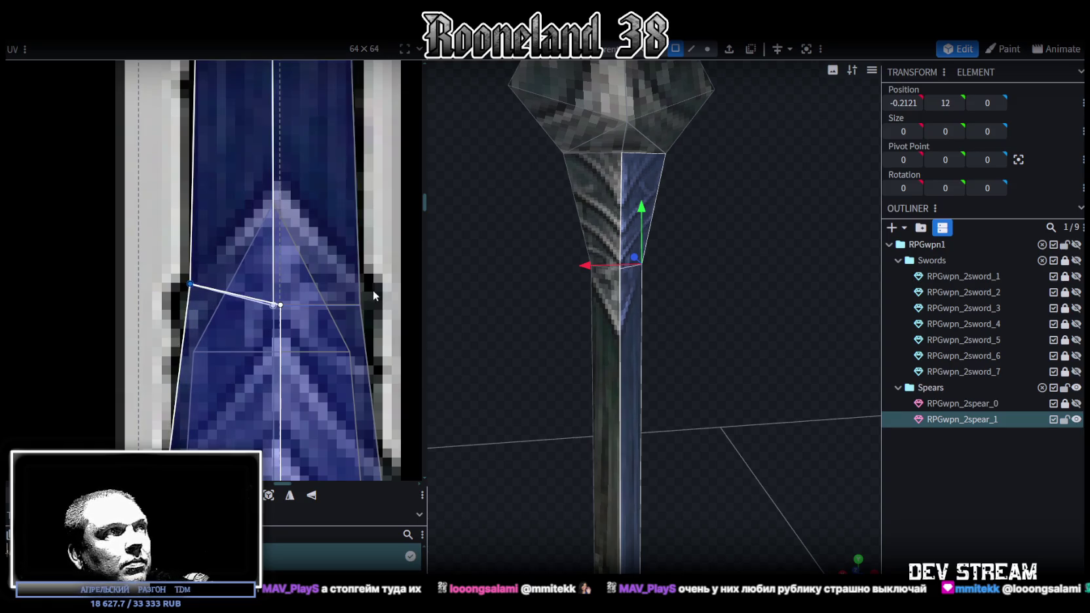
drag(372, 290, 352, 321)
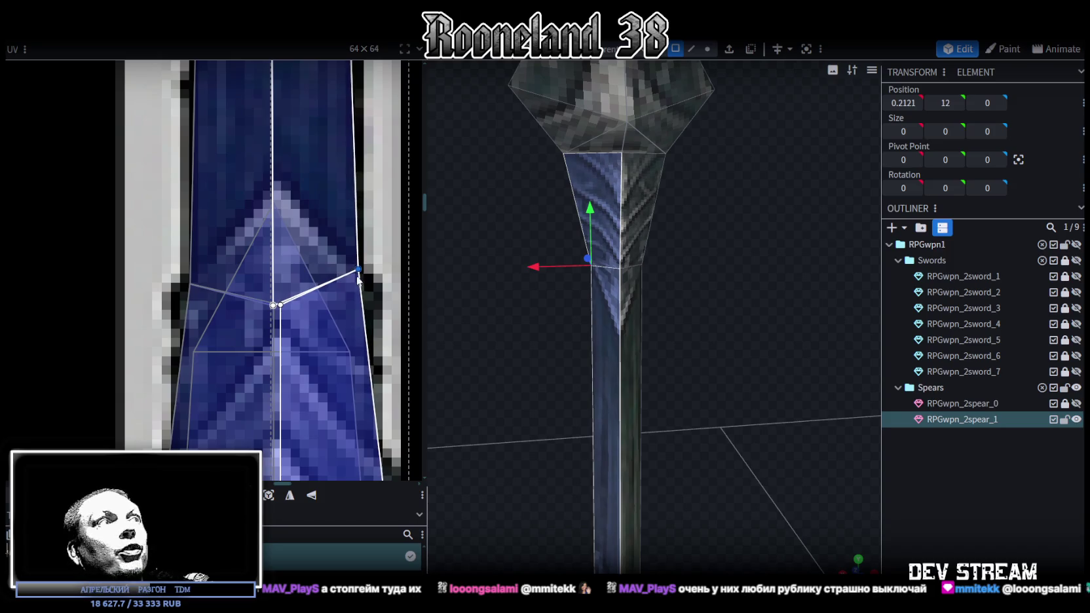
drag(372, 318, 255, 305)
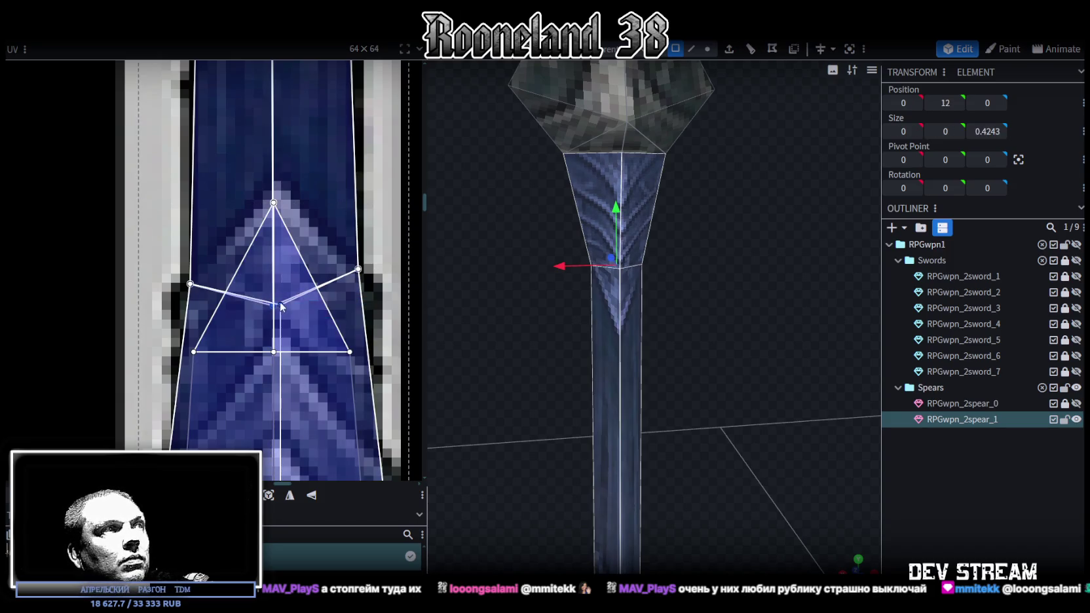
right_click(280, 308)
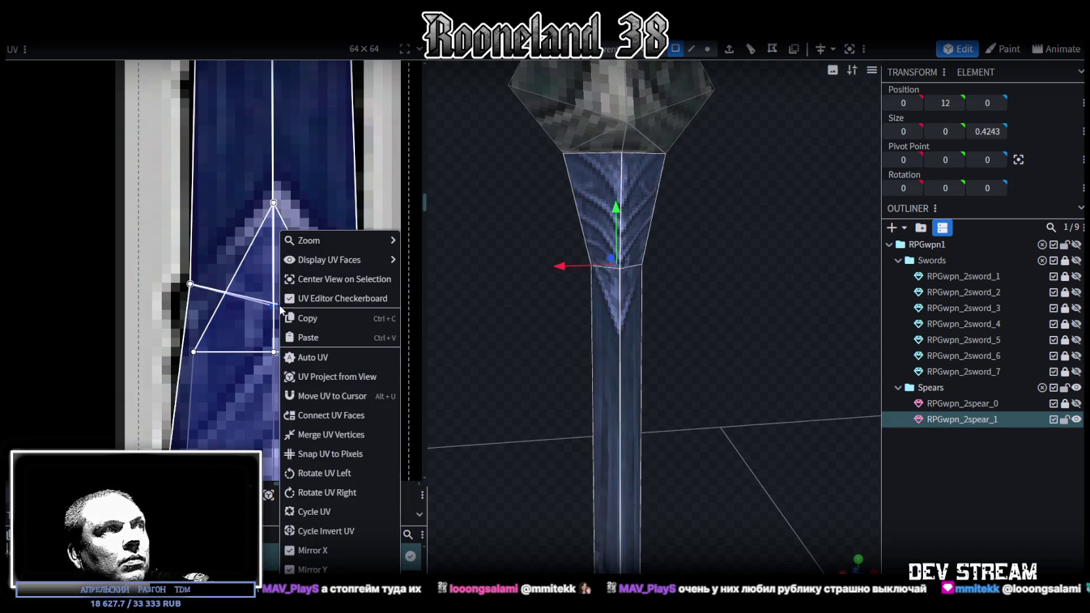
click(312, 434)
scroll(287, 327, down, 2)
scroll(287, 325, down, 2)
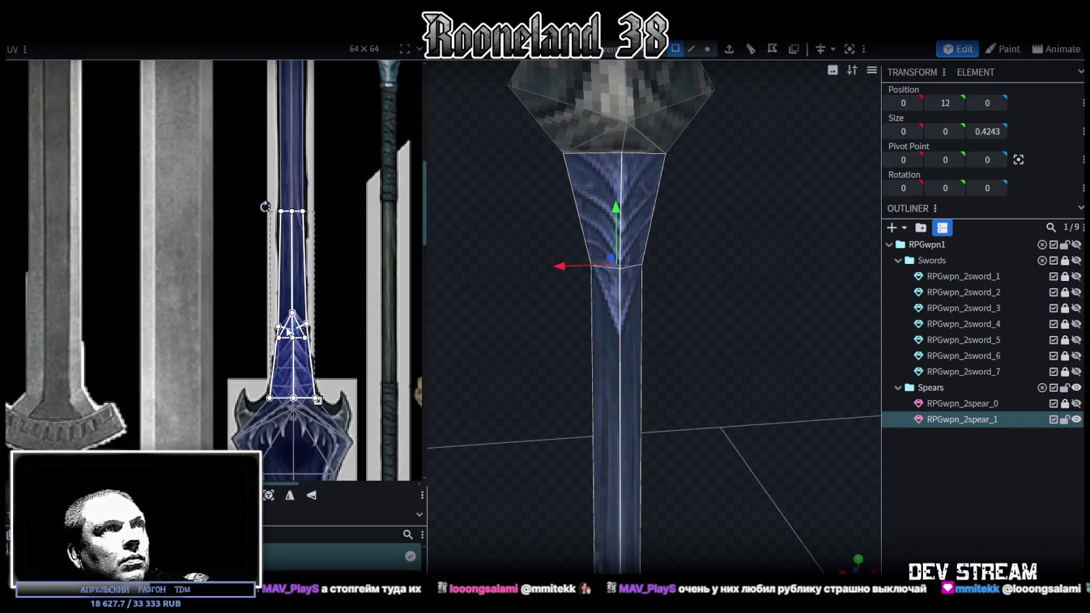
scroll(324, 338, down, 3)
scroll(346, 356, down, 1)
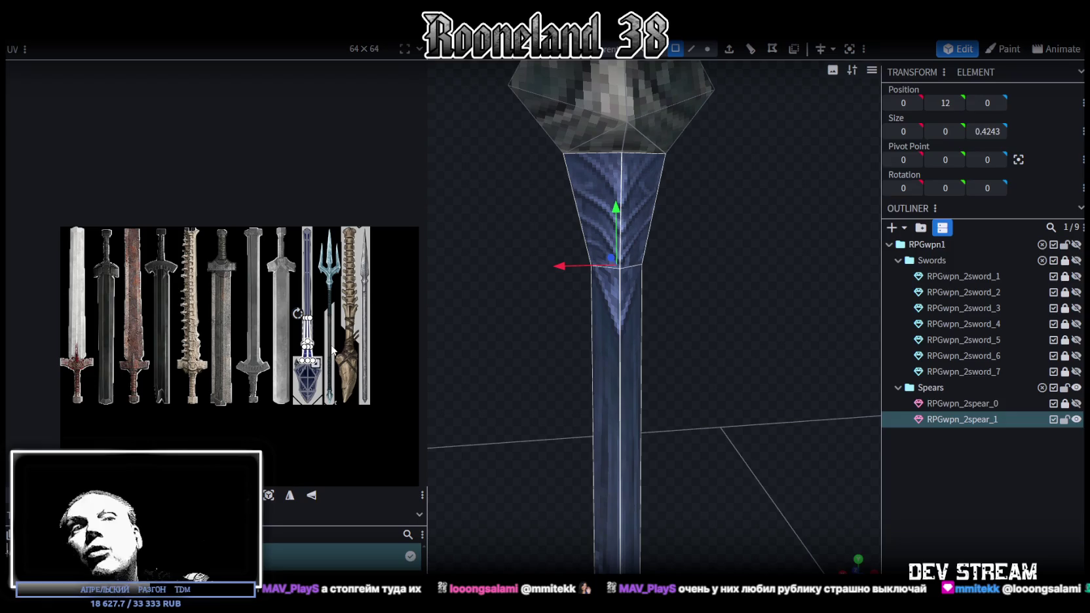
Step: Clear the selection and orbit around the textured spear to see its toothed head
click(750, 427)
mouse_move(735, 377)
mouse_down()
mouse_move(633, 368)
mouse_move(643, 371)
mouse_up()
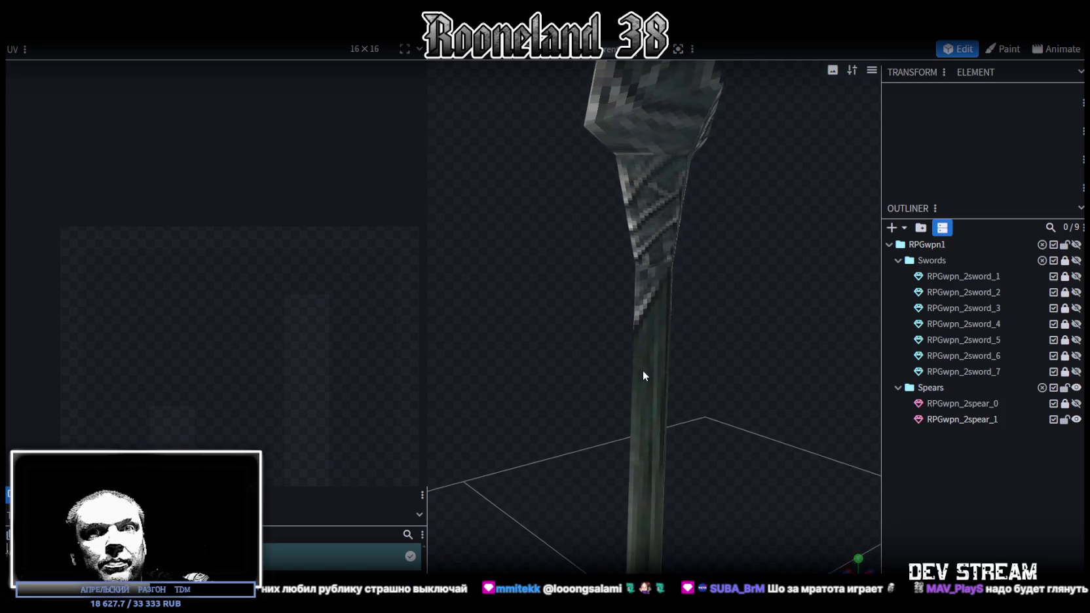
scroll(681, 383, up, 3)
drag(716, 391, 718, 438)
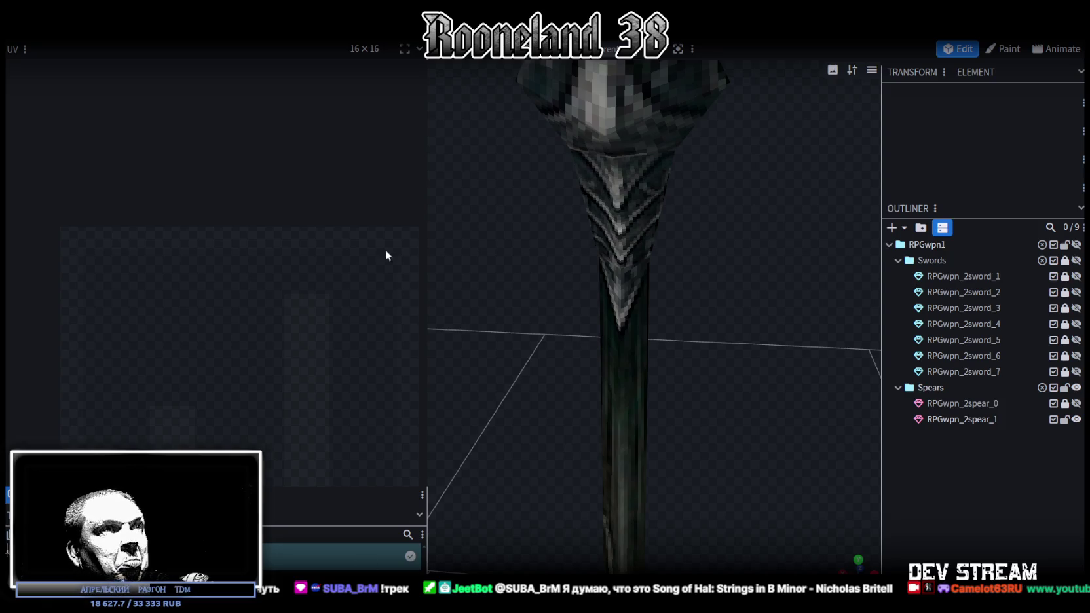
drag(503, 430, 517, 406)
drag(755, 362, 494, 335)
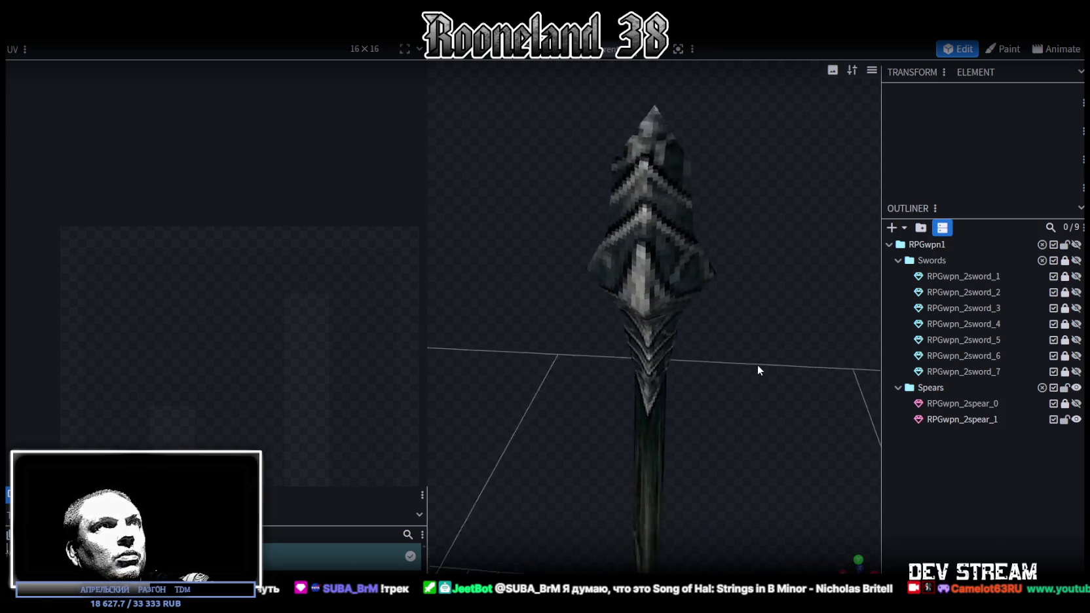
Step: Select the spear mesh and pick a face on its head from a side view
click(549, 314)
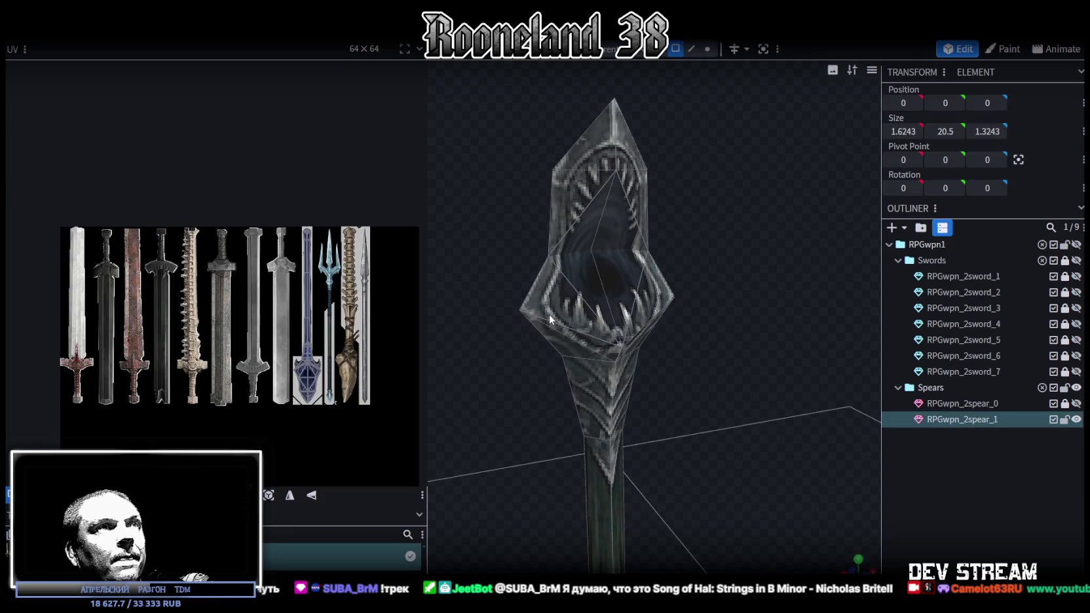
mouse_move(704, 286)
mouse_down()
mouse_move(548, 308)
mouse_move(539, 317)
mouse_move(553, 345)
mouse_move(412, 339)
mouse_move(727, 330)
mouse_move(713, 314)
mouse_up()
scroll(715, 315, up, 2)
scroll(717, 315, up, 3)
mouse_move(892, 496)
mouse_down()
mouse_move(668, 446)
mouse_move(477, 421)
mouse_move(434, 397)
mouse_move(463, 389)
mouse_move(531, 401)
mouse_up()
click(697, 368)
Step: Add the neighbouring face and zoom the UV editor onto both faces' texture mapping
shift+click(747, 373)
scroll(246, 277, up, 3)
scroll(246, 277, up, 3)
scroll(246, 277, up, 2)
scroll(288, 256, up, 1)
scroll(312, 360, up, 2)
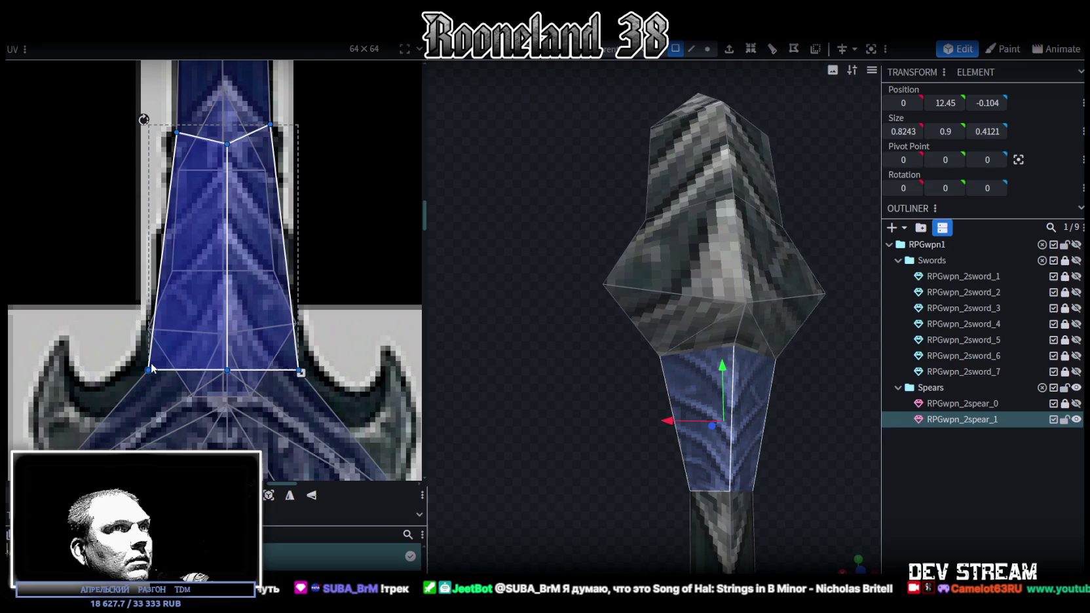
middle_drag(361, 228, 374, 321)
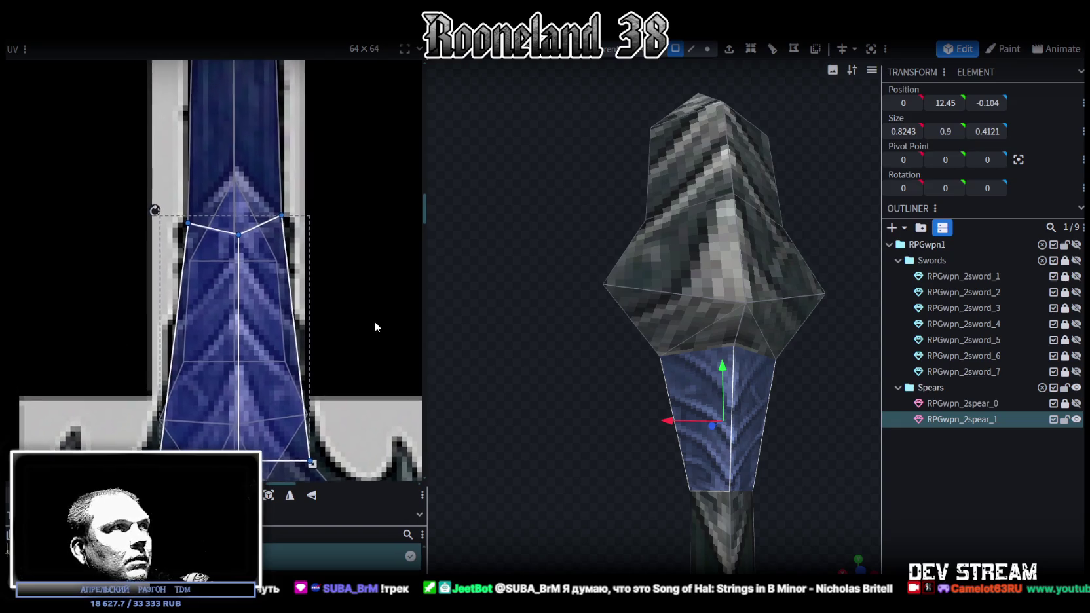
Step: Clear the selection, orbit to a front view, and select the whole spear
drag(821, 475, 783, 470)
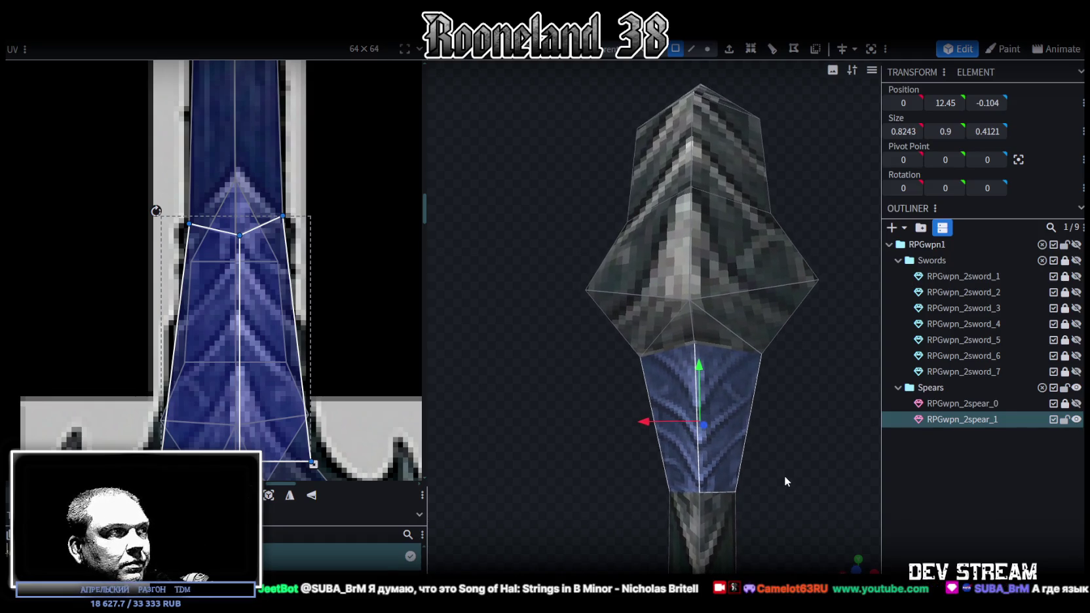
scroll(110, 404, down, 4)
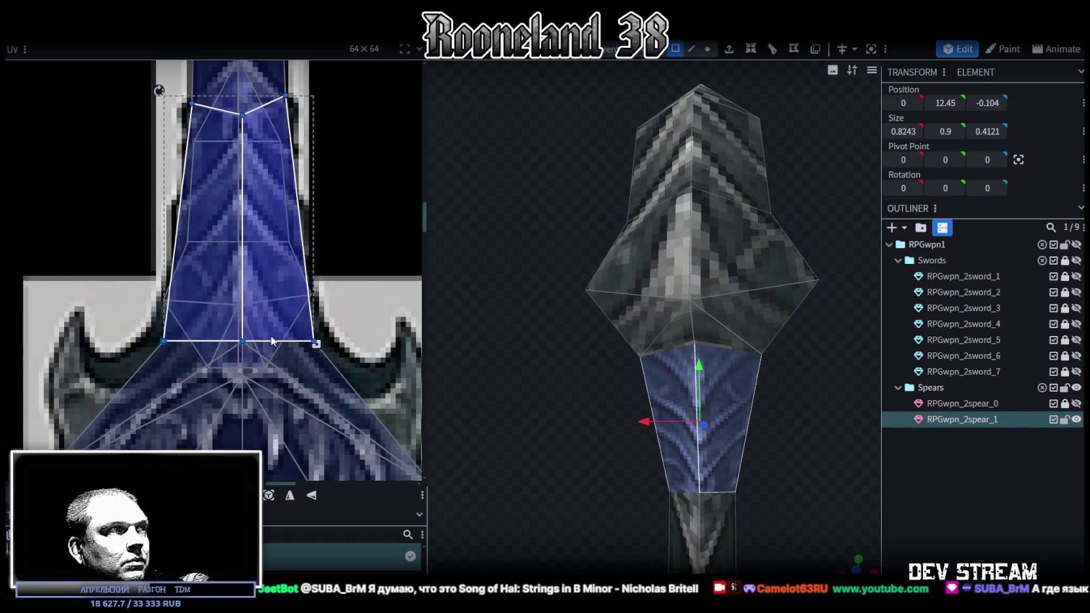
drag(801, 438, 789, 468)
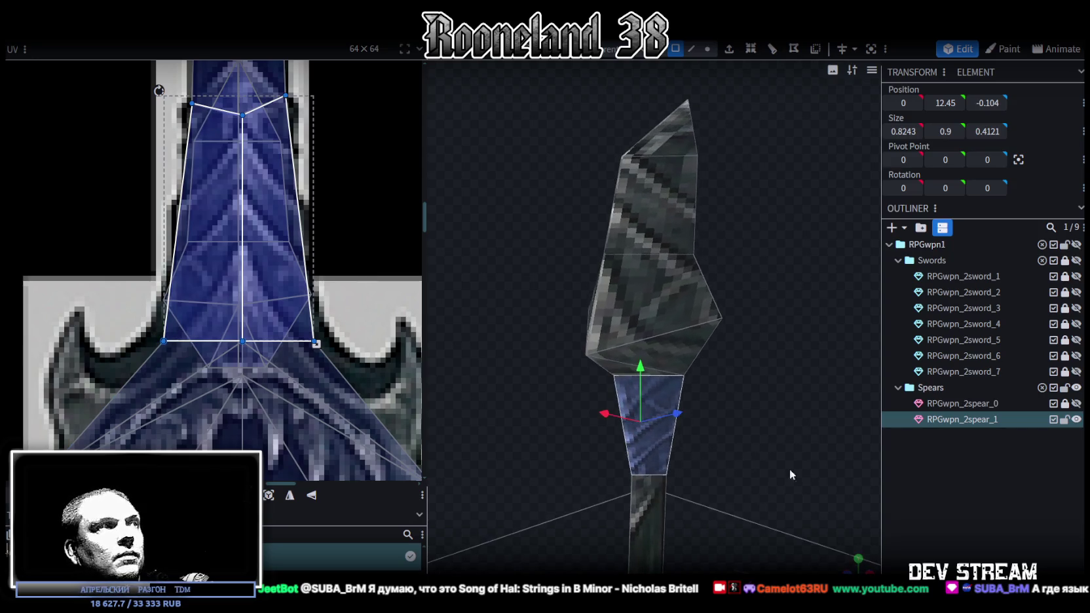
click(863, 478)
mouse_move(862, 482)
mouse_down()
mouse_move(511, 437)
mouse_move(611, 372)
mouse_up()
click(655, 331)
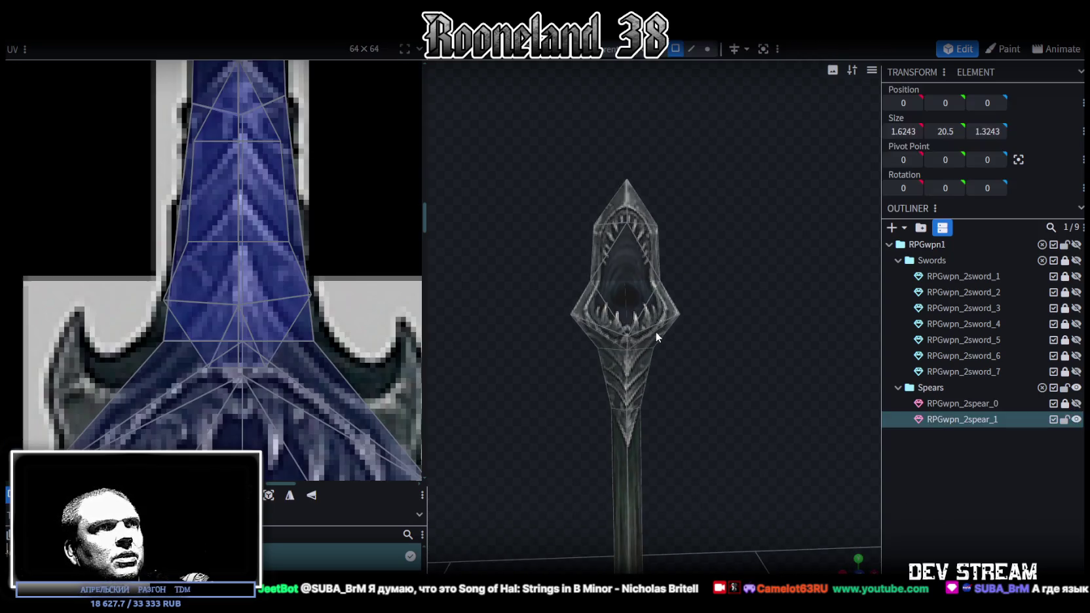
Step: Pick a spear-head face and zoom the viewport and UV editor to compare it with the texture sheet
click(663, 334)
mouse_move(736, 395)
mouse_down()
mouse_move(587, 399)
mouse_move(756, 414)
mouse_move(726, 298)
mouse_move(714, 328)
mouse_up()
scroll(775, 458, down, 3)
scroll(230, 320, down, 5)
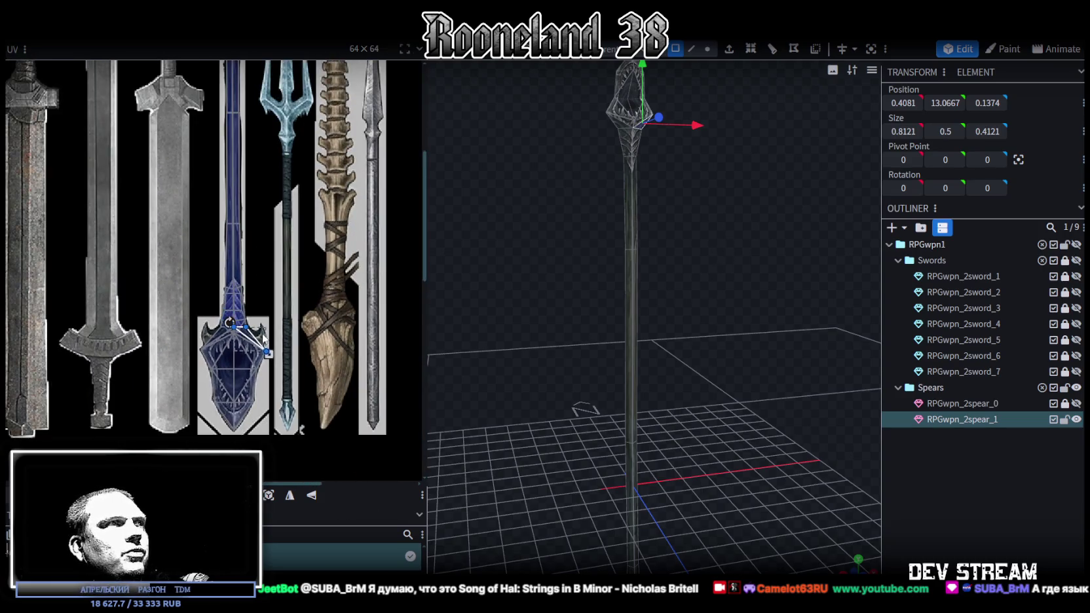
mouse_move(742, 289)
mouse_down()
mouse_move(558, 351)
mouse_move(748, 377)
mouse_move(695, 350)
mouse_move(712, 313)
mouse_move(672, 337)
mouse_move(605, 332)
mouse_move(746, 188)
mouse_up()
scroll(784, 359, up, 2)
scroll(724, 370, up, 2)
scroll(320, 285, up, 2)
scroll(319, 285, right, 2)
mouse_move(566, 315)
mouse_down()
mouse_move(746, 331)
mouse_move(650, 340)
mouse_up()
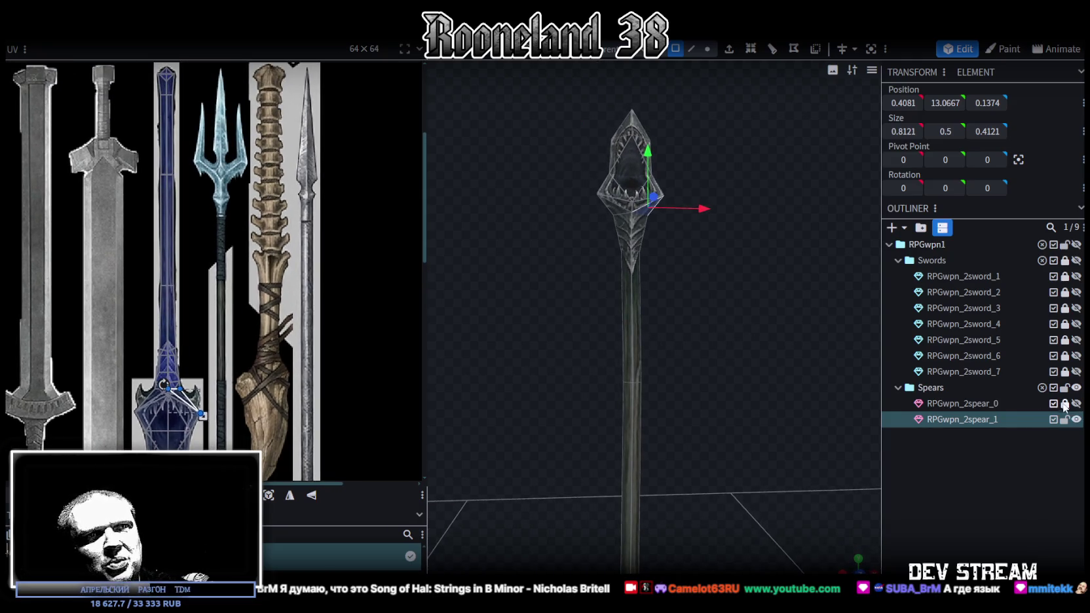
click(994, 406)
Step: Duplicate RPGwpn_2spear_0, move the copy to the group's end, and rename it RPGwpn_2spear_2
key(ctrl+d)
click(961, 435)
mouse_move(962, 435)
mouse_down()
mouse_move(979, 448)
mouse_move(984, 440)
mouse_up()
double_click(984, 437)
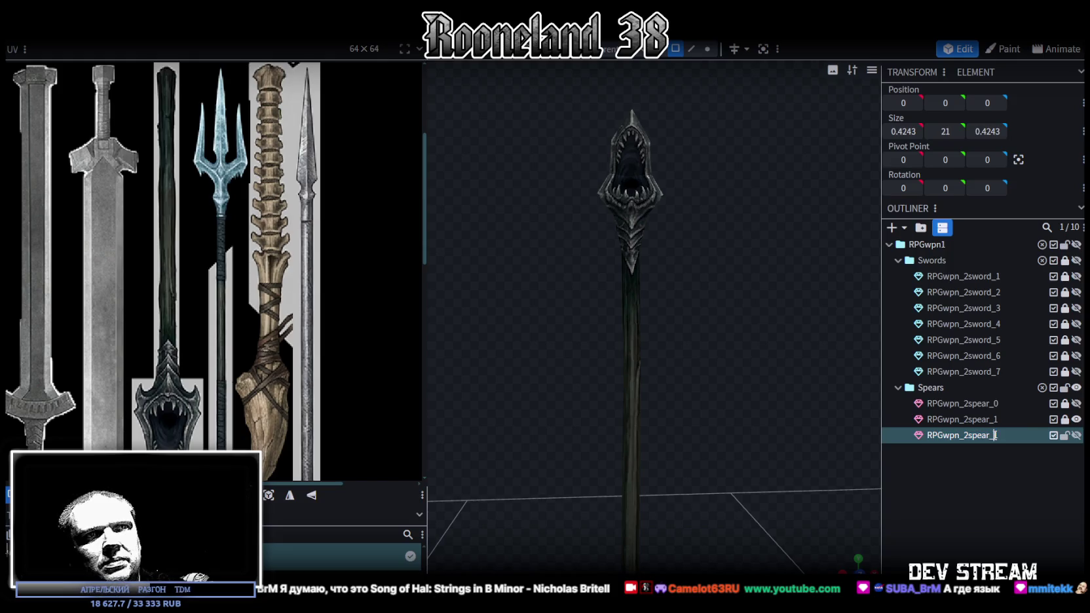
text(2)
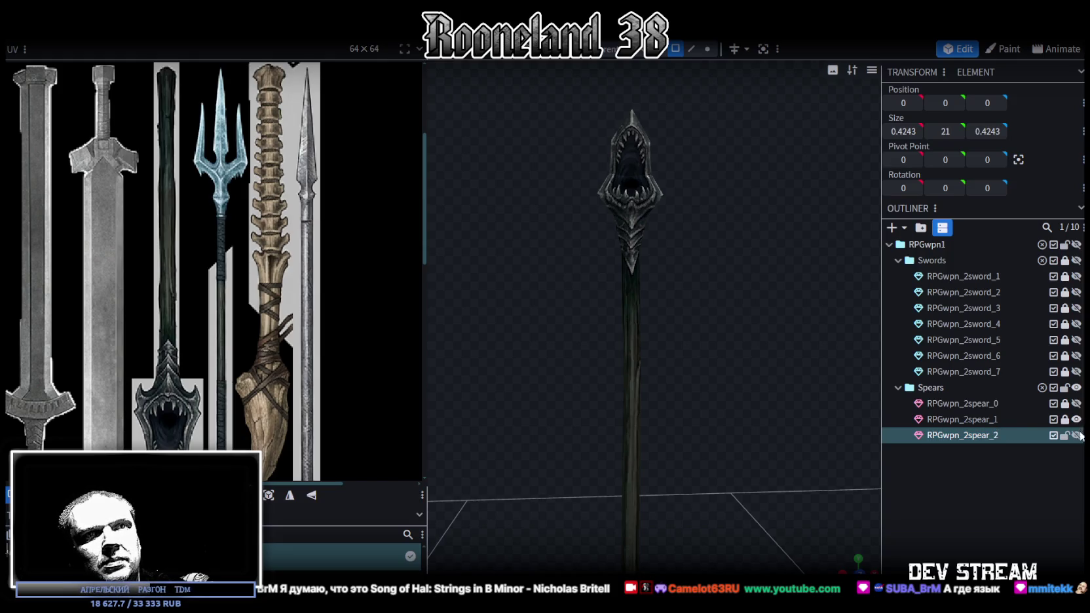
Step: Toggle visibility so RPGwpn_2spear_2 shows alongside the textured RPGwpn_2spear_1
click(1077, 420)
click(1076, 436)
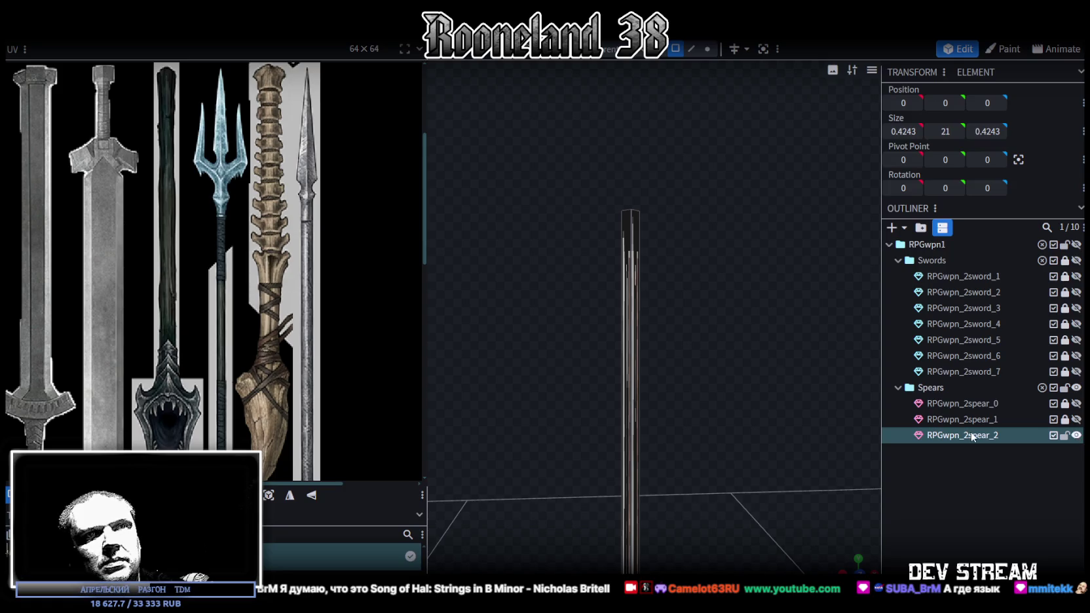
click(1076, 420)
drag(694, 449, 733, 363)
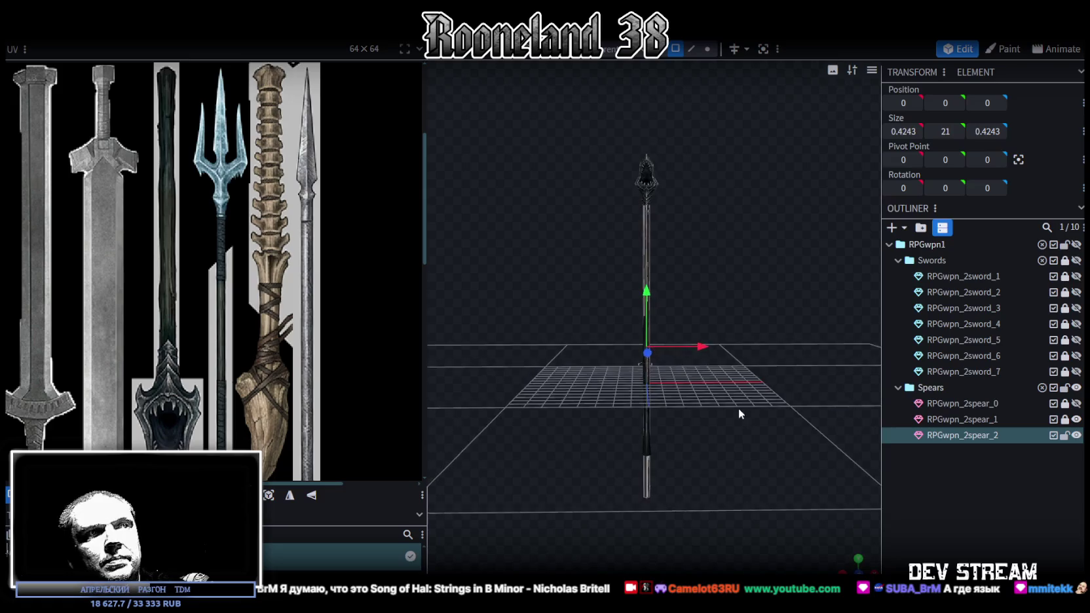
Step: Raise the shaft copy's base vertices from -8 to -3.3, leaving it 16.3 units tall
scroll(716, 400, up, 5)
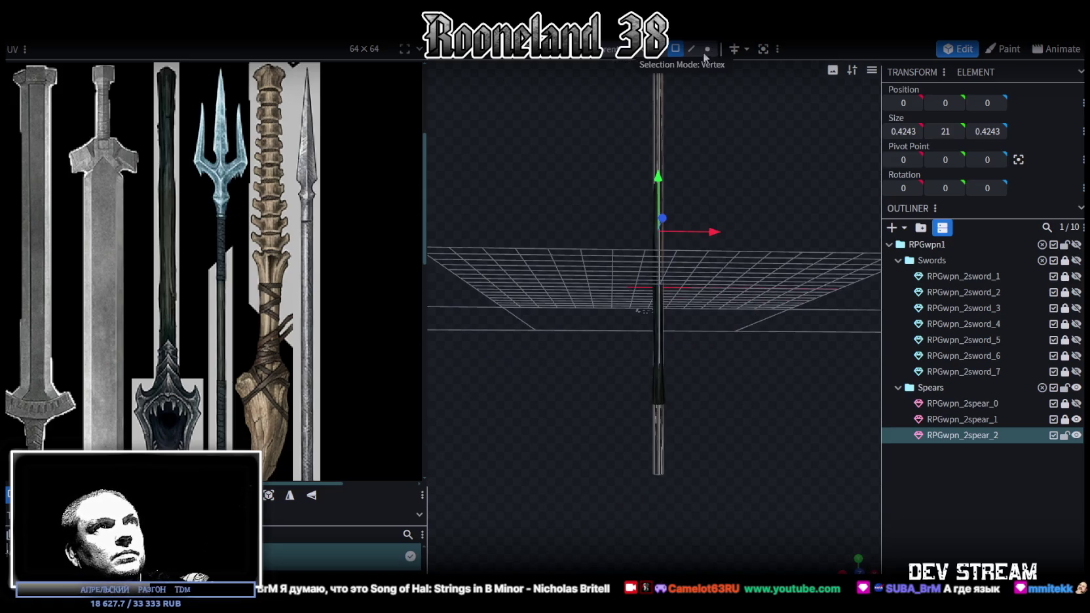
click(707, 49)
drag(609, 490, 712, 451)
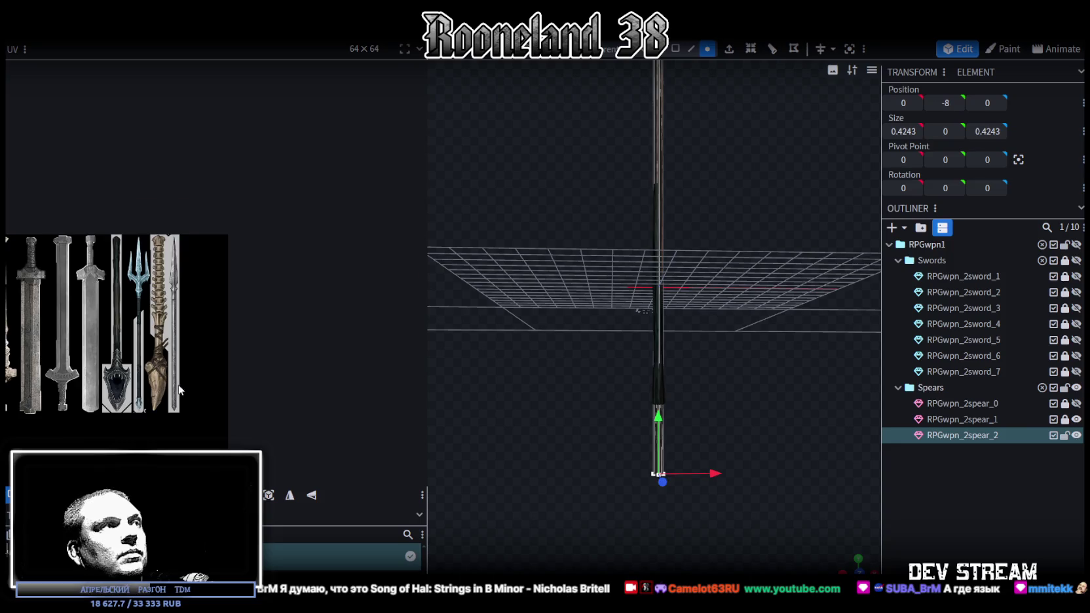
mouse_move(709, 518)
mouse_down()
mouse_move(695, 517)
mouse_move(720, 430)
mouse_move(677, 331)
mouse_up()
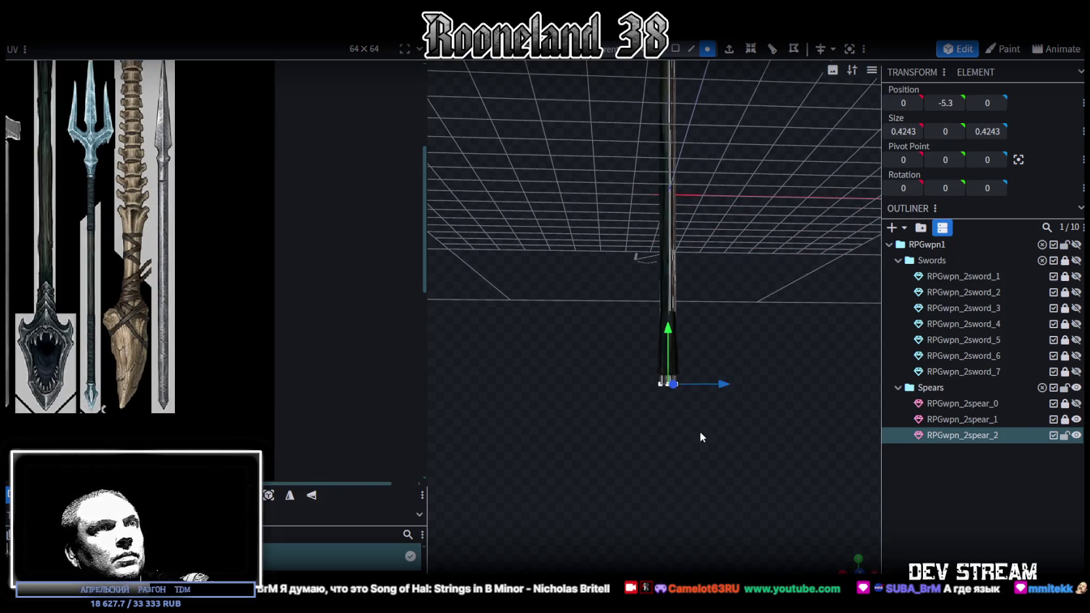
drag(700, 418, 724, 429)
drag(669, 328, 682, 190)
drag(770, 343, 758, 441)
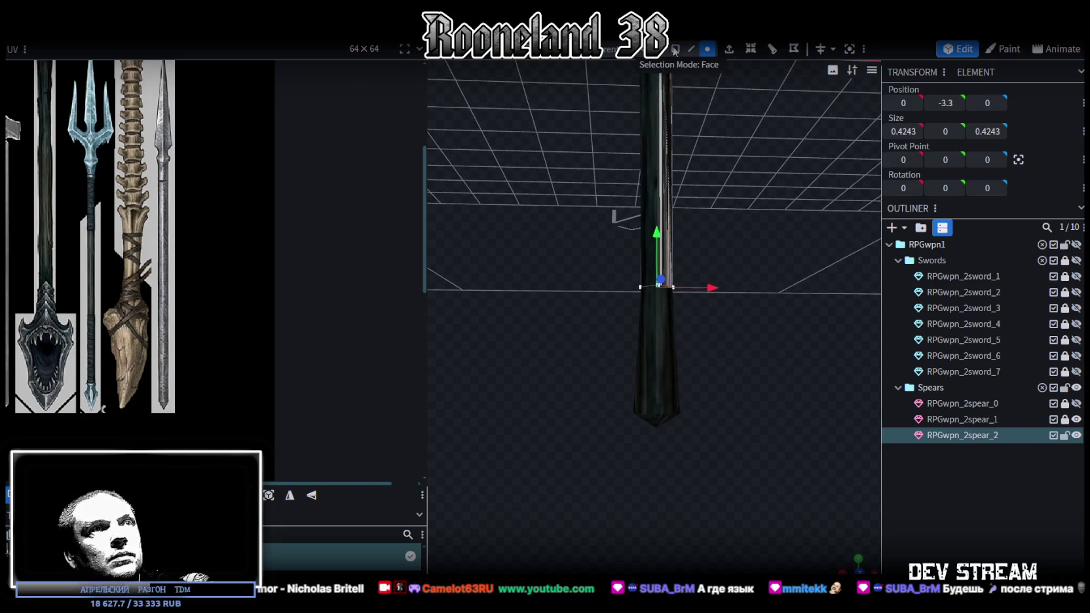
Step: Switch to face mode and bring up the context menu for RPGwpn_2spear_2
click(675, 49)
click(969, 431)
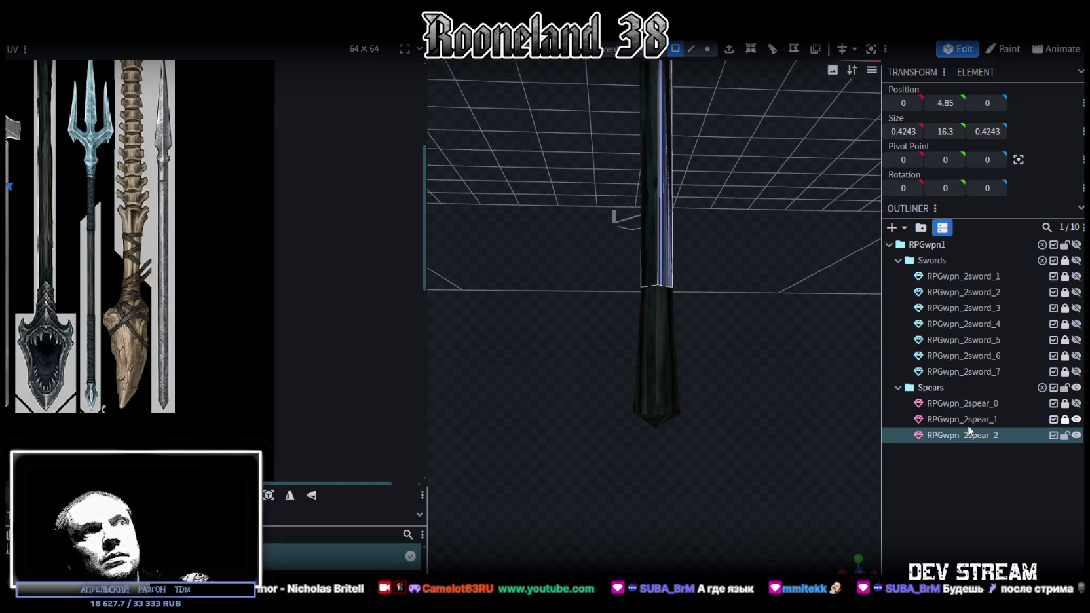
right_click(942, 436)
mouse_move(975, 370)
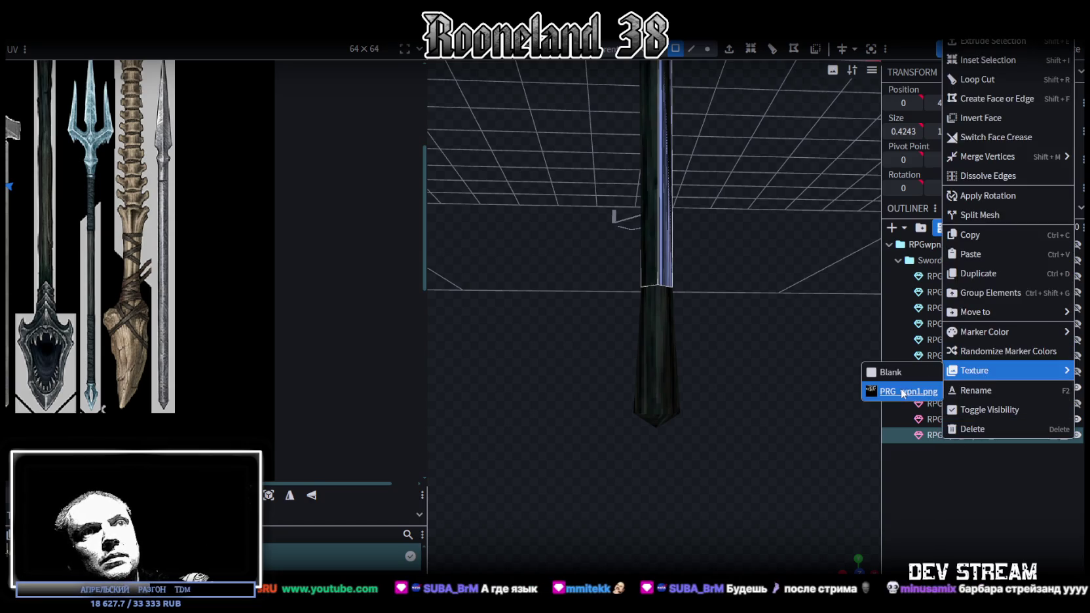
Step: Apply PRG_wpn1.png to spear_2 and spear_0, then hide RPGwpn_2spear_0
click(904, 392)
click(969, 404)
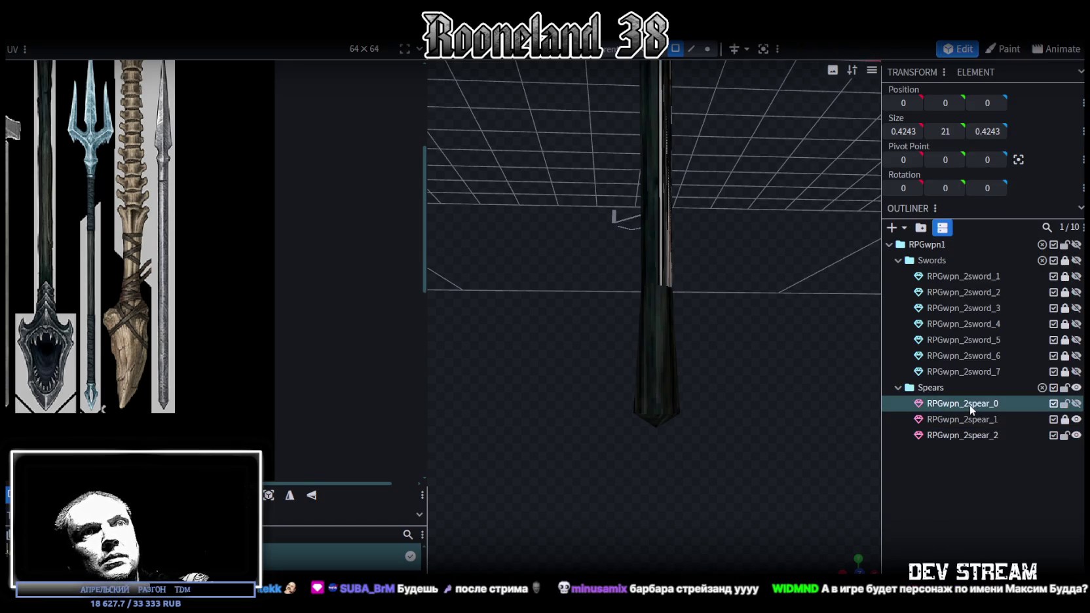
right_click(969, 405)
mouse_move(1013, 531)
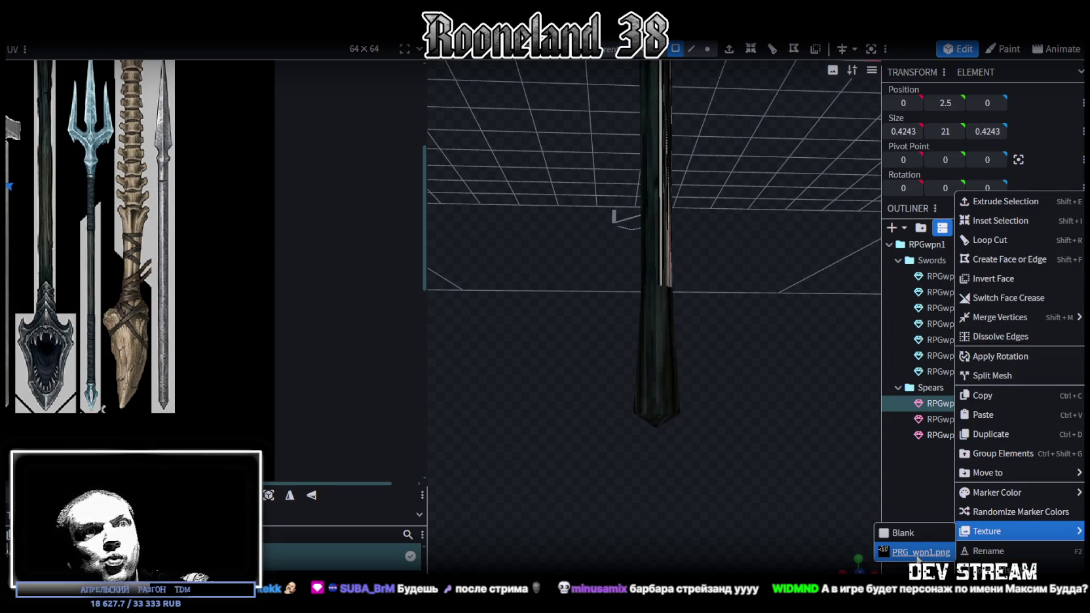
click(916, 552)
click(1076, 403)
Step: Reselect RPGwpn_2spear_2 and select its bottom face
click(1003, 436)
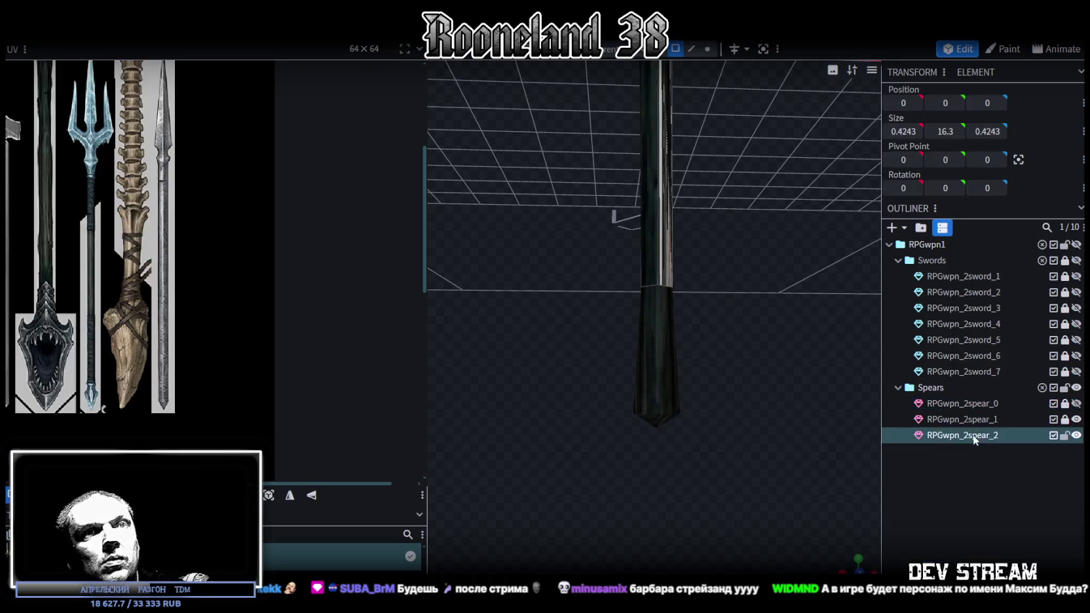
click(707, 48)
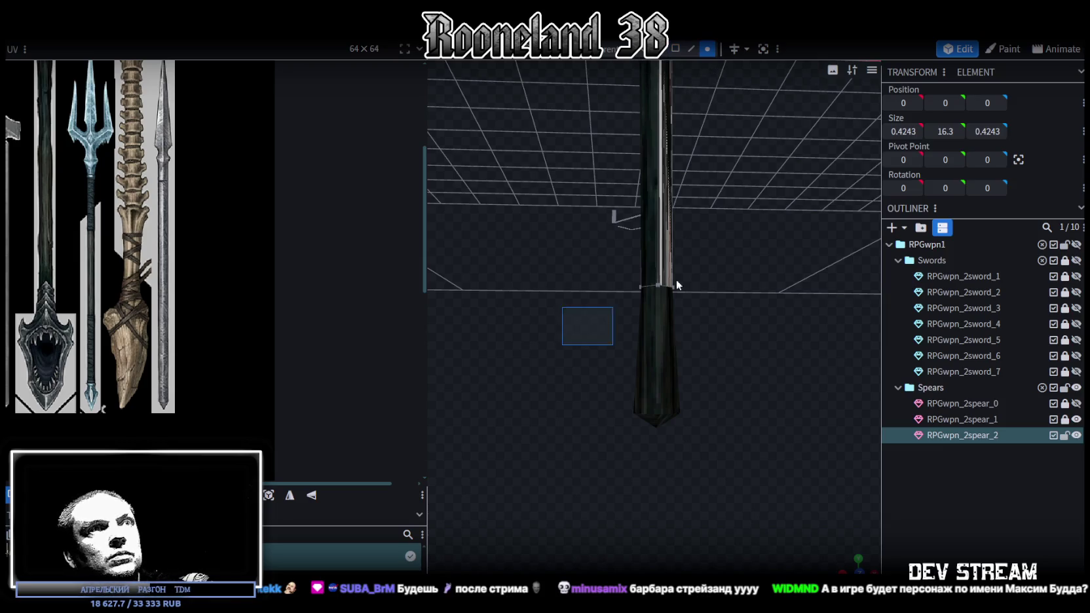
click(657, 288)
click(674, 50)
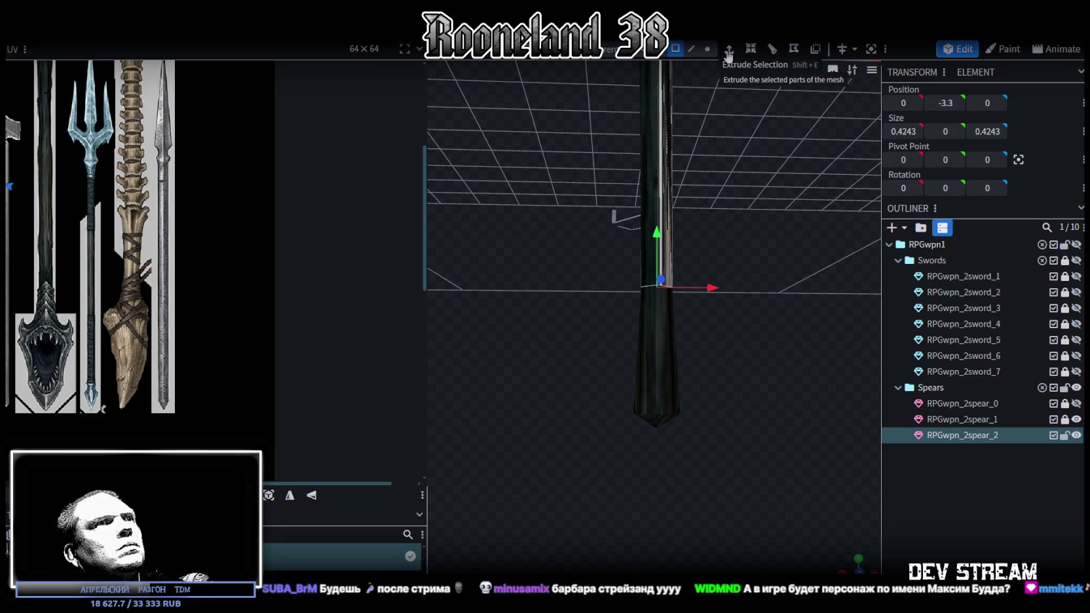
Step: Extrude the bottom face down one unit, trying a vertex merge and undoing it
click(728, 52)
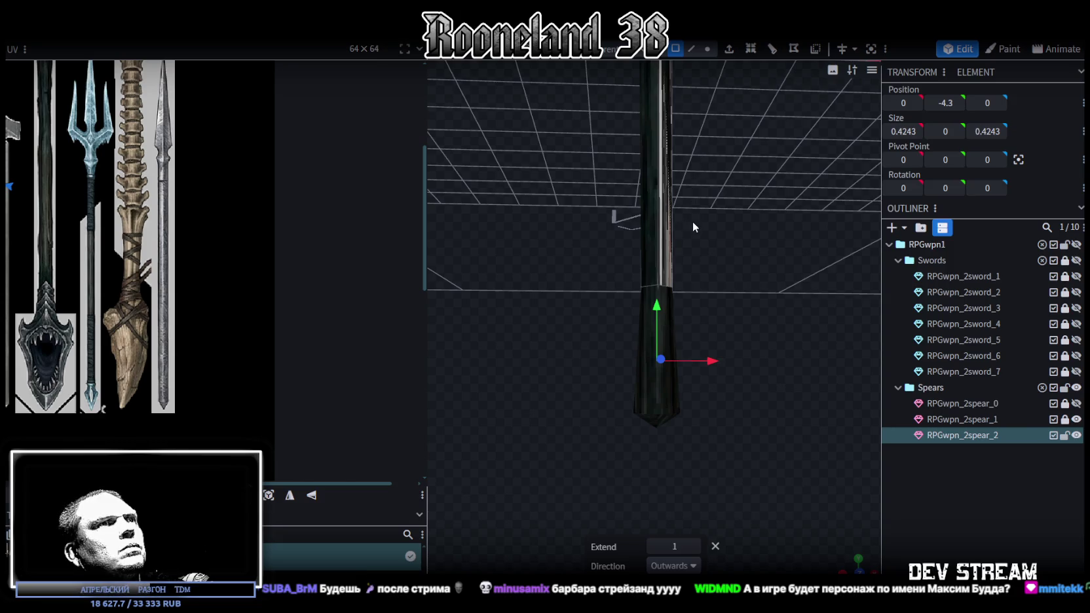
click(708, 49)
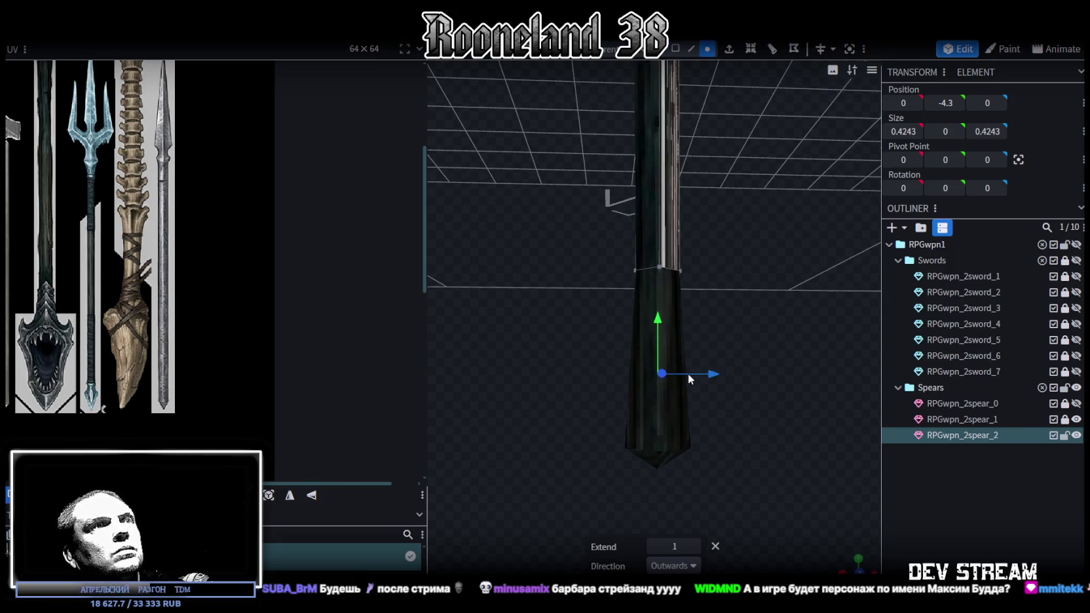
drag(719, 390, 630, 392)
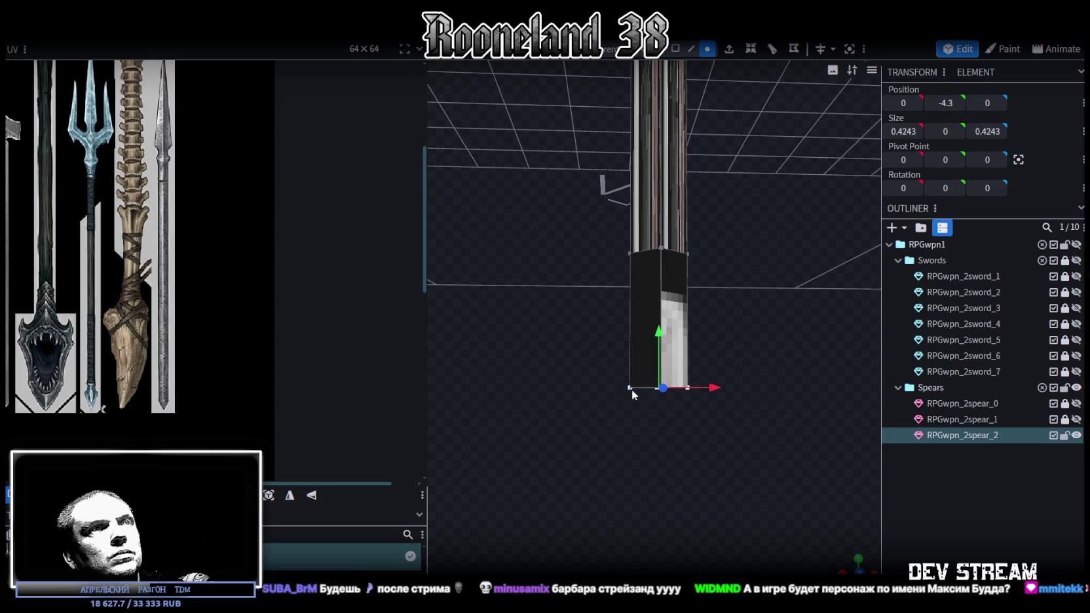
right_click(630, 388)
mouse_move(677, 317)
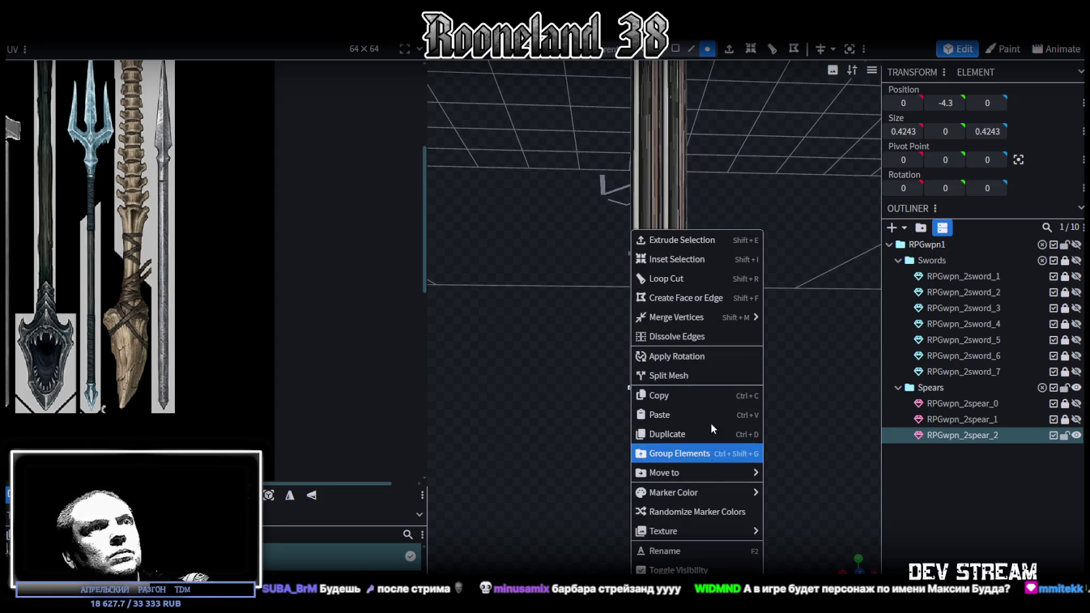
click(779, 319)
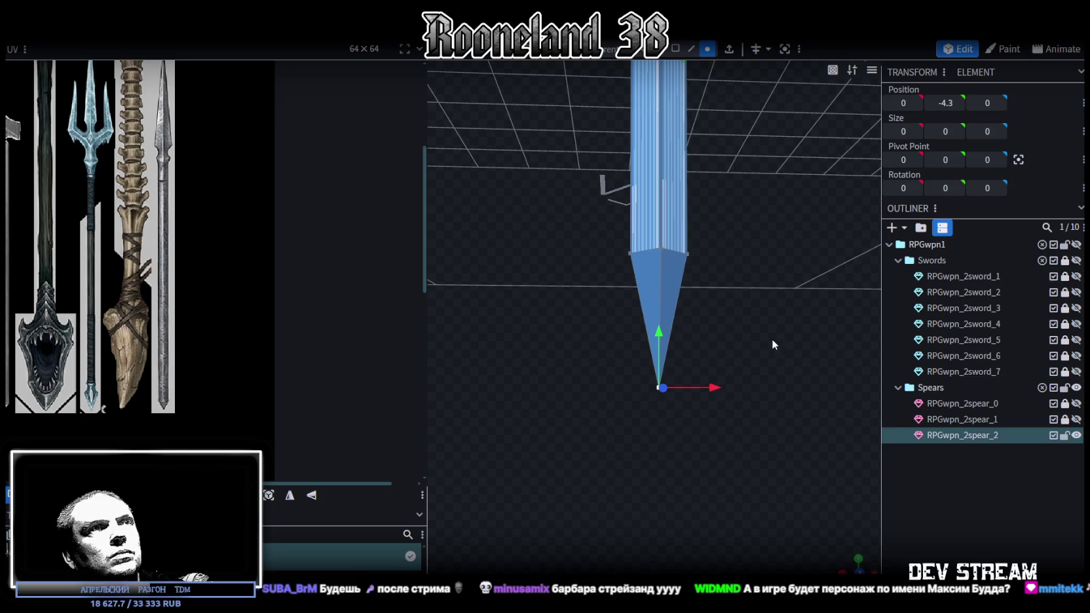
mouse_move(723, 298)
mouse_down()
mouse_move(699, 304)
mouse_move(756, 311)
mouse_up()
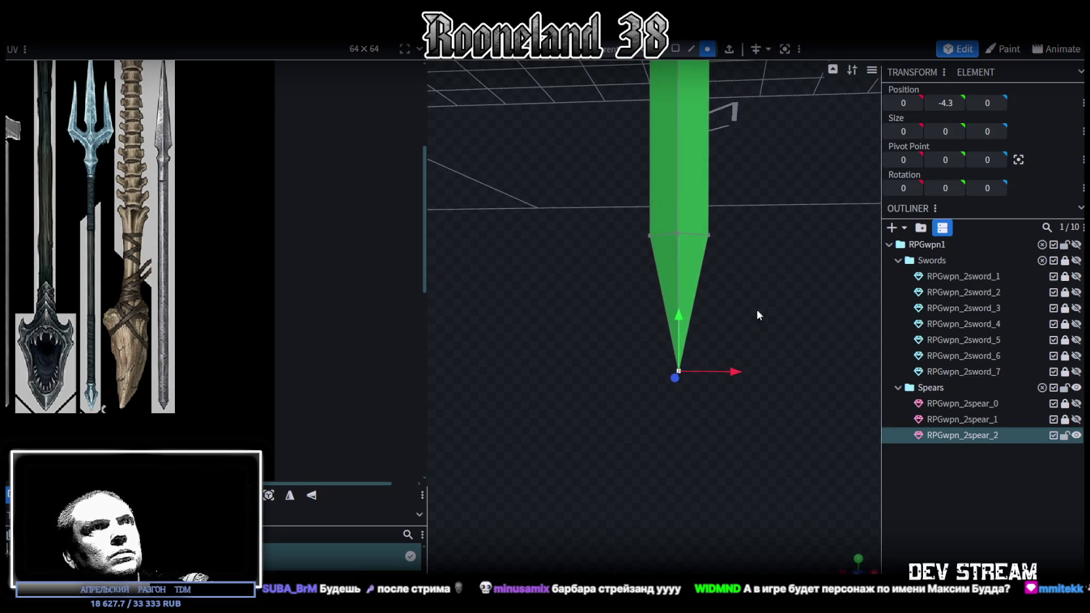
key(ctrl+z)
Step: Loop cut the extension and widen the new edge loop to 0.6243 on X and Z
click(691, 49)
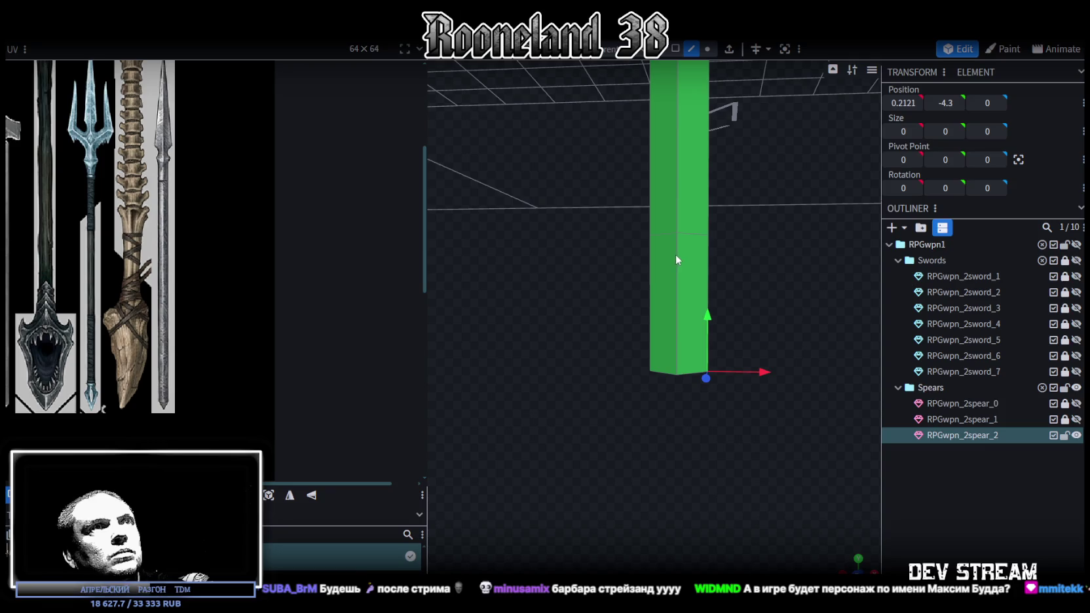
click(677, 258)
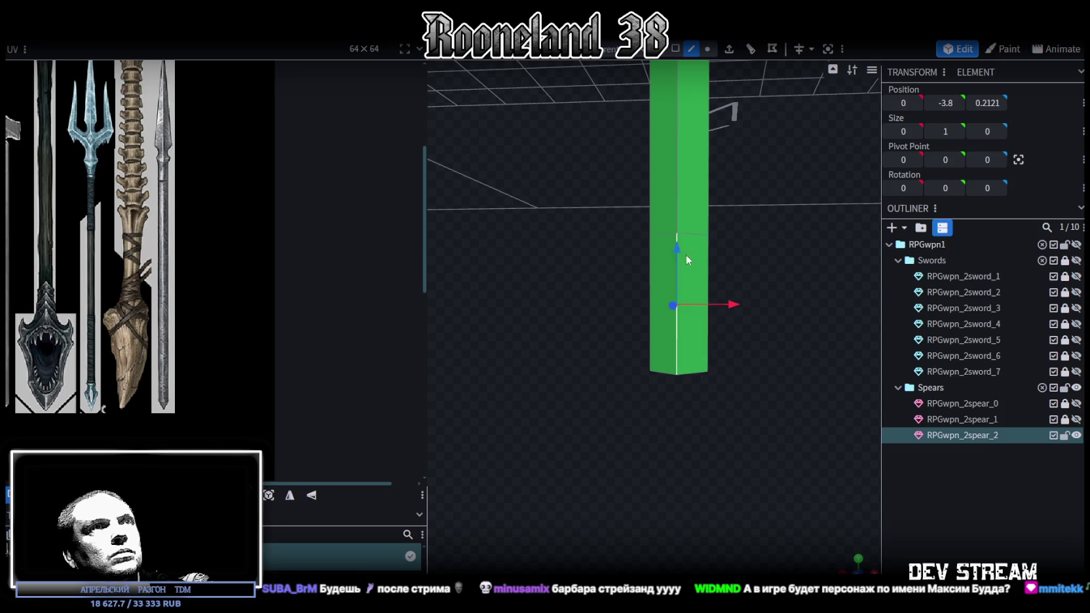
click(756, 53)
mouse_move(683, 261)
mouse_down()
mouse_move(680, 200)
mouse_move(776, 360)
mouse_move(736, 178)
mouse_up()
mouse_move(820, 264)
mouse_down()
mouse_move(624, 313)
mouse_move(593, 276)
mouse_up()
drag(777, 284, 788, 282)
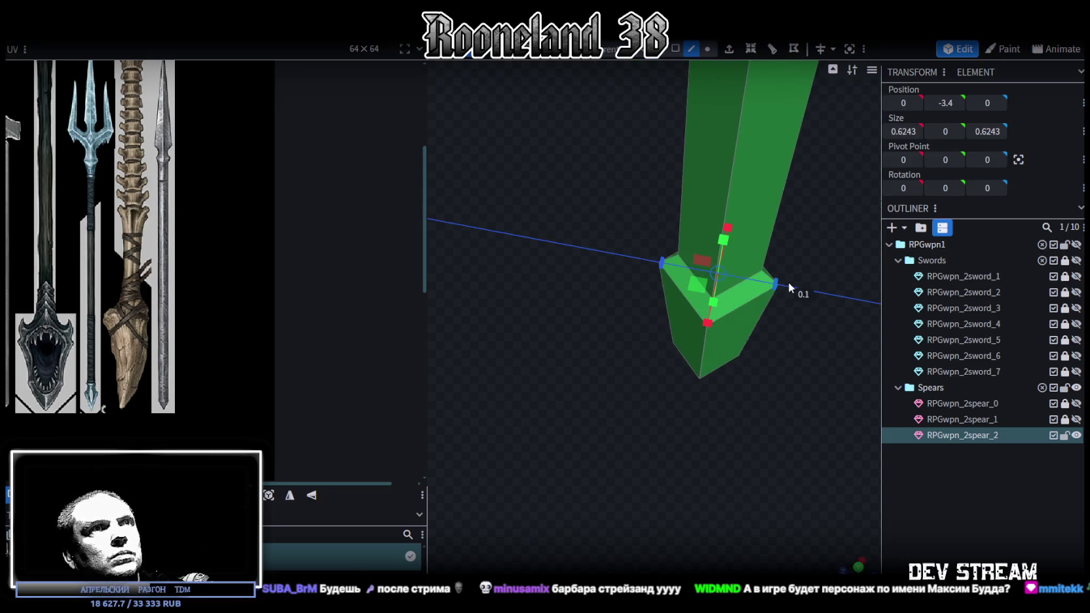
drag(658, 424, 841, 299)
Step: Merge the bottom vertices to their center, forming a pointed butt tip near -4.3
click(707, 49)
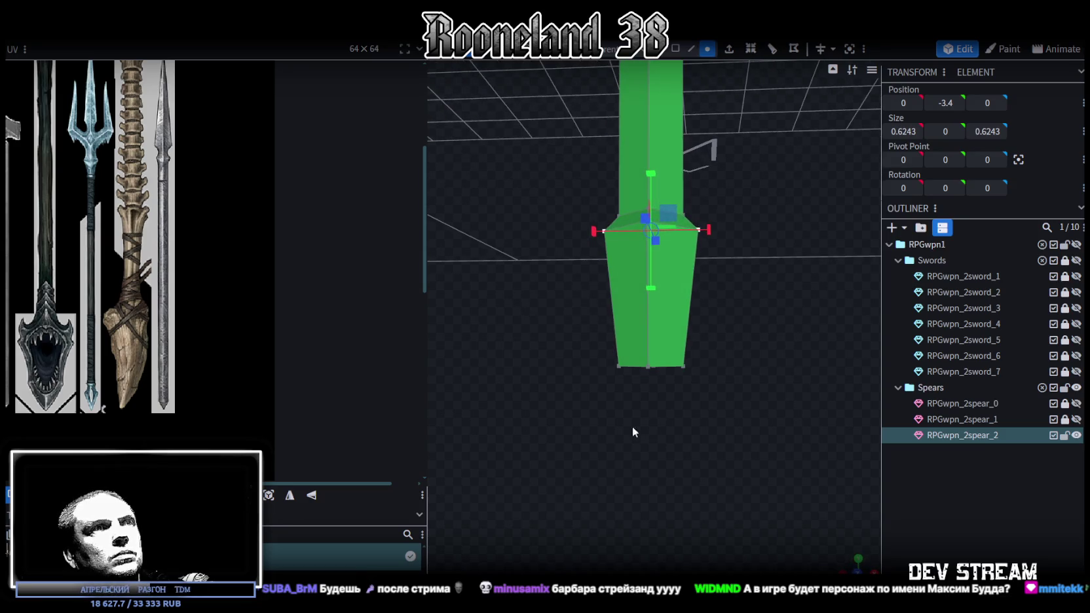
ctrl+drag(563, 420, 741, 344)
right_click(684, 370)
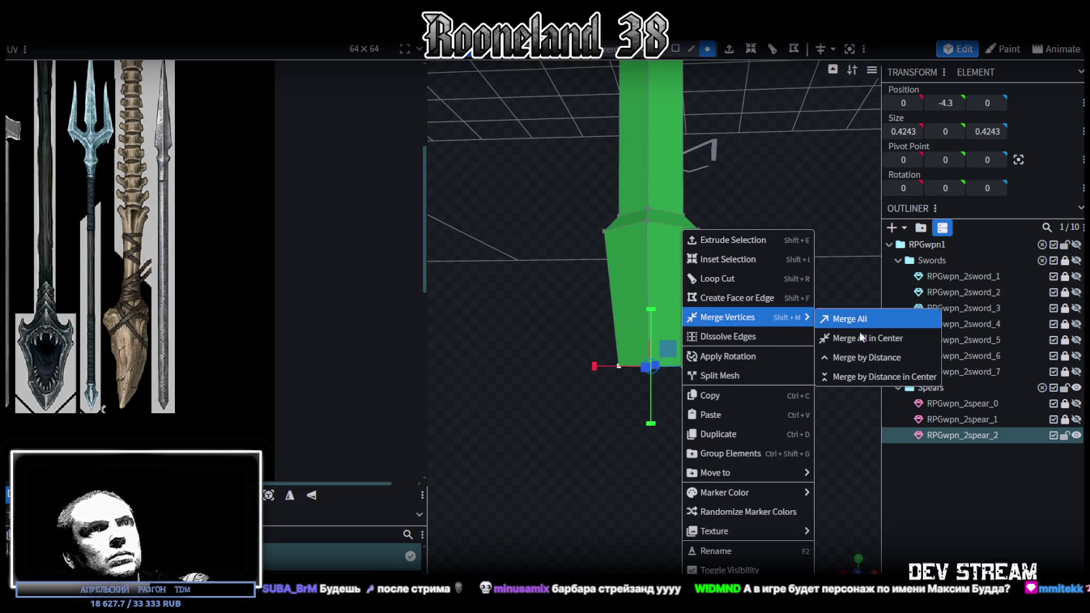
click(863, 338)
click(675, 49)
ctrl+drag(582, 400, 732, 228)
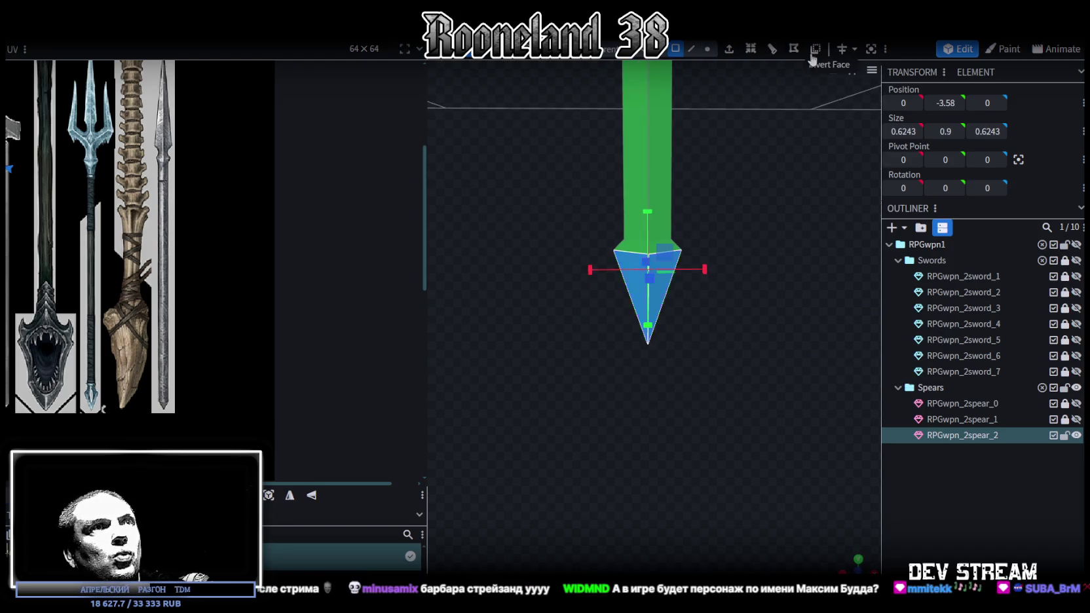
mouse_move(498, 279)
mouse_down()
mouse_move(662, 302)
mouse_move(674, 469)
mouse_move(786, 382)
mouse_move(737, 522)
mouse_move(726, 393)
mouse_up()
mouse_move(675, 231)
mouse_down()
mouse_move(696, 486)
mouse_move(733, 505)
mouse_move(702, 358)
mouse_up()
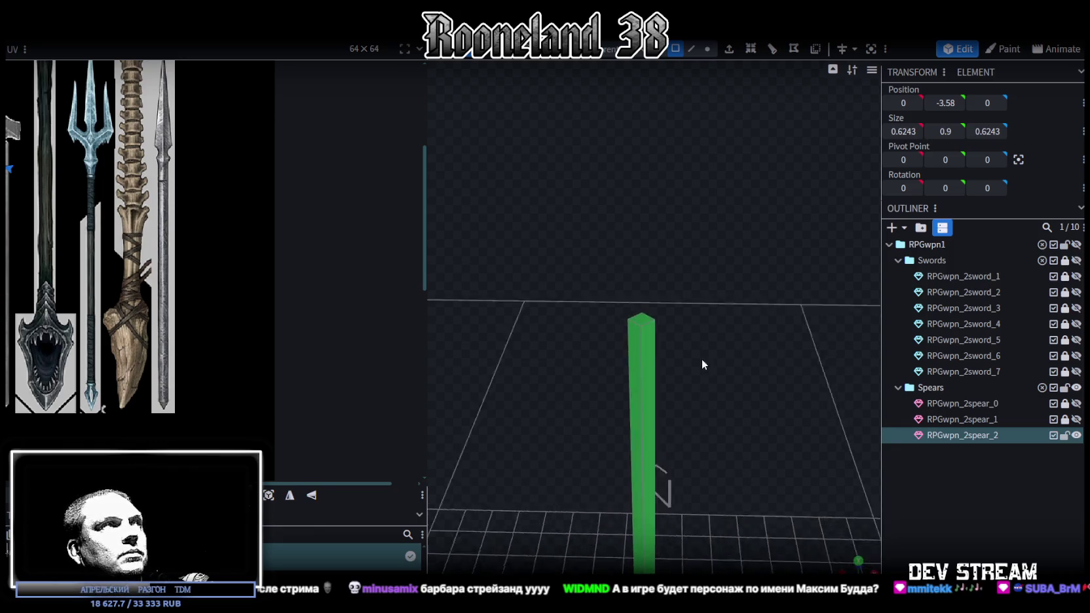
Step: Select the shaft's top face, extrude it, and lower it to 14.4
click(648, 331)
mouse_move(711, 406)
mouse_down()
mouse_move(716, 330)
mouse_move(706, 370)
mouse_up()
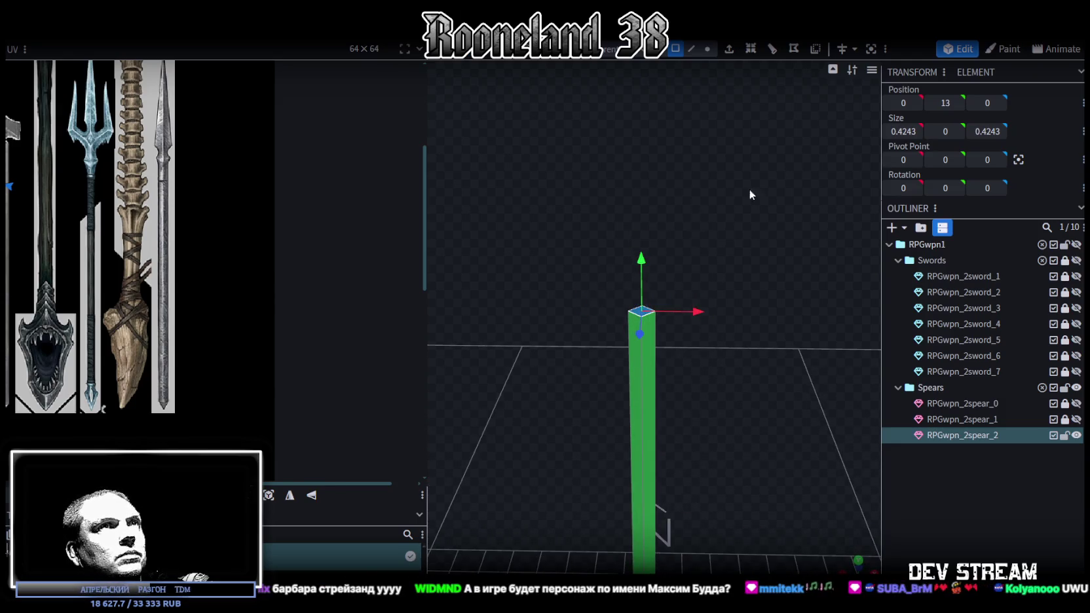
key(e)
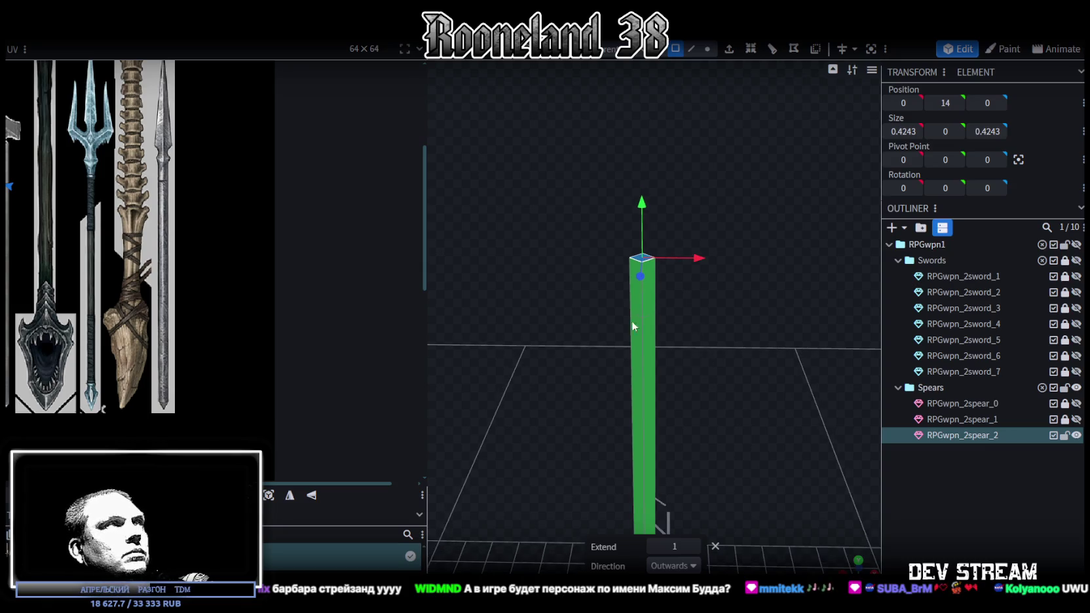
mouse_move(656, 304)
mouse_down()
mouse_move(729, 325)
mouse_move(645, 160)
mouse_move(639, 178)
mouse_move(738, 310)
mouse_up()
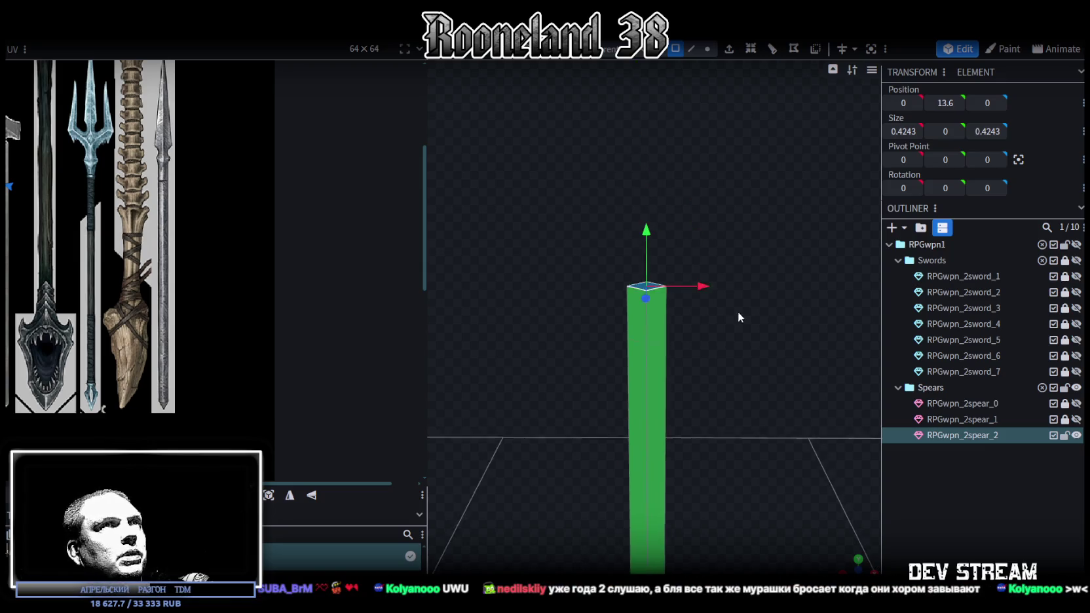
click(728, 50)
drag(655, 147, 763, 388)
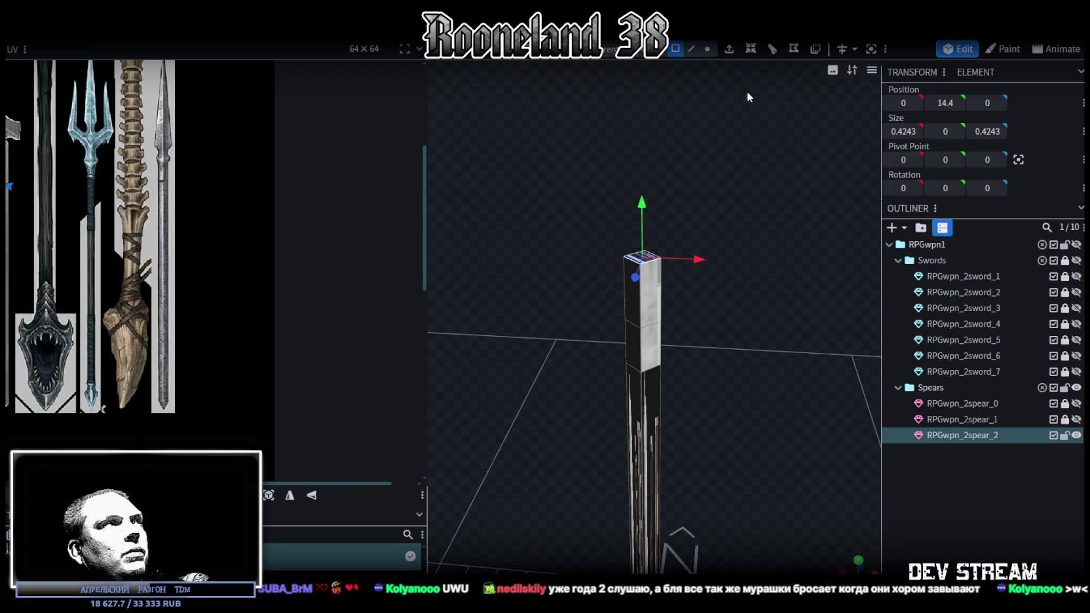
Step: Add small top-face extrusions of 0.4 and 0.5 units
click(729, 50)
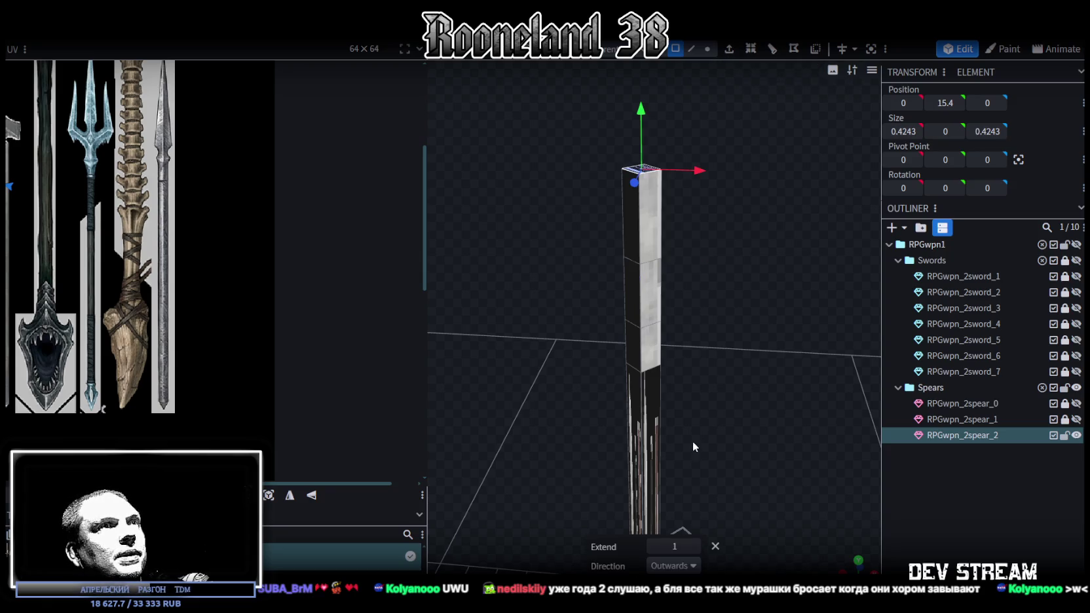
click(652, 546)
click(695, 546)
click(695, 546)
click(694, 546)
click(694, 546)
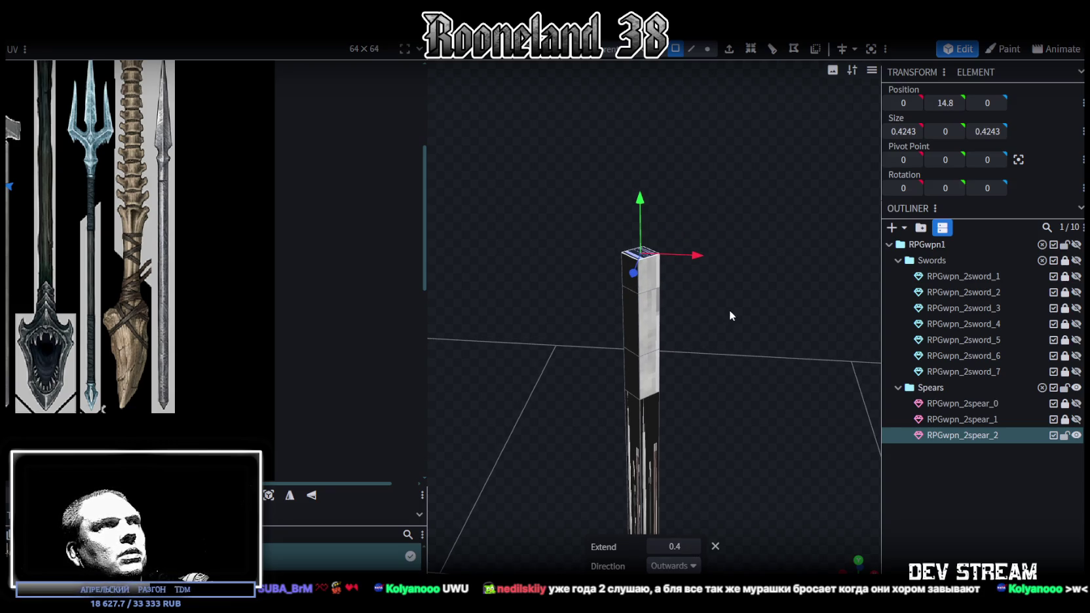
click(730, 56)
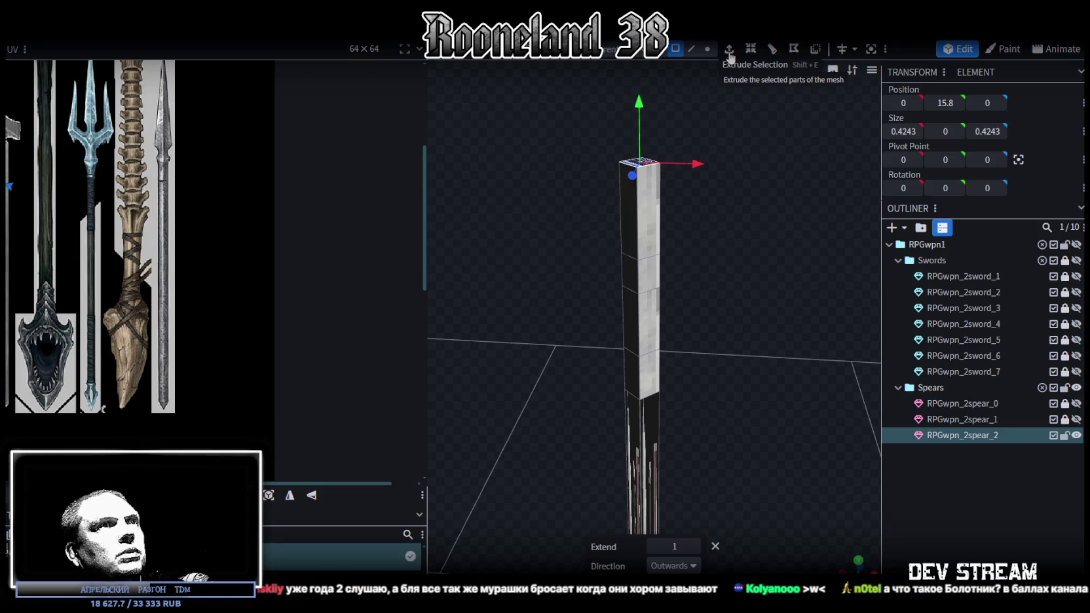
click(654, 546)
click(695, 547)
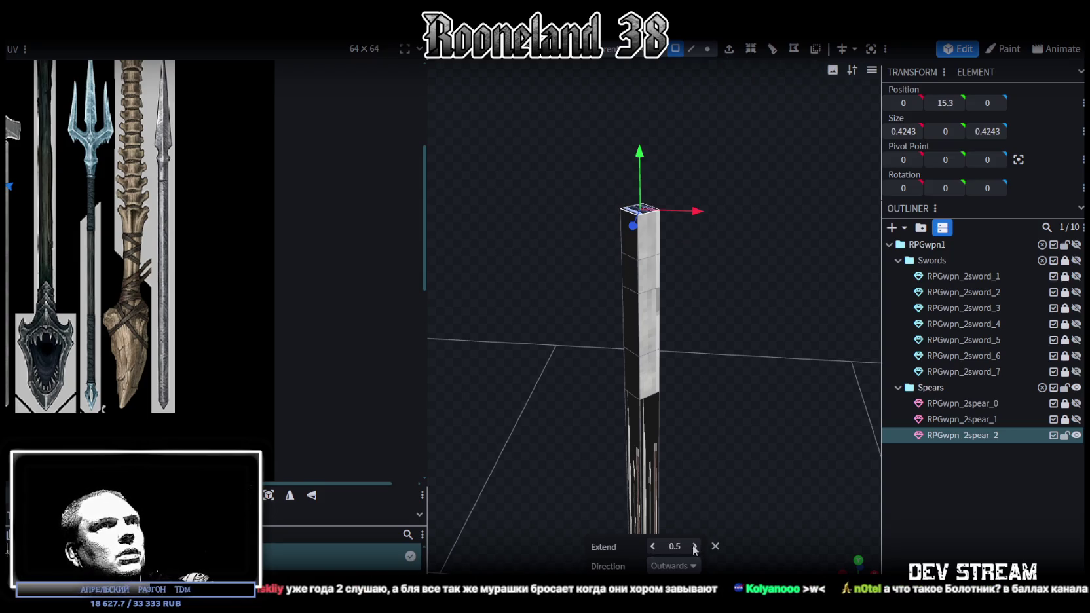
Step: Extrude the top face 2.5 units, reaching 17.8, and open the tip vertices' options
drag(733, 319, 719, 333)
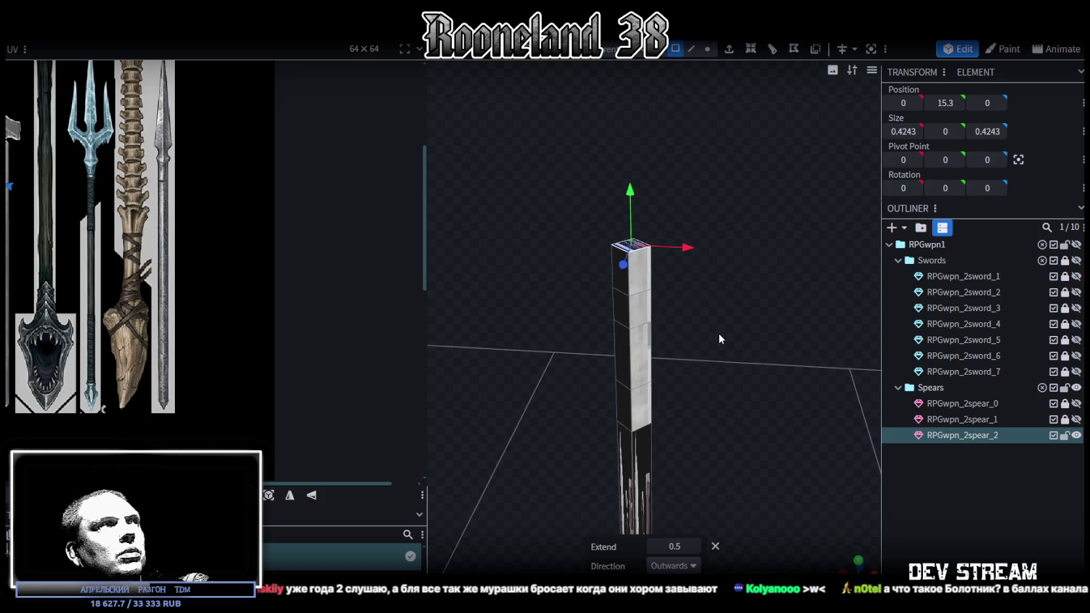
click(730, 56)
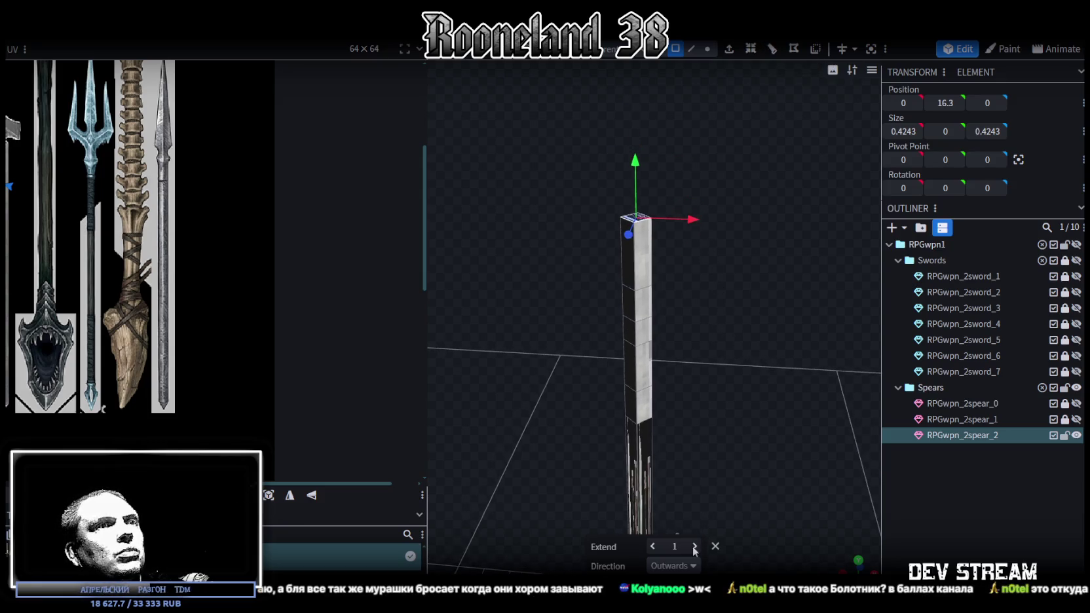
click(695, 546)
click(694, 547)
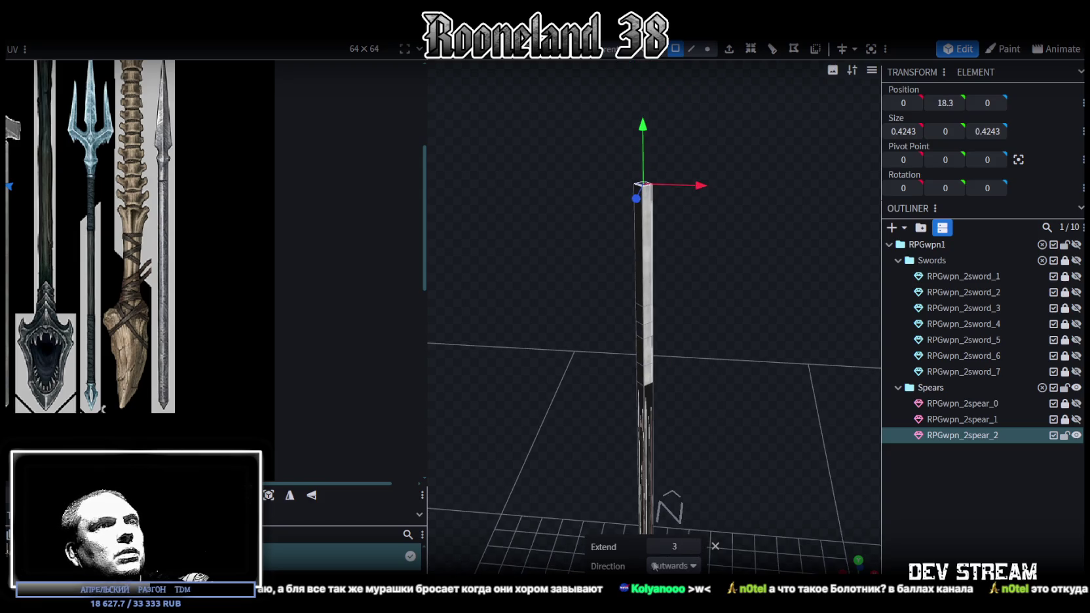
drag(654, 548, 645, 547)
scroll(722, 354, up, 5)
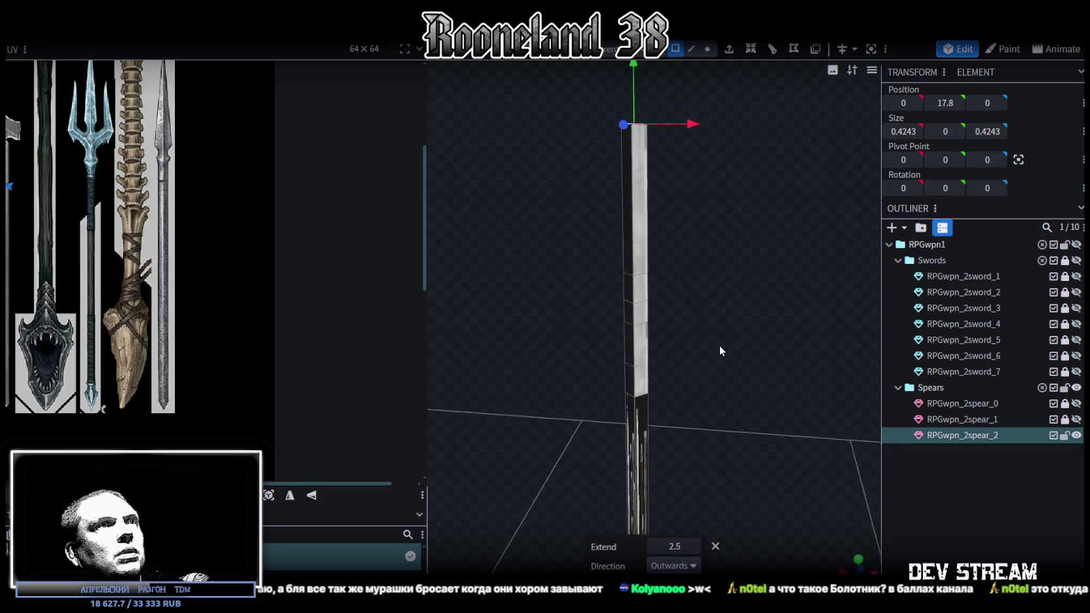
drag(722, 356, 716, 388)
click(707, 49)
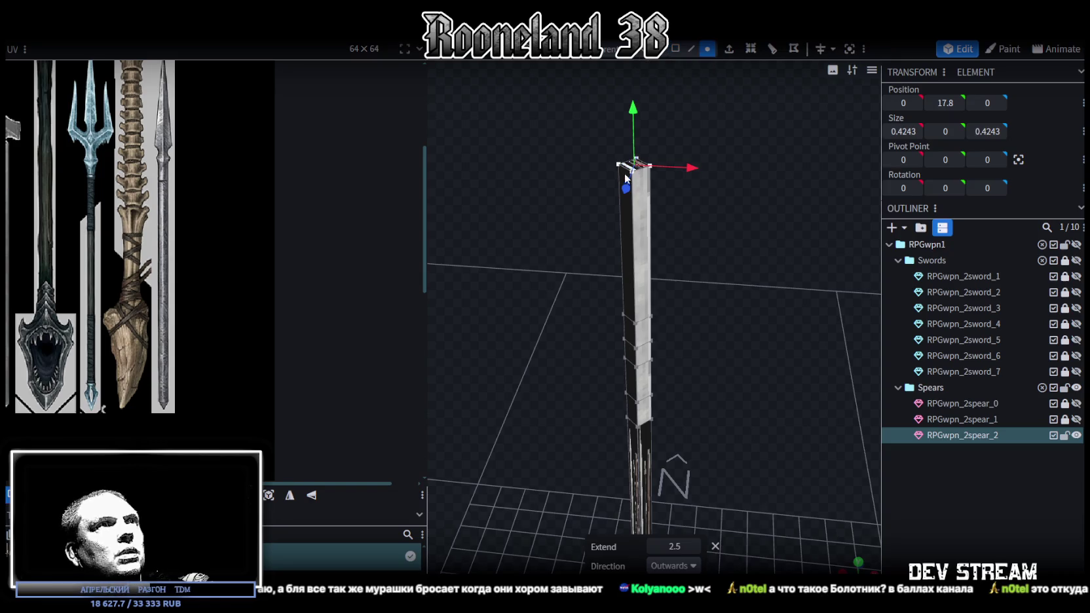
right_click(643, 172)
mouse_move(687, 258)
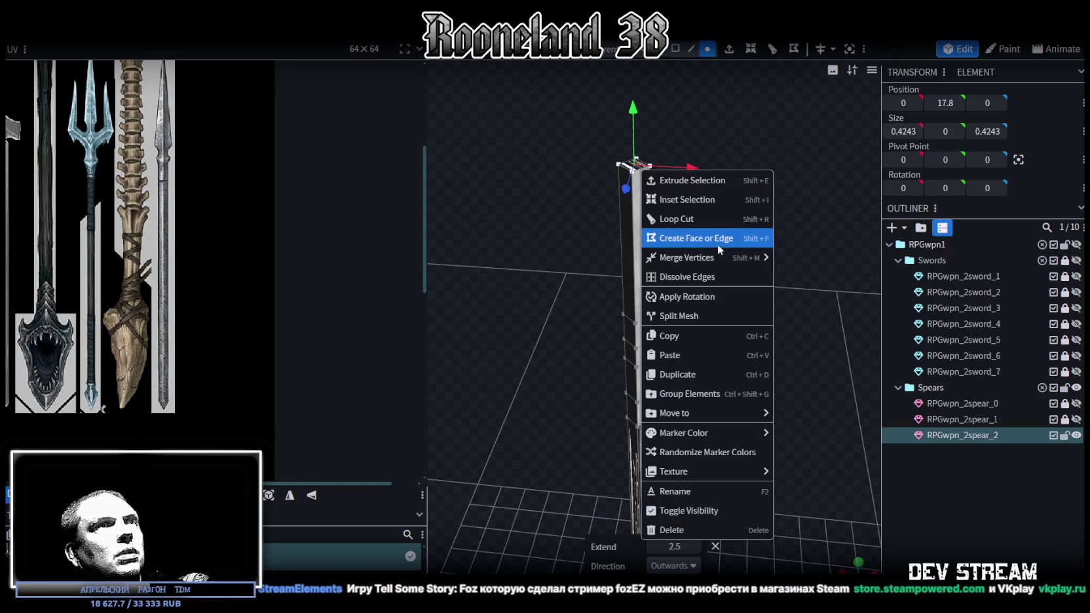
Step: Merge the top vertices in center so the blade ends in one sharp point
click(824, 278)
drag(820, 279, 757, 232)
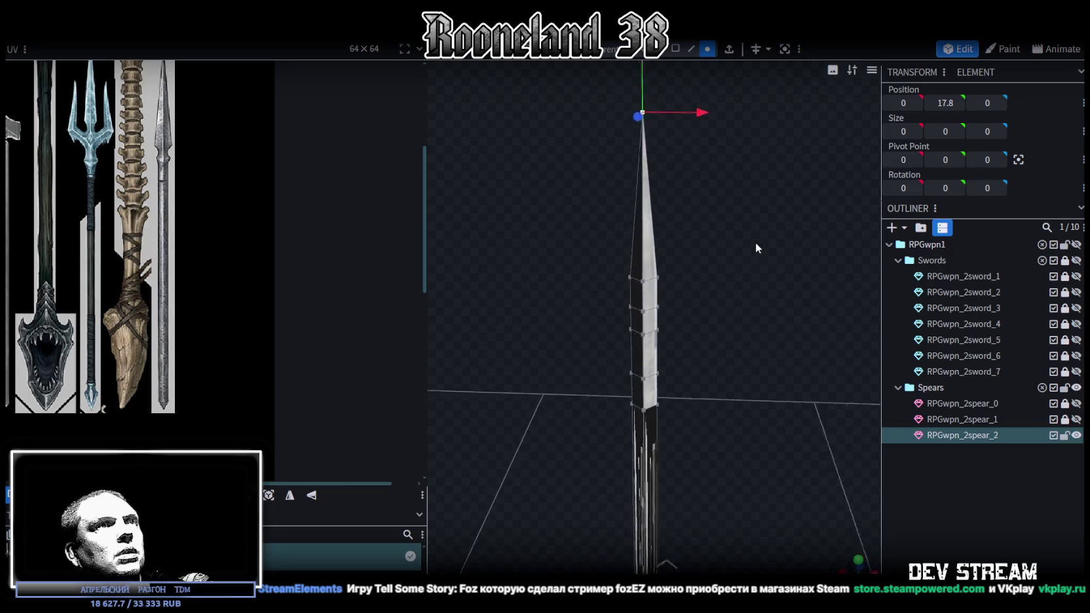
click(632, 275)
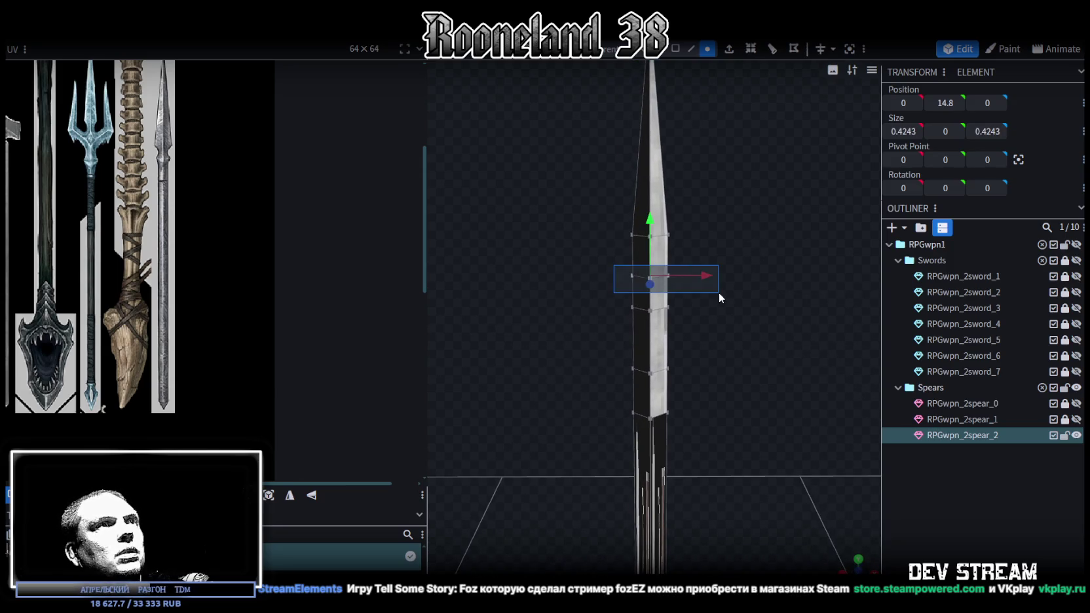
Step: Try narrowing the middle ring to 0.2243, undo it, and clear the selection
drag(763, 328, 668, 383)
drag(604, 353, 598, 346)
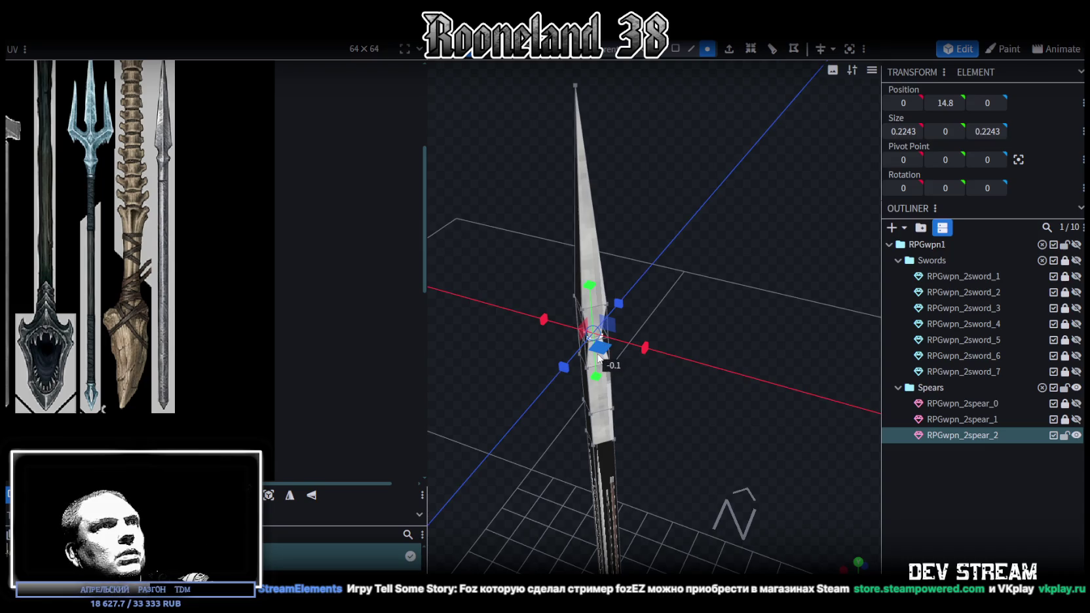
drag(679, 384, 717, 306)
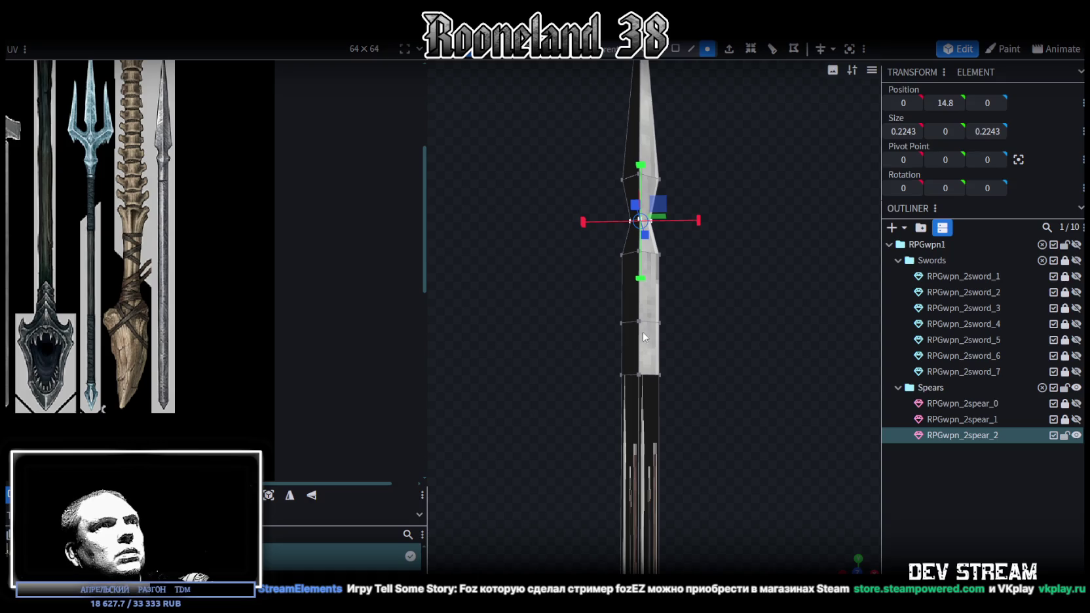
key(ctrl+z)
mouse_move(763, 344)
mouse_down()
mouse_move(624, 393)
mouse_move(762, 372)
mouse_move(764, 351)
mouse_move(763, 361)
mouse_up()
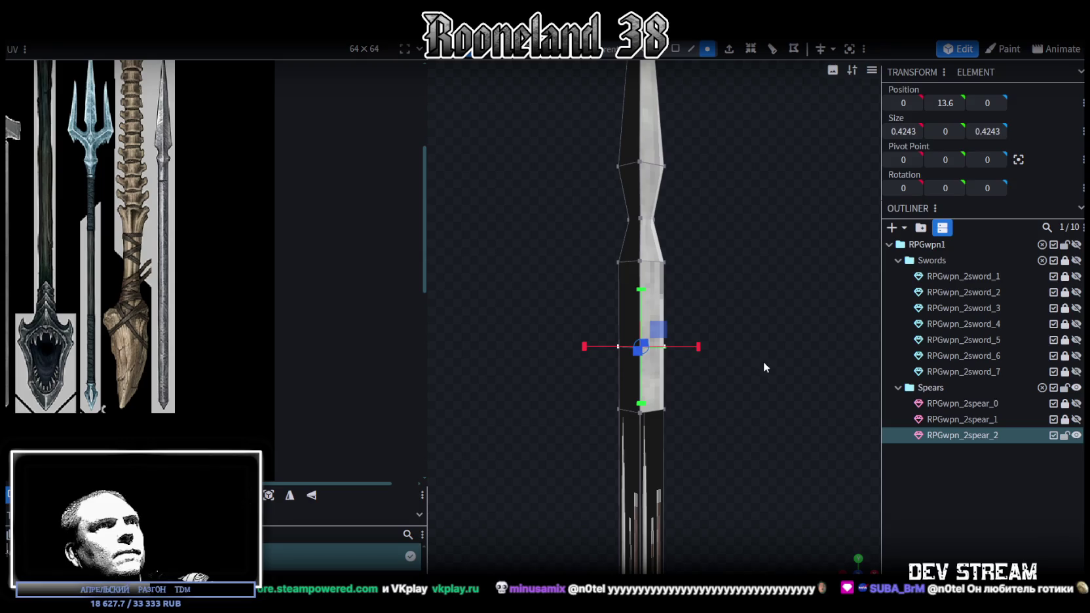
click(655, 282)
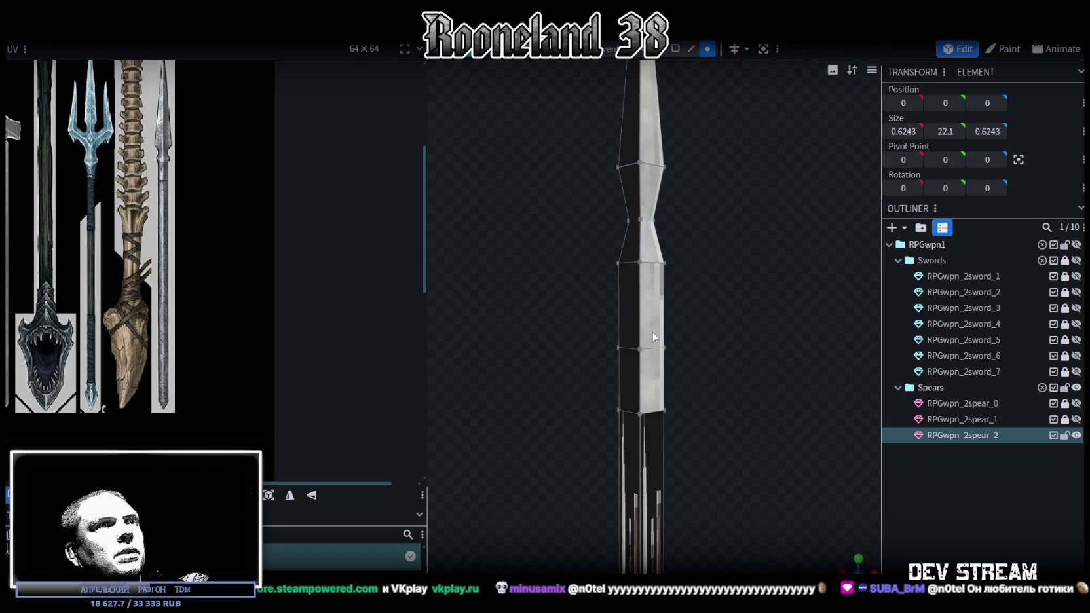
click(691, 48)
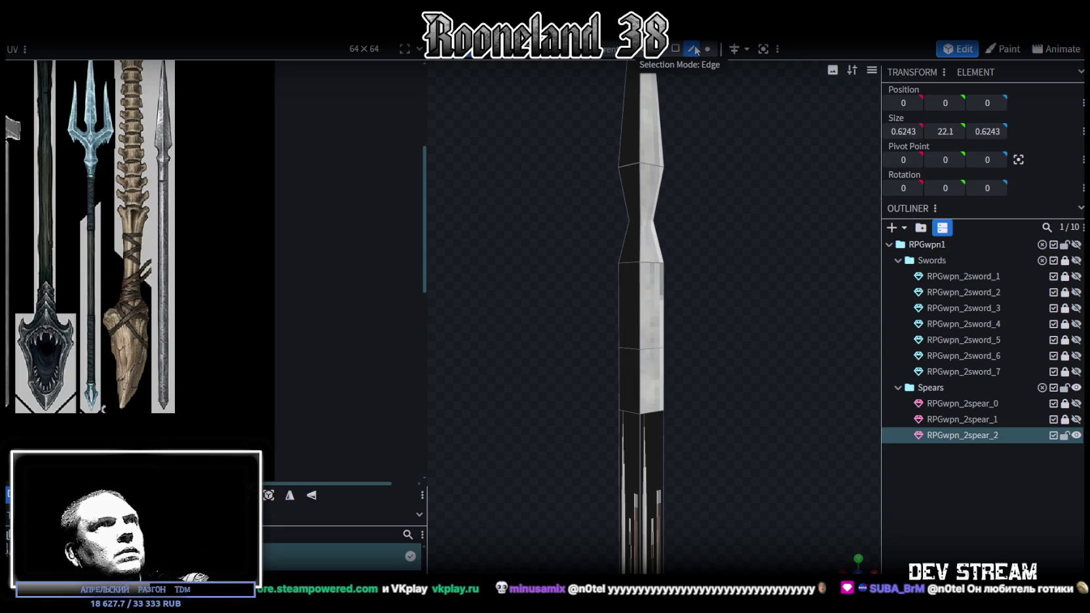
Step: Loop cut at offset 0.1 near the spearhead base and widen that ring to 0.6243
click(641, 333)
click(751, 49)
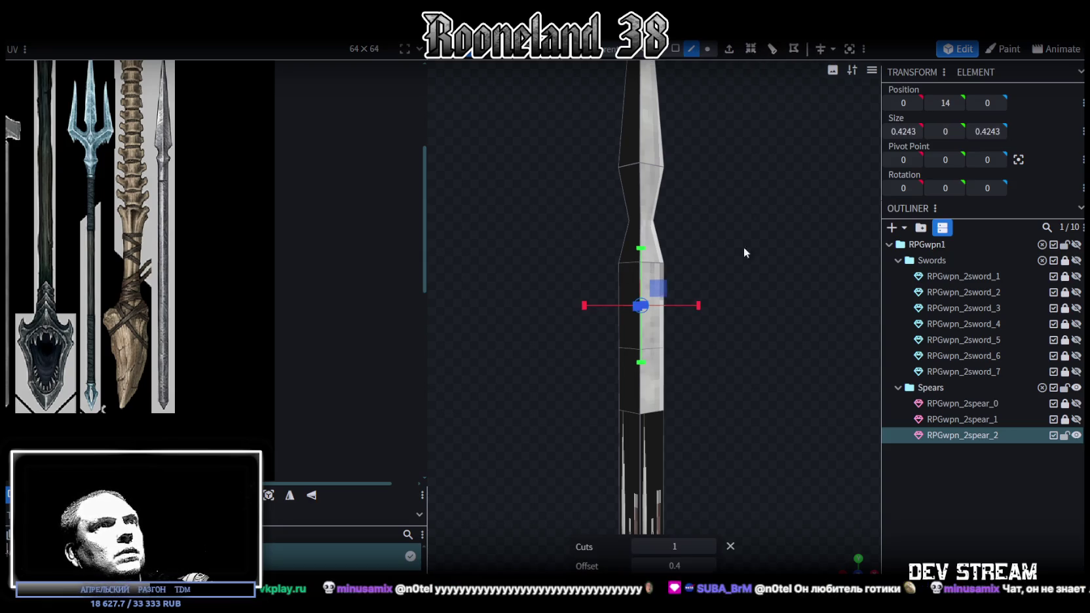
drag(642, 567, 638, 569)
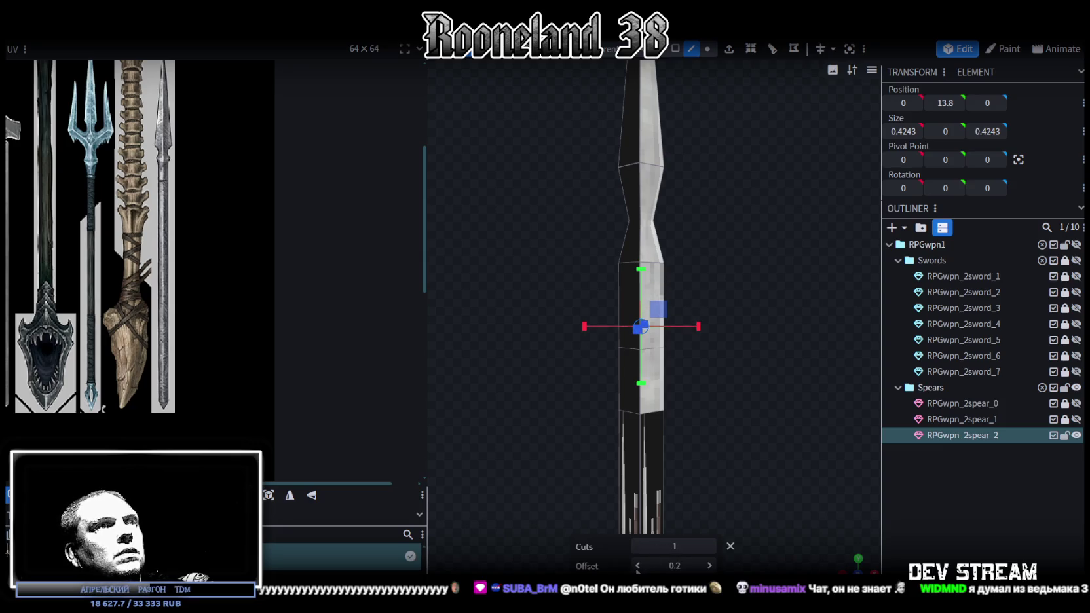
click(707, 49)
mouse_move(767, 329)
mouse_down()
mouse_move(726, 367)
mouse_move(763, 340)
mouse_move(771, 310)
mouse_up()
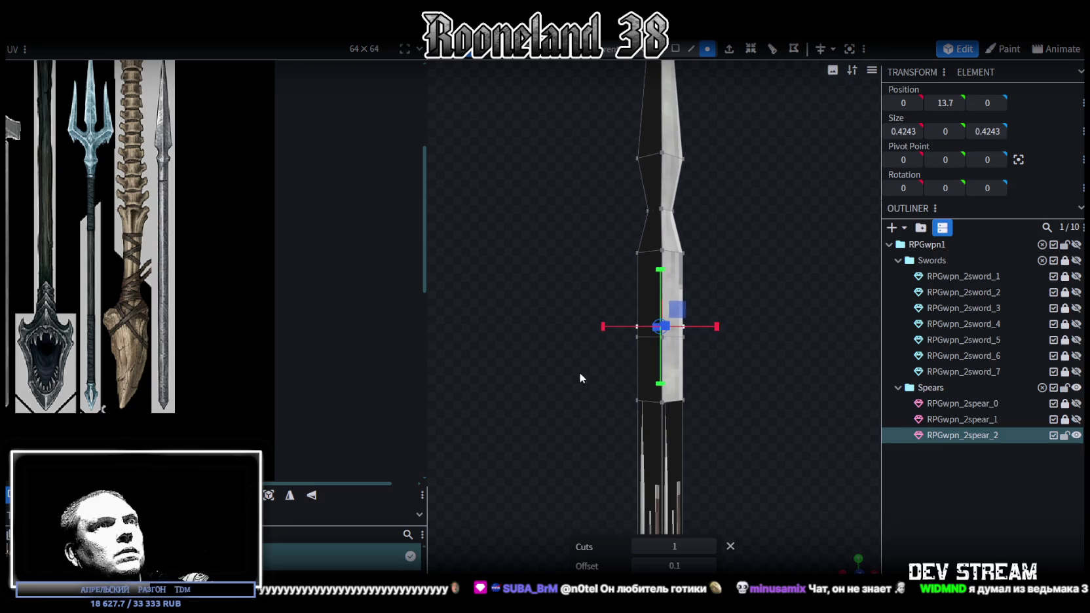
ctrl+drag(578, 375, 732, 332)
mouse_move(794, 400)
mouse_down()
mouse_move(694, 470)
mouse_move(739, 440)
mouse_move(773, 393)
mouse_up()
drag(646, 393, 661, 400)
drag(773, 393, 799, 372)
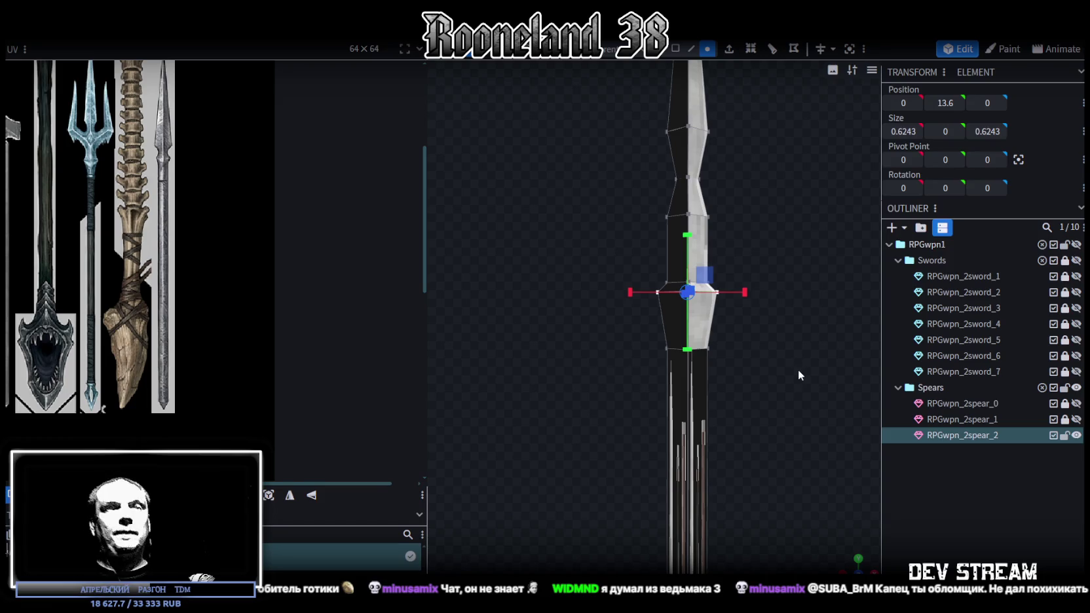
Step: Raise the middle vertex ring slightly and select faces on the spear's side
mouse_move(668, 311)
mouse_down()
mouse_move(681, 405)
mouse_move(687, 389)
mouse_up()
drag(566, 304, 728, 357)
drag(660, 281, 685, 273)
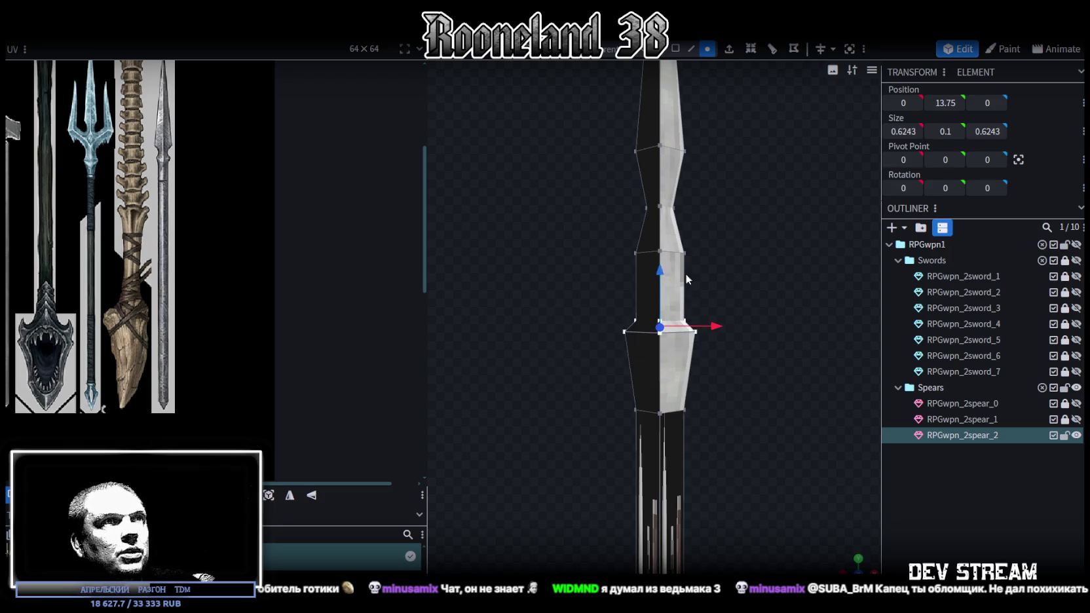
mouse_move(747, 310)
mouse_down()
mouse_move(712, 311)
mouse_move(714, 321)
mouse_move(597, 313)
mouse_move(697, 379)
mouse_move(756, 343)
mouse_move(711, 349)
mouse_up()
click(676, 48)
click(592, 315)
shift+click(576, 321)
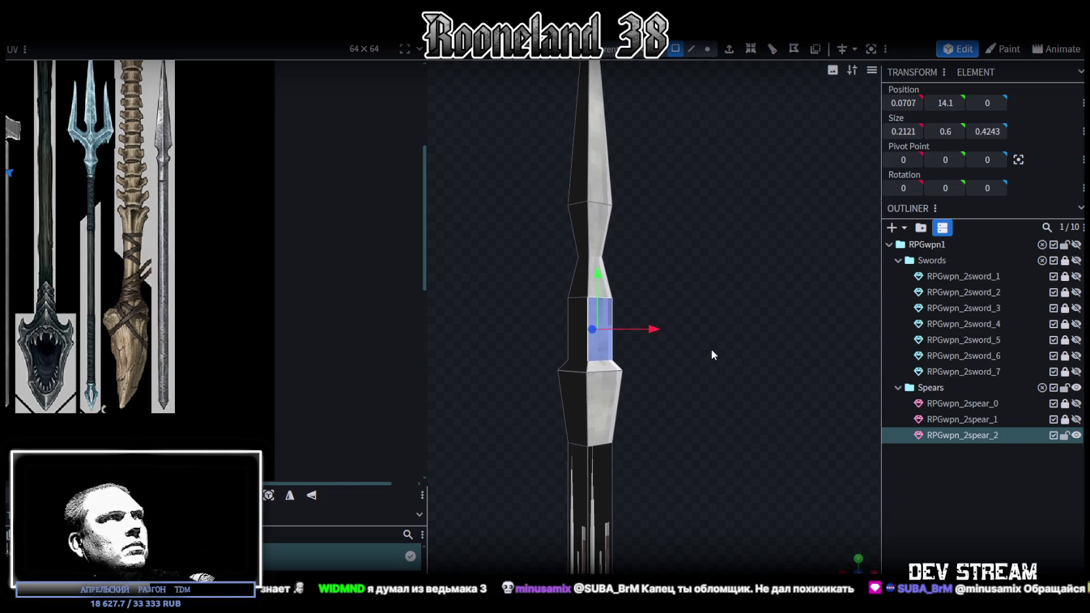
Step: Raise the lower vertex rings by 0.2 to form the narrow neck, undoing an overshoot
click(707, 48)
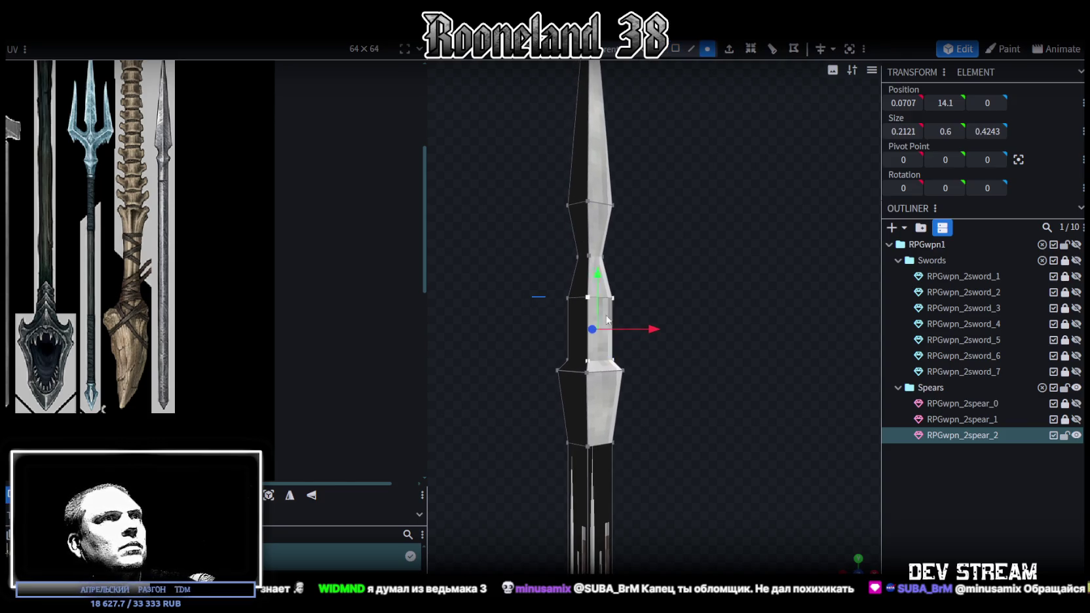
drag(532, 298, 666, 317)
drag(535, 325, 661, 277)
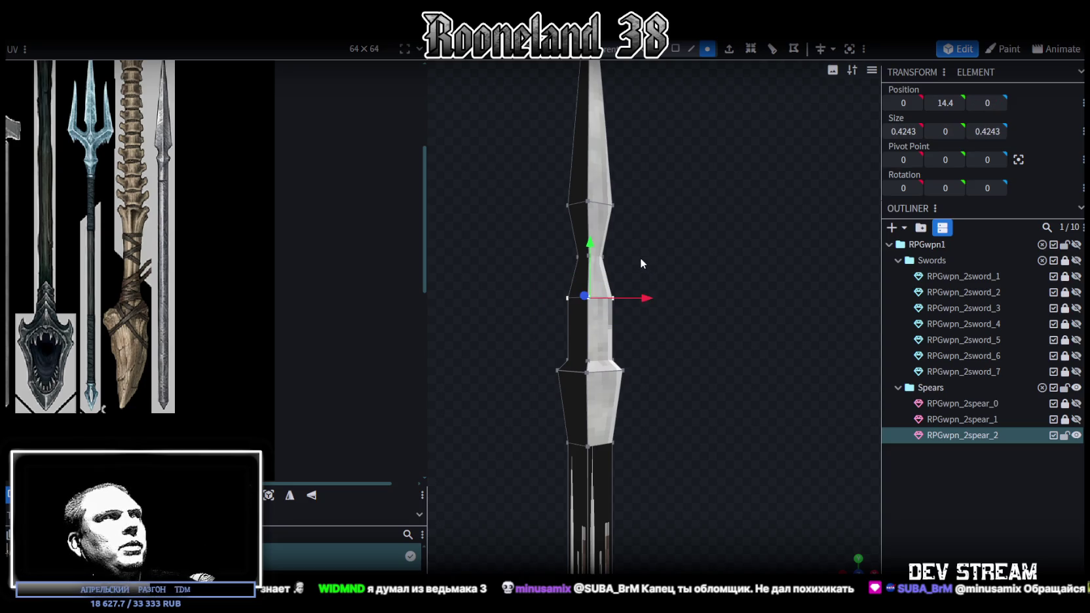
mouse_move(589, 245)
mouse_down()
mouse_move(590, 225)
mouse_move(652, 261)
mouse_up()
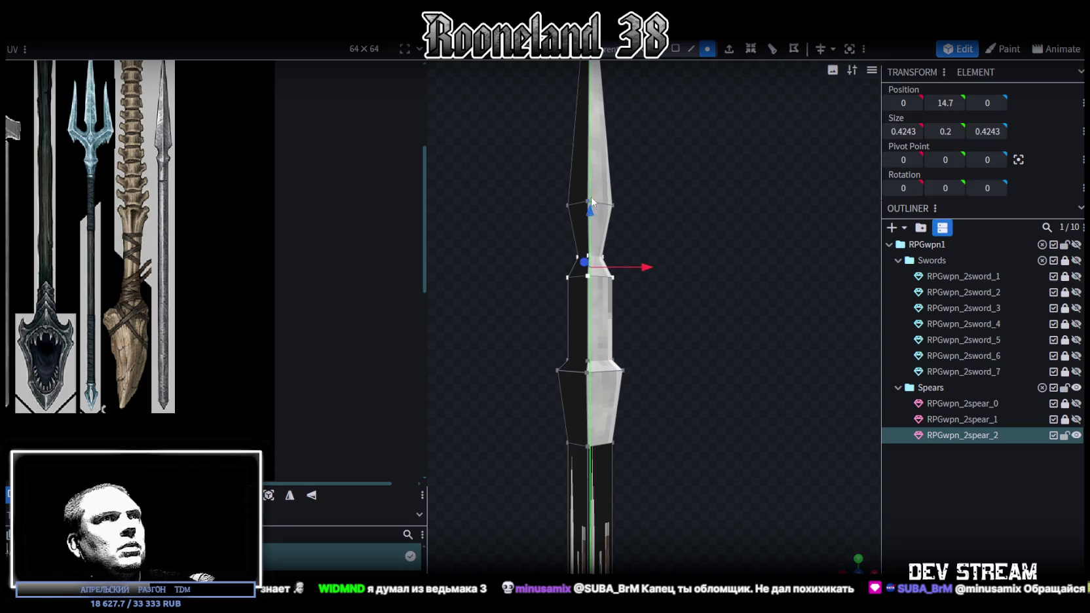
drag(591, 201, 591, 189)
mouse_move(693, 328)
mouse_down()
mouse_move(677, 348)
mouse_move(700, 328)
mouse_move(576, 162)
mouse_up()
key(ctrl+z)
Step: Select the neck's side face that will become a prong
click(676, 49)
drag(725, 289, 730, 292)
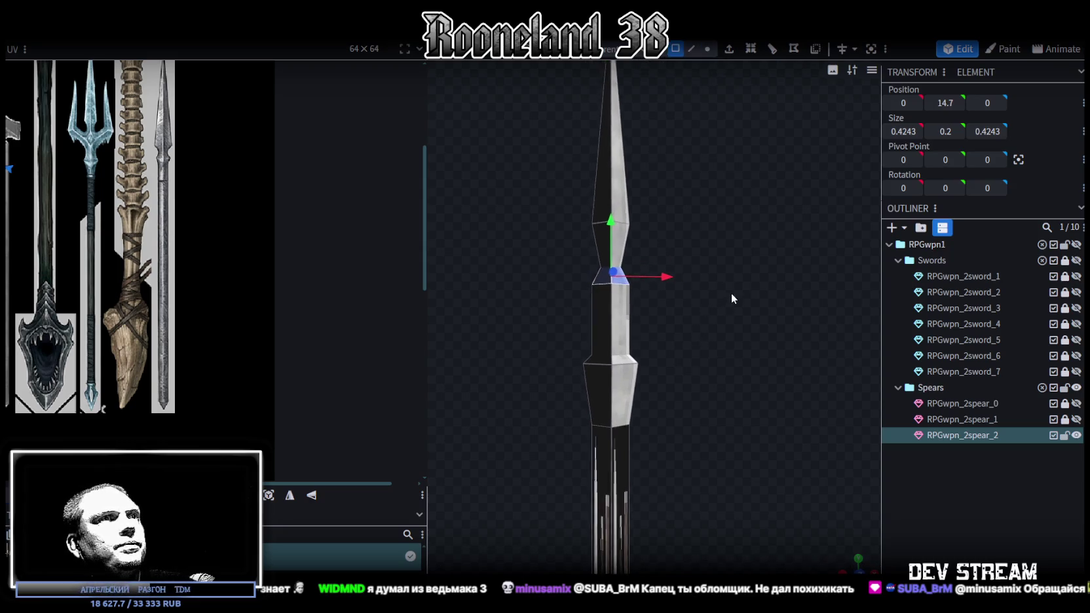
click(597, 321)
mouse_move(727, 341)
mouse_down()
mouse_move(728, 357)
mouse_move(715, 348)
mouse_up()
click(713, 355)
click(619, 306)
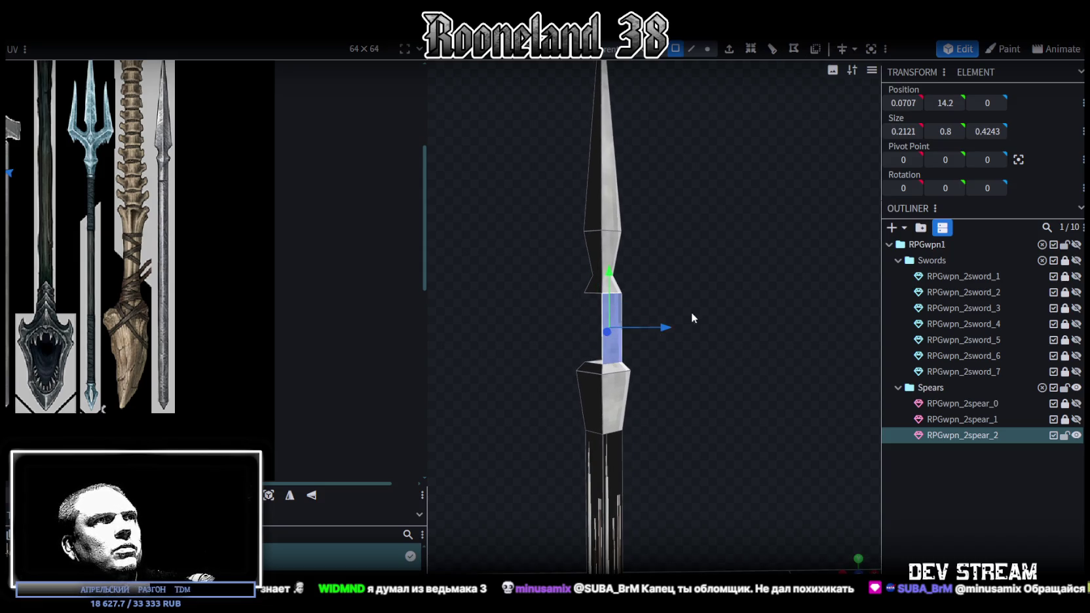
Step: Extrude the side face along X+ and set its end to Position X 1
click(730, 55)
click(697, 567)
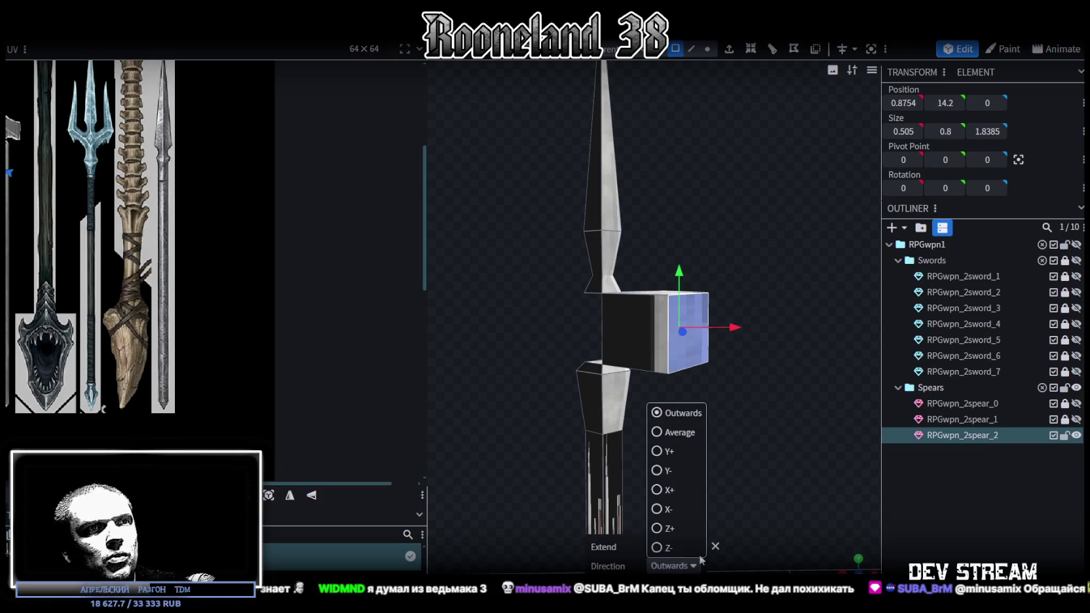
click(658, 495)
mouse_move(679, 446)
mouse_down()
mouse_move(696, 447)
mouse_move(721, 397)
mouse_move(728, 410)
mouse_move(757, 355)
mouse_move(704, 349)
mouse_move(736, 412)
mouse_move(717, 389)
mouse_up()
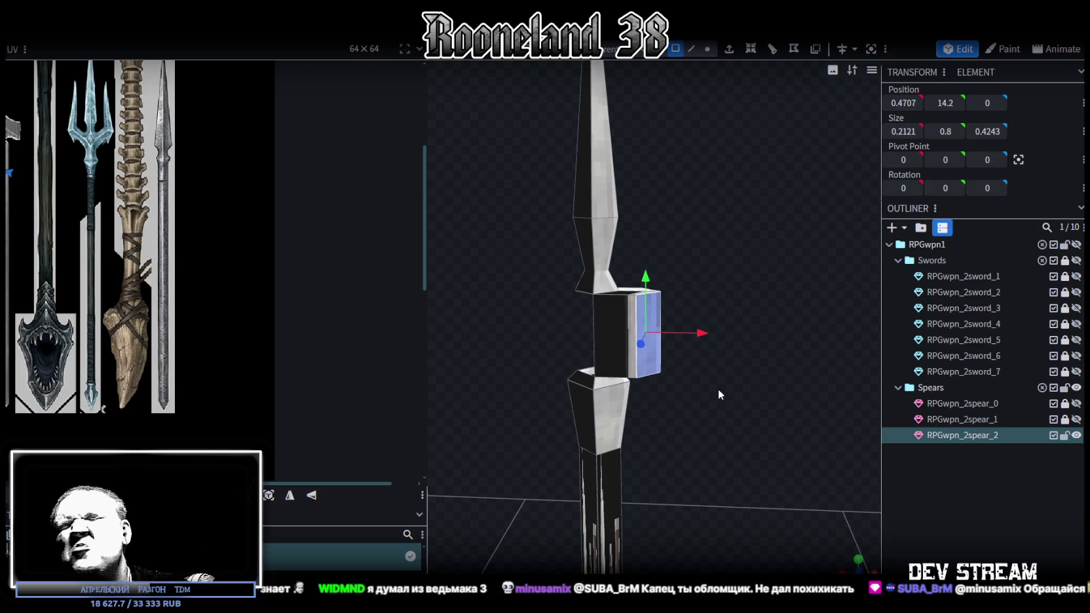
drag(719, 389, 725, 387)
mouse_move(722, 387)
mouse_down()
mouse_move(711, 328)
mouse_move(710, 364)
mouse_move(728, 389)
mouse_move(660, 288)
mouse_move(664, 260)
mouse_up()
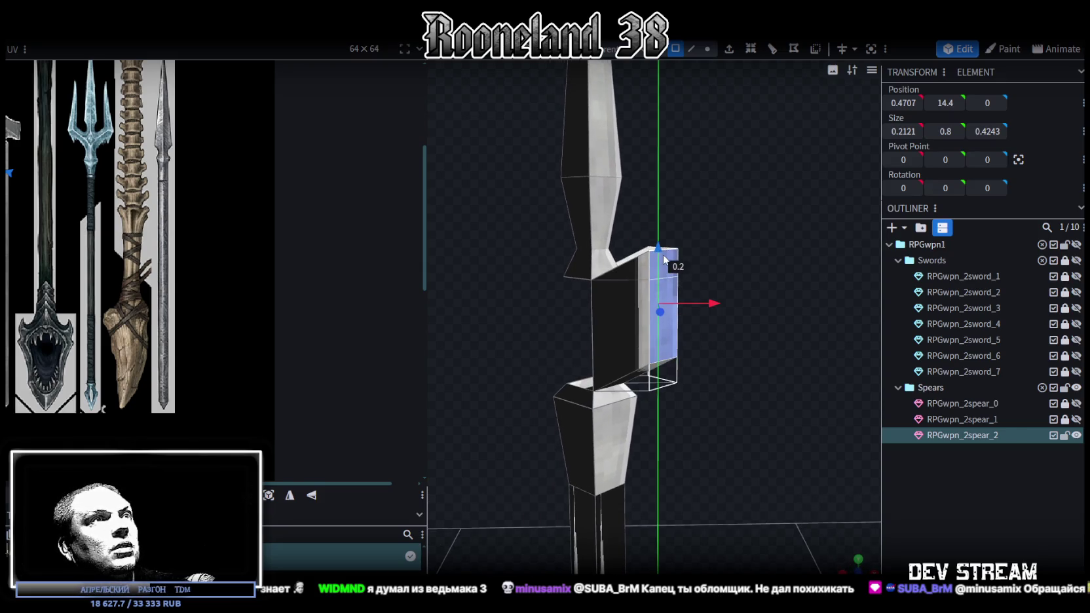
mouse_move(749, 347)
mouse_down()
mouse_move(745, 403)
mouse_move(723, 358)
mouse_up()
click(903, 103)
text(1)
key(Return)
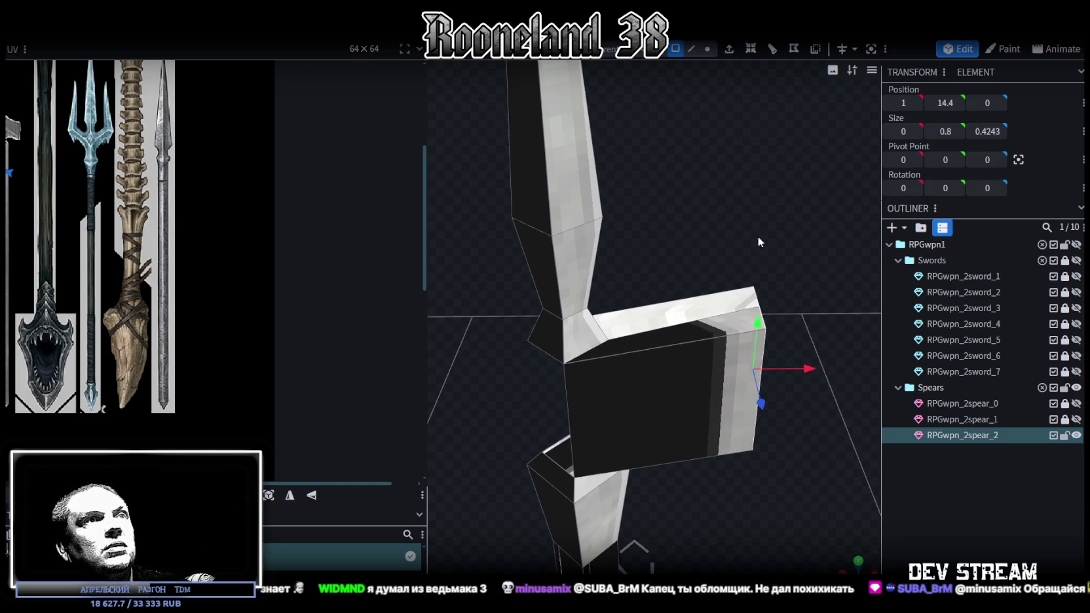
Step: Lower the side prong's two outer vertices
drag(759, 246, 740, 196)
mouse_move(778, 262)
mouse_down()
mouse_move(726, 151)
mouse_move(753, 168)
mouse_move(656, 170)
mouse_move(673, 135)
mouse_move(726, 134)
mouse_move(767, 116)
mouse_move(763, 55)
mouse_up()
click(708, 48)
click(685, 219)
shift+click(657, 222)
mouse_move(670, 162)
mouse_down()
mouse_move(671, 172)
mouse_move(744, 157)
mouse_move(644, 177)
mouse_move(609, 224)
mouse_up()
mouse_move(720, 187)
mouse_down()
mouse_move(752, 176)
mouse_move(736, 256)
mouse_move(817, 229)
mouse_move(797, 199)
mouse_up()
Step: Pull the prong's top corner 0.4 inward on X, select its end face, and switch to YouTube
click(730, 251)
click(730, 239)
mouse_move(782, 239)
mouse_down()
mouse_move(718, 246)
mouse_move(729, 244)
mouse_move(707, 270)
mouse_move(662, 273)
mouse_move(688, 268)
mouse_up()
click(676, 48)
click(595, 311)
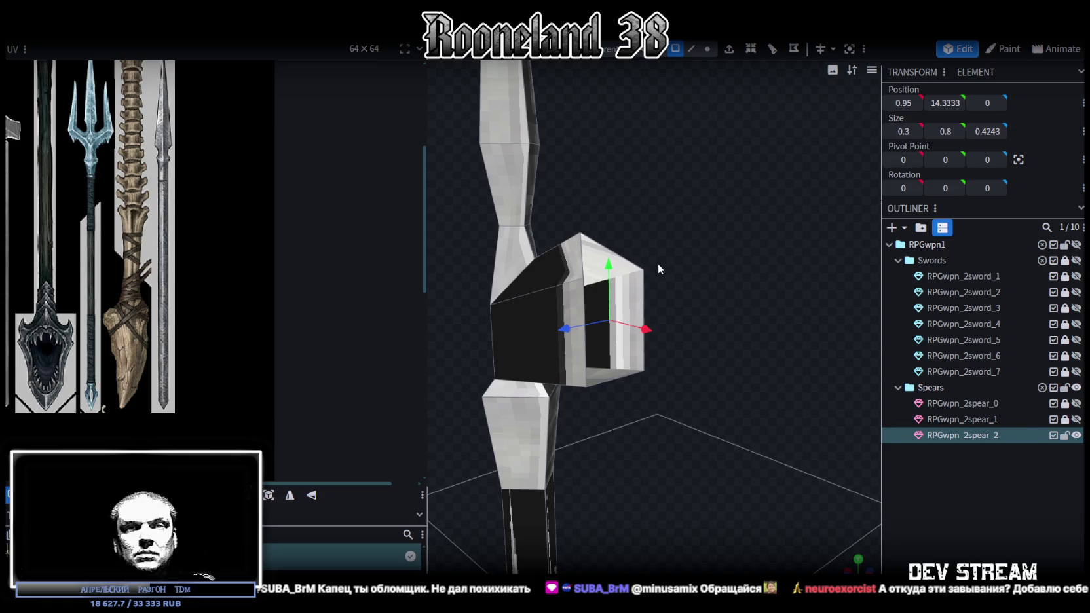
mouse_move(675, 290)
mouse_down()
mouse_move(747, 302)
mouse_move(745, 539)
mouse_up()
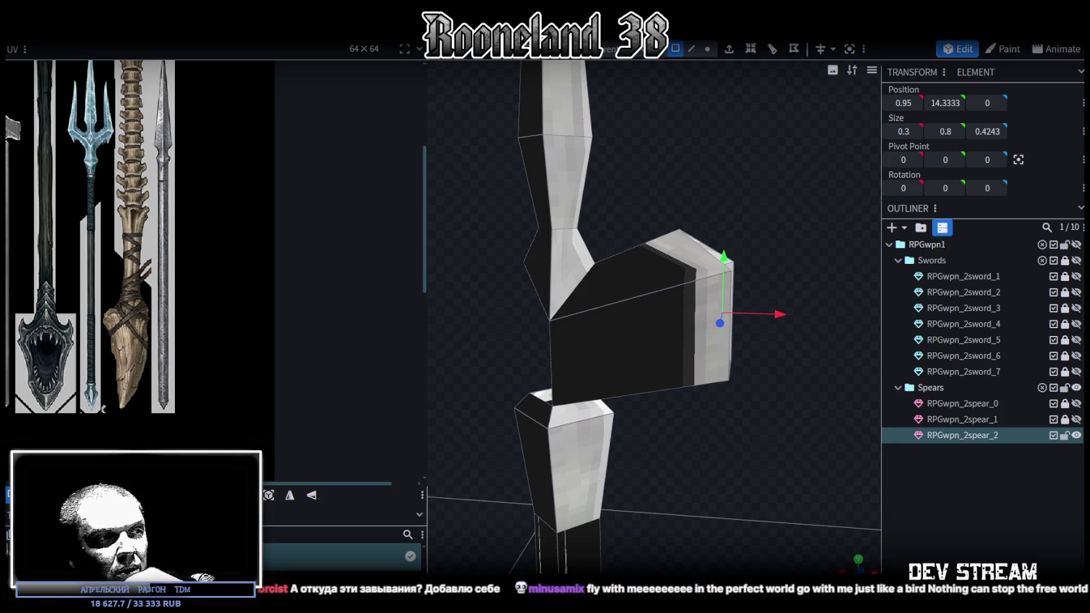
key(alt+Tab)
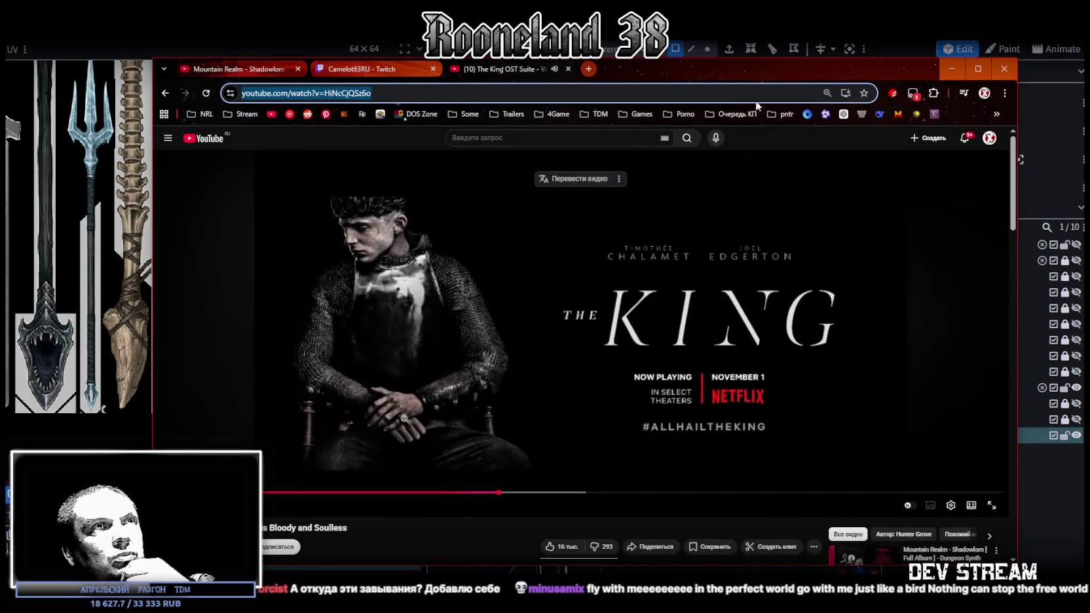
key(alt+Tab)
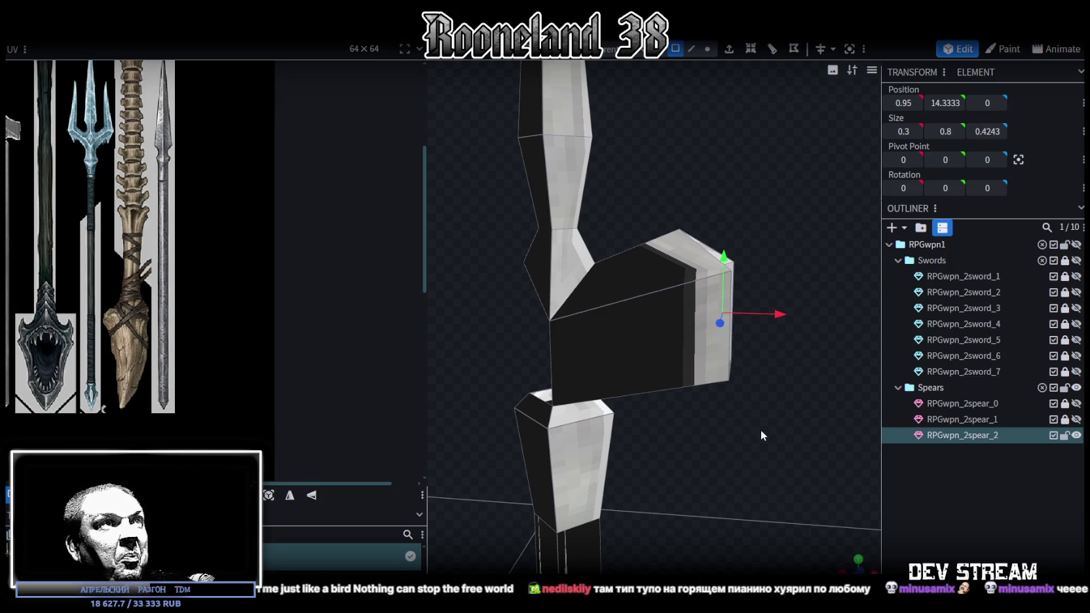
Step: Select two corner vertices at the side prong's end and raise them slightly
drag(760, 435, 752, 433)
click(708, 48)
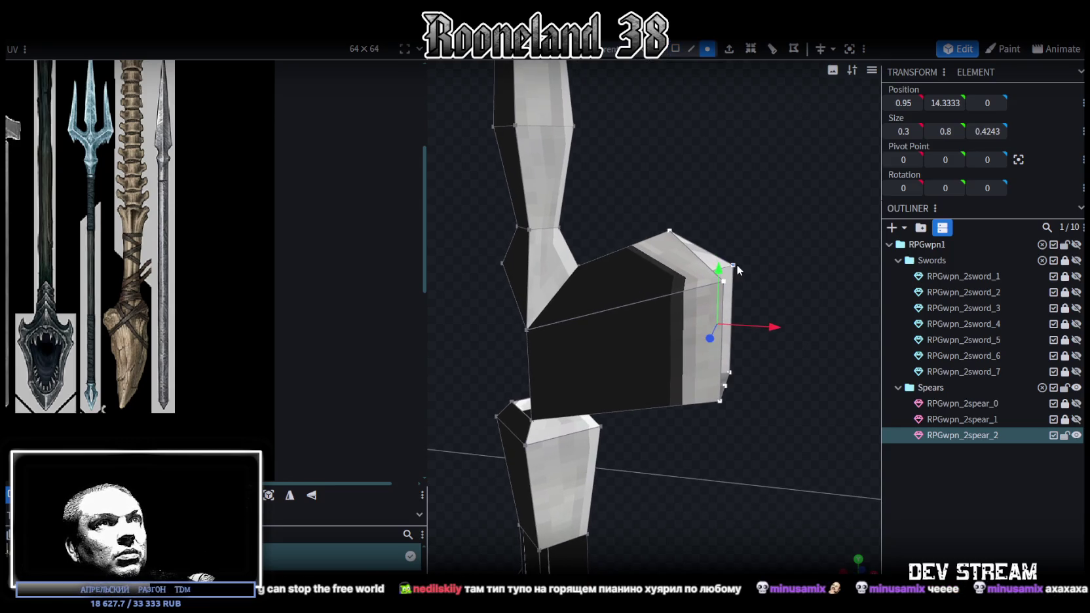
click(734, 266)
shift+click(720, 284)
drag(731, 226, 728, 187)
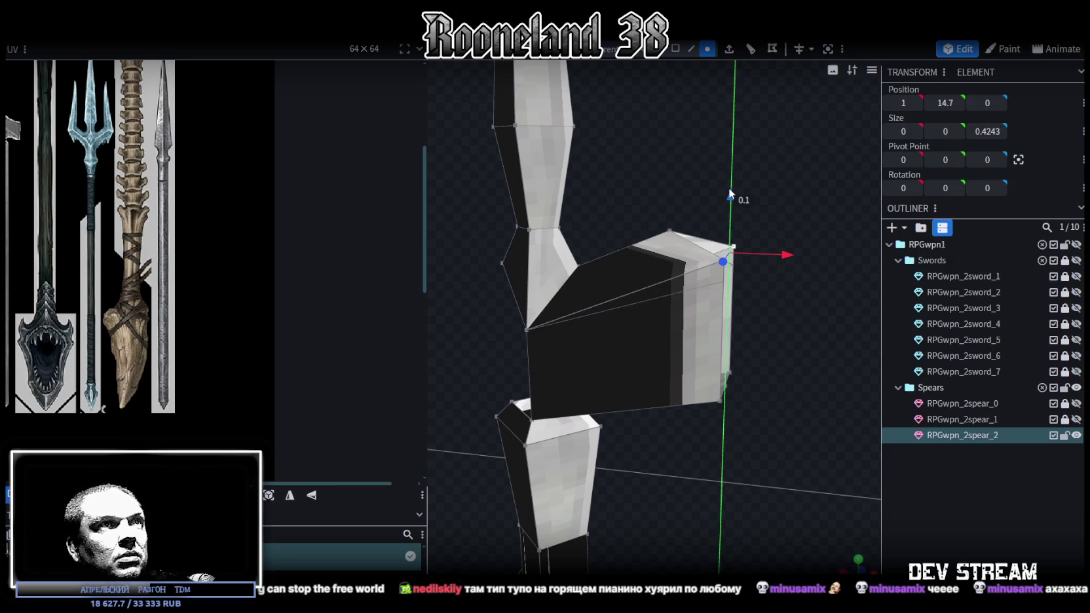
mouse_move(763, 324)
mouse_down()
mouse_move(777, 360)
mouse_move(732, 329)
mouse_move(752, 371)
mouse_up()
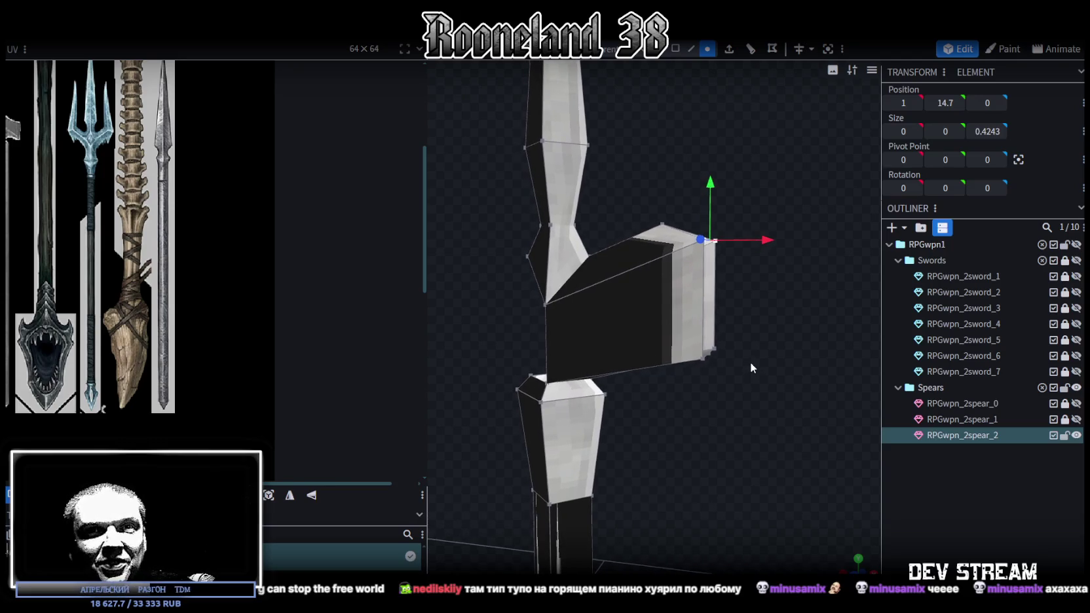
Step: Pull the side prong's outer vertices right and up to angle its end
mouse_move(778, 446)
mouse_down()
mouse_move(729, 383)
mouse_move(737, 387)
mouse_move(687, 298)
mouse_move(654, 268)
mouse_up()
drag(750, 317, 760, 313)
drag(698, 255, 753, 114)
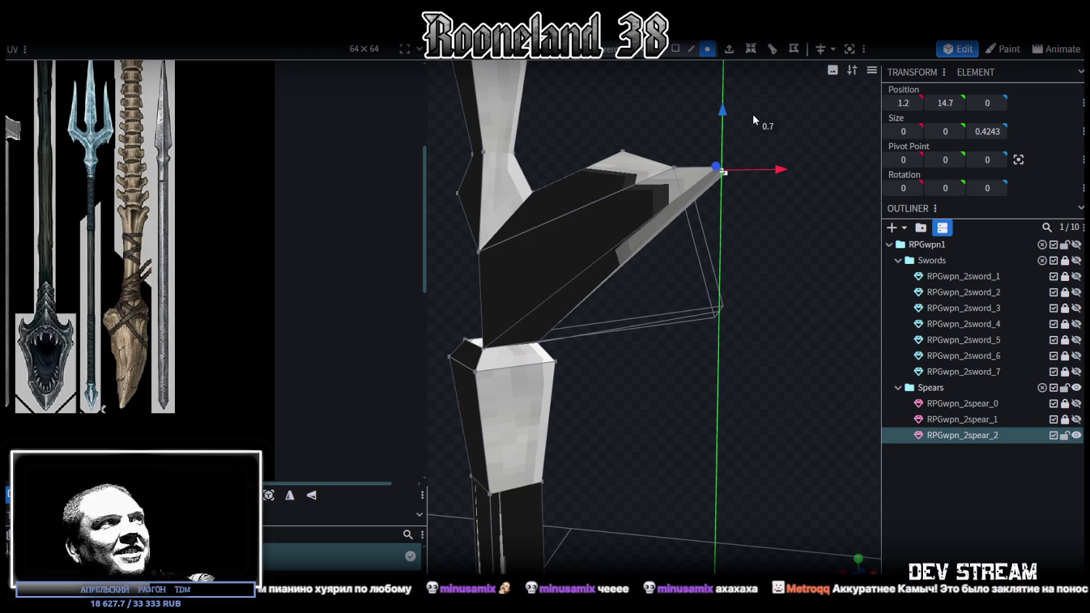
right_drag(713, 306, 702, 358)
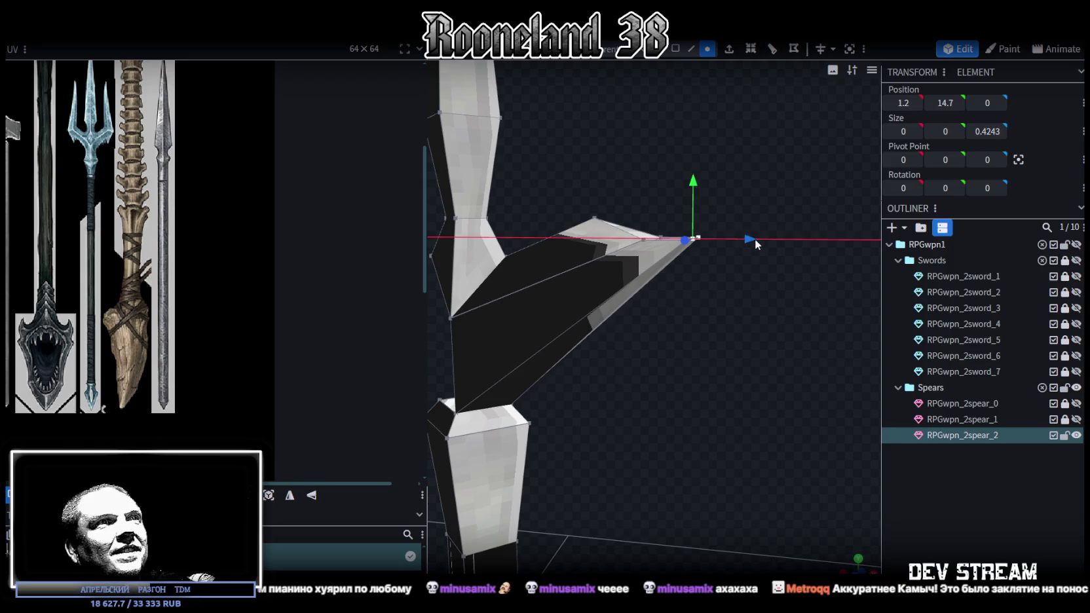
mouse_move(692, 181)
mouse_down()
mouse_move(696, 211)
mouse_move(704, 200)
mouse_up()
drag(749, 250, 637, 353)
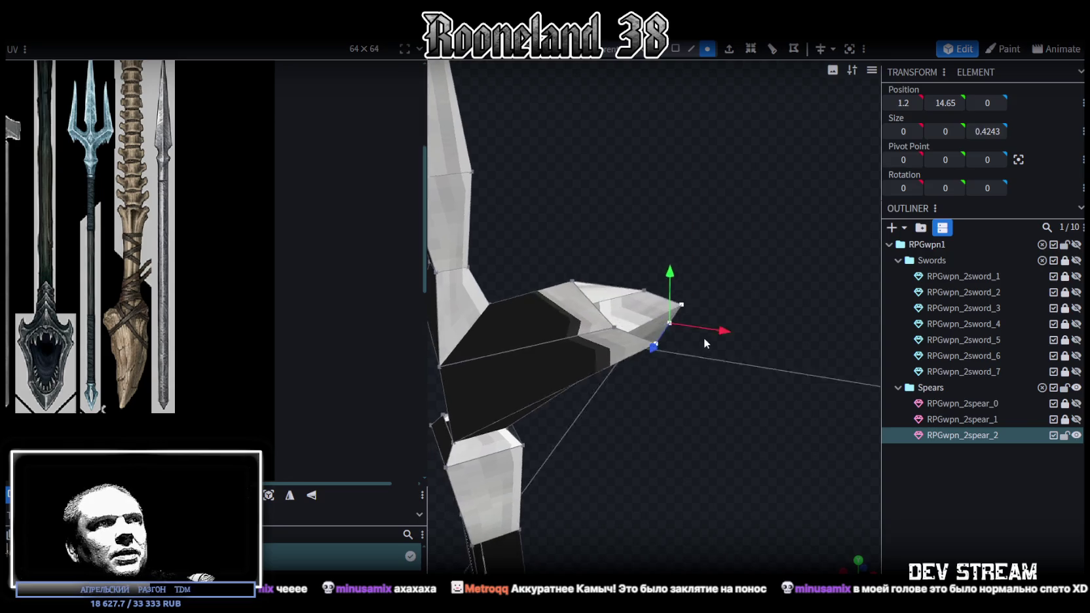
Step: Merge the prong-end vertices into a sharp tip near X 1, height 14.7
click(640, 351)
right_drag(739, 426, 692, 395)
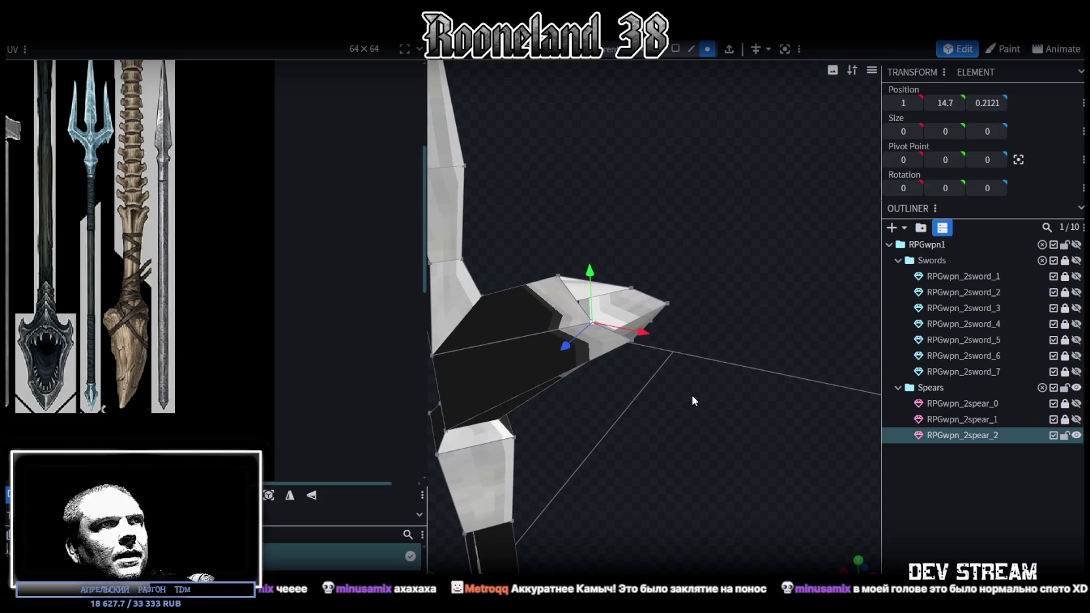
right_click(627, 340)
mouse_move(673, 317)
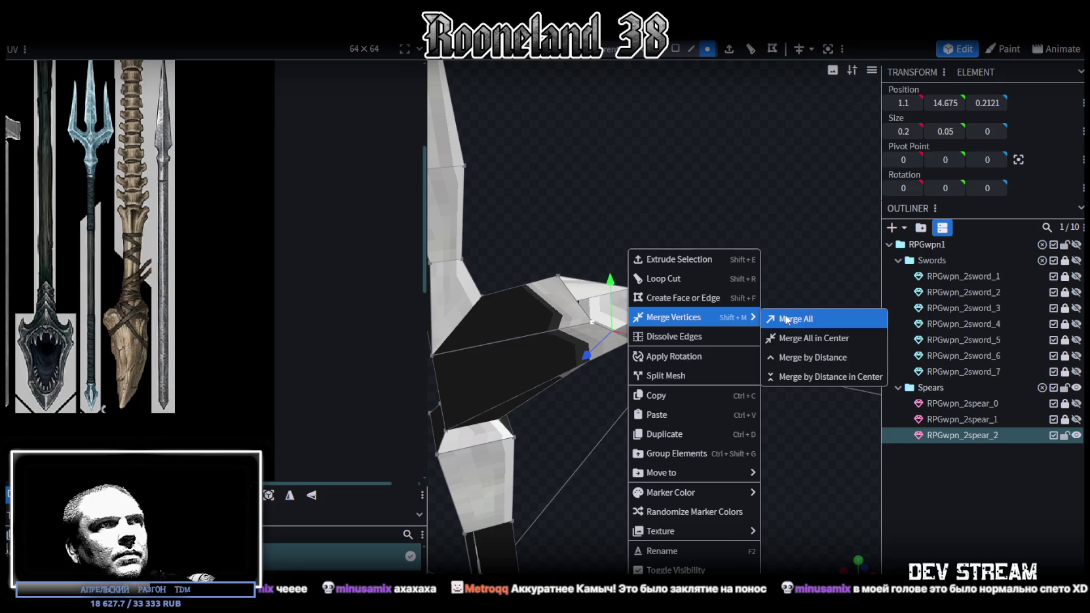
click(799, 316)
shift+click(667, 303)
right_click(667, 301)
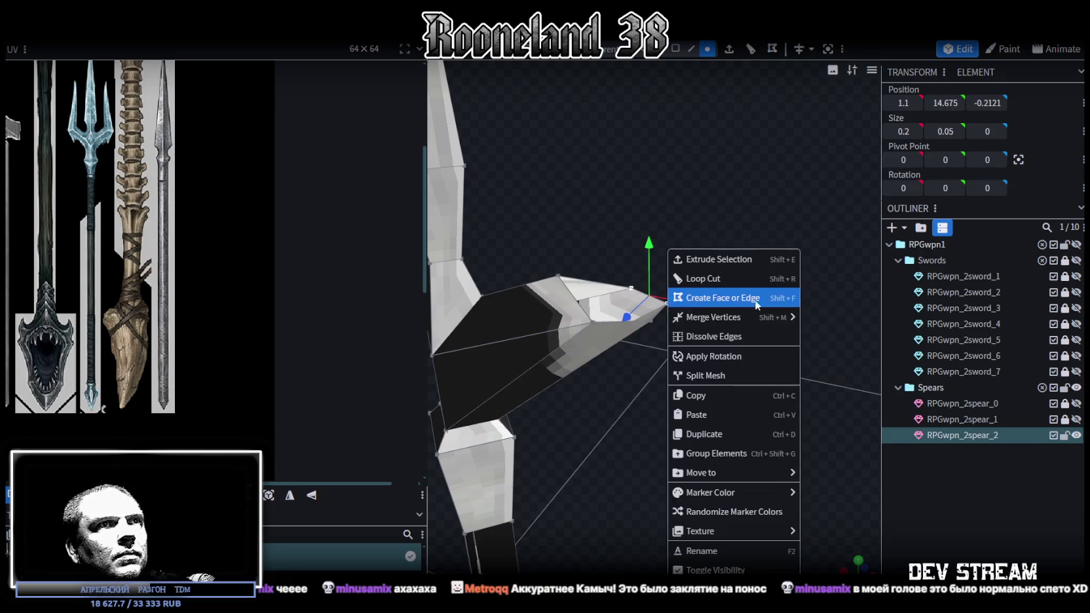
click(829, 319)
mouse_move(648, 397)
mouse_down()
mouse_move(741, 316)
mouse_move(691, 365)
mouse_move(691, 385)
mouse_up()
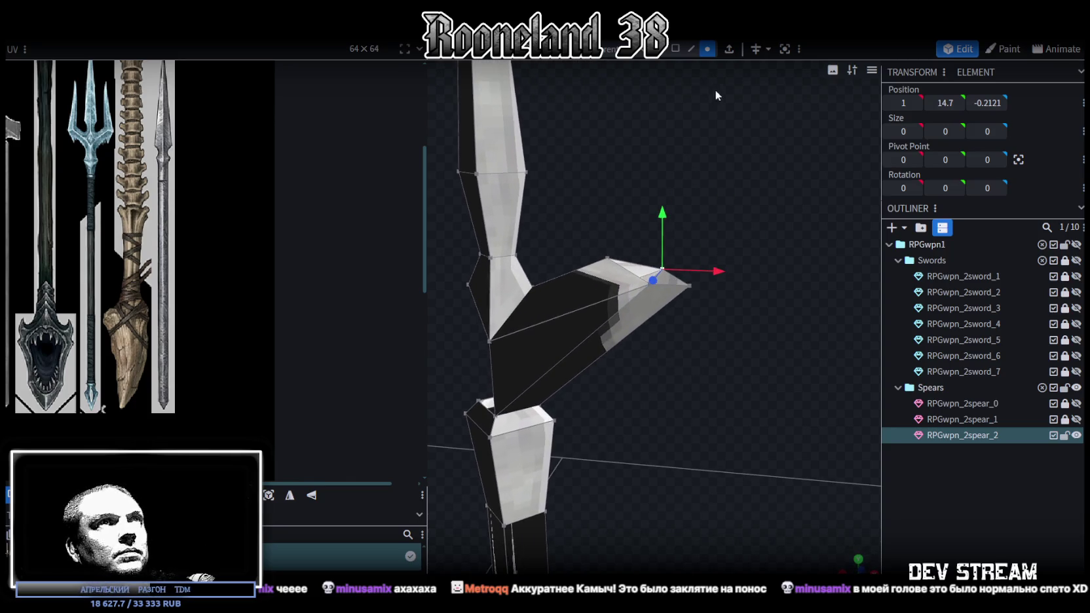
drag(715, 97, 713, 106)
drag(626, 223, 722, 276)
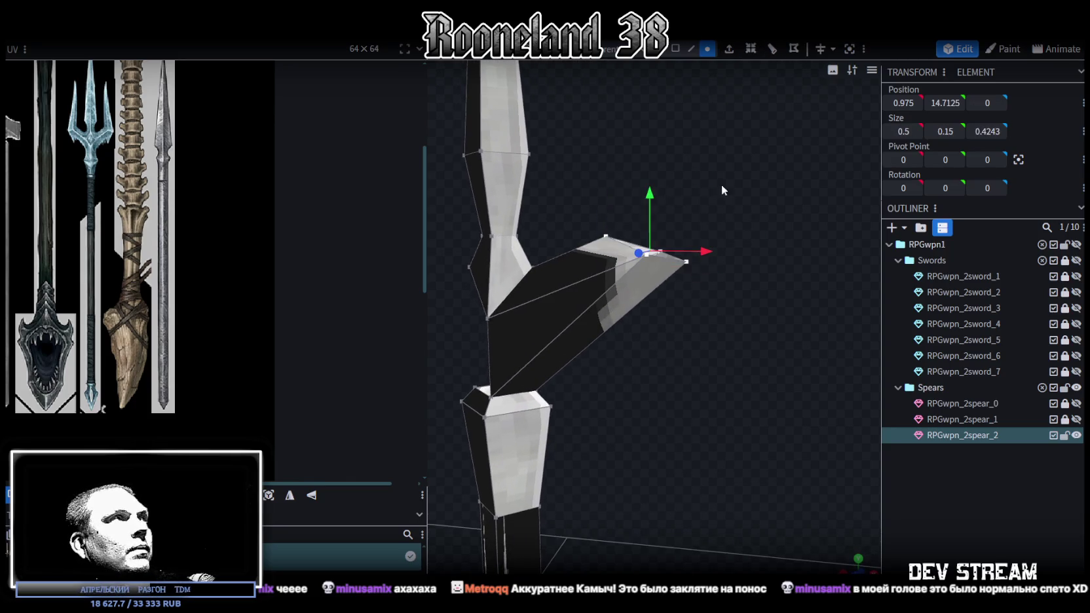
drag(721, 184, 711, 244)
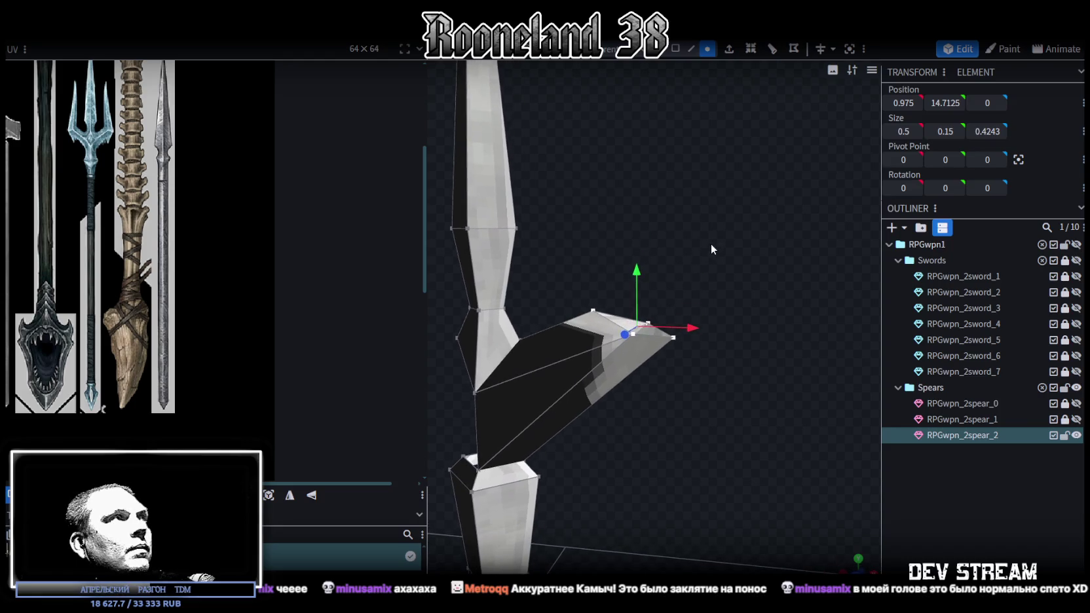
Step: Extrude the side prong's end edges straight up in the Y+ direction
click(691, 49)
click(729, 49)
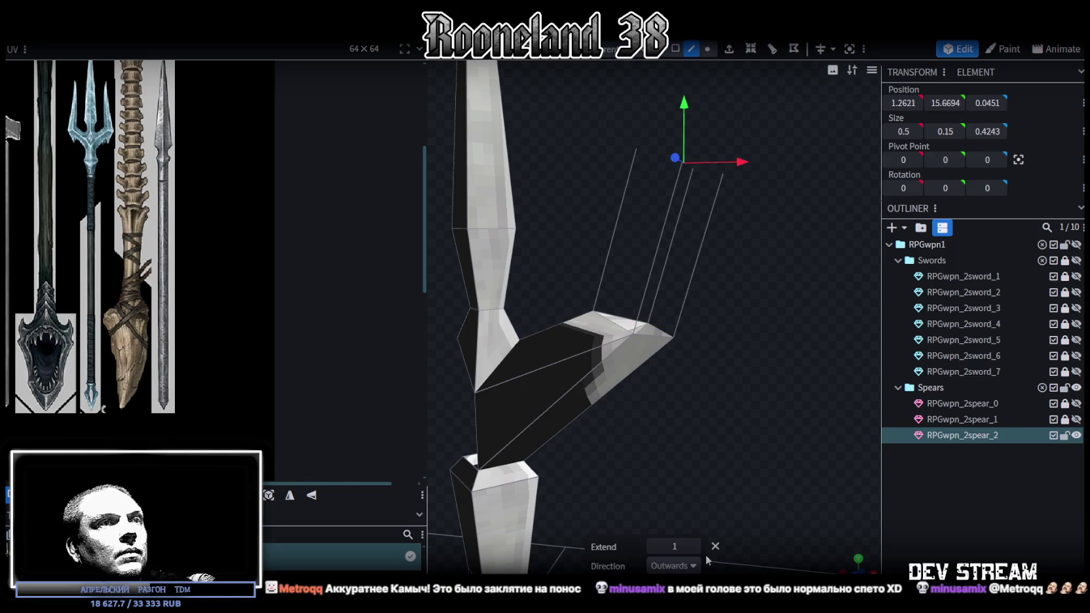
key(ctrl+z)
click(708, 49)
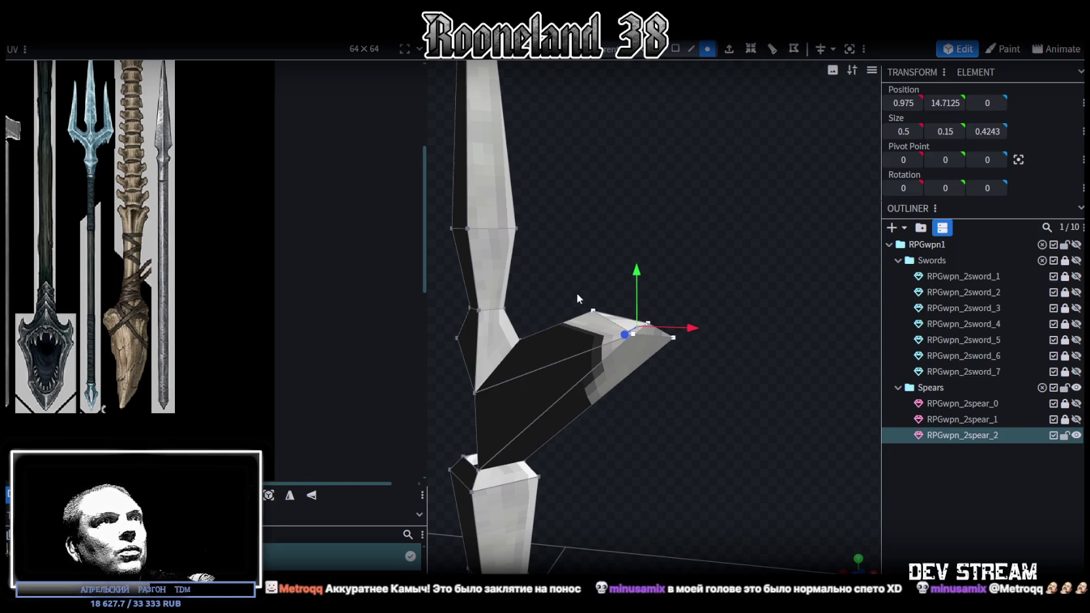
click(691, 48)
click(729, 49)
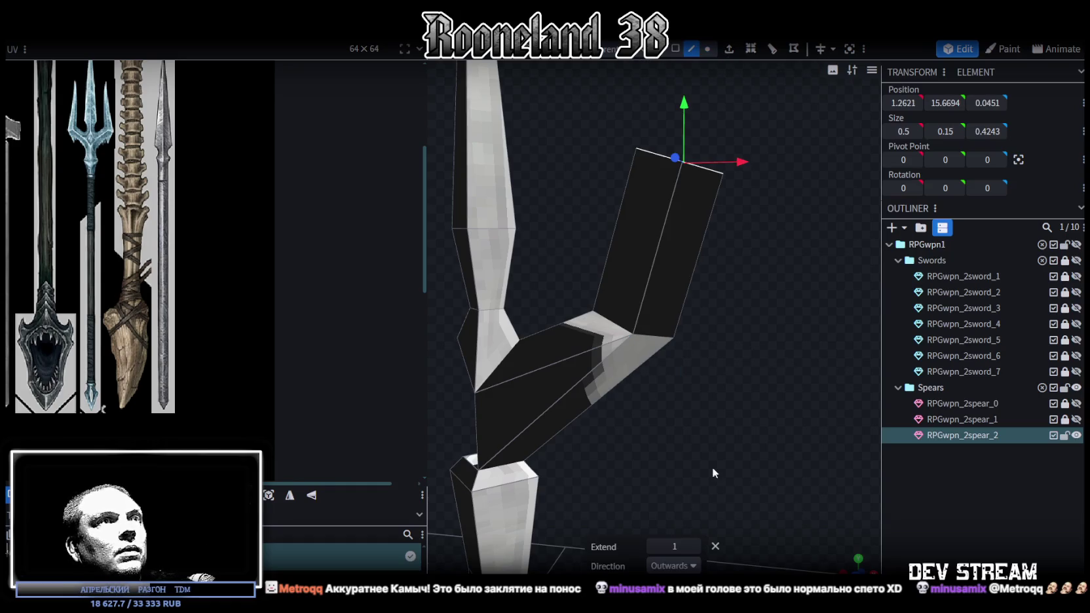
click(694, 565)
click(671, 462)
Step: Merge the new spike's top vertices into a point at X 0.7, height 16.9
mouse_move(674, 435)
mouse_down()
mouse_move(724, 433)
mouse_move(659, 224)
mouse_move(678, 81)
mouse_move(735, 312)
mouse_up()
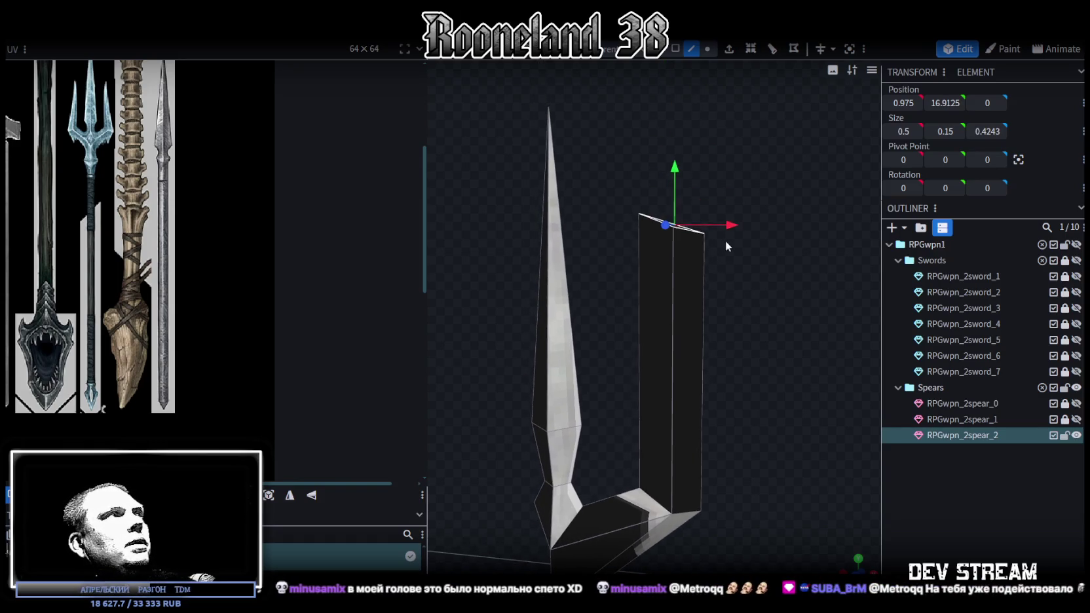
click(707, 48)
right_click(640, 214)
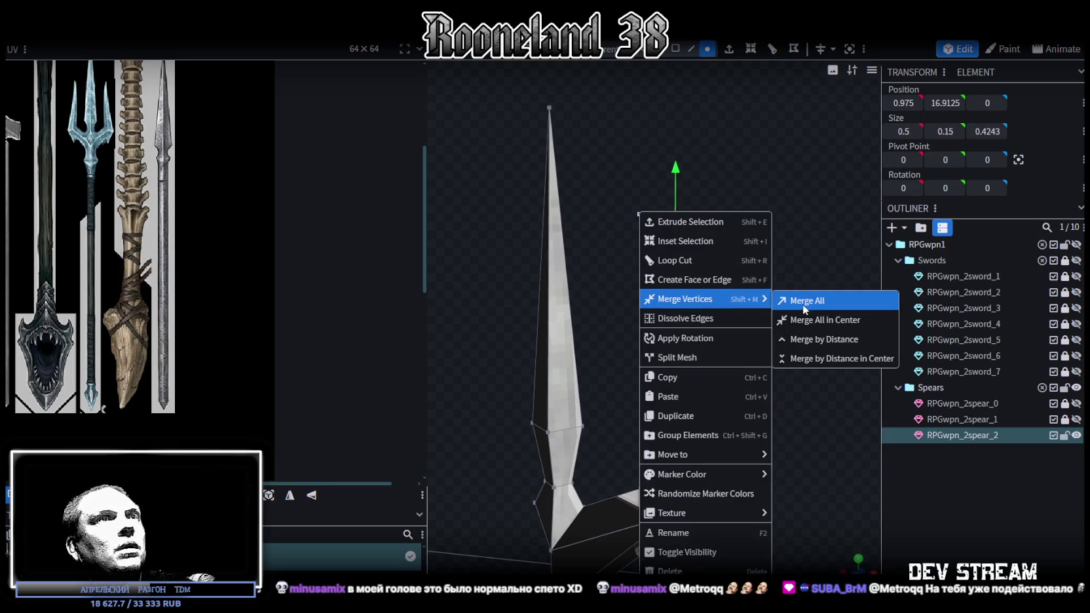
click(805, 301)
drag(770, 288, 767, 274)
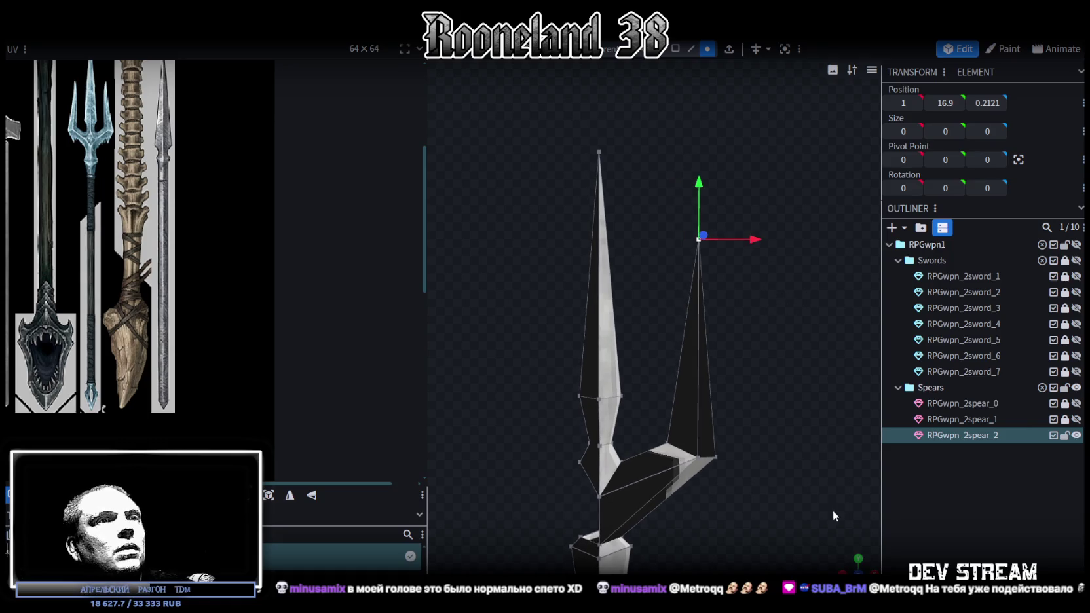
mouse_move(803, 475)
mouse_down()
mouse_move(758, 272)
mouse_move(727, 266)
mouse_up()
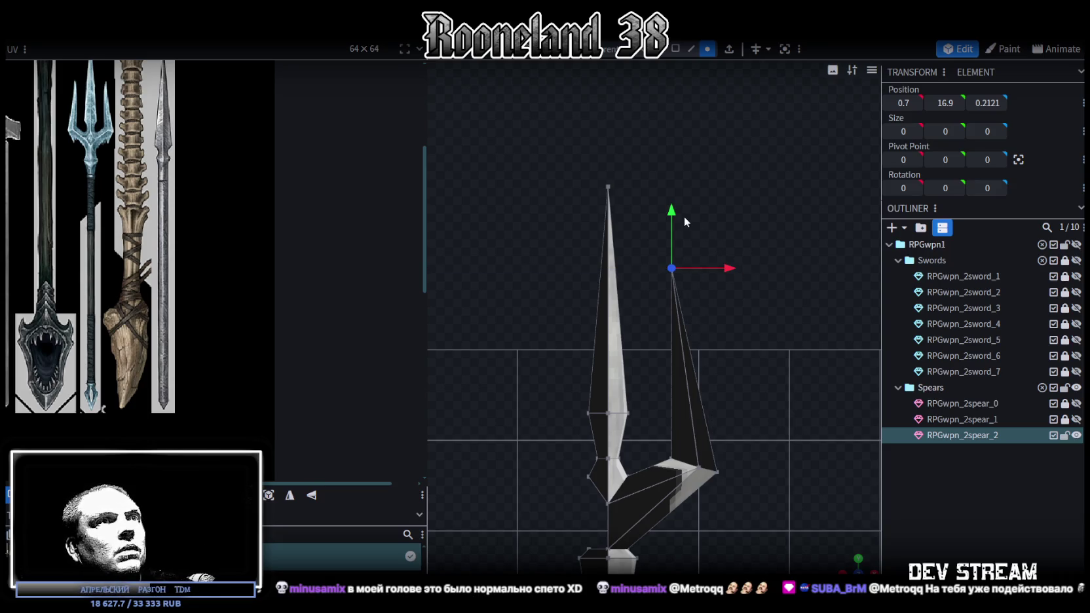
key(z)
key(z)
key(z)
key(z)
right_drag(800, 552, 745, 485)
Step: Shift the new prong's base vertices left and slightly lower
drag(726, 464, 628, 381)
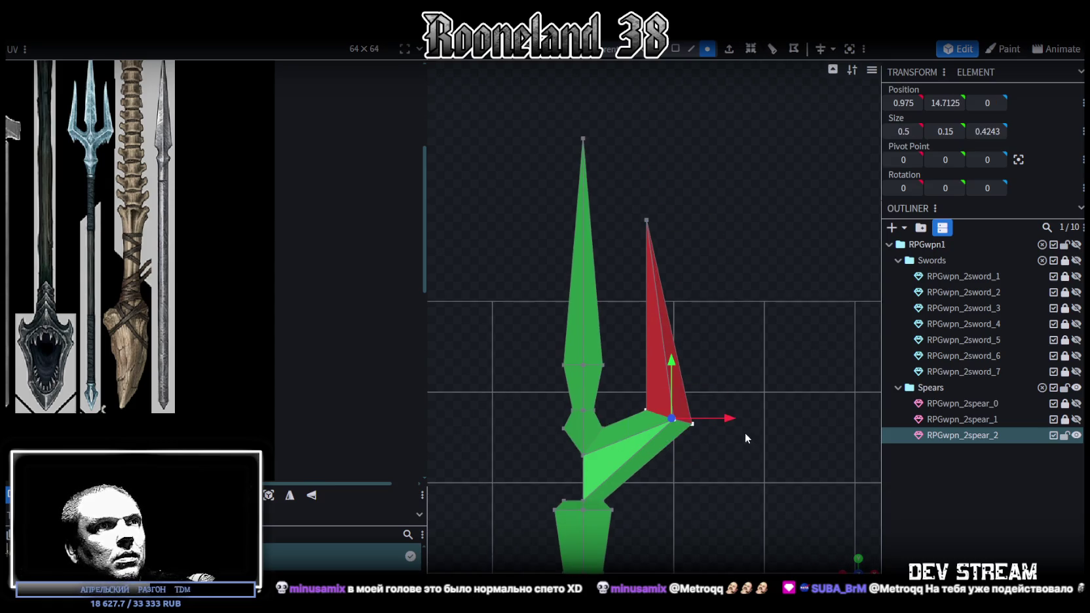
drag(745, 433, 715, 418)
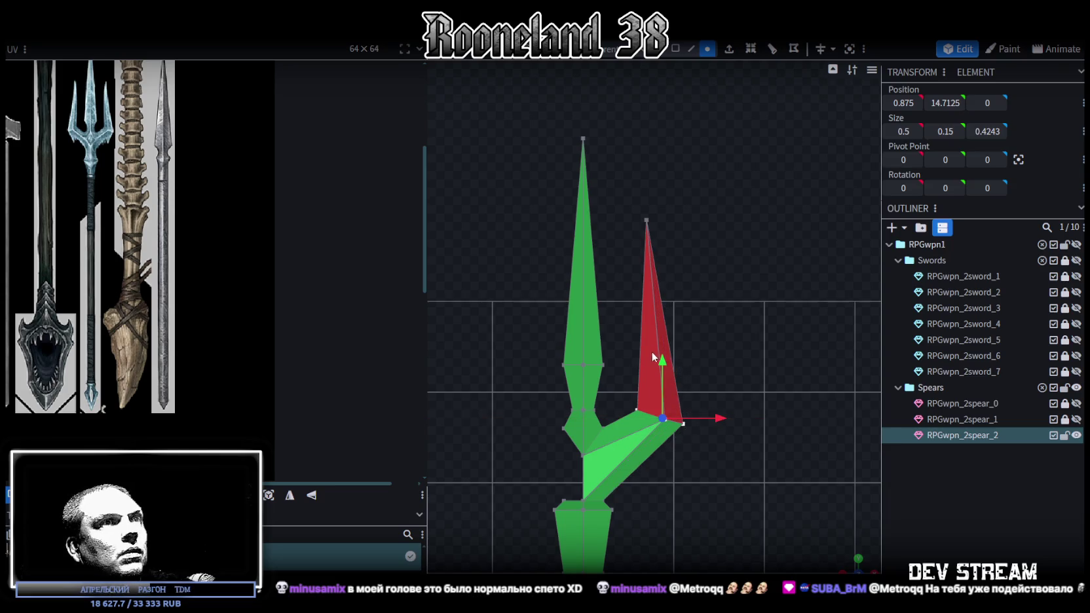
drag(662, 364, 699, 405)
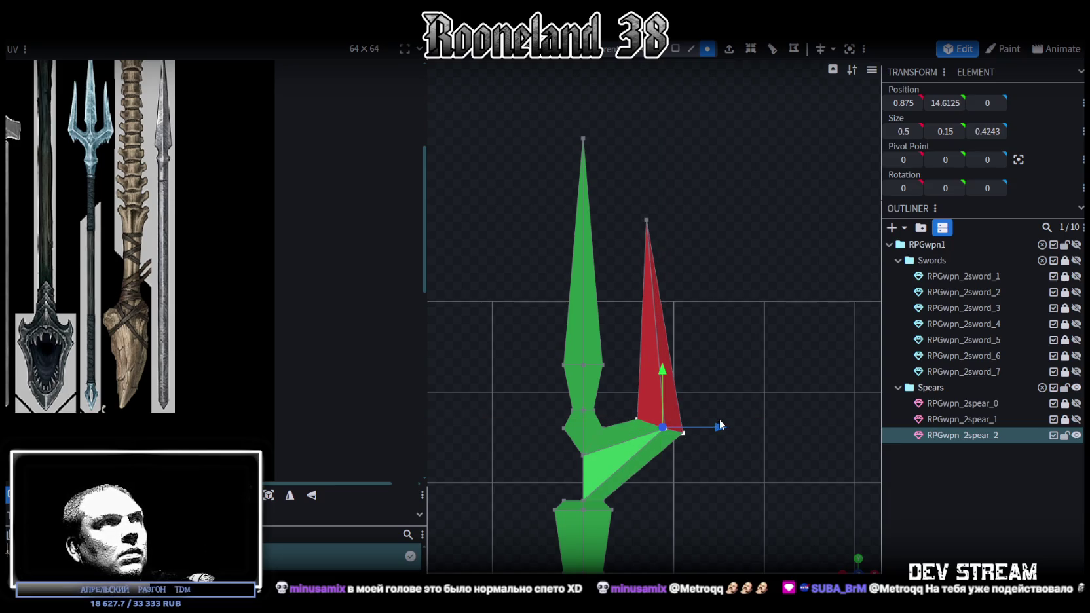
drag(724, 427, 713, 427)
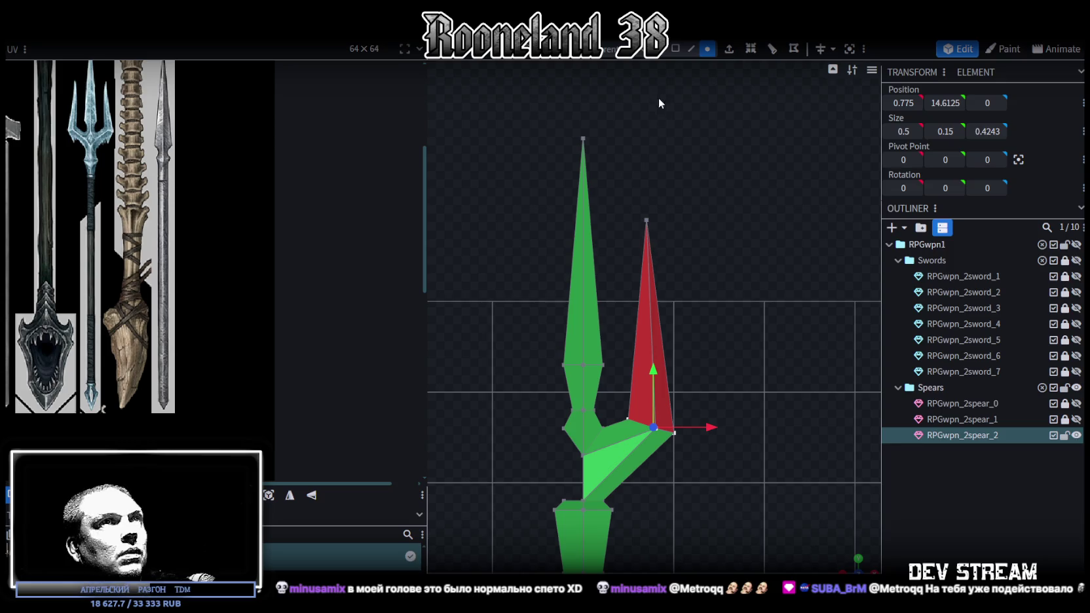
click(675, 49)
click(649, 282)
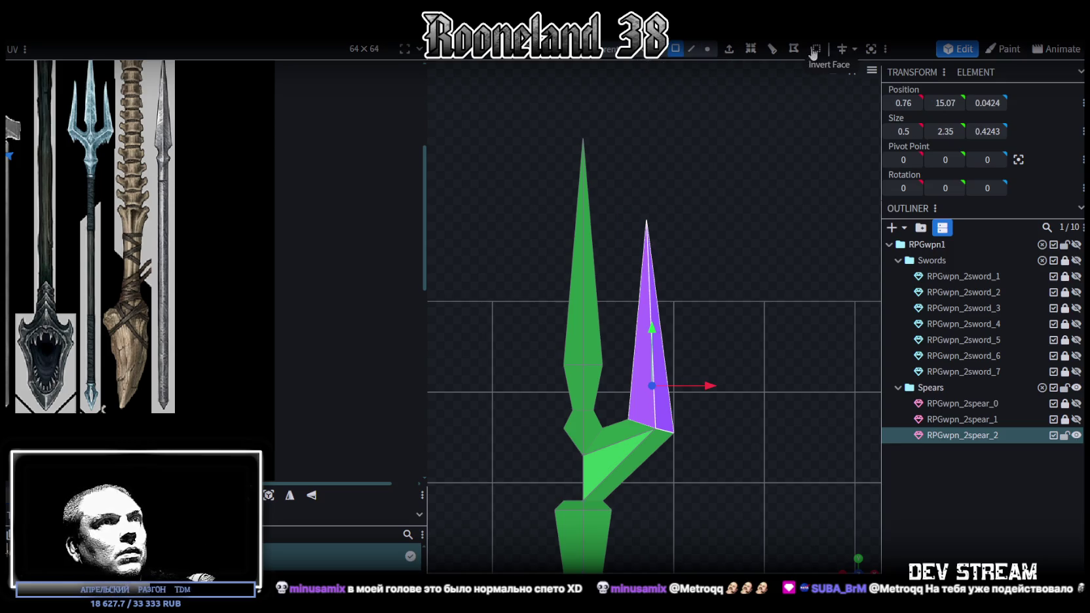
right_drag(845, 539, 721, 327)
drag(720, 327, 722, 473)
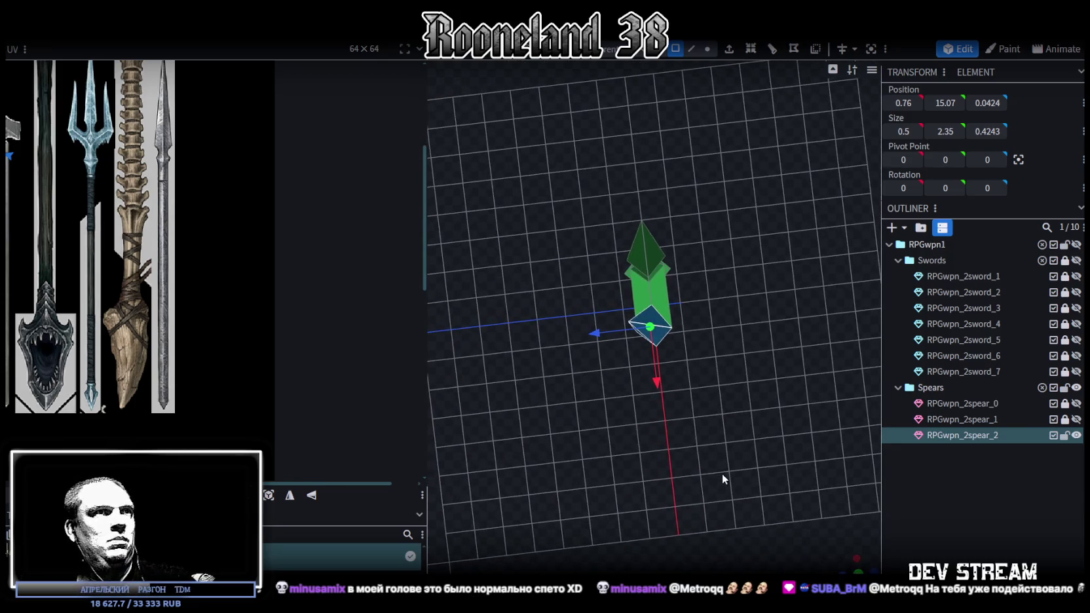
mouse_move(722, 473)
mouse_down()
mouse_move(739, 445)
mouse_move(738, 376)
mouse_move(704, 123)
mouse_up()
Step: Set the central blade's tip vertex depth to 0 to straighten the tip
click(708, 49)
click(642, 230)
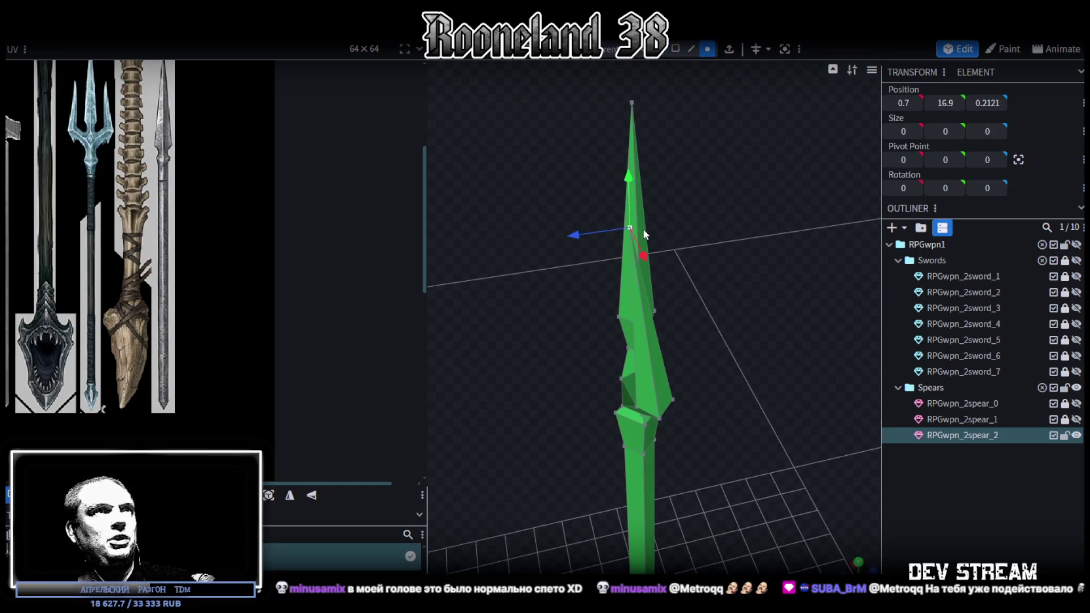
mouse_move(577, 239)
mouse_down()
mouse_move(728, 216)
mouse_move(576, 239)
mouse_up()
click(989, 103)
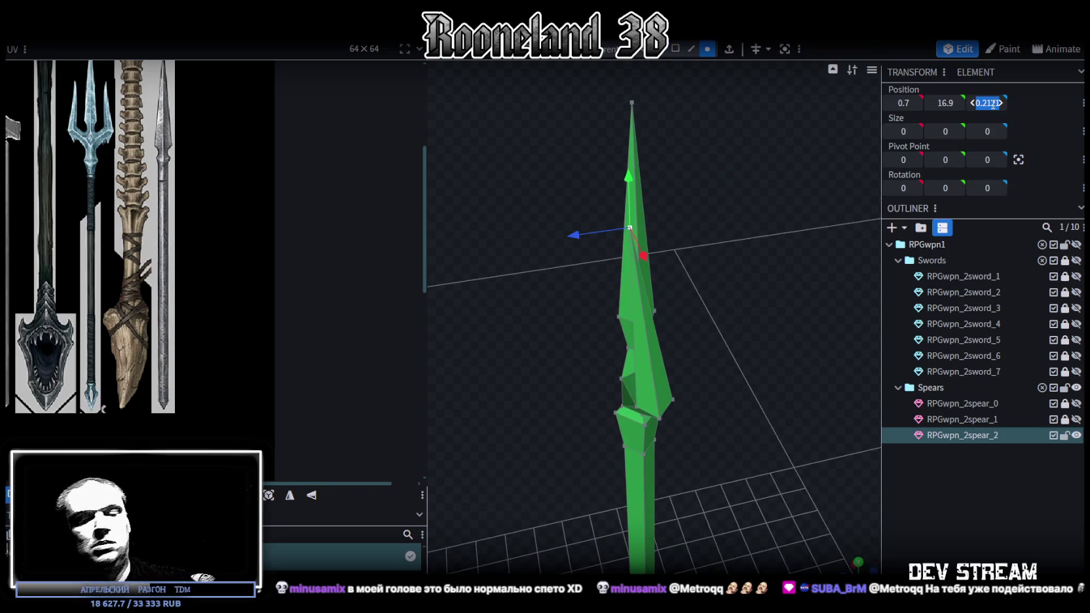
text(0)
key(Return)
key(KP_3)
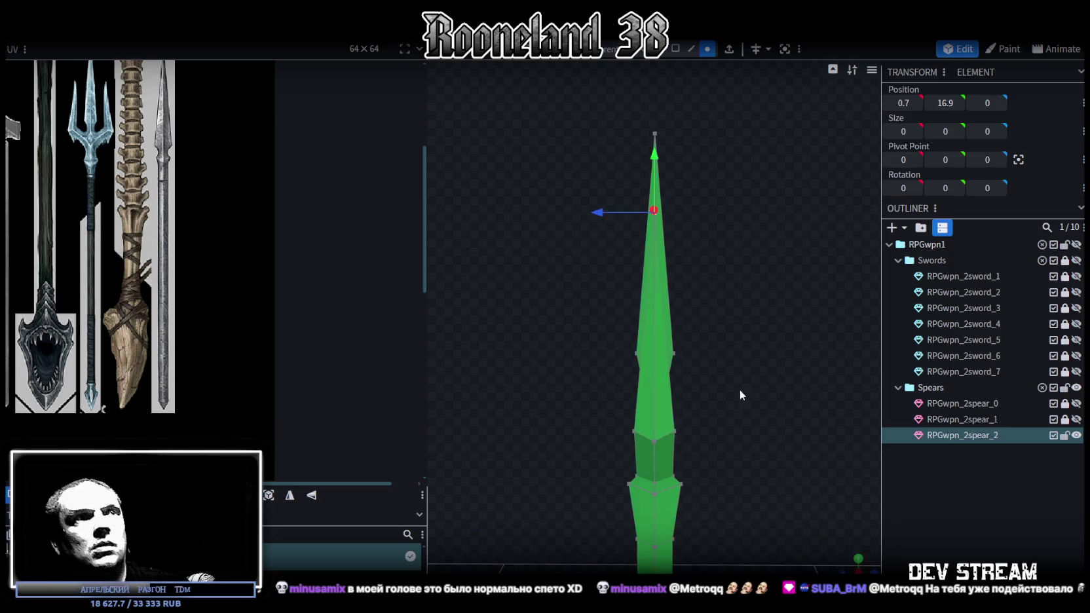
Step: Select the right prong's fork vertices and shift them sideways along X to slim the prong
click(674, 432)
drag(644, 445, 849, 411)
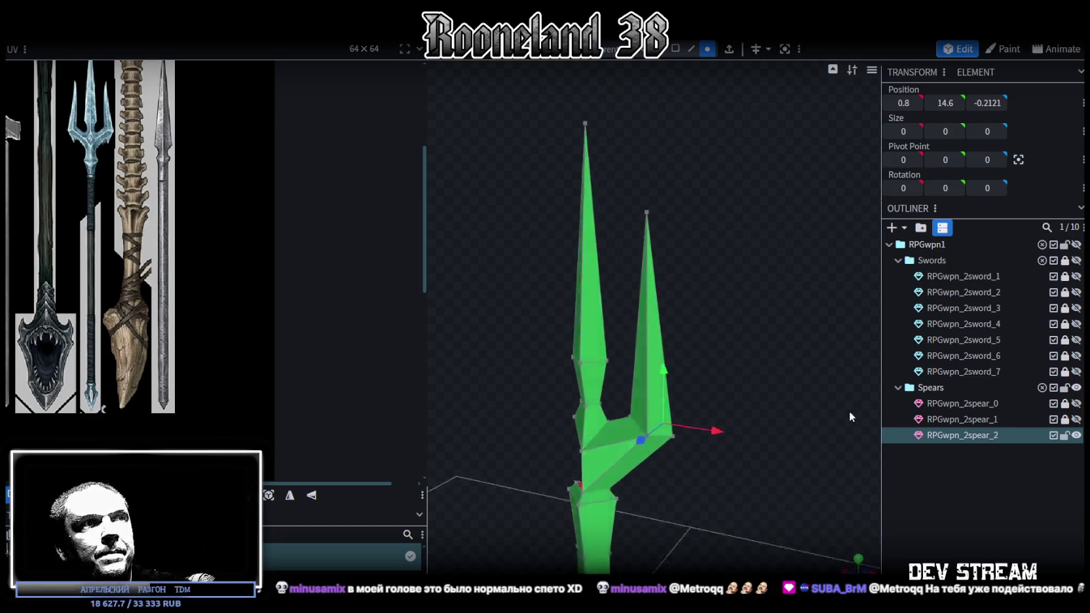
scroll(873, 416, up, 3)
scroll(787, 245, up, 3)
scroll(732, 320, up, 2)
scroll(732, 320, up, 2)
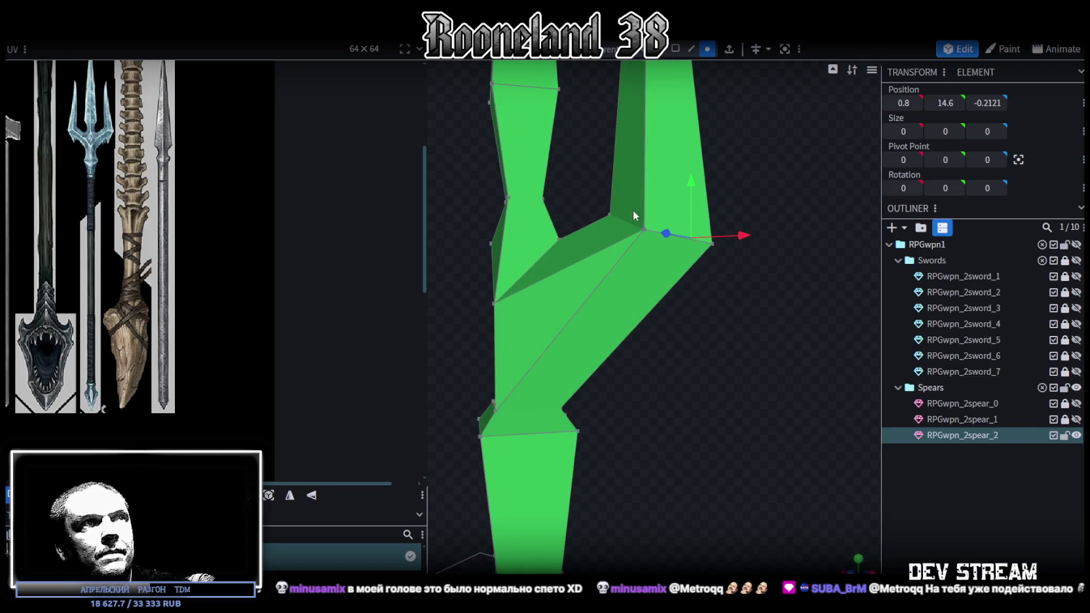
click(643, 231)
mouse_move(696, 266)
mouse_down()
mouse_move(780, 304)
mouse_move(812, 293)
mouse_up()
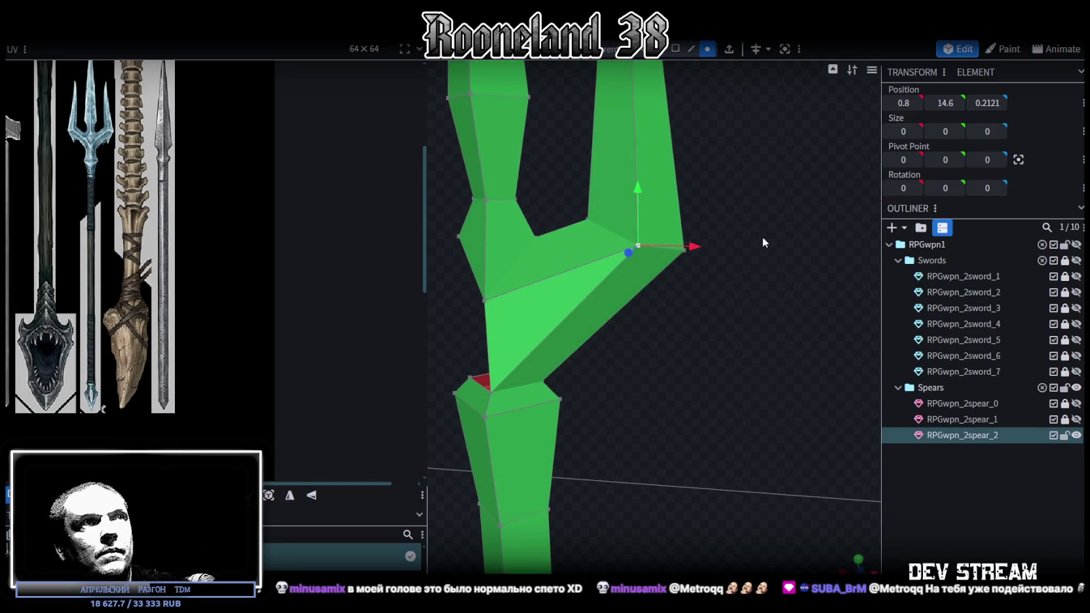
scroll(759, 236, up, 2)
click(567, 218)
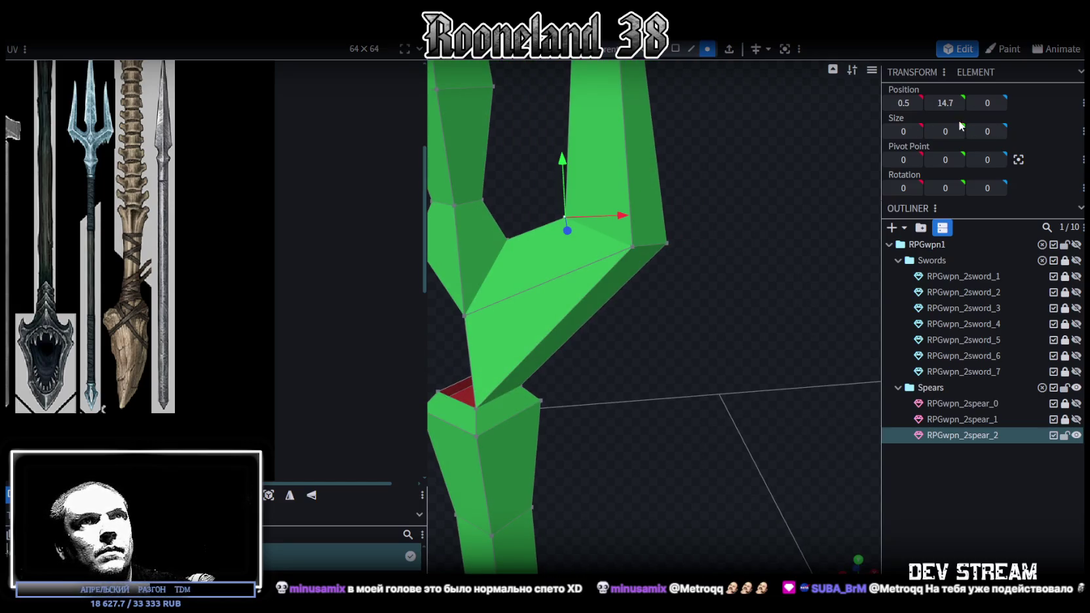
drag(621, 219, 644, 231)
mouse_move(721, 249)
mouse_down()
mouse_move(779, 248)
mouse_move(758, 315)
mouse_move(664, 202)
mouse_up()
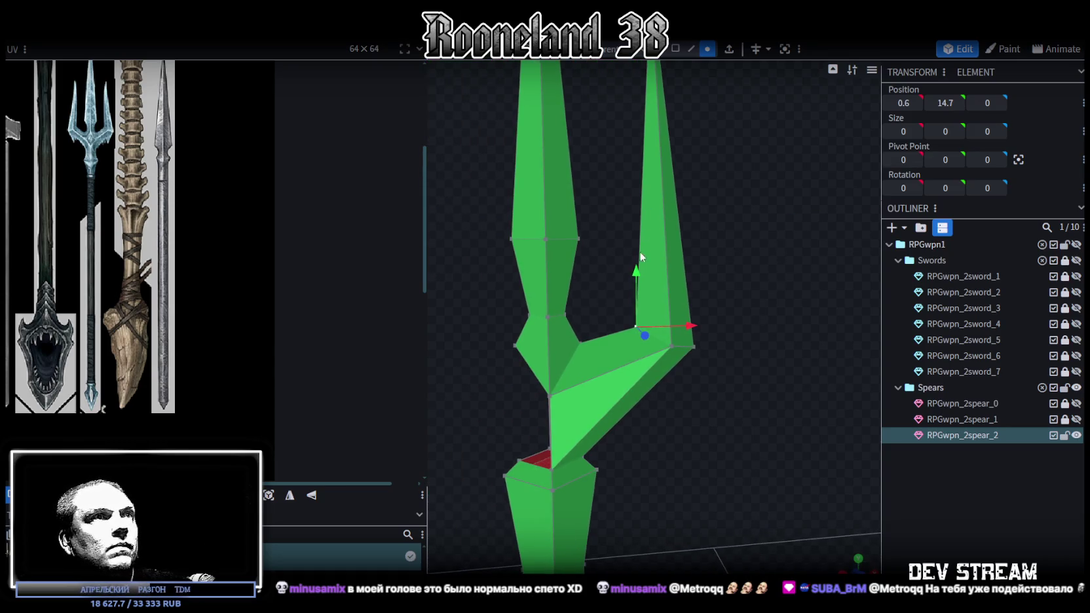
mouse_move(643, 272)
mouse_down()
mouse_move(634, 252)
mouse_move(636, 274)
mouse_up()
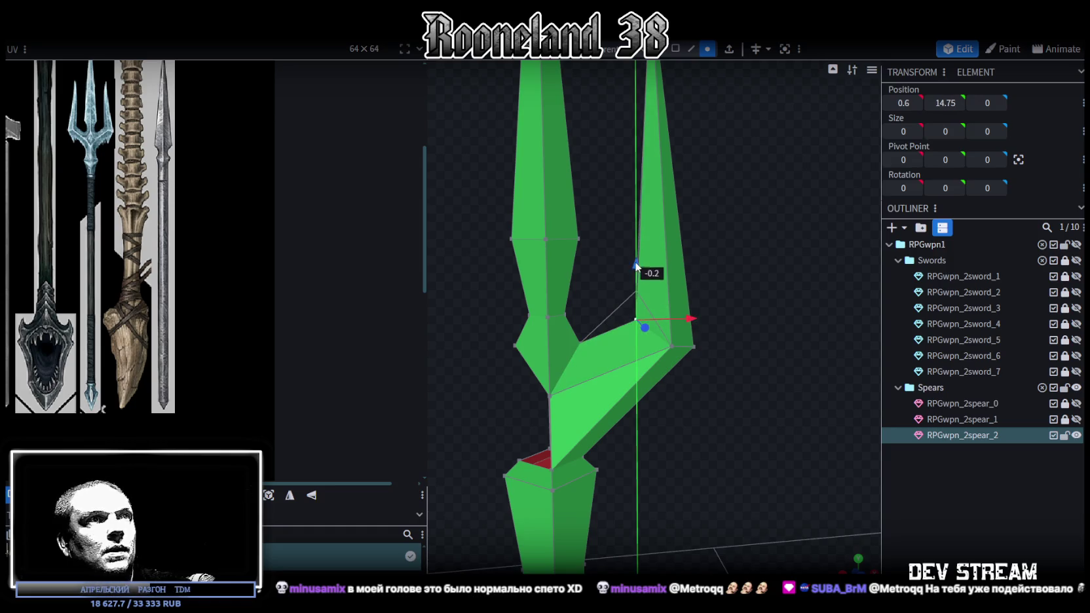
drag(733, 287, 769, 275)
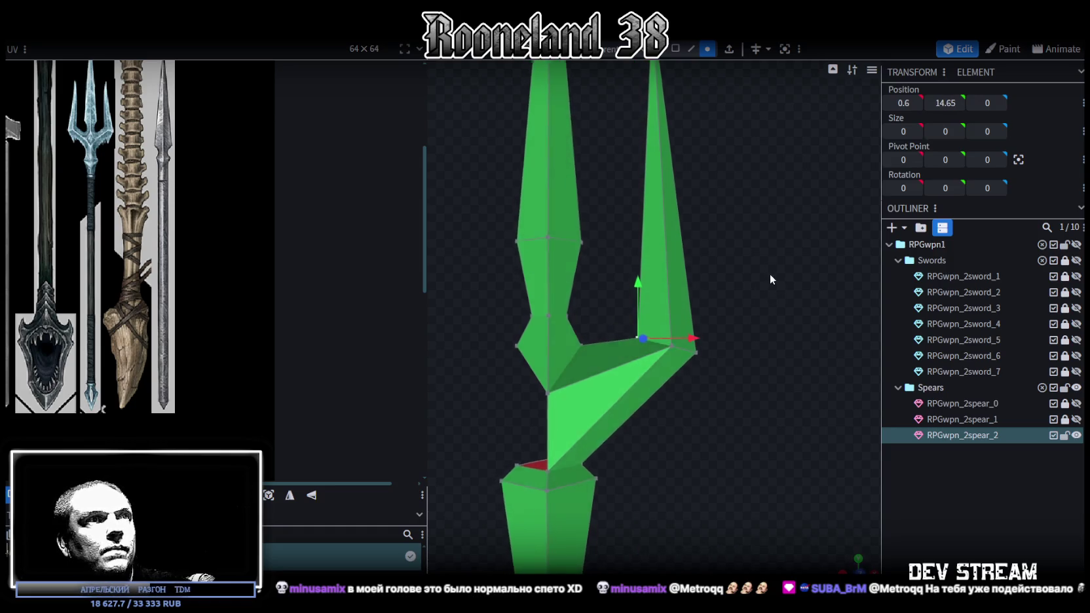
mouse_move(703, 334)
mouse_down()
mouse_move(658, 340)
mouse_move(693, 334)
mouse_move(753, 296)
mouse_move(737, 313)
mouse_move(657, 335)
mouse_move(752, 366)
mouse_up()
Step: Move the prong's lower-right vertex out to X 1.25 and box-select the prong's faces
click(697, 351)
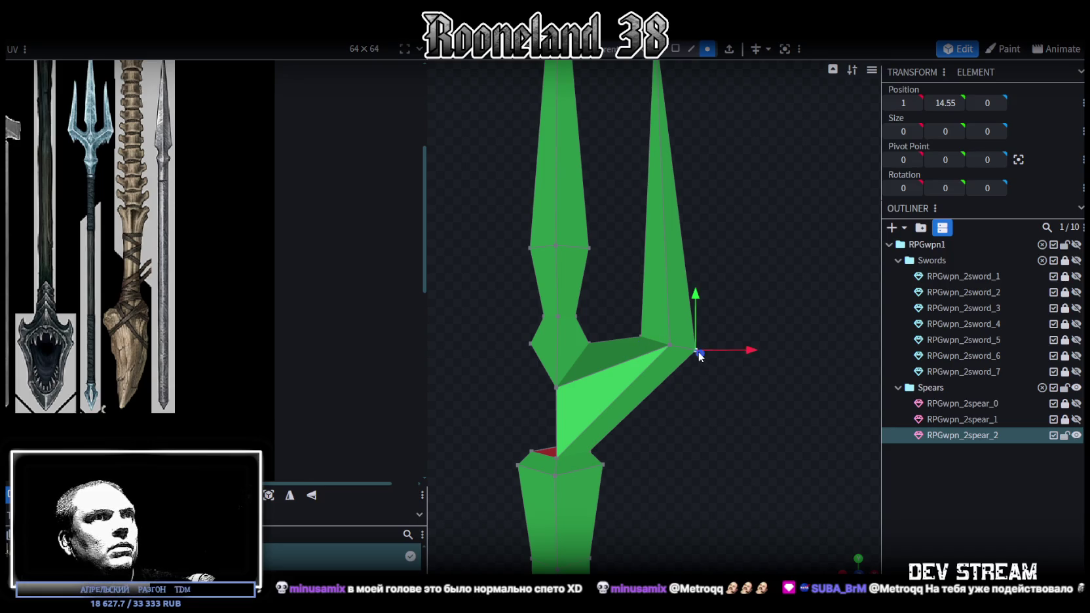
mouse_move(750, 354)
mouse_down()
mouse_move(787, 356)
mouse_move(754, 349)
mouse_move(772, 243)
mouse_move(721, 236)
mouse_up()
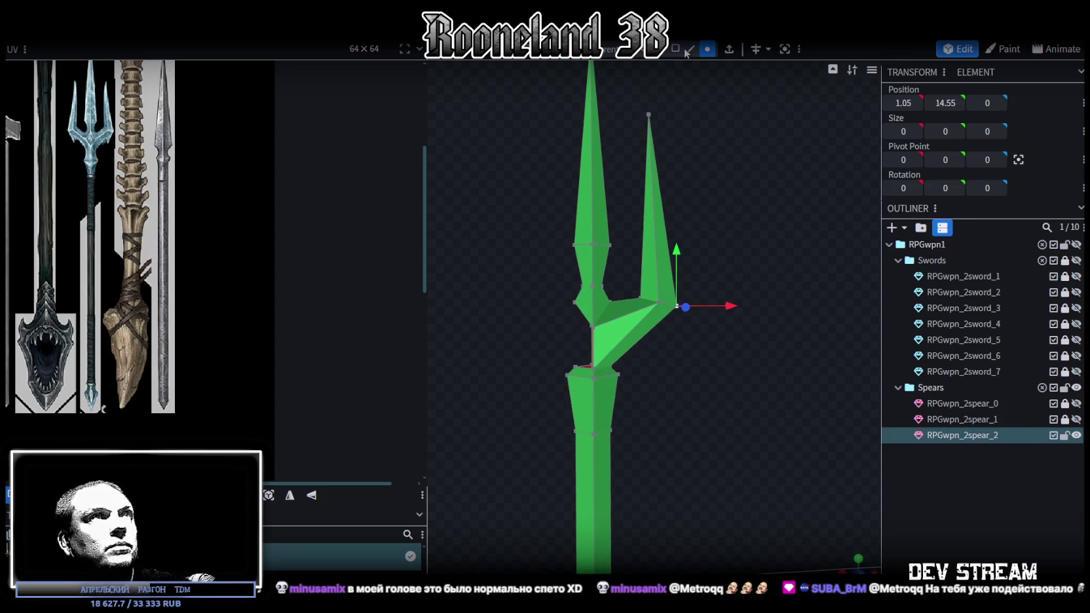
mouse_move(755, 402)
mouse_down()
mouse_move(645, 256)
mouse_move(873, 284)
mouse_move(812, 256)
mouse_up()
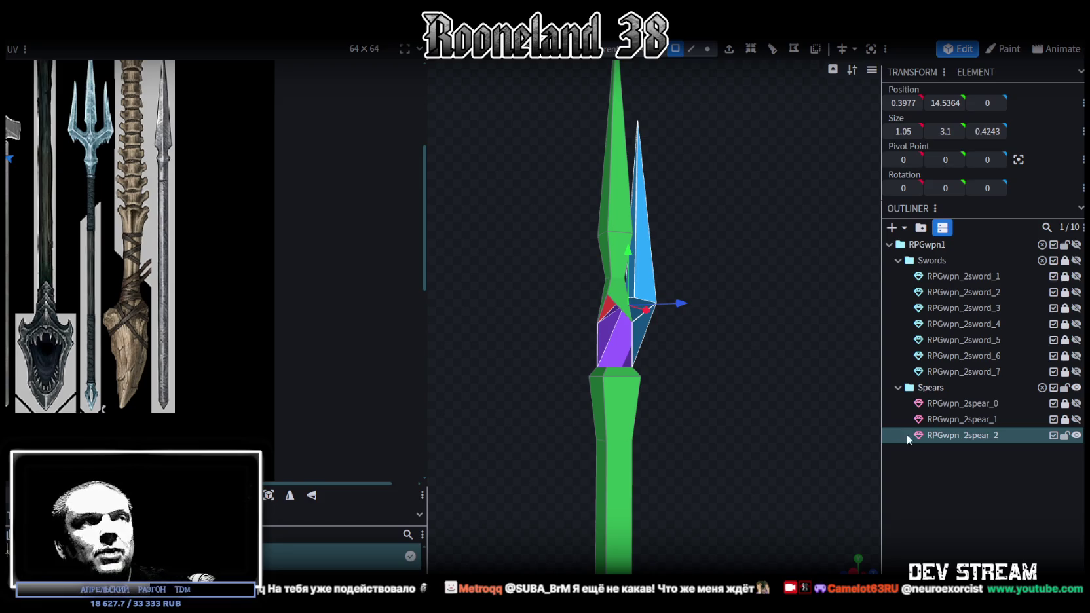
Step: Add a single loop cut through the joint below the prong fork
scroll(735, 396, up, 2)
scroll(667, 393, up, 2)
scroll(733, 373, up, 2)
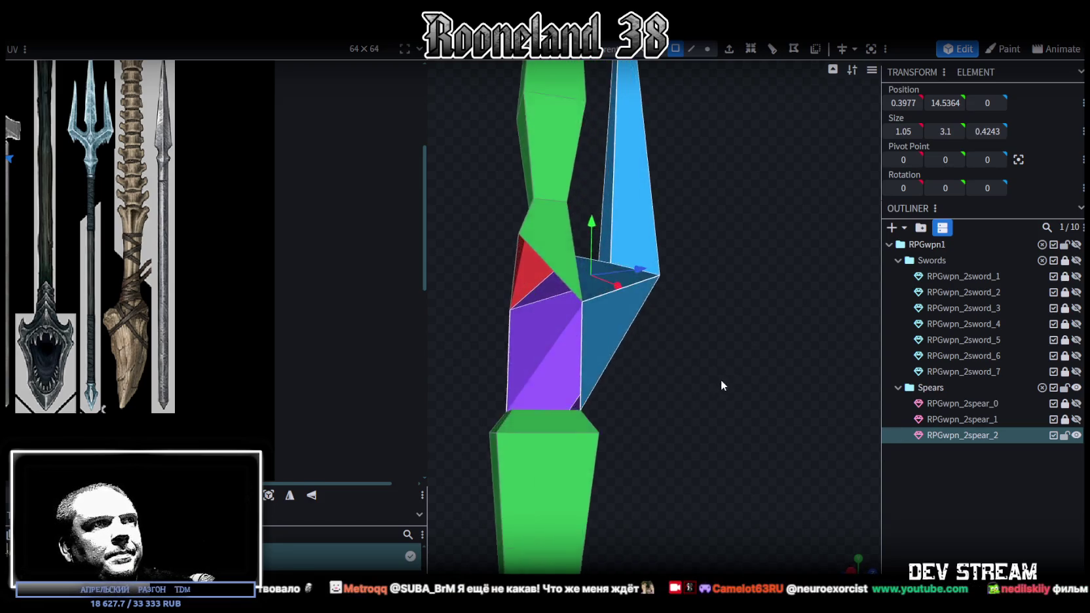
scroll(719, 379, up, 3)
mouse_move(644, 394)
mouse_down()
mouse_move(609, 379)
mouse_move(635, 394)
mouse_move(700, 392)
mouse_move(771, 362)
mouse_up()
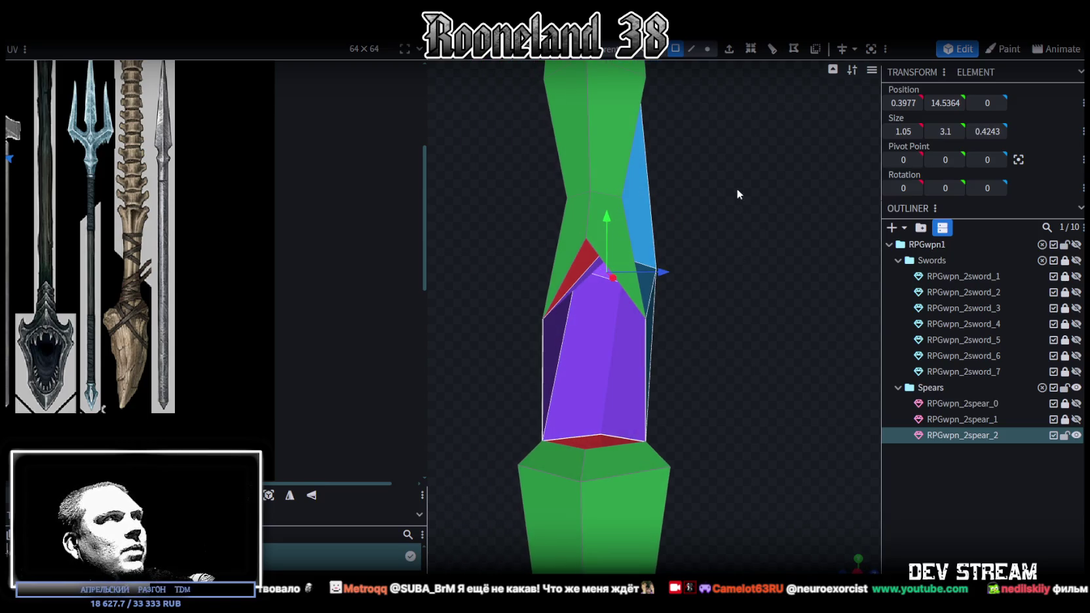
click(691, 49)
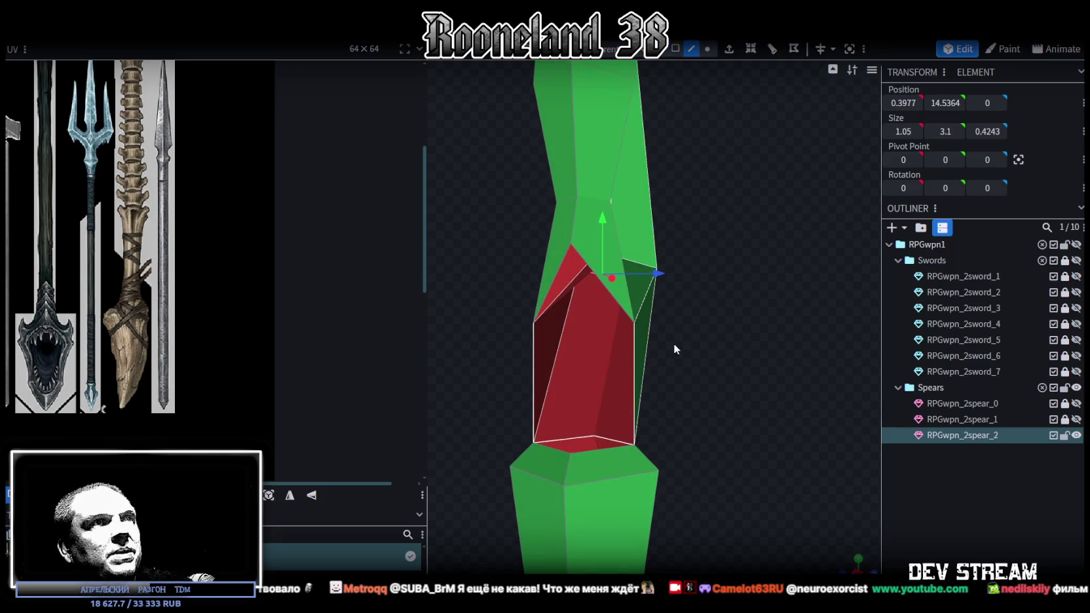
click(634, 355)
mouse_move(762, 241)
mouse_down()
mouse_move(721, 51)
mouse_move(749, 318)
mouse_up()
click(751, 49)
mouse_move(712, 245)
mouse_down()
mouse_move(751, 332)
mouse_move(582, 364)
mouse_up()
click(591, 357)
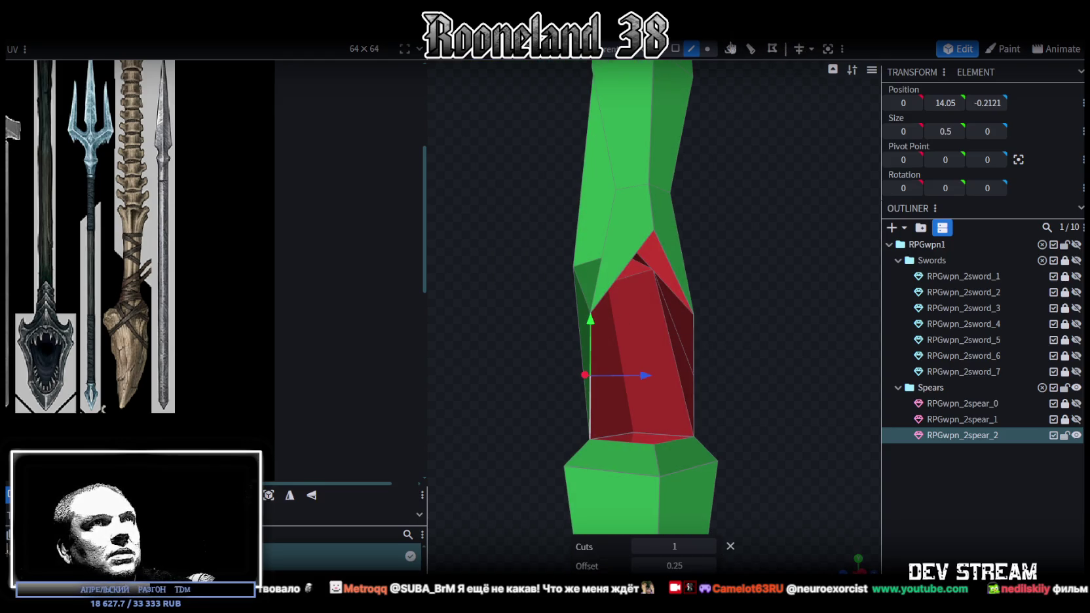
click(752, 51)
drag(756, 209, 655, 217)
Step: Scale the new loop's vertices along Z to a depth of 0.6243
click(708, 48)
click(490, 380)
shift+click(558, 387)
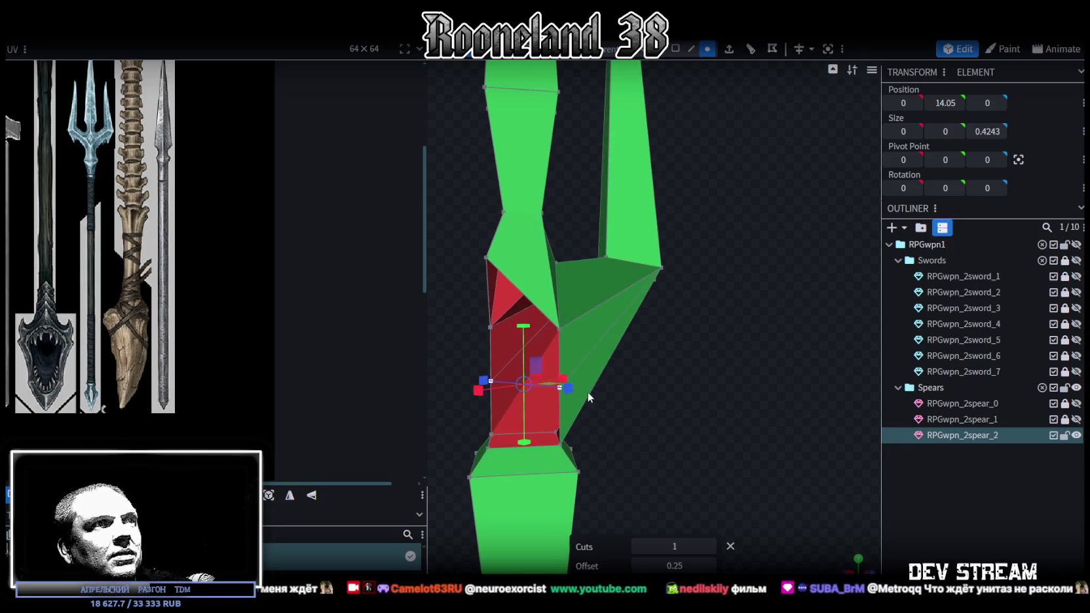
drag(633, 387, 728, 451)
drag(647, 456, 665, 457)
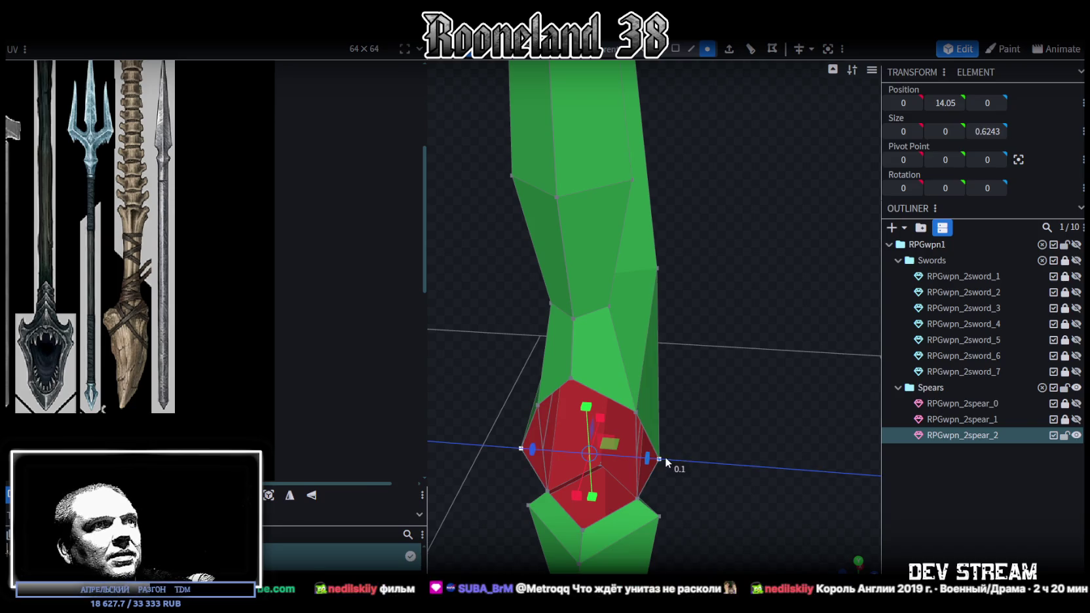
mouse_move(756, 440)
mouse_down()
mouse_move(615, 345)
mouse_move(679, 344)
mouse_up()
mouse_move(722, 419)
mouse_down()
mouse_move(729, 439)
mouse_move(685, 406)
mouse_up()
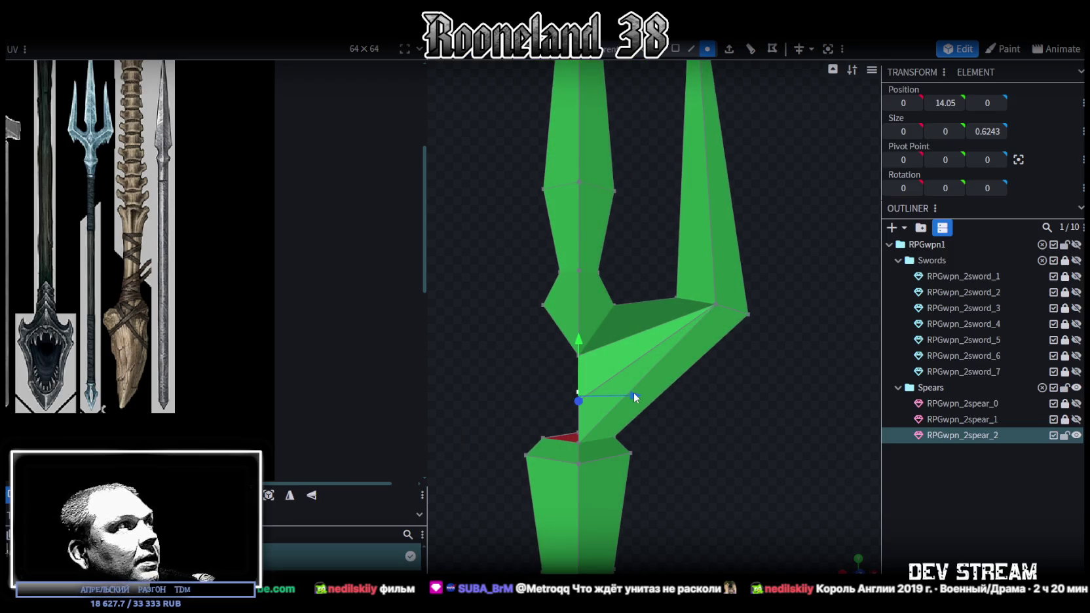
mouse_move(716, 480)
mouse_down()
mouse_move(782, 472)
mouse_move(807, 447)
mouse_move(798, 462)
mouse_move(787, 454)
mouse_up()
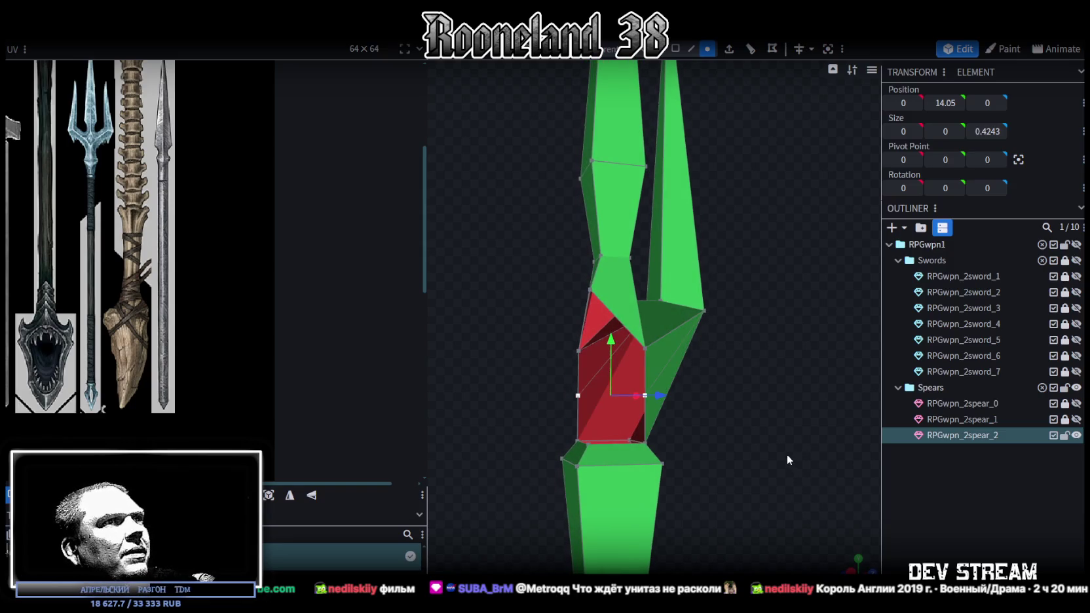
key(2)
mouse_move(758, 420)
mouse_down()
mouse_move(807, 418)
mouse_move(752, 389)
mouse_move(645, 382)
mouse_move(665, 365)
mouse_up()
mouse_move(687, 107)
mouse_down()
mouse_move(746, 267)
mouse_move(803, 275)
mouse_move(576, 319)
mouse_move(767, 123)
mouse_up()
Step: Copy and paste the right prong's faces, flip them across X, and auto-merge overlapping vertices
click(674, 49)
drag(675, 197, 673, 284)
click(673, 283)
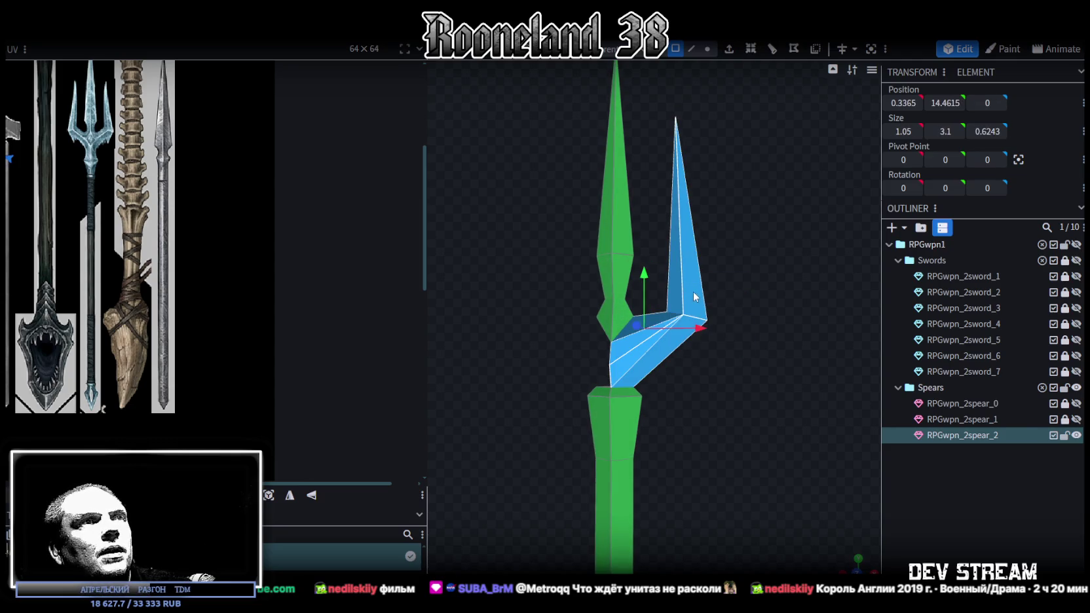
key(ctrl+c)
key(ctrl+v)
click(733, 319)
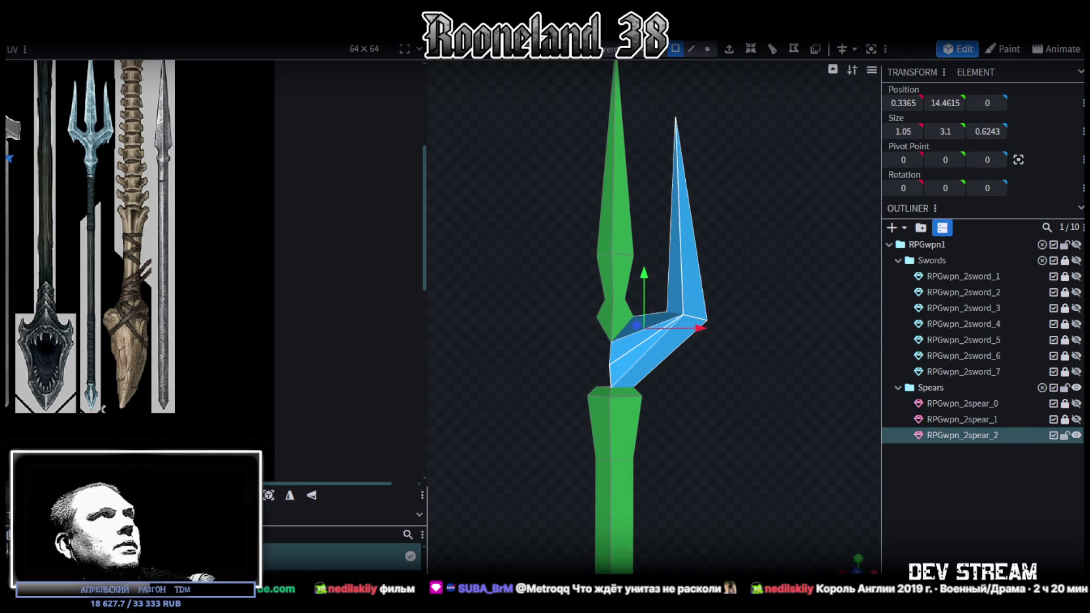
click(157, 36)
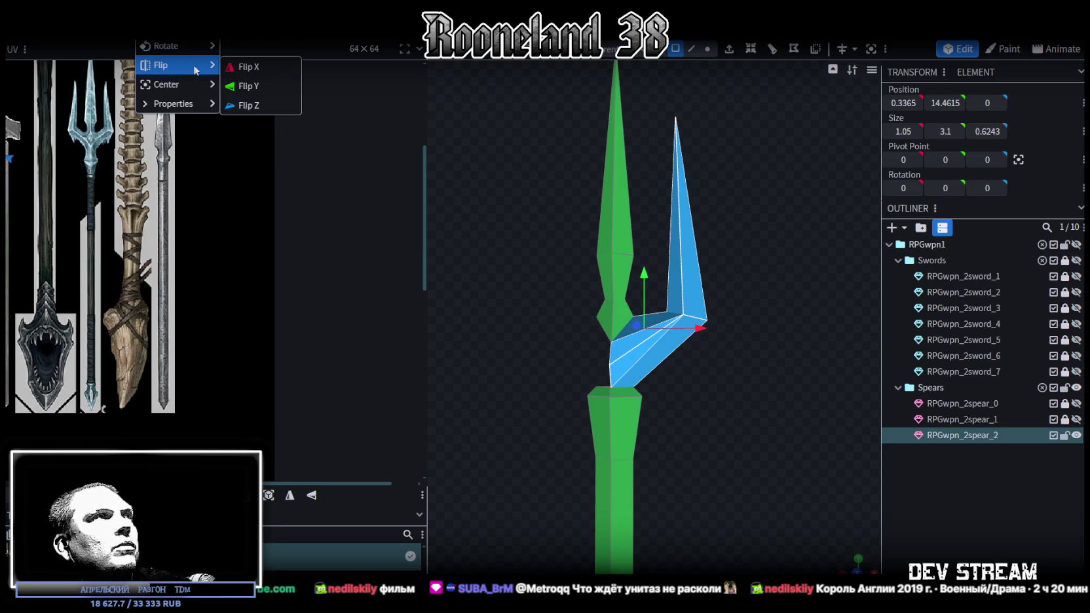
click(241, 66)
click(539, 155)
Step: Select the shaft and view the whole trident from the front orthographic view
scroll(730, 252, down, 2)
scroll(726, 246, down, 3)
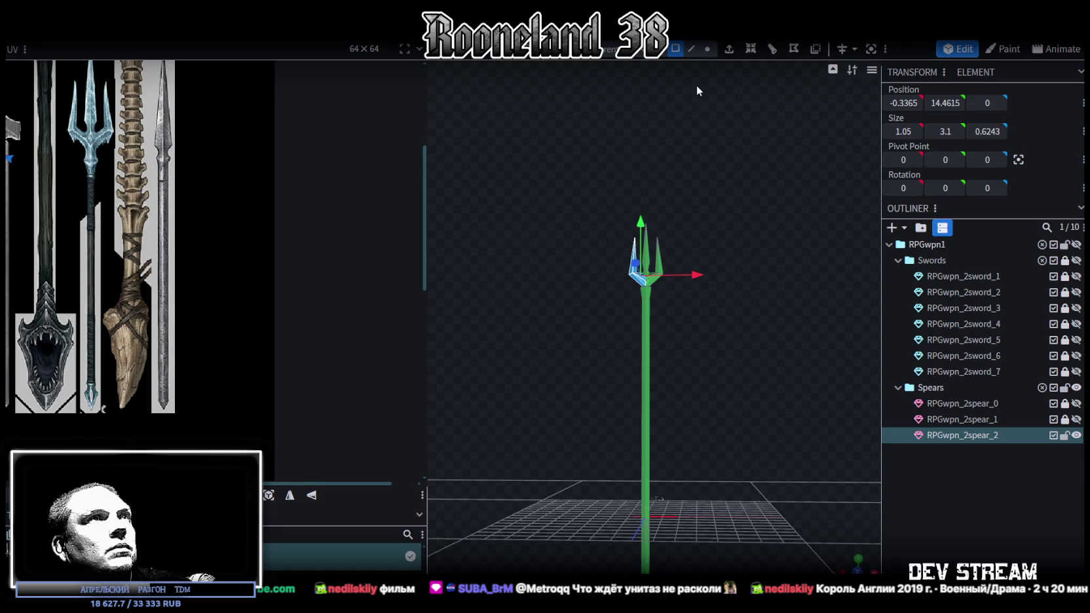
right_drag(721, 262, 745, 215)
click(673, 197)
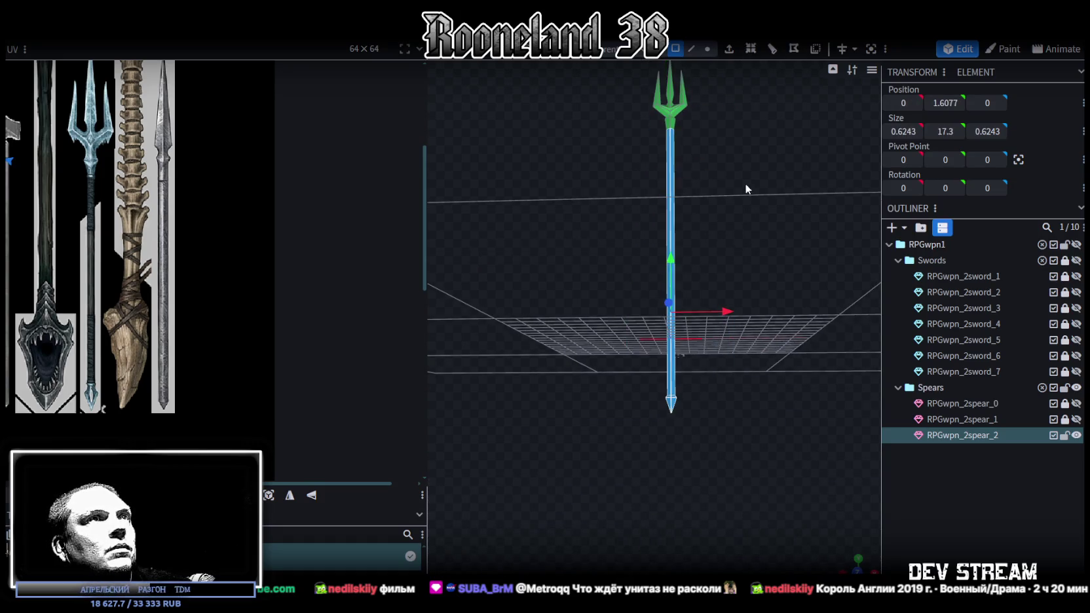
key(KP_1)
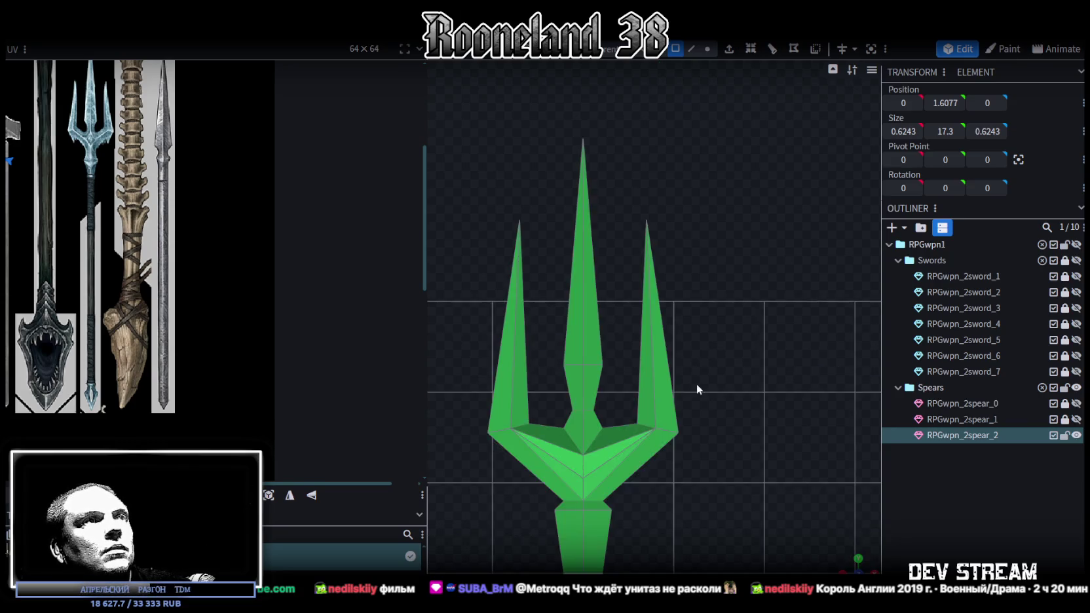
scroll(701, 317, down, 2)
scroll(115, 301, down, 3)
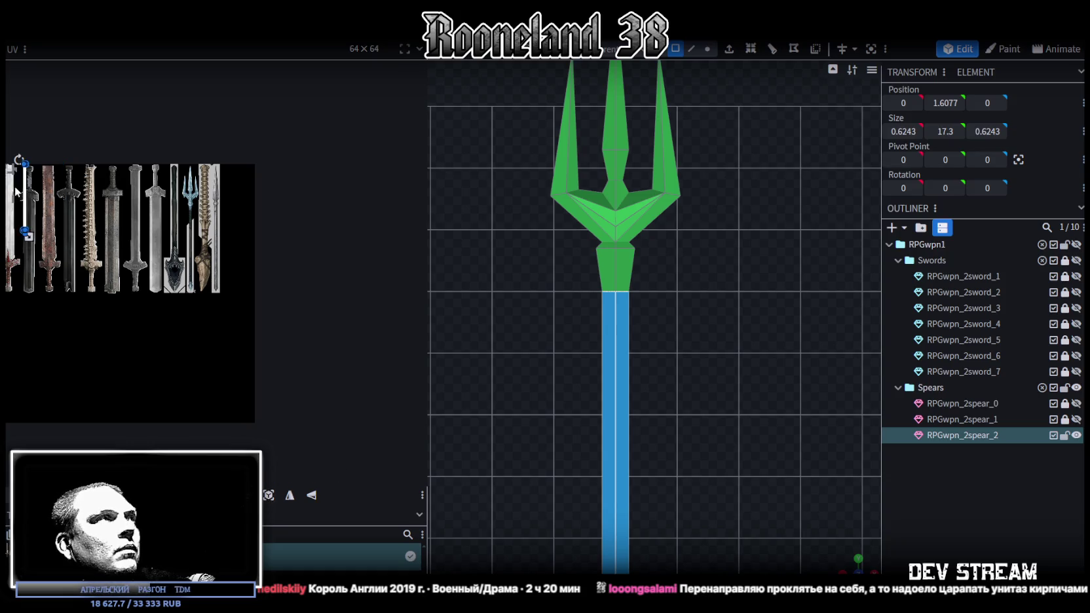
Step: Resize and move the shaft's butt-tip UV face over the steel spear-point drawing in the texture
scroll(163, 290, up, 2)
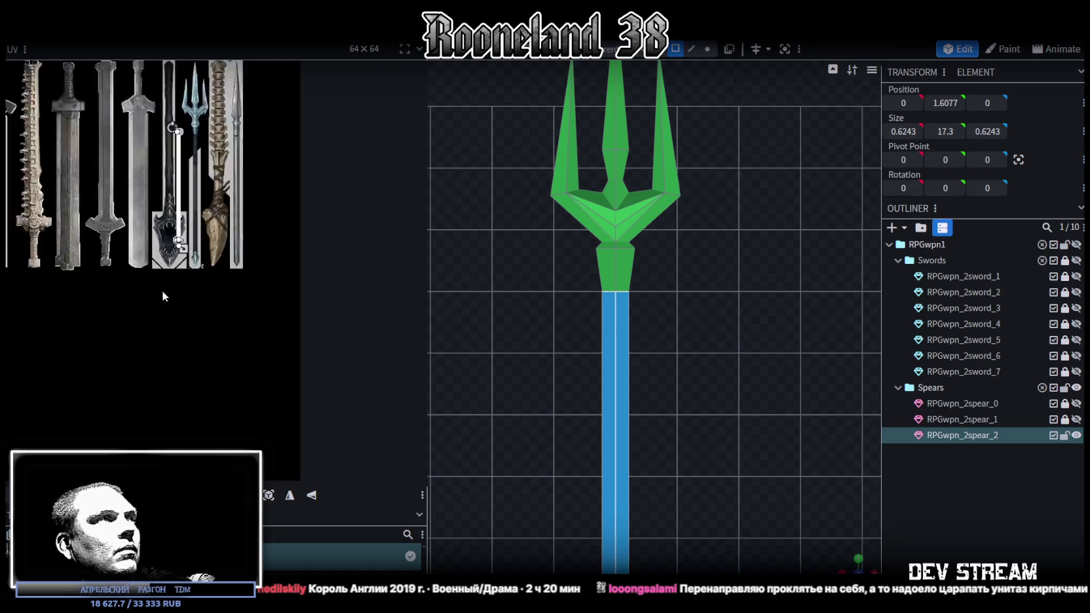
scroll(196, 262, up, 3)
scroll(218, 243, up, 2)
scroll(187, 332, up, 2)
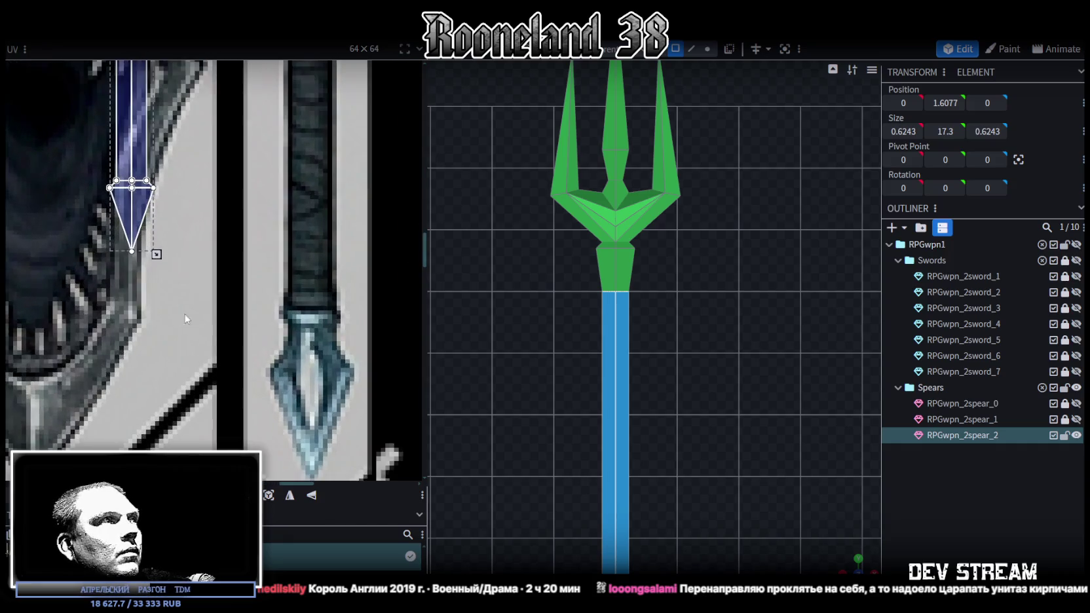
scroll(113, 279, up, 2)
mouse_move(58, 268)
mouse_down()
mouse_move(175, 165)
mouse_move(294, 343)
mouse_up()
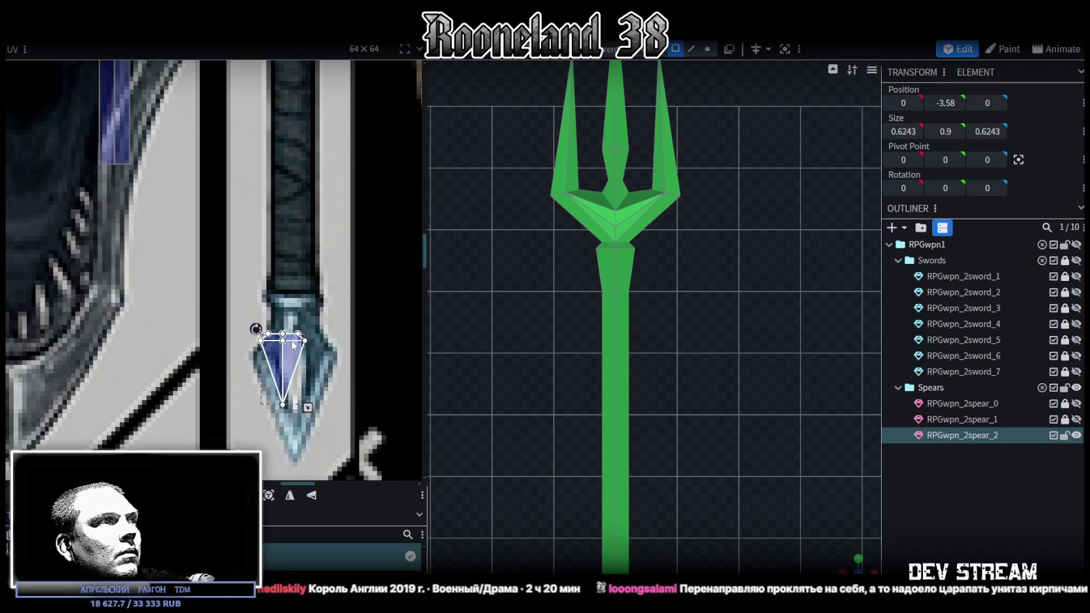
drag(297, 377, 319, 399)
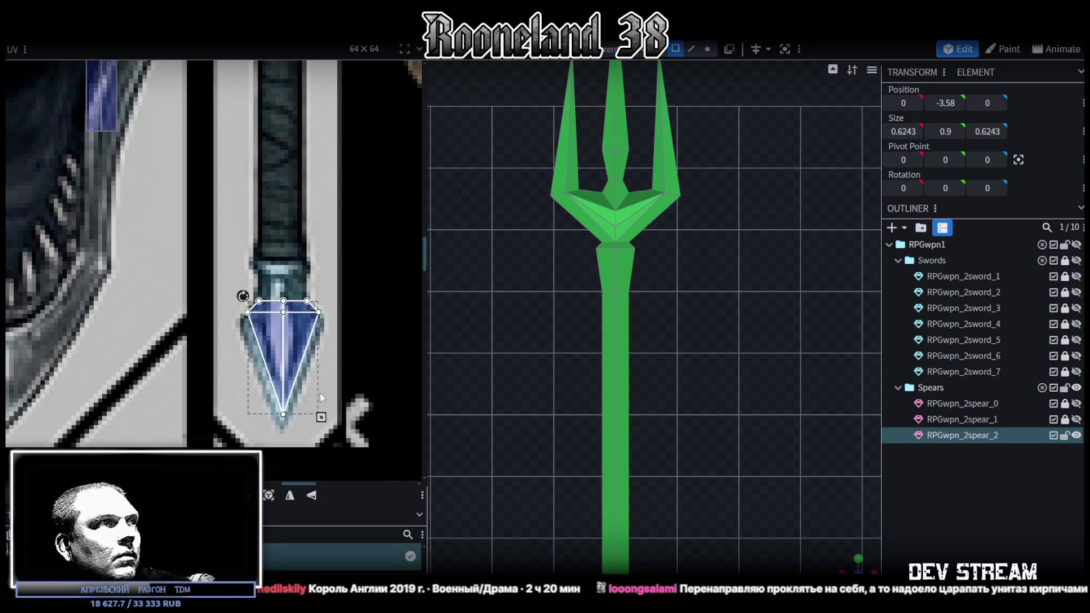
drag(276, 342, 278, 353)
scroll(276, 347, down, 5)
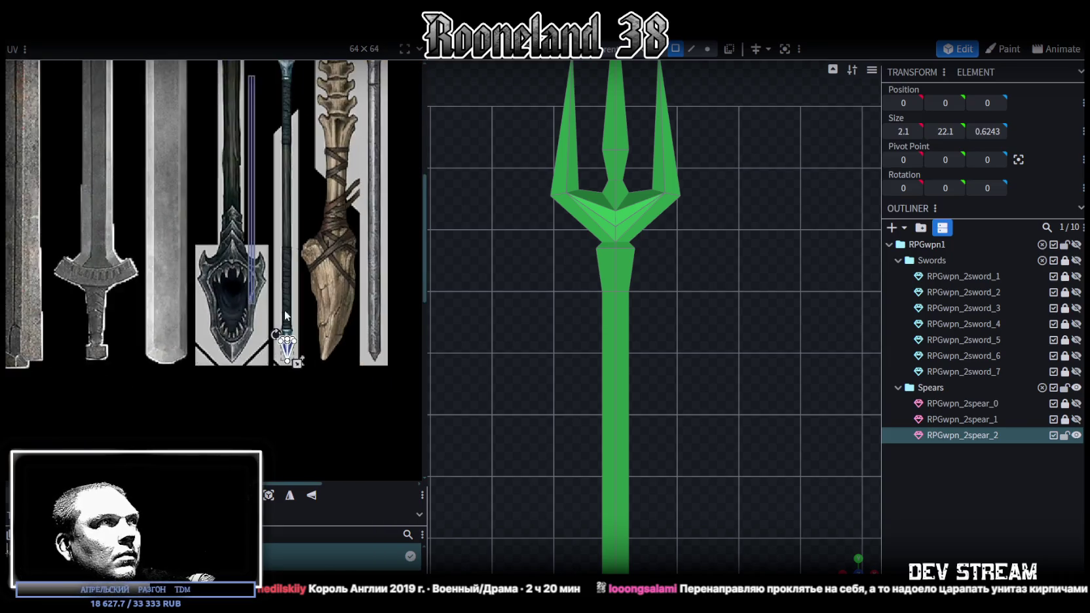
Step: Place the shaft's UV strip over the blue spear shaft on the texture and slide it up
click(225, 246)
scroll(223, 222, up, 2)
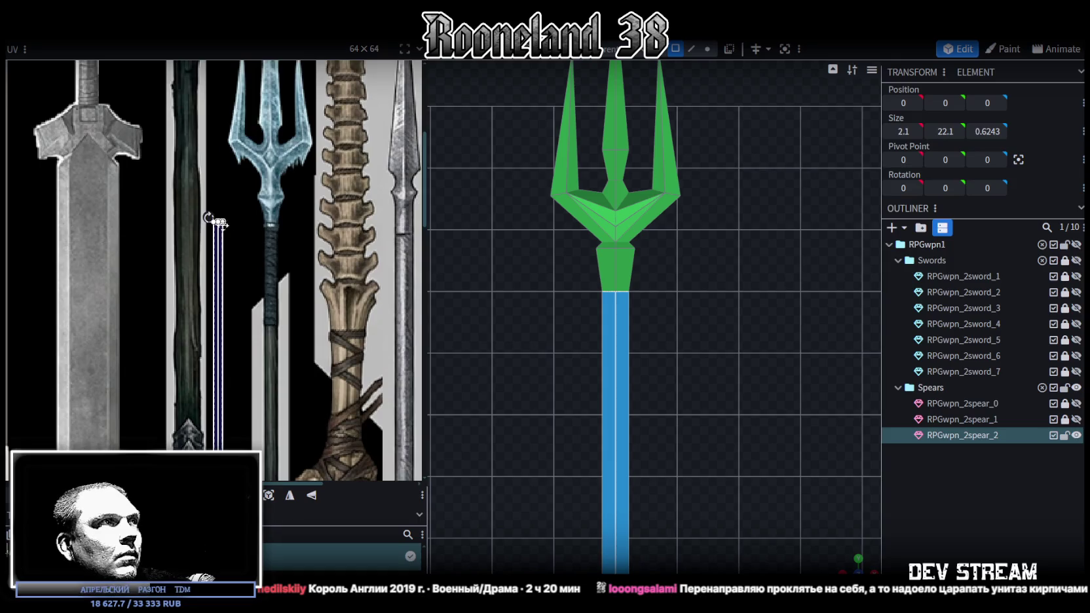
scroll(213, 232, up, 2)
drag(214, 232, 283, 237)
scroll(286, 226, up, 1)
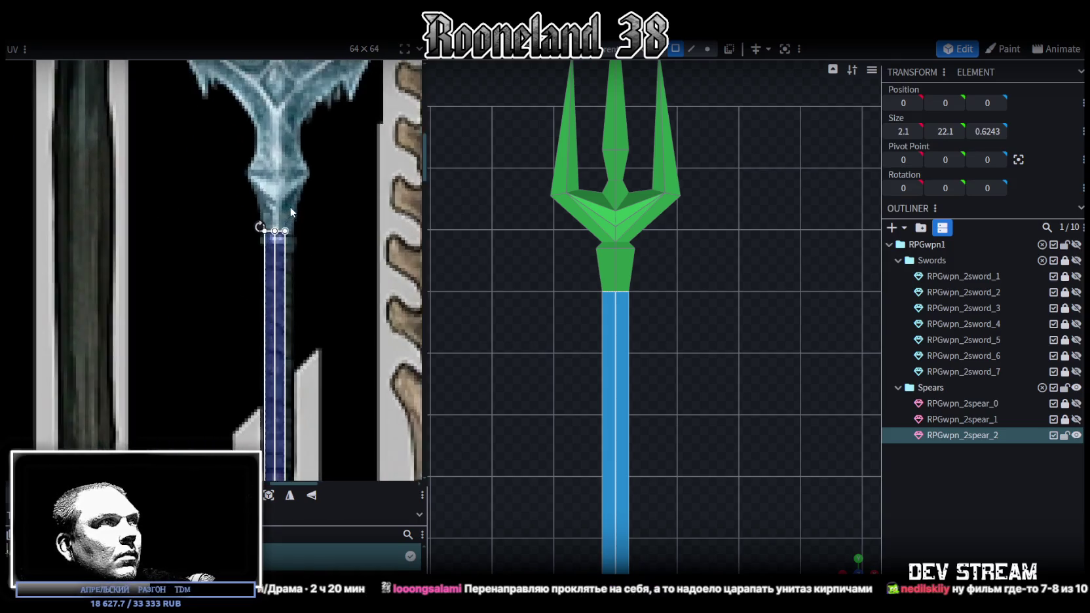
scroll(290, 207, up, 2)
drag(266, 290, 261, 277)
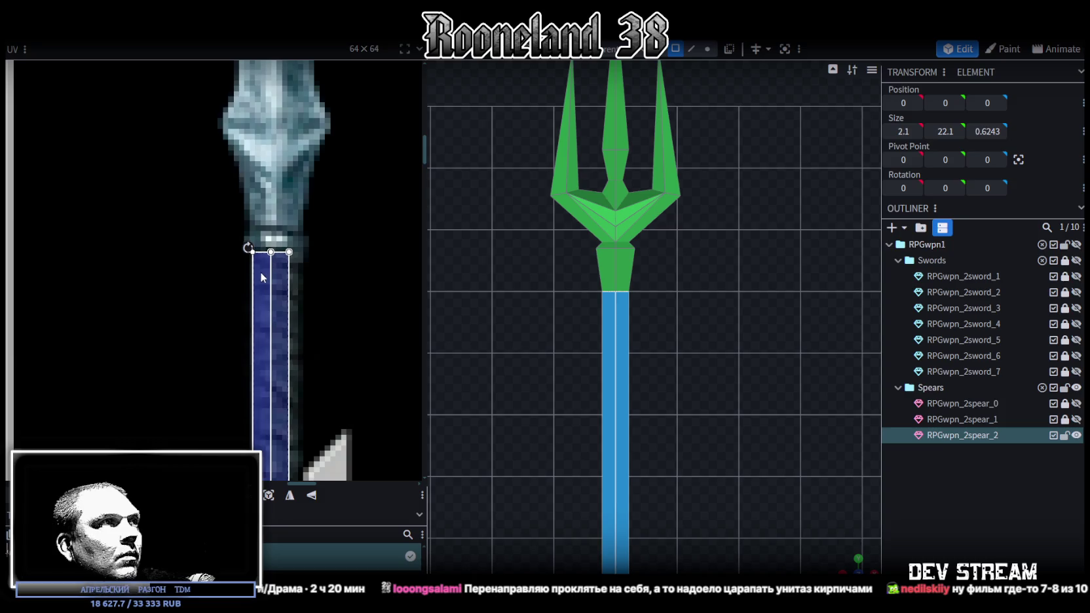
Step: Enlarge the shaft UV strip, stretch it down toward the gem and narrow it slightly
scroll(270, 254, up, 3)
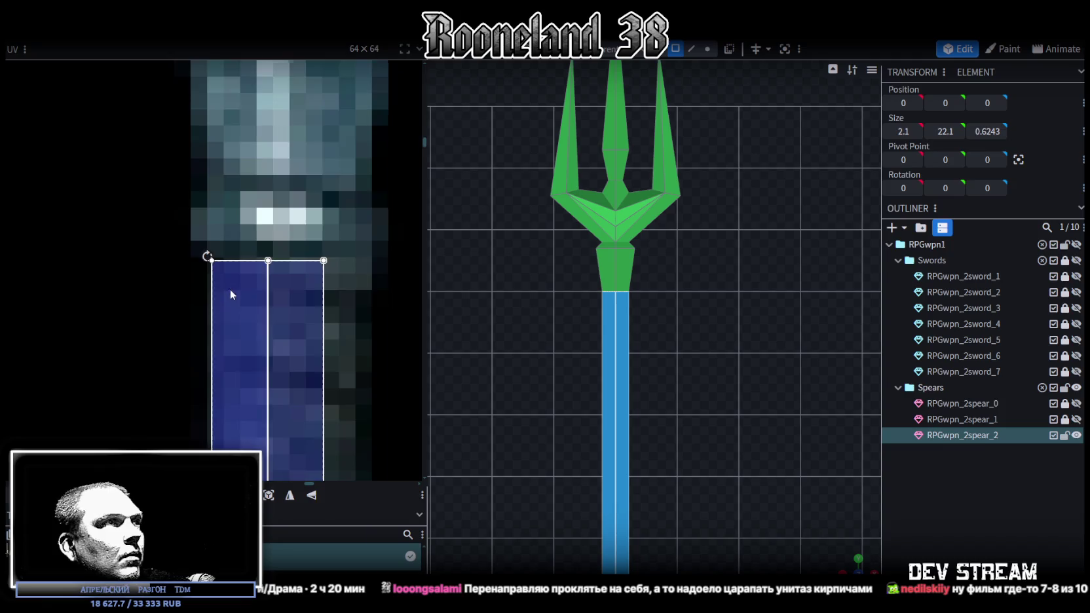
scroll(230, 288, down, 5)
scroll(279, 347, up, 2)
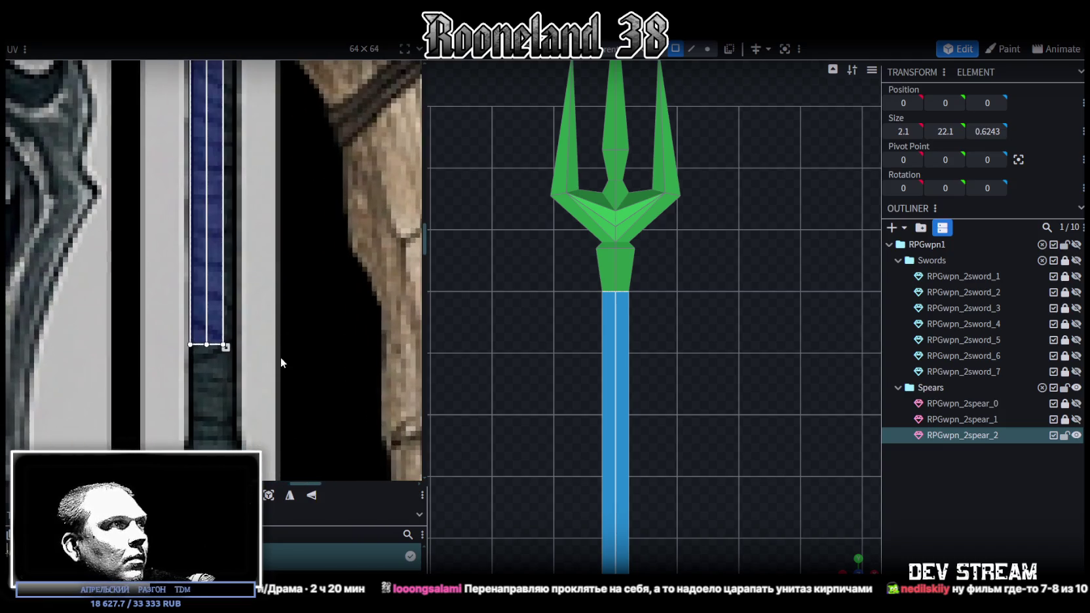
scroll(318, 224, up, 2)
scroll(271, 196, up, 1)
drag(227, 152, 283, 265)
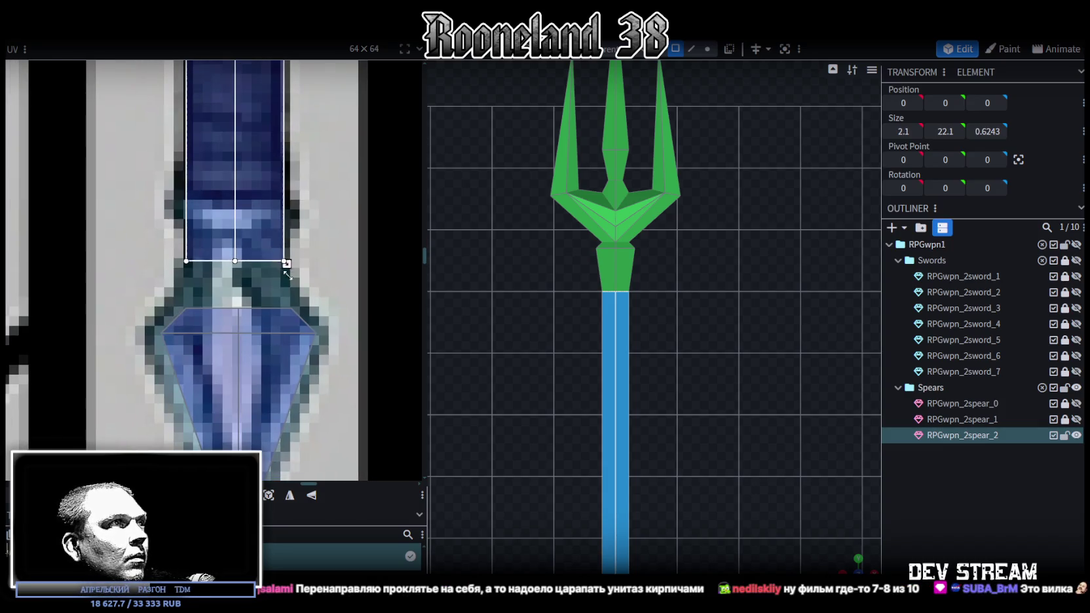
drag(287, 265, 288, 314)
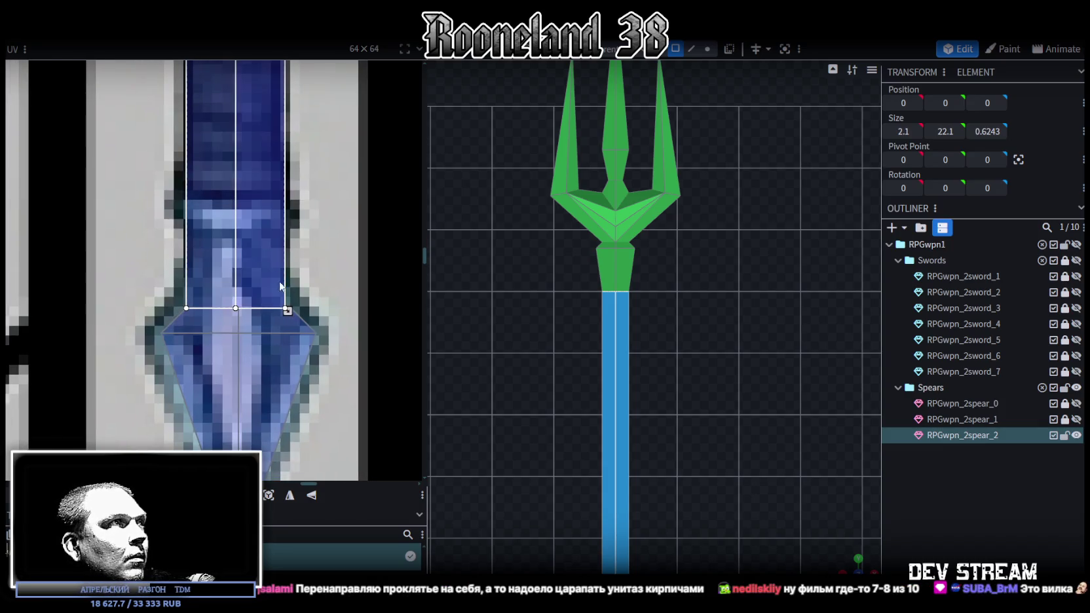
scroll(274, 258, down, 3)
scroll(301, 335, up, 2)
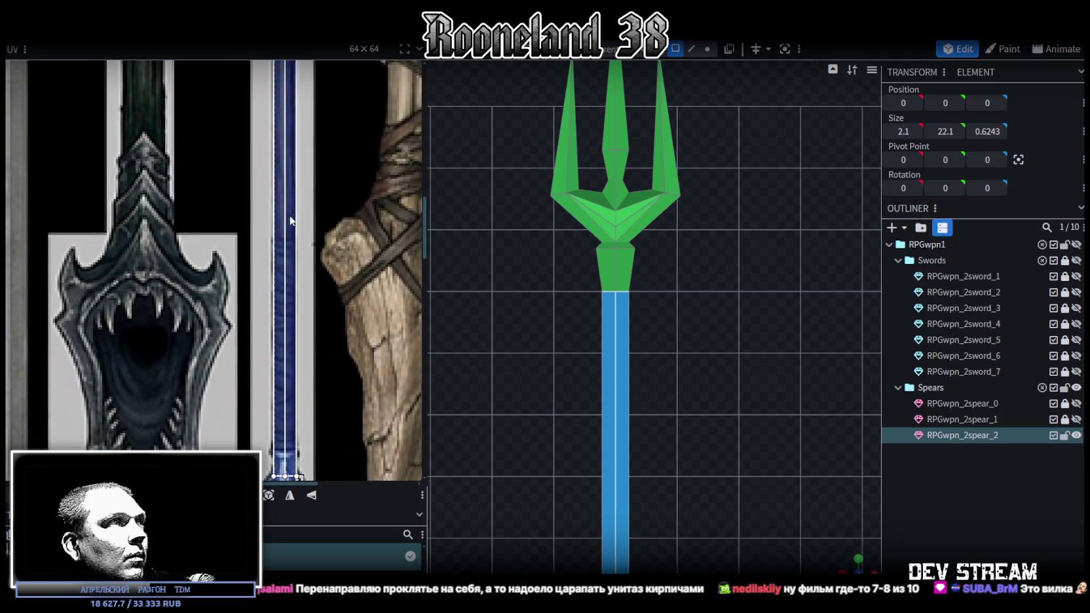
scroll(301, 336, up, 3)
scroll(309, 316, down, 2)
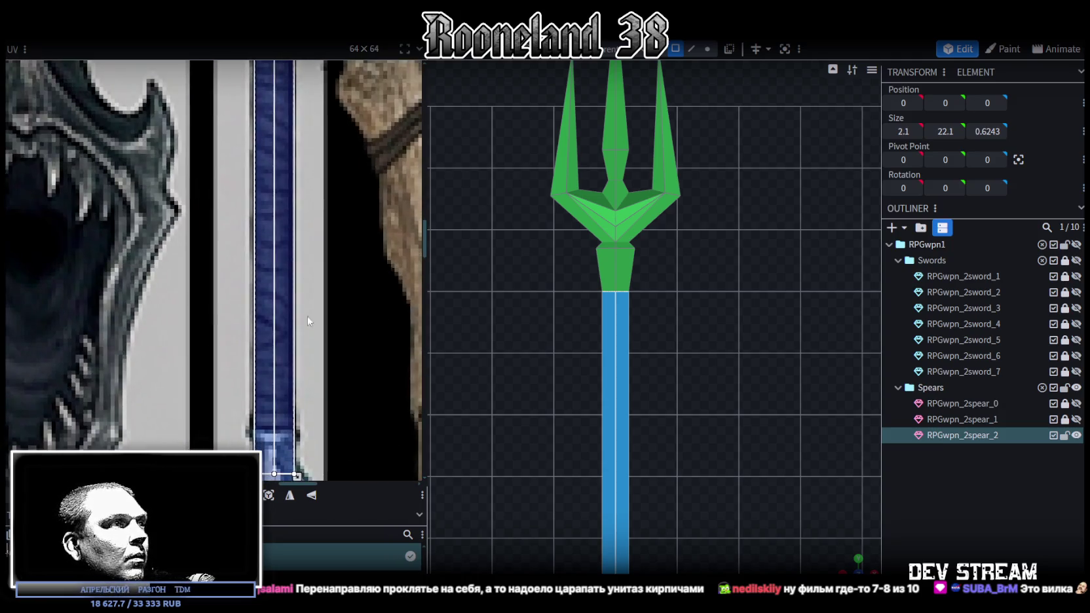
scroll(327, 233, up, 5)
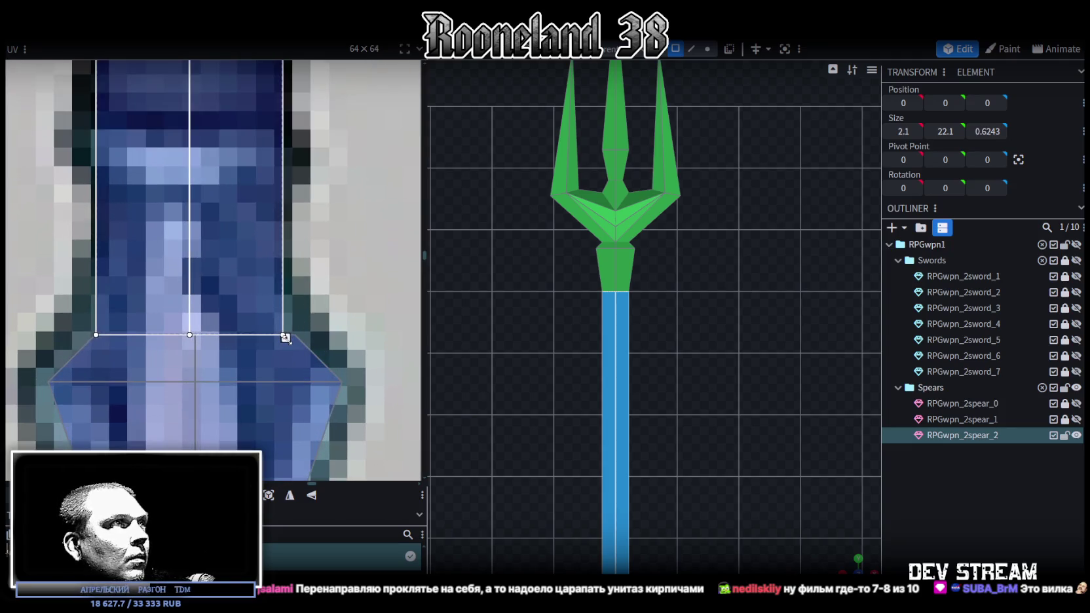
drag(286, 338, 277, 338)
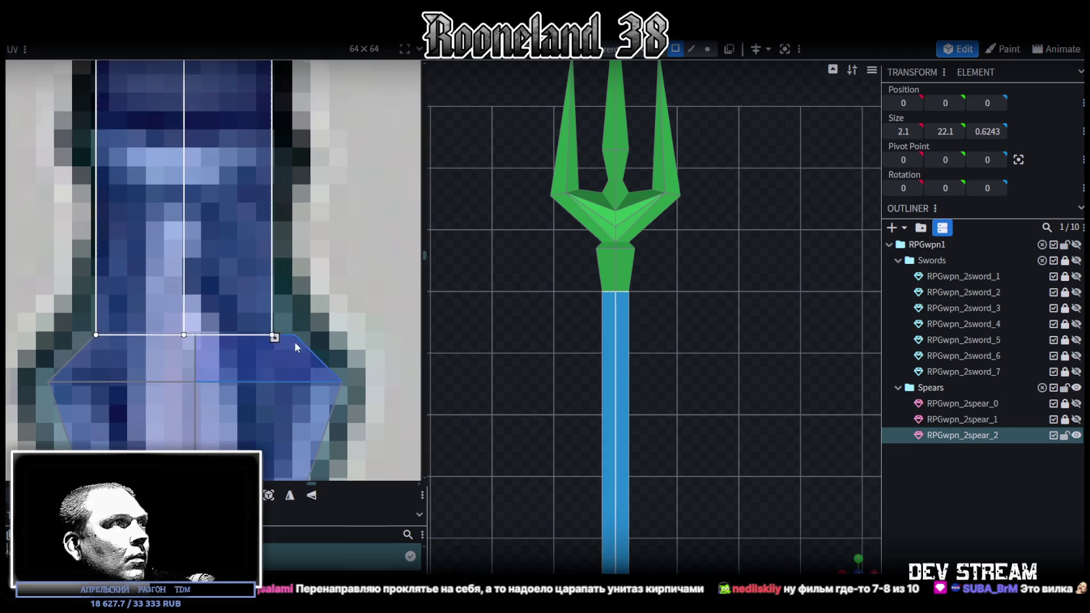
scroll(351, 285, down, 2)
Step: Box-select the spear-tip faces, then clear the face selection
drag(193, 231, 333, 448)
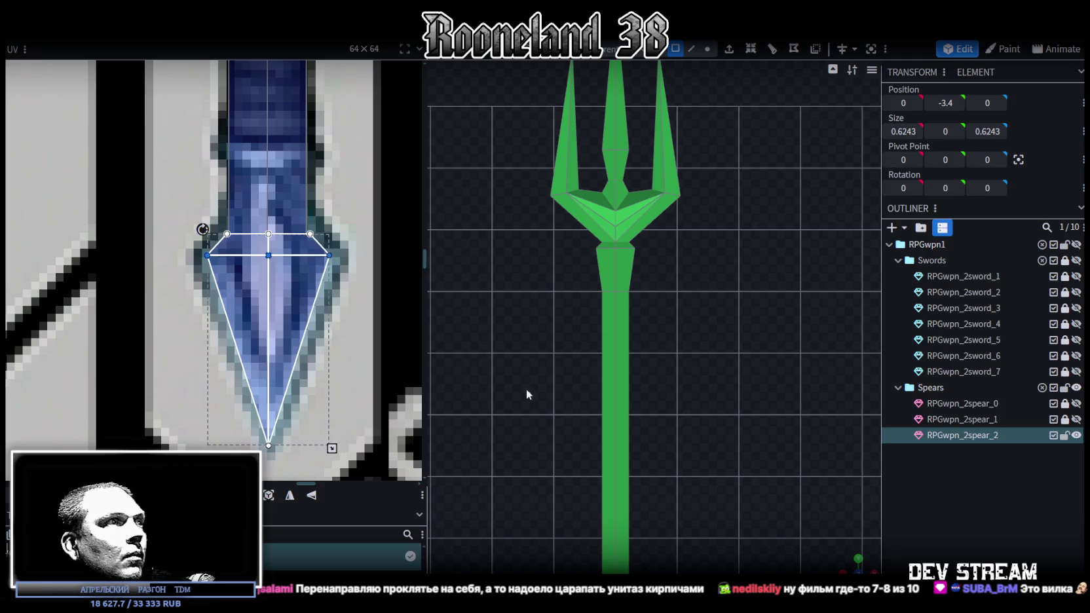
click(919, 522)
scroll(750, 352, down, 3)
Step: Select the spear mesh and box-select the prongs and the rest of the trident head
scroll(696, 475, down, 2)
scroll(655, 361, down, 2)
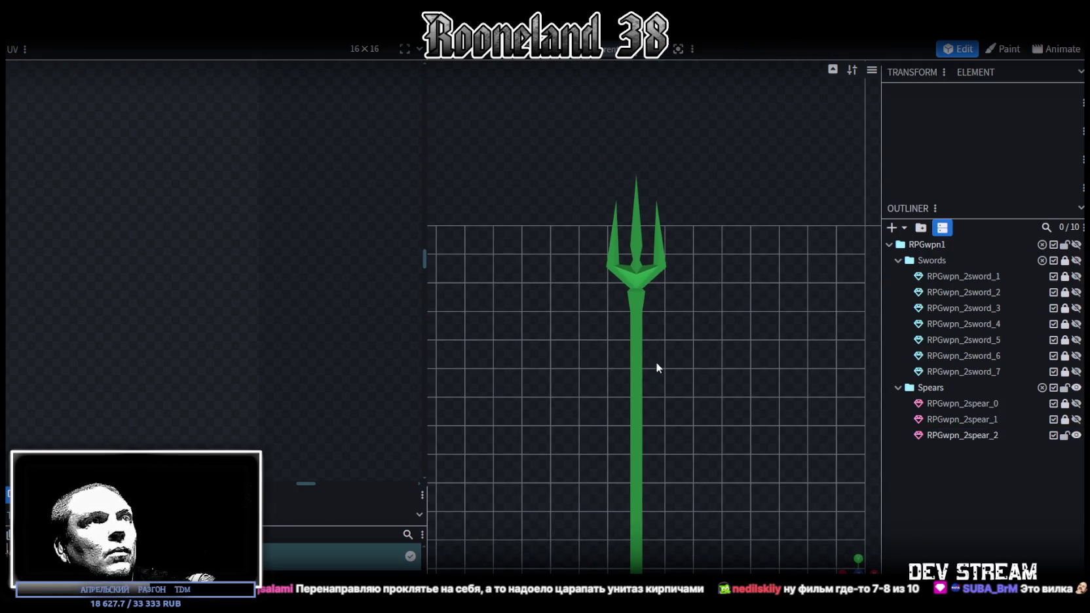
click(634, 353)
scroll(374, 167, down, 3)
scroll(289, 418, down, 2)
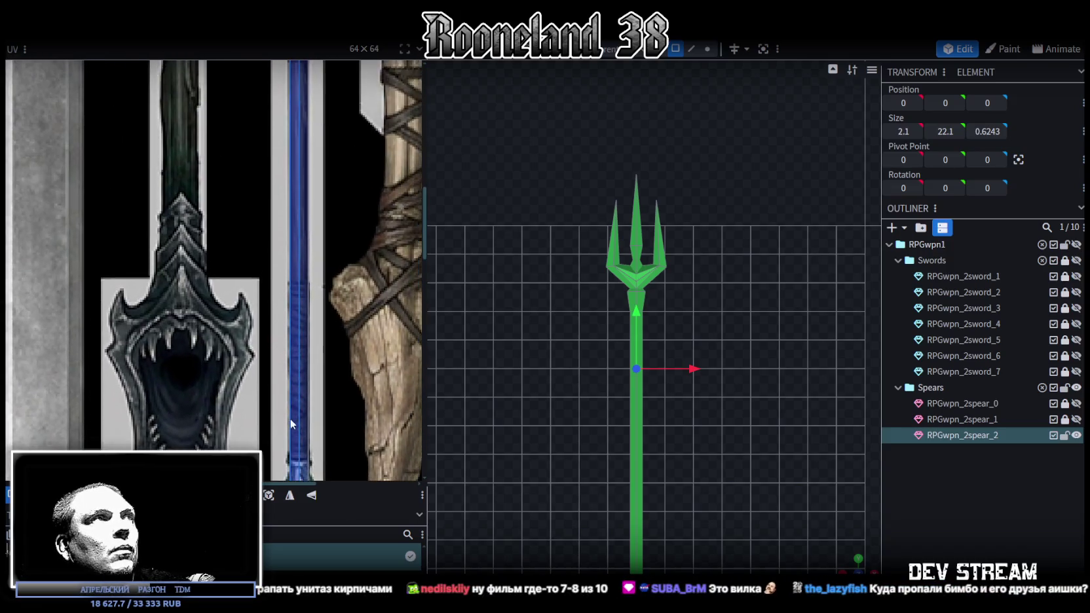
scroll(329, 437, up, 3)
scroll(275, 275, up, 1)
scroll(275, 275, down, 3)
scroll(182, 227, up, 2)
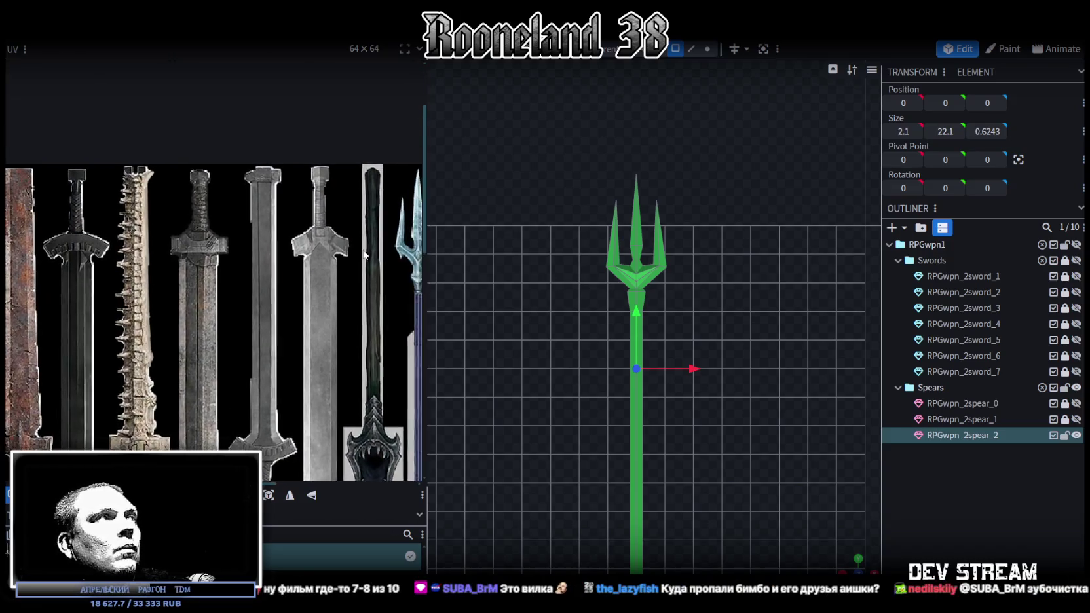
mouse_move(544, 116)
mouse_down()
mouse_move(686, 258)
mouse_move(710, 303)
mouse_up()
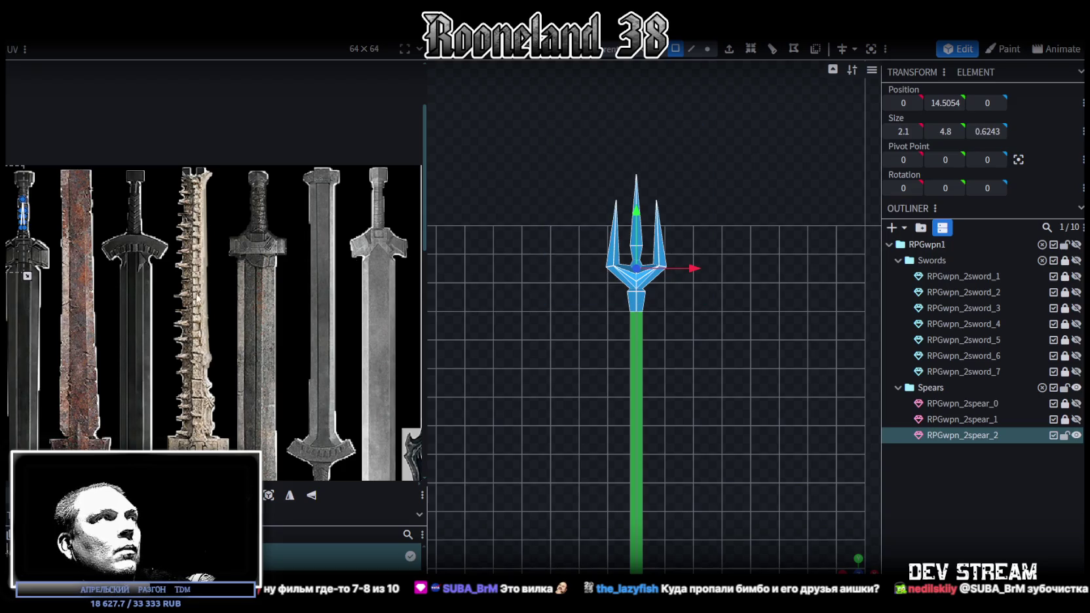
middle_drag(354, 383, 452, 362)
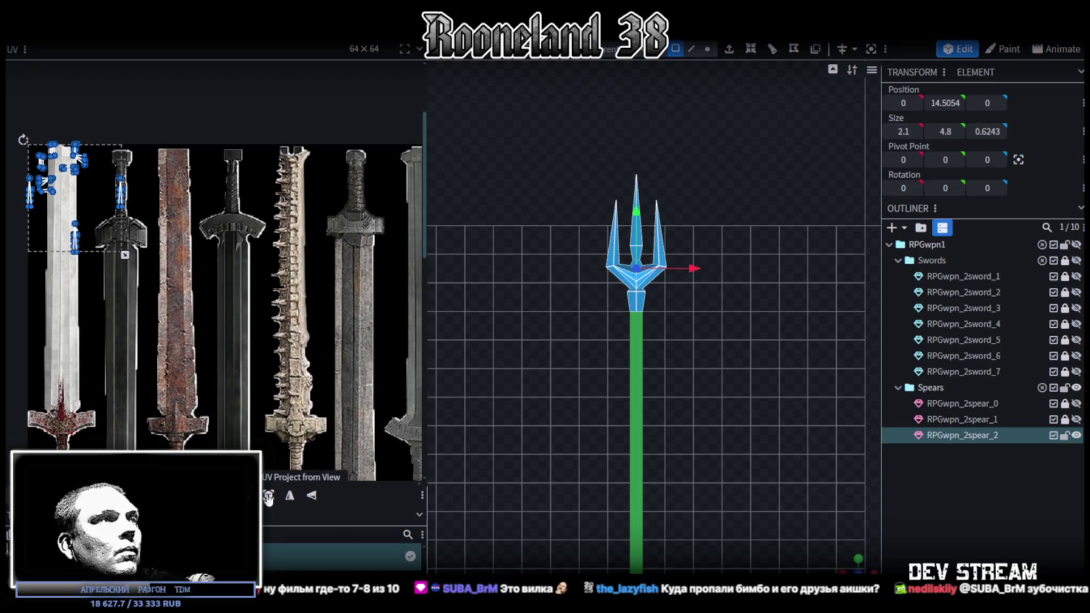
Step: Project the head UVs from view, then move and enlarge the island onto the trident picture
click(268, 495)
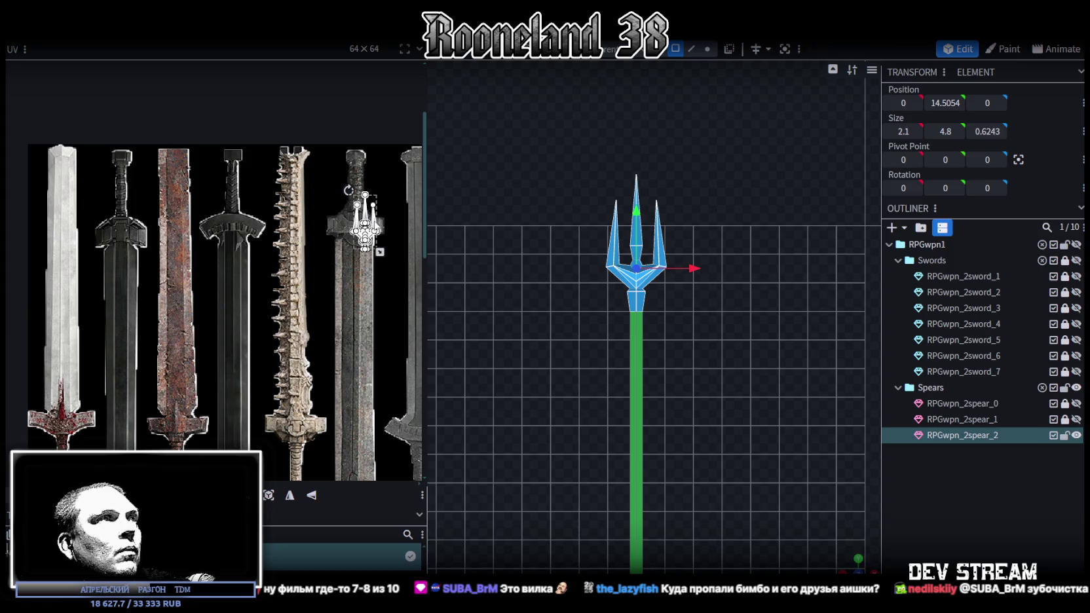
scroll(48, 335, down, 3)
scroll(123, 321, up, 2)
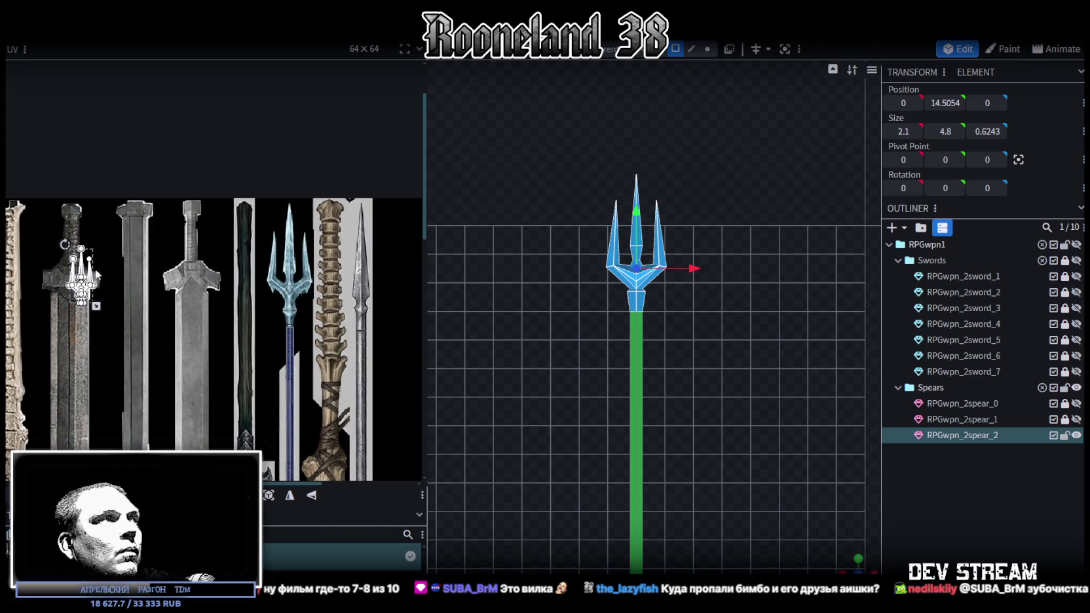
drag(82, 275, 289, 239)
scroll(293, 272, up, 1)
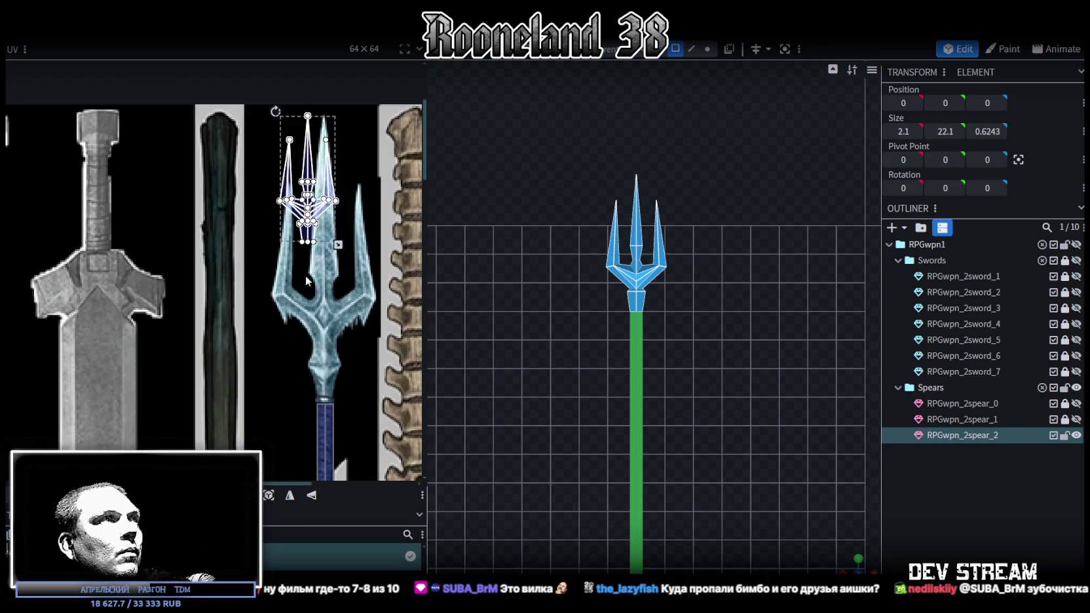
scroll(314, 282, up, 1)
drag(295, 231, 359, 380)
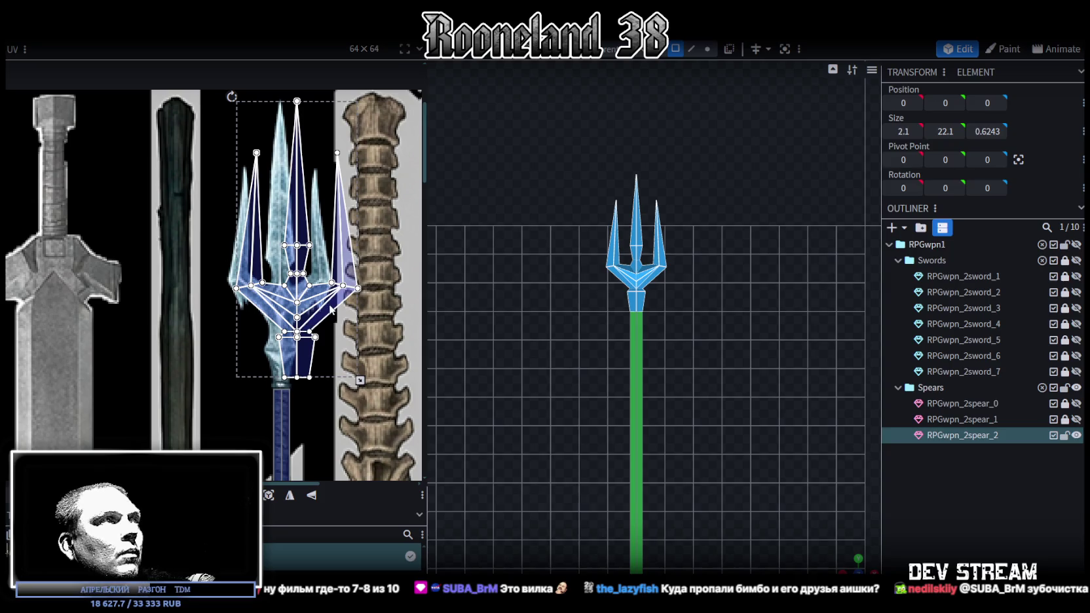
drag(331, 311, 316, 317)
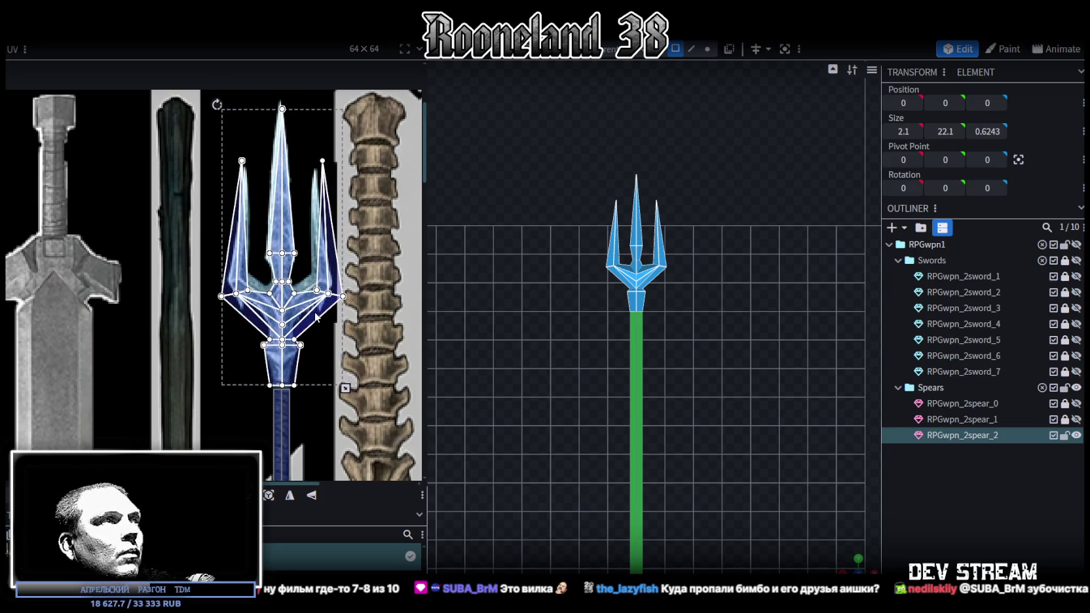
Step: Fine-tune the head UV island's size and position until it matches the painted prongs
scroll(315, 317, up, 2)
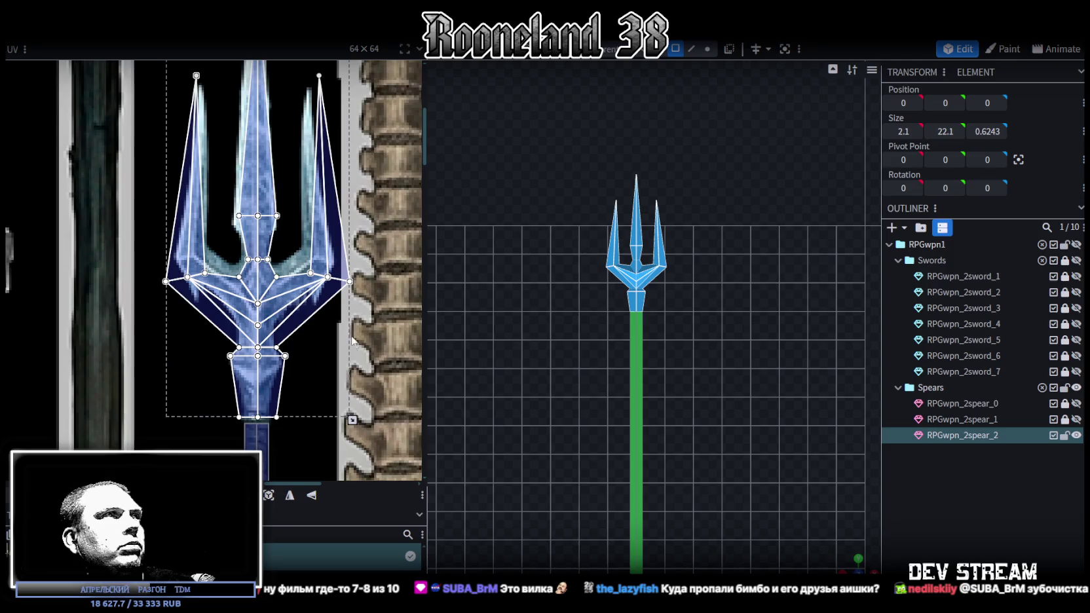
scroll(353, 346, up, 3)
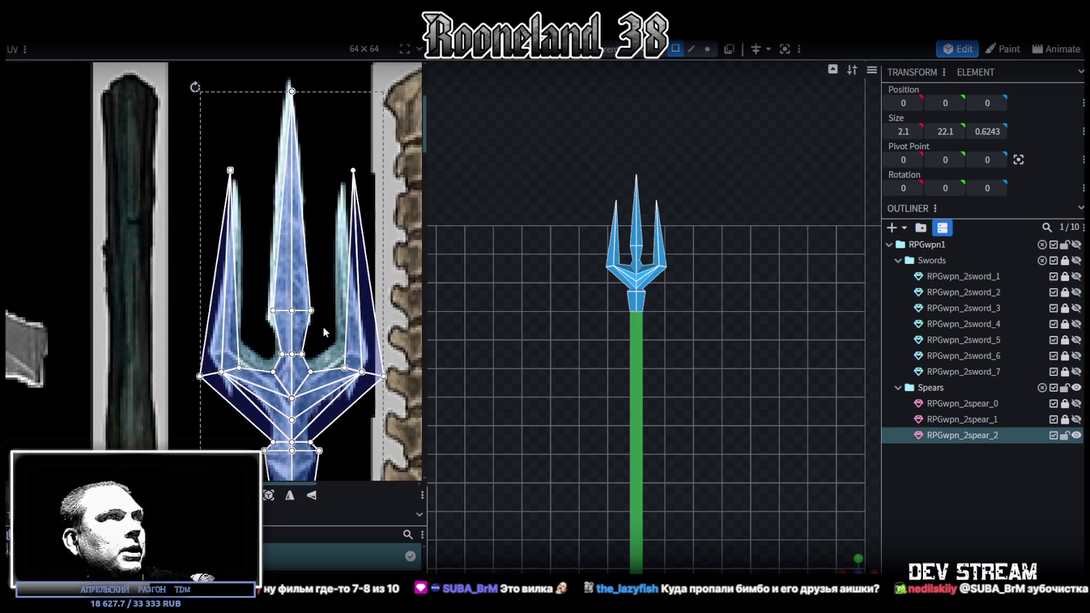
drag(326, 334, 300, 303)
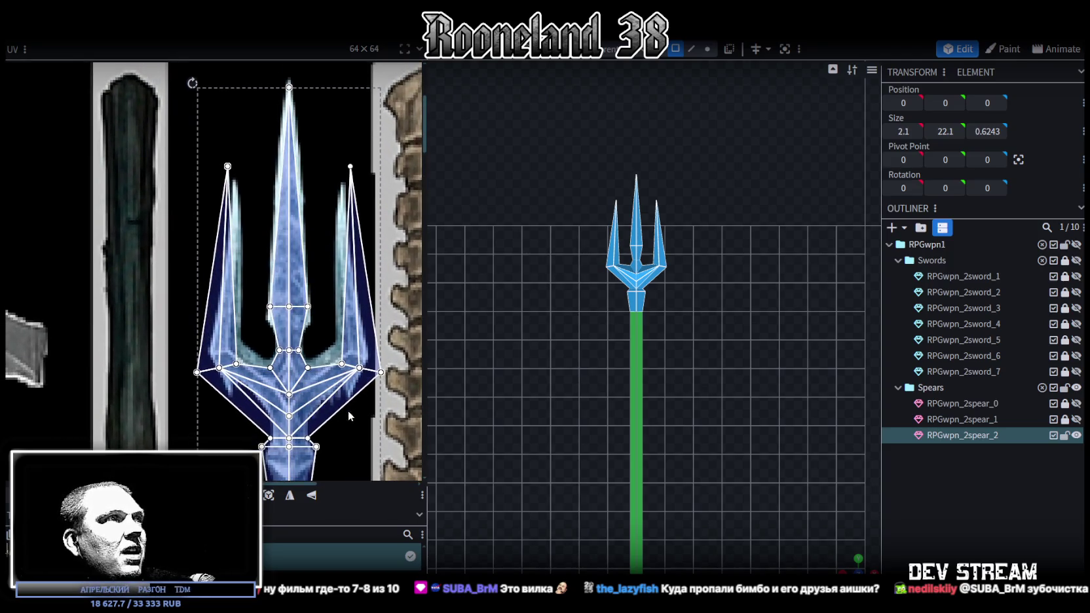
scroll(348, 232, down, 3)
scroll(384, 330, down, 2)
drag(384, 332, 371, 306)
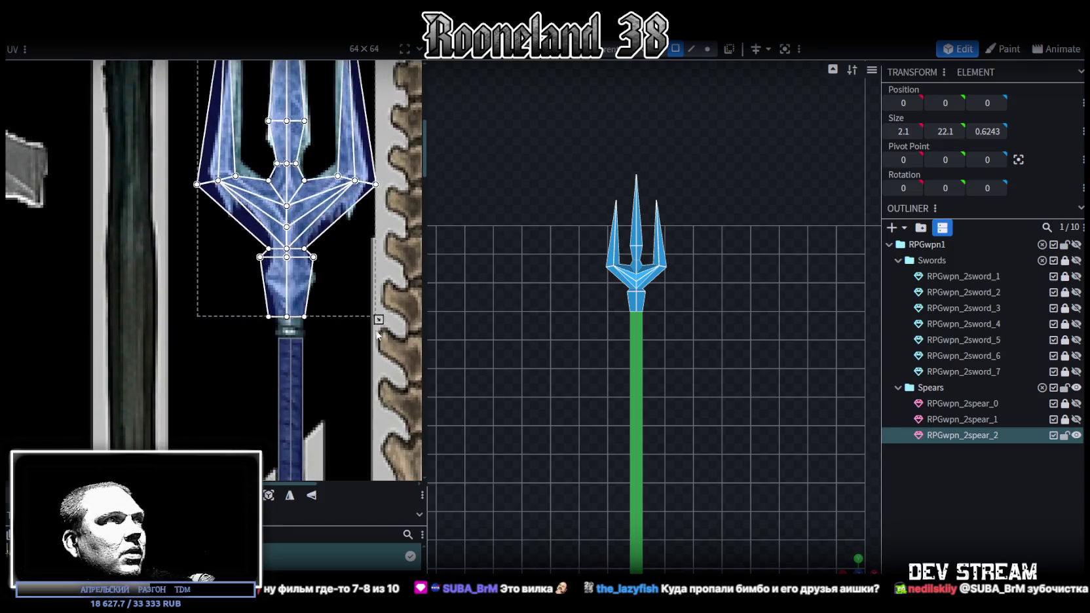
scroll(377, 367, up, 3)
mouse_move(378, 414)
mouse_down()
mouse_move(399, 411)
mouse_move(358, 420)
mouse_up()
drag(302, 299, 316, 319)
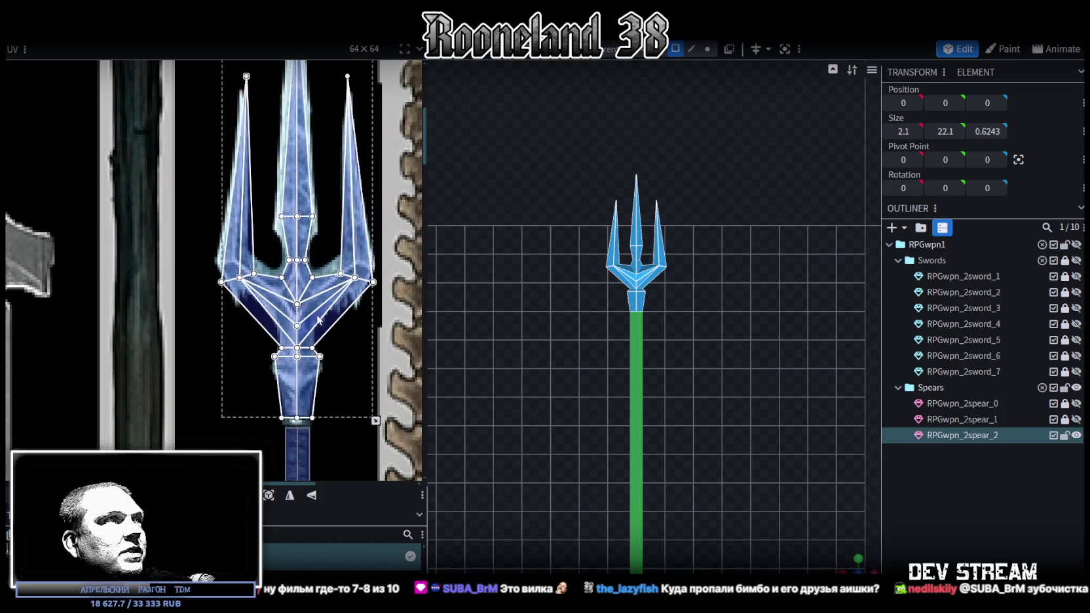
scroll(321, 317, up, 3)
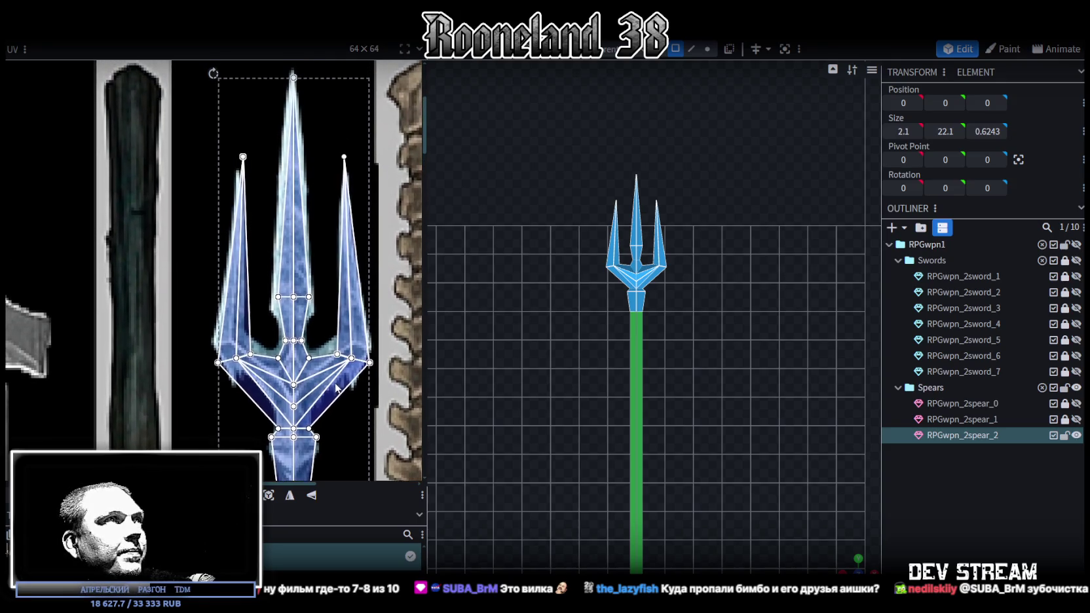
drag(315, 381, 313, 380)
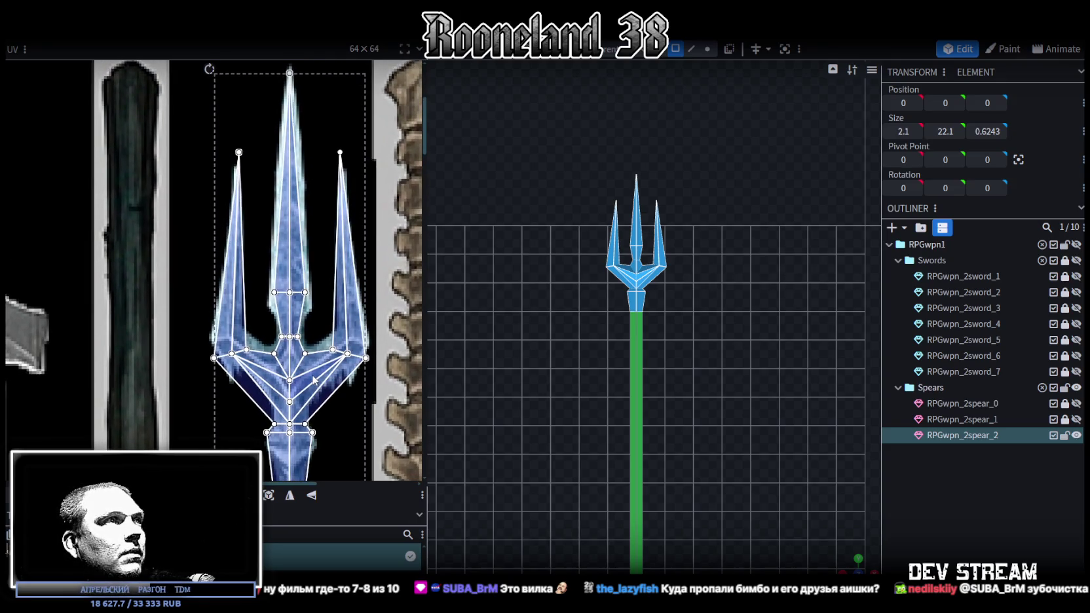
scroll(359, 322, down, 2)
ctrl+scroll(369, 286, up, 2)
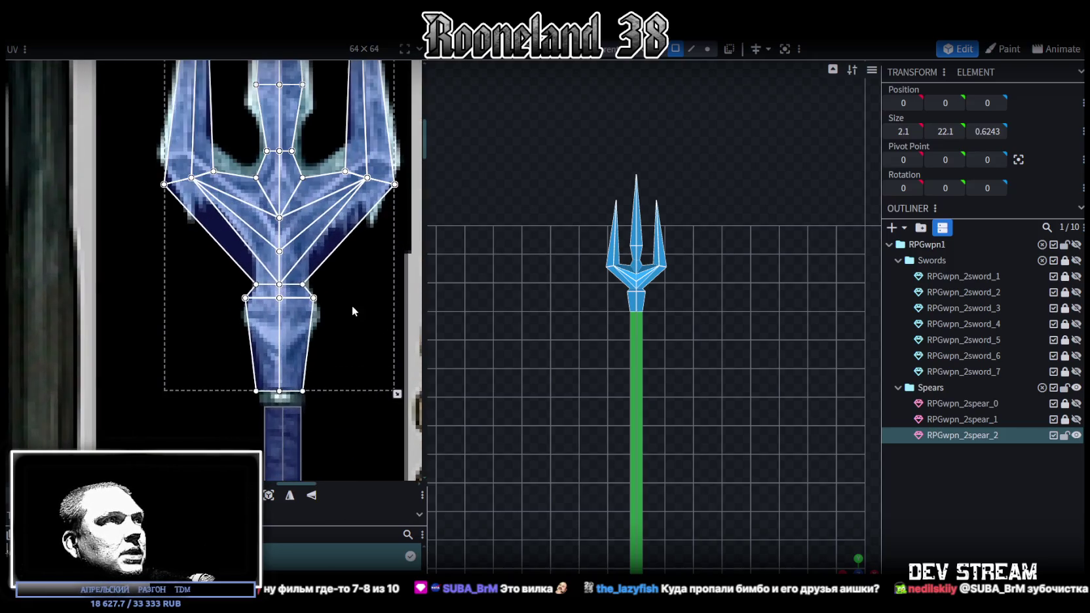
click(232, 311)
ctrl+scroll(364, 272, up, 2)
Step: Adjust the neck and V-shaped prong-base UV vertices up and down to fit the texture
ctrl+scroll(343, 283, up, 1)
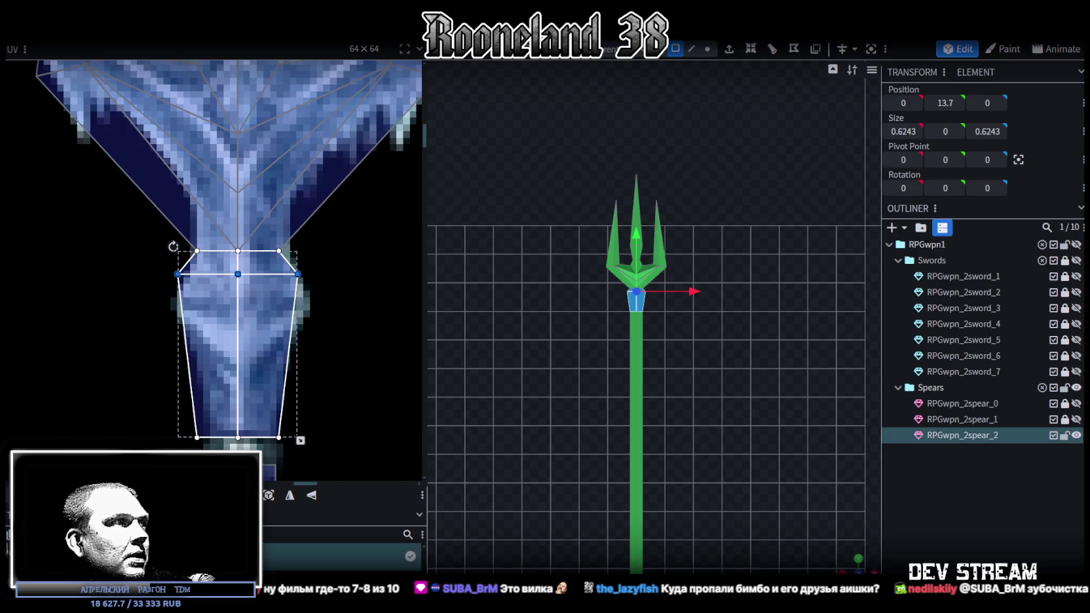
drag(238, 274, 238, 294)
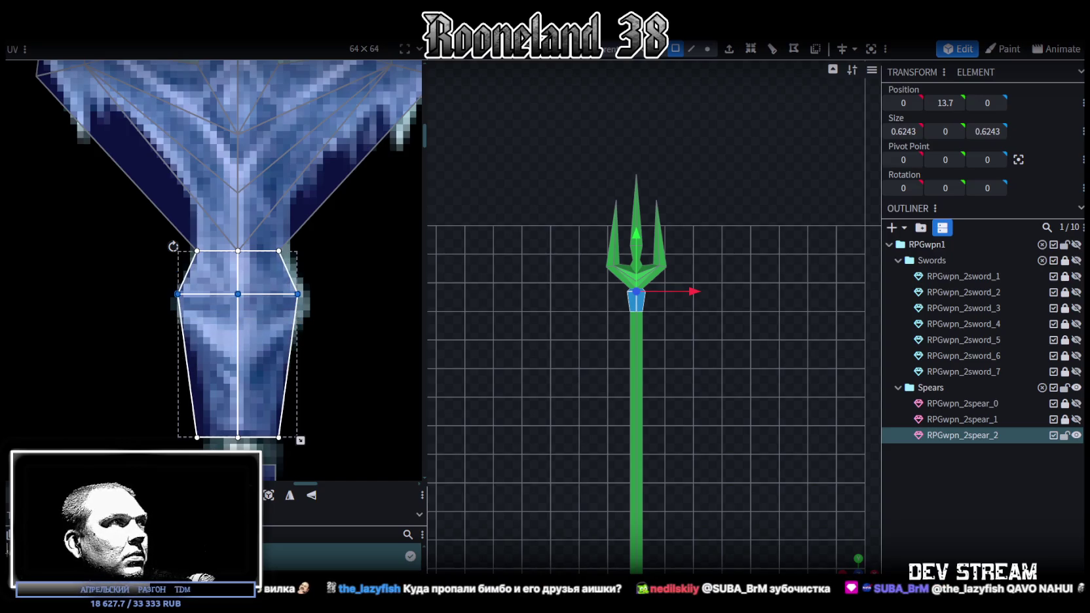
scroll(223, 411, down, 1)
scroll(224, 411, up, 4)
ctrl+scroll(224, 411, down, 1)
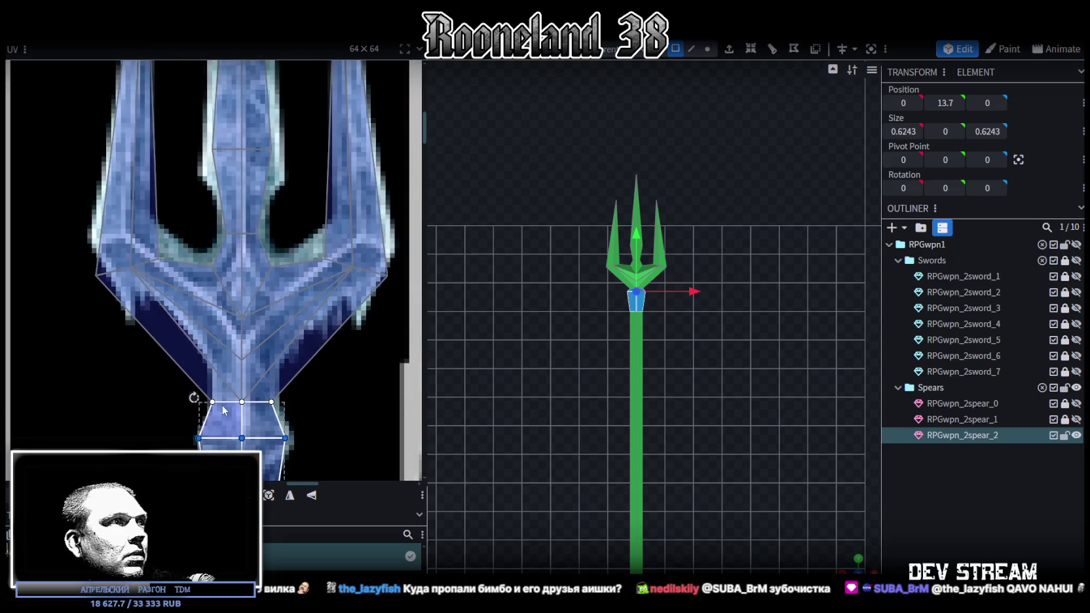
shift+click(262, 394)
drag(233, 407, 233, 402)
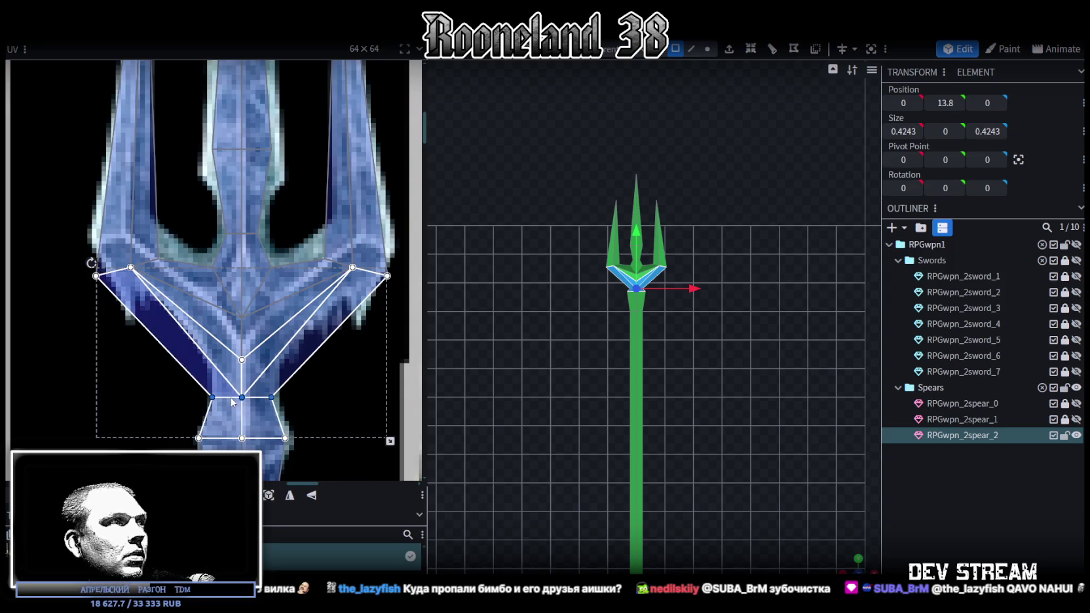
shift+click(331, 306)
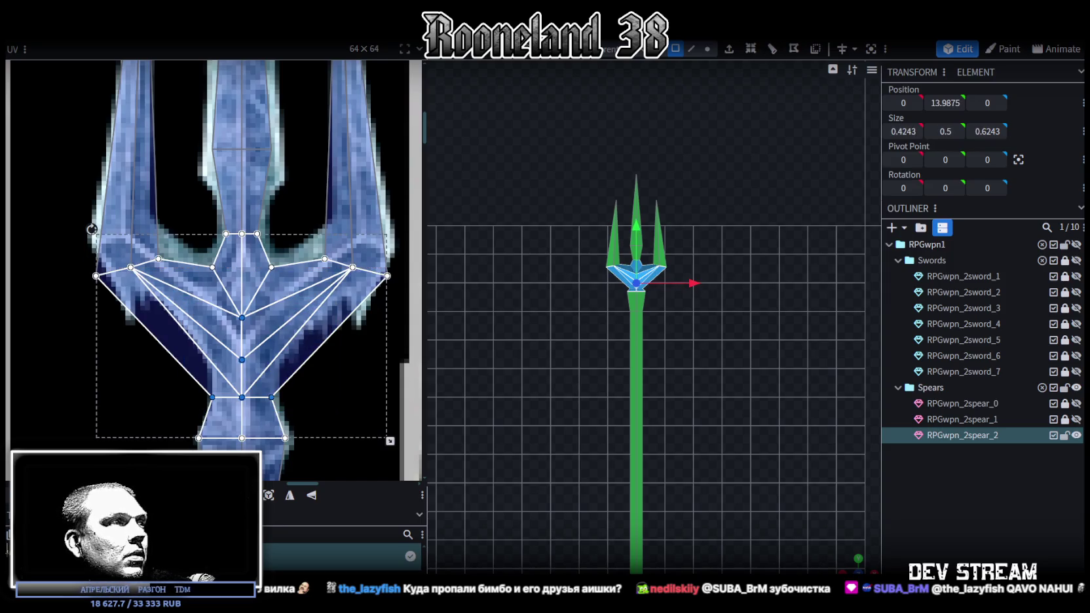
key(Up)
key(Up)
key(Up)
key(Up)
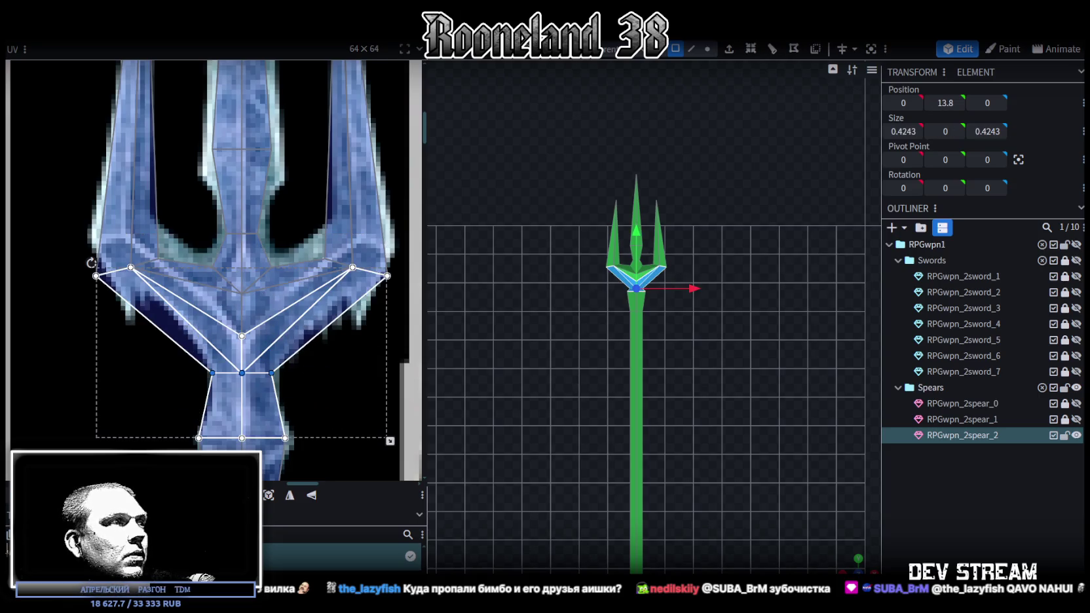
Step: Nudge a right-prong UV vertex right and the matching left-prong vertex outward
click(370, 190)
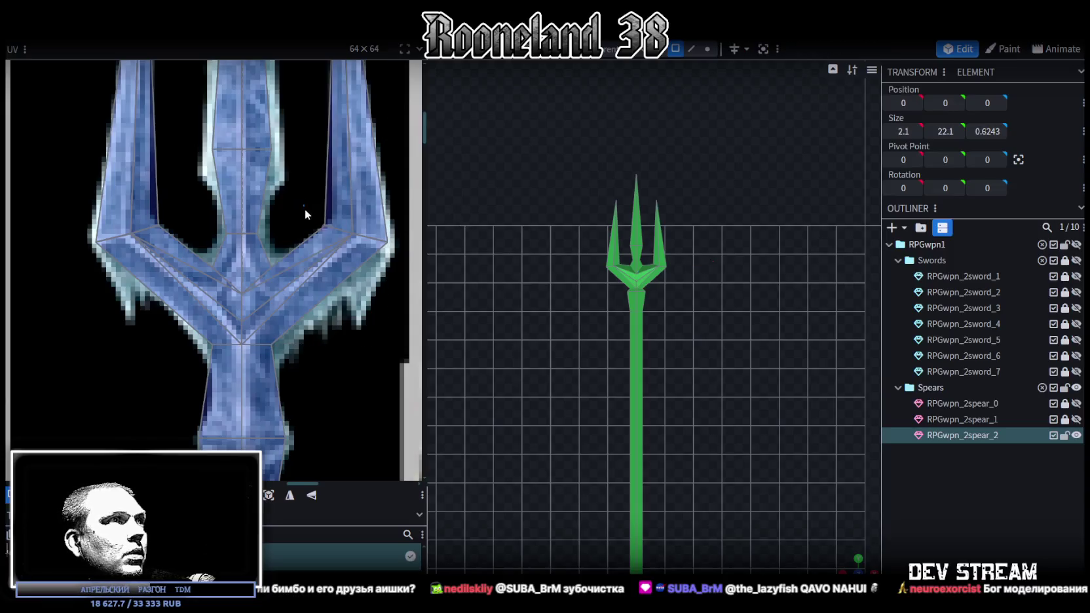
click(338, 230)
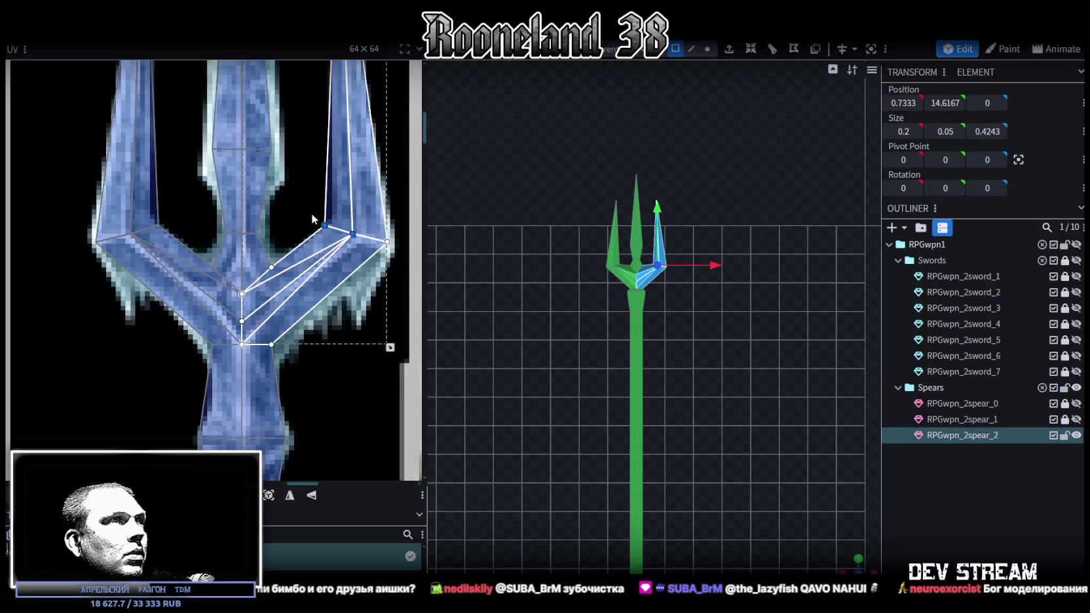
drag(311, 213, 327, 232)
key(Down)
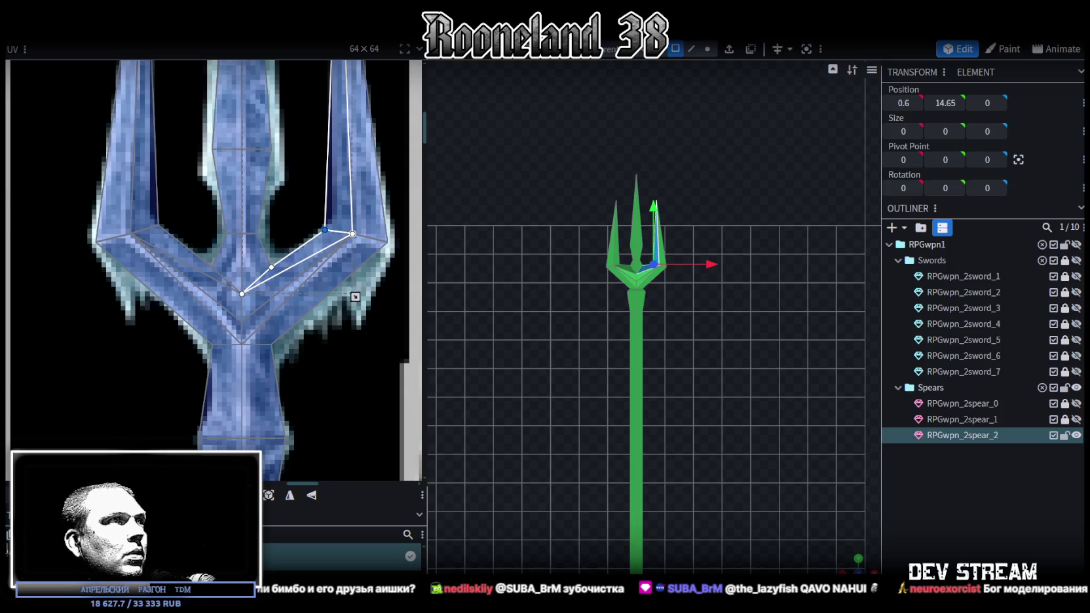
key(Up)
key(Right)
key(Right)
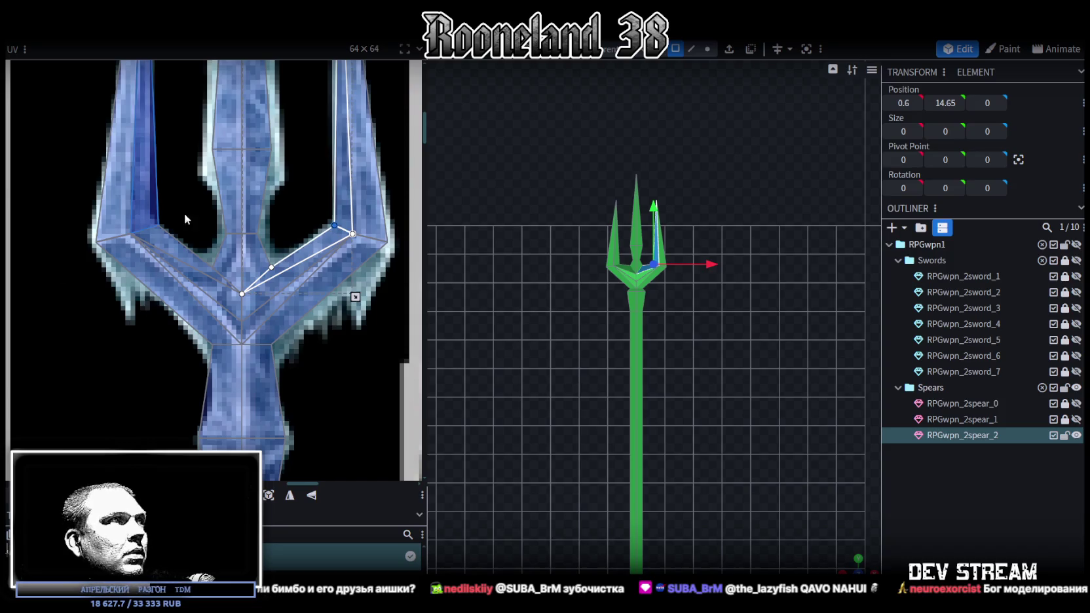
click(160, 232)
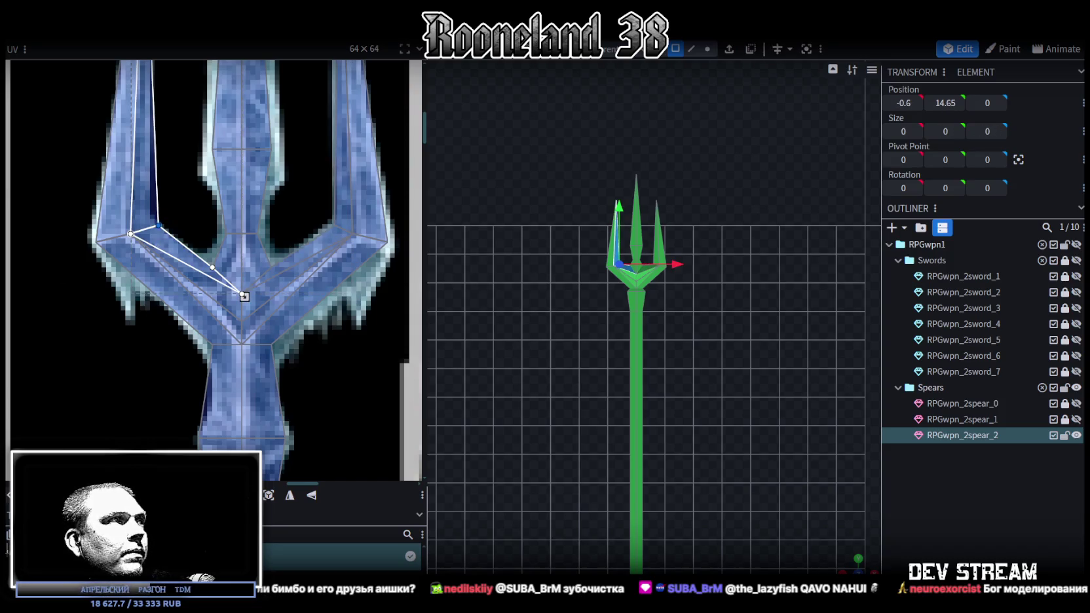
key(Left)
key(Left)
scroll(242, 318, down, 3)
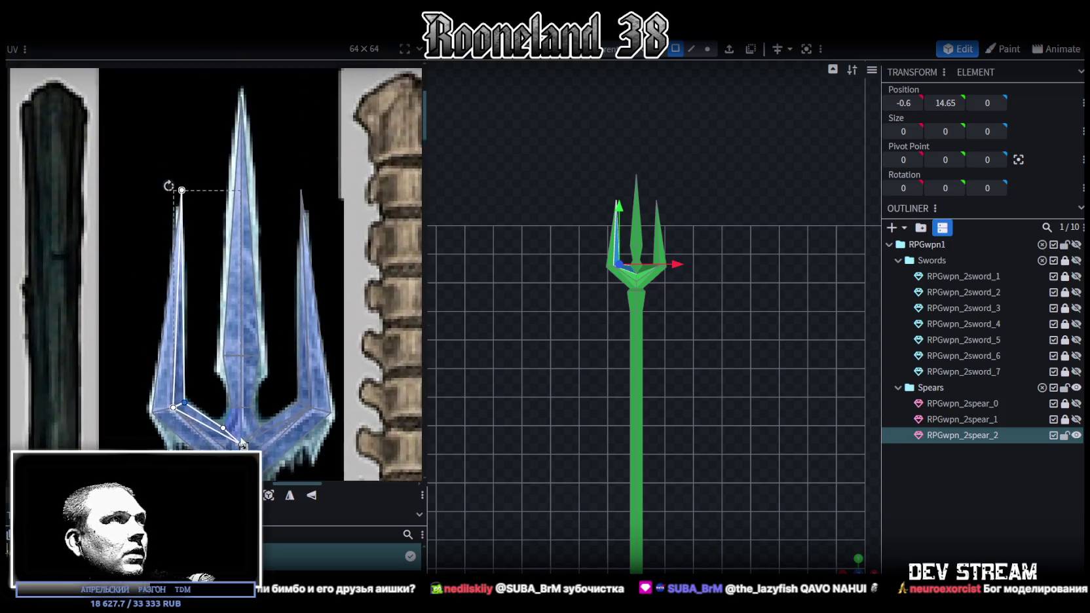
Step: Drag both side-prong tip UV vertices down and back up, then shift the left tip inward
scroll(201, 198, up, 5)
drag(144, 172, 179, 219)
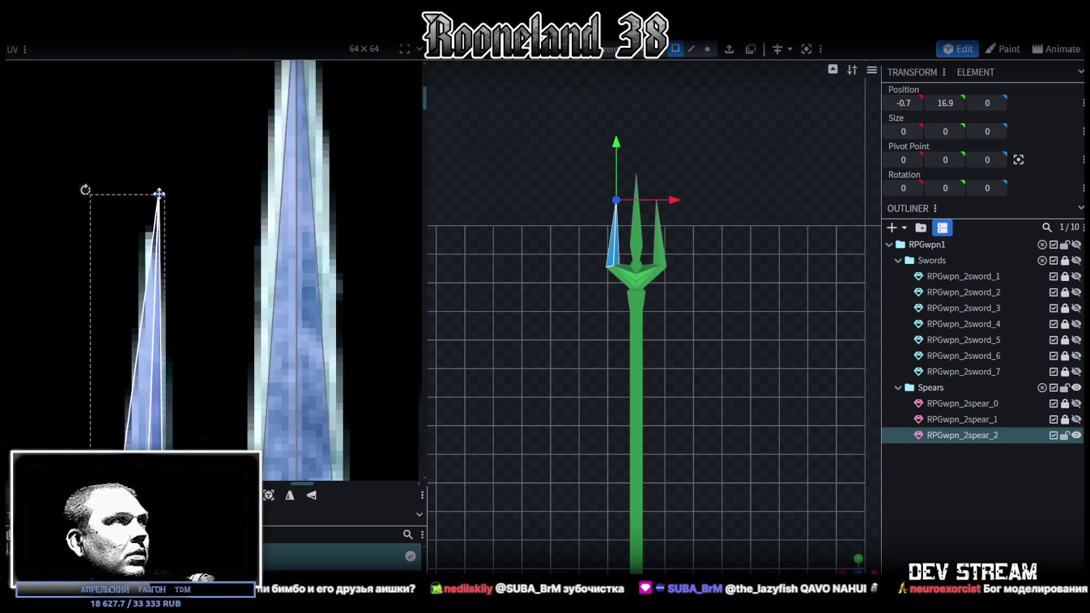
scroll(219, 289, down, 3)
mouse_move(159, 205)
mouse_down()
mouse_move(391, 272)
mouse_move(346, 269)
mouse_move(335, 223)
mouse_move(334, 269)
mouse_up()
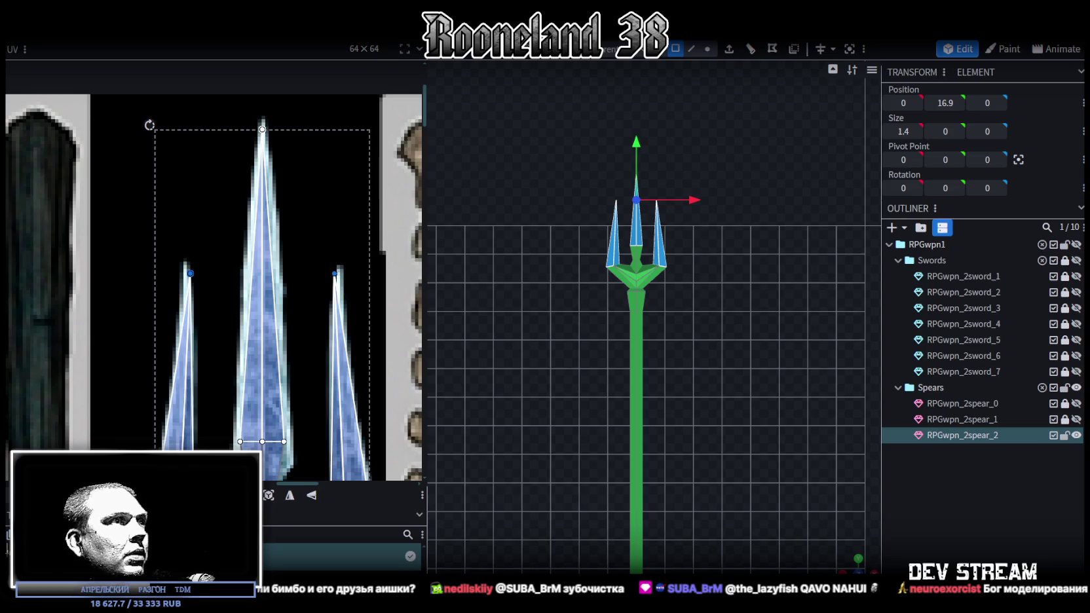
drag(134, 246, 200, 281)
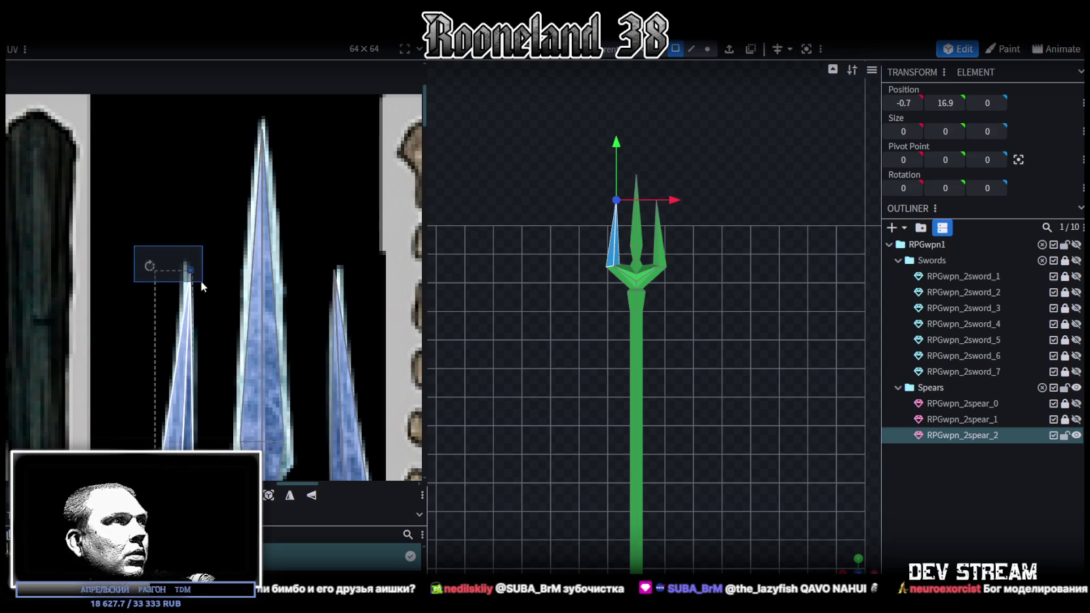
drag(269, 280, 355, 308)
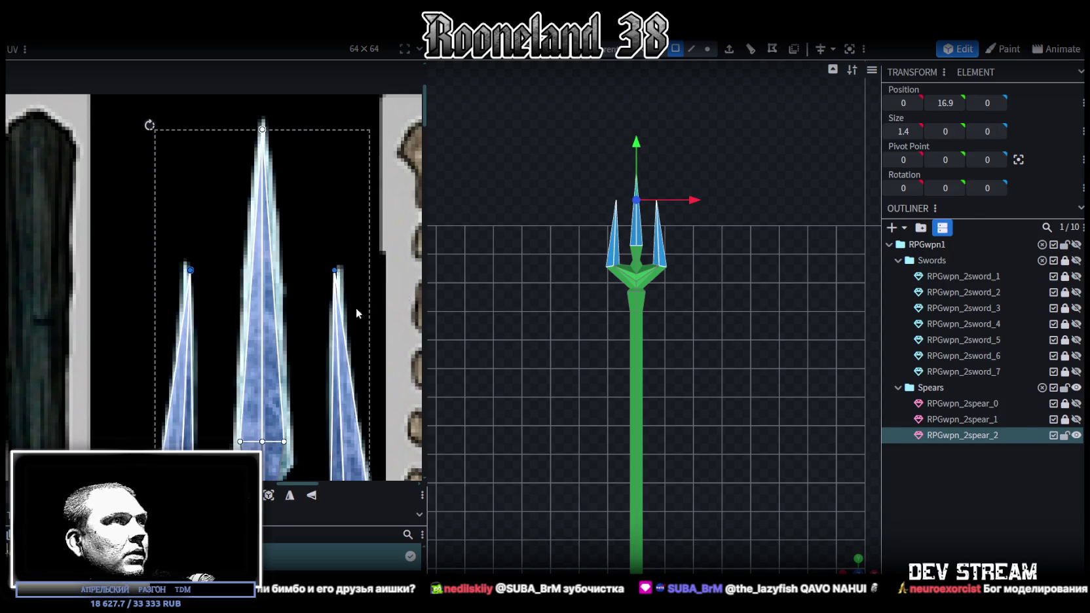
drag(190, 270, 190, 313)
scroll(253, 355, down, 3)
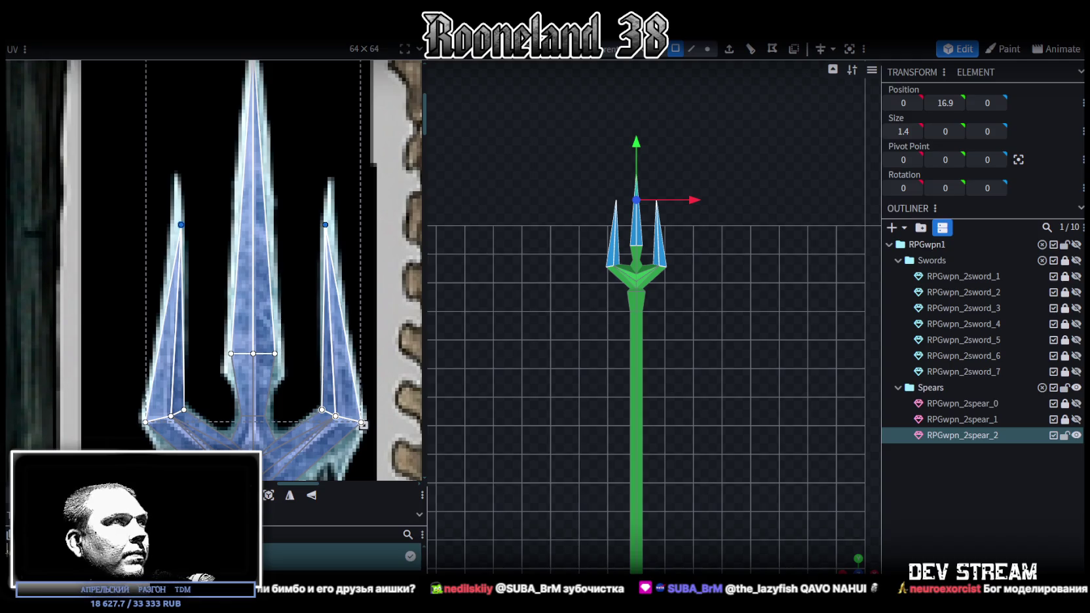
mouse_move(181, 225)
mouse_down()
mouse_move(181, 207)
mouse_move(72, 434)
mouse_up()
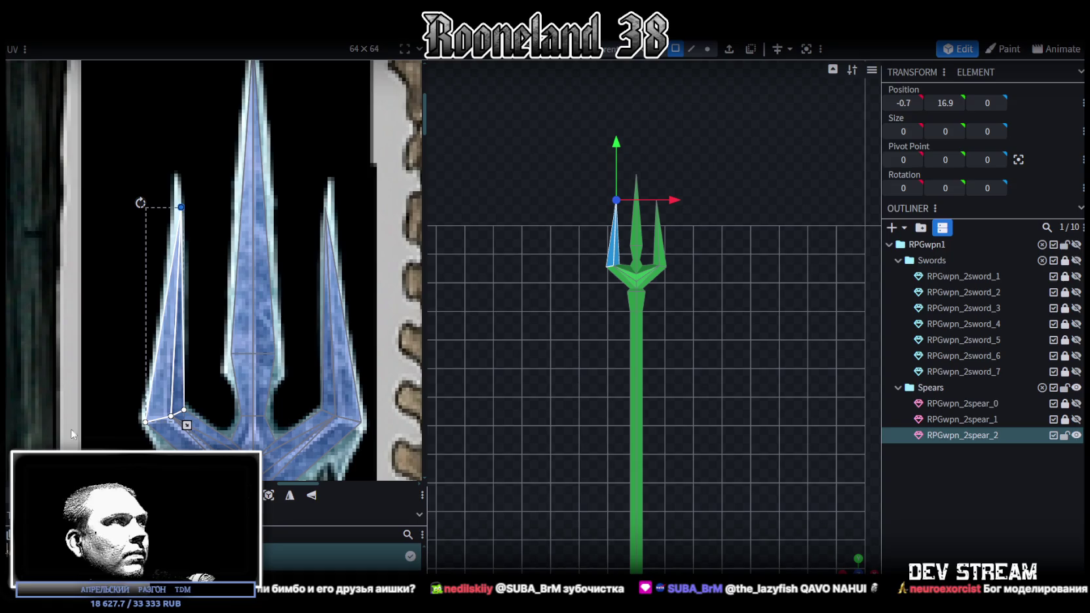
drag(180, 207, 177, 207)
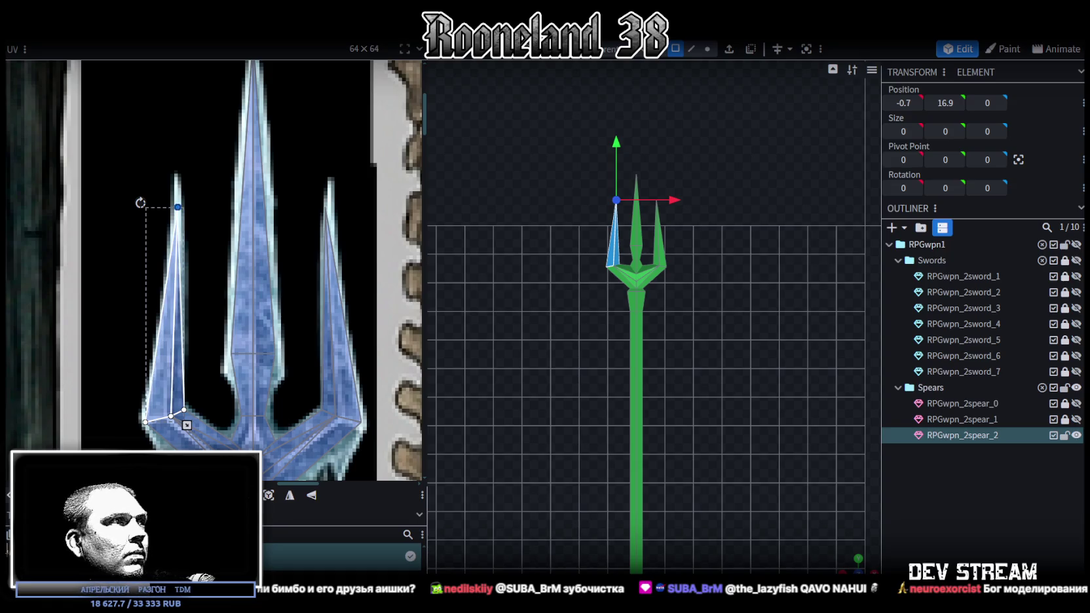
mouse_move(306, 189)
mouse_down()
mouse_move(347, 237)
mouse_move(329, 207)
mouse_up()
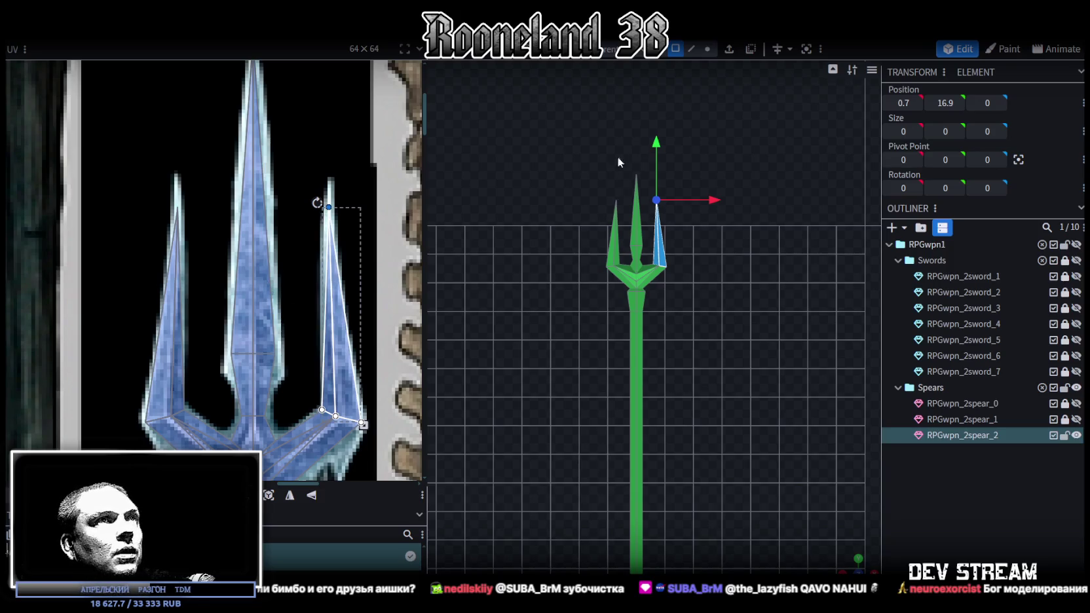
click(708, 49)
Step: Lower the top vertices of the prongs slightly on the 3D model
drag(662, 207, 683, 192)
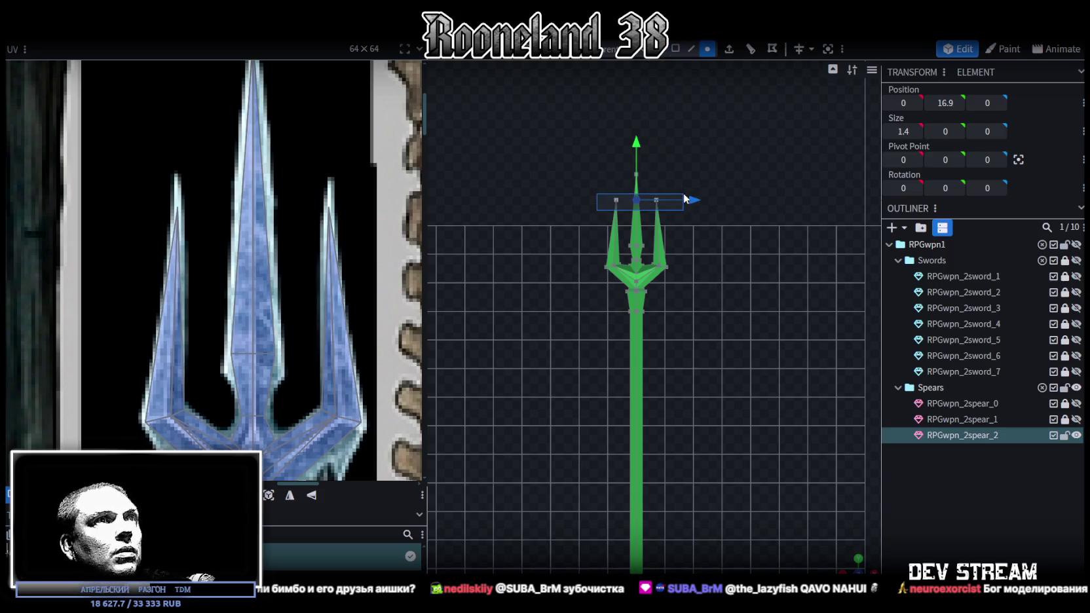
drag(634, 137, 637, 148)
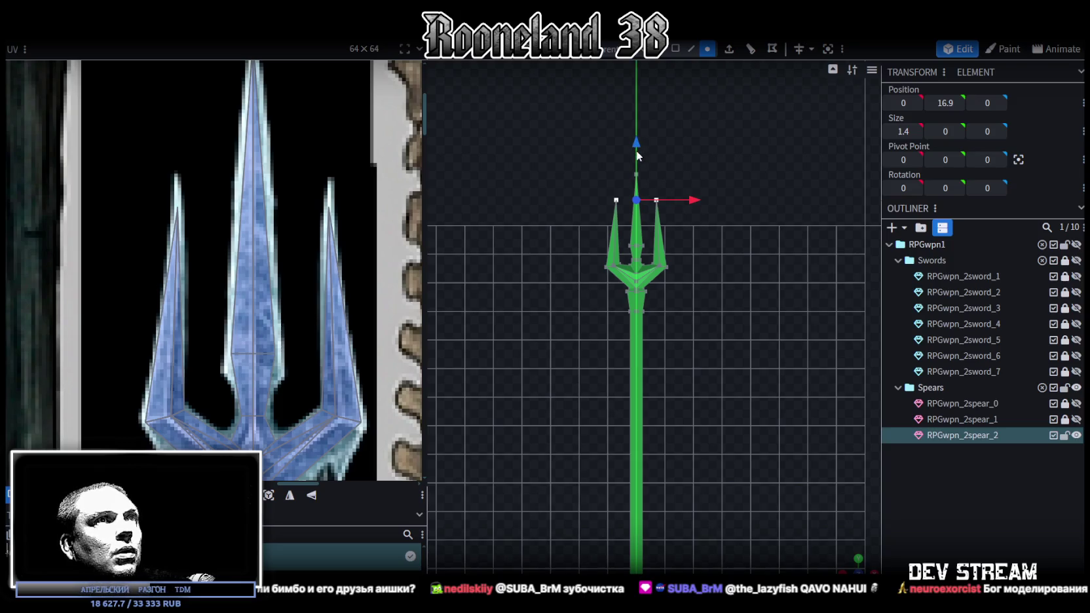
drag(637, 148, 638, 148)
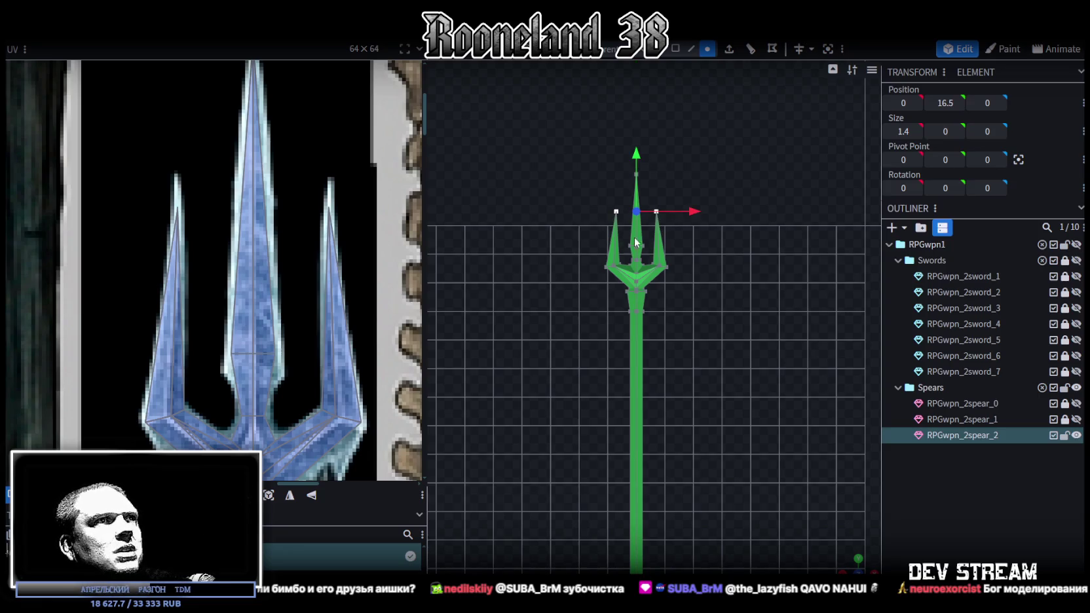
scroll(335, 235, down, 3)
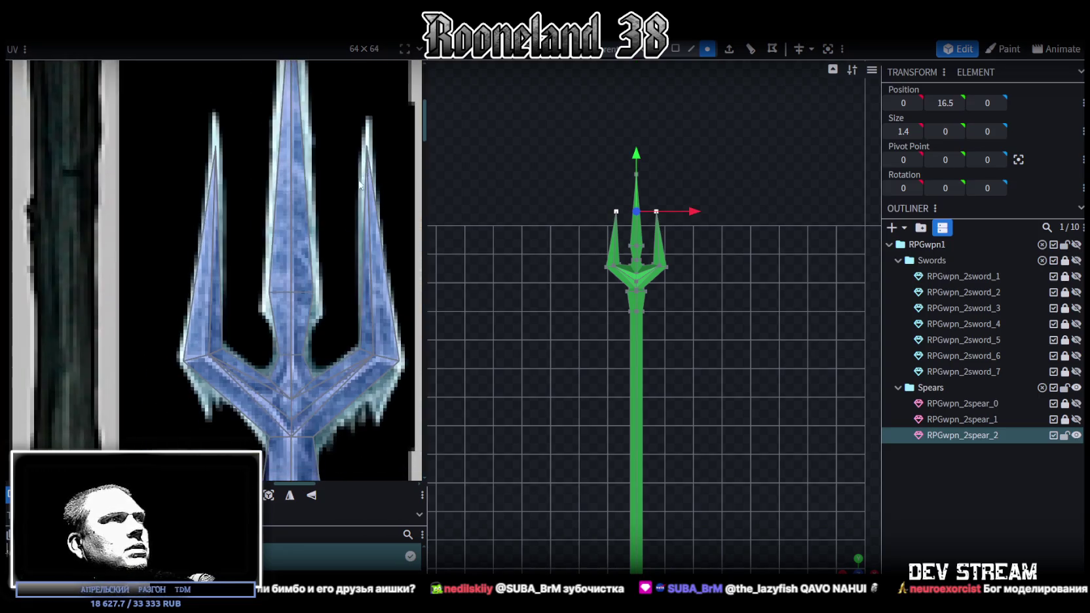
scroll(306, 267, up, 4)
click(306, 267)
Step: Nudge the crossbar and lower crossguard UV vertex rows up and down to match the texture
drag(258, 258, 286, 280)
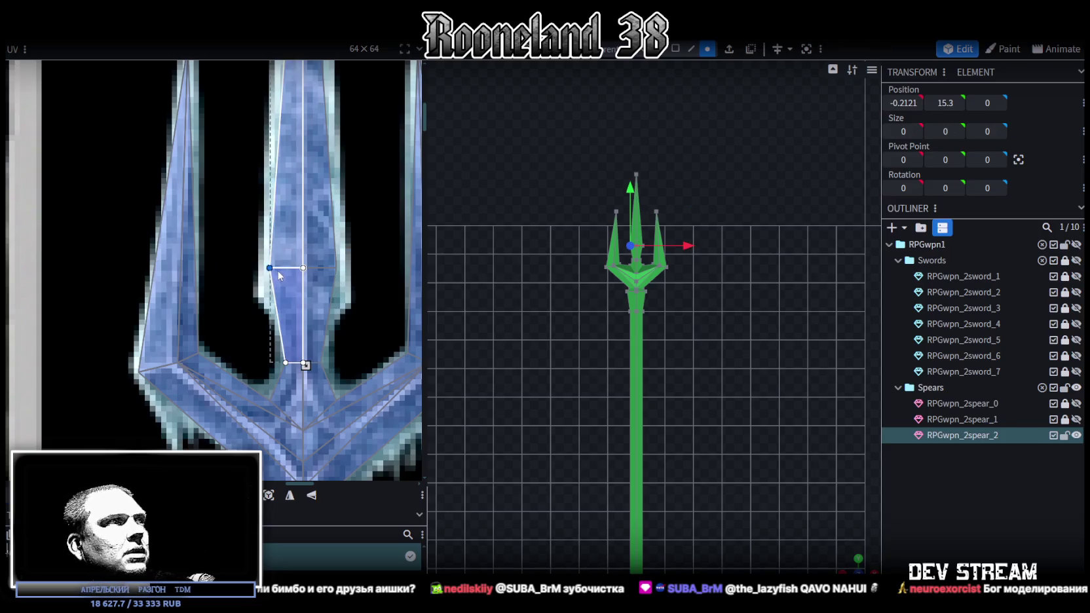
drag(232, 251, 361, 276)
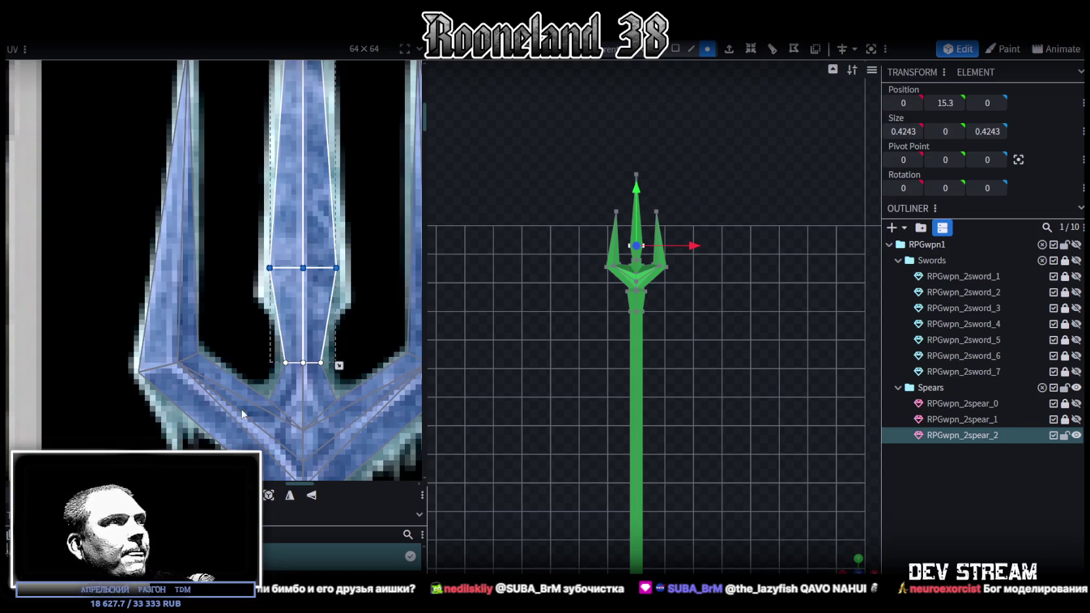
drag(254, 343, 345, 375)
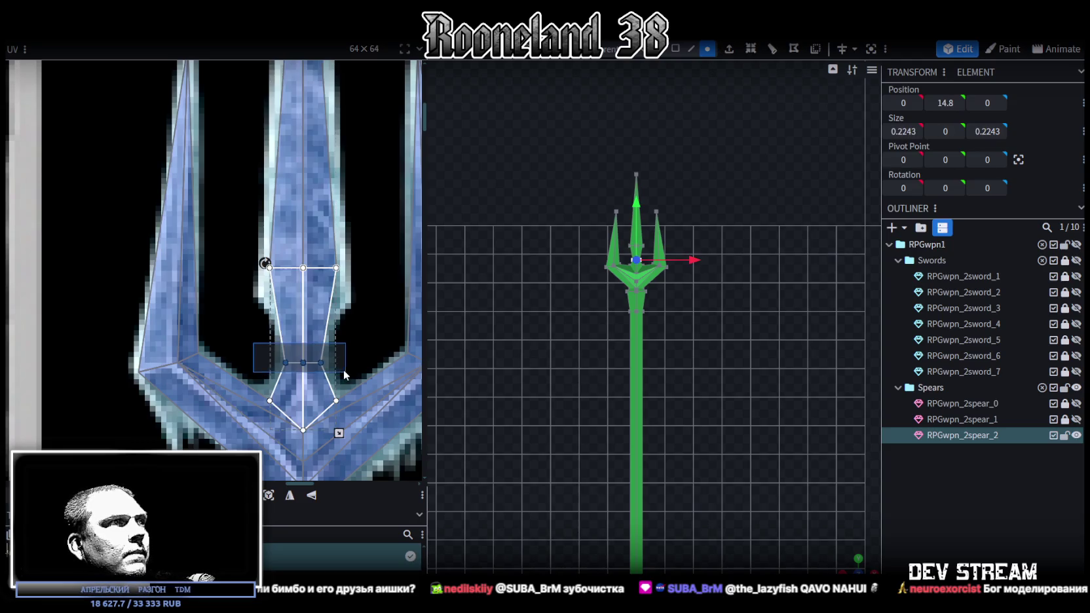
key(Up)
key(Up)
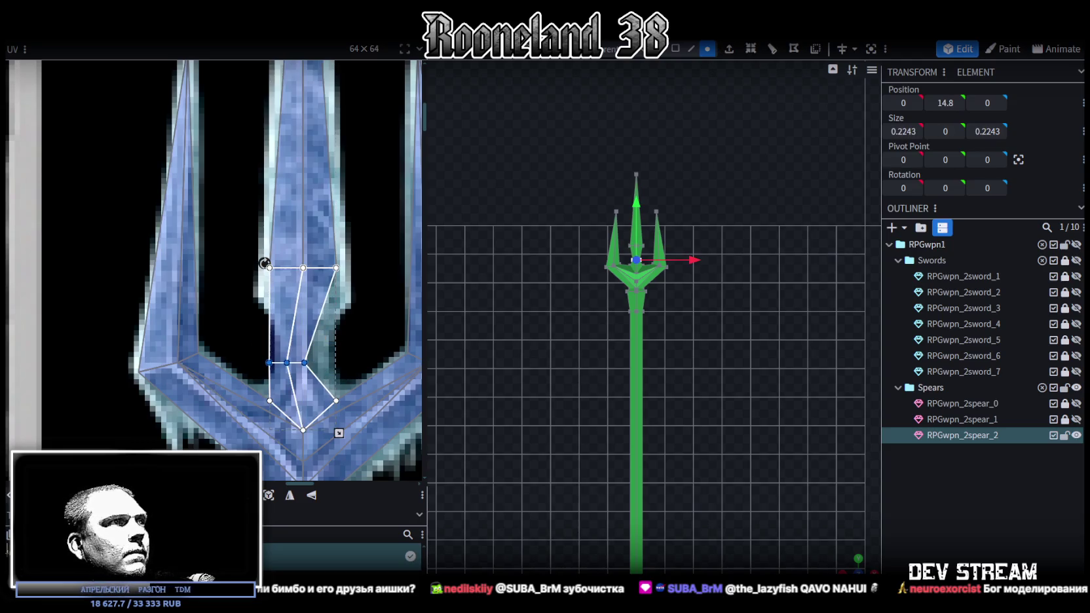
key(Up)
key(Up)
key(Up)
key(Up)
key(Up)
key(Down)
key(Down)
drag(259, 380, 346, 409)
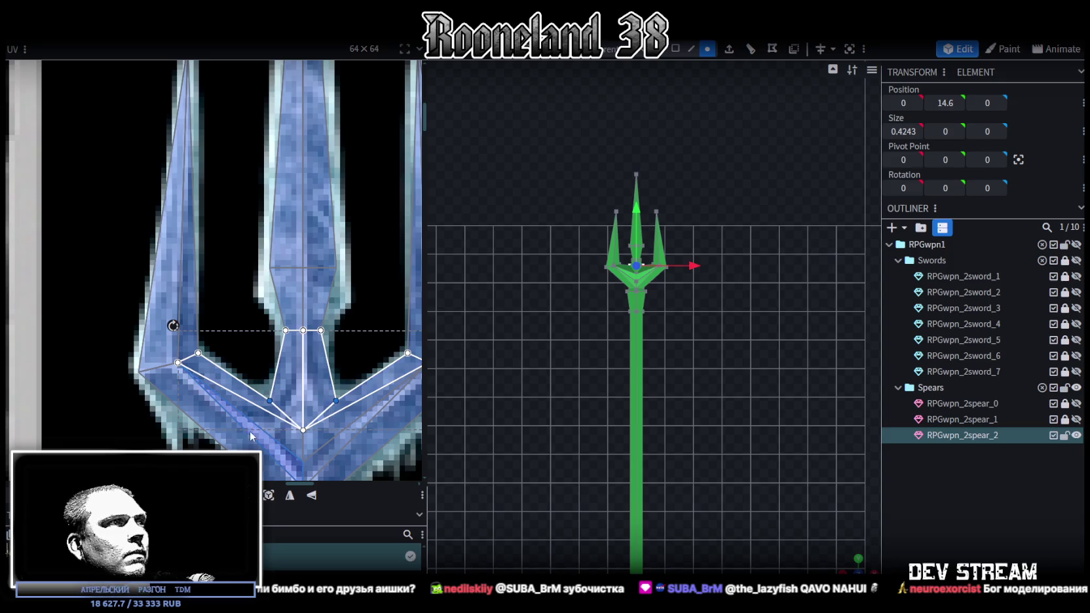
key(Up)
key(Up)
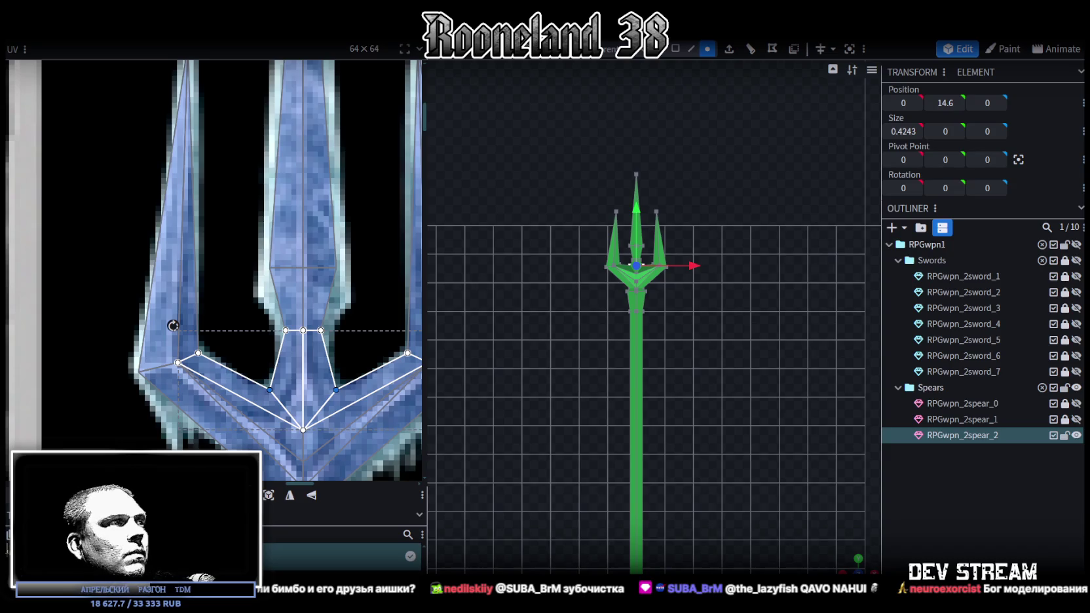
key(Down)
key(Down)
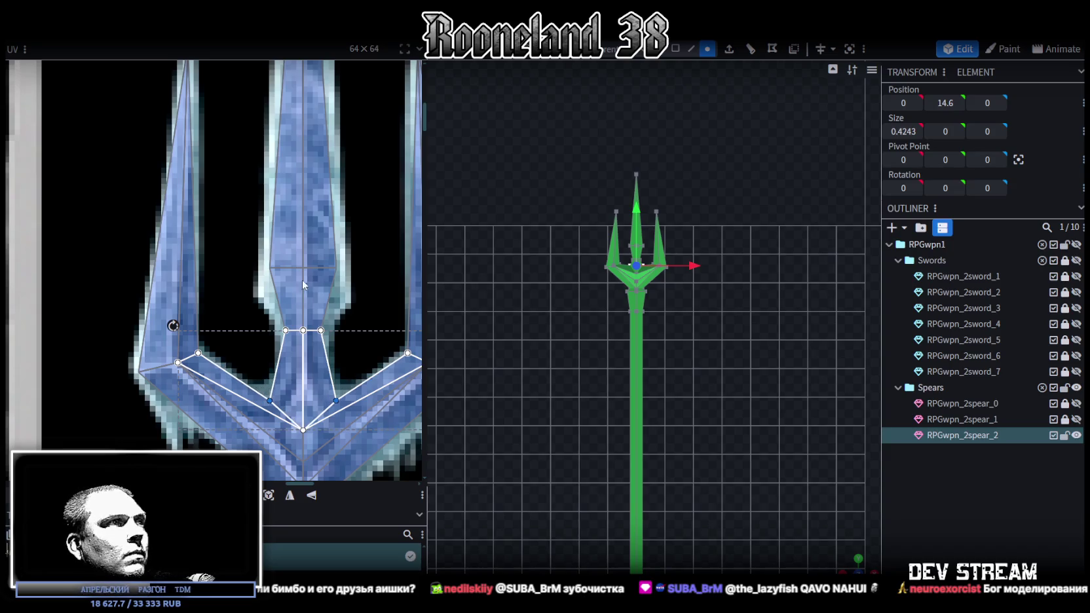
Step: Move the middle prong's UVs down and align the prong-base corners with the painted base
click(303, 288)
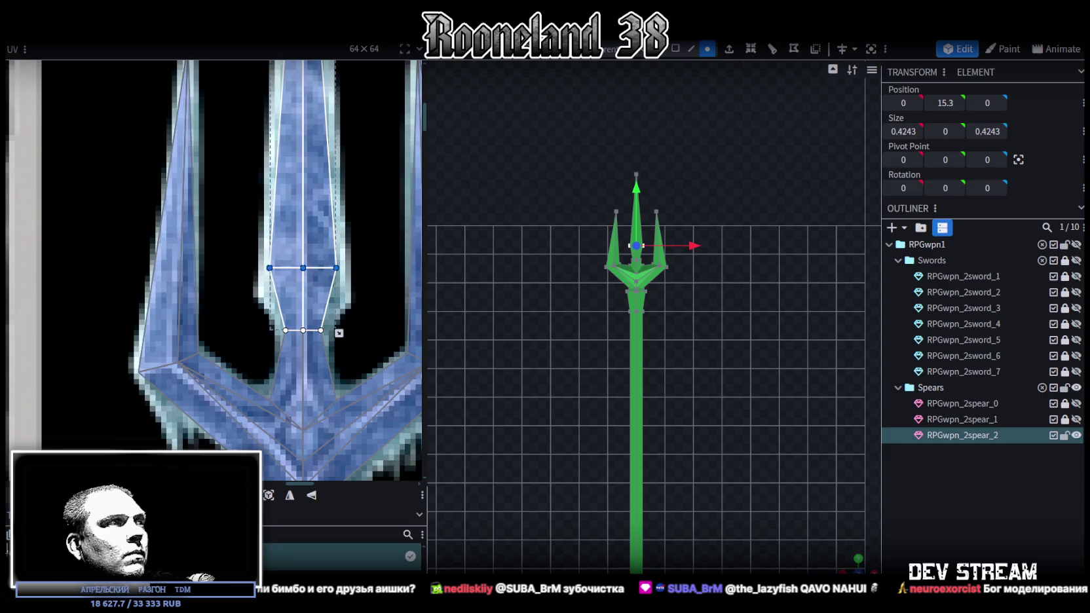
key(Down)
key(Down)
key(Down)
key(Down)
key(Down)
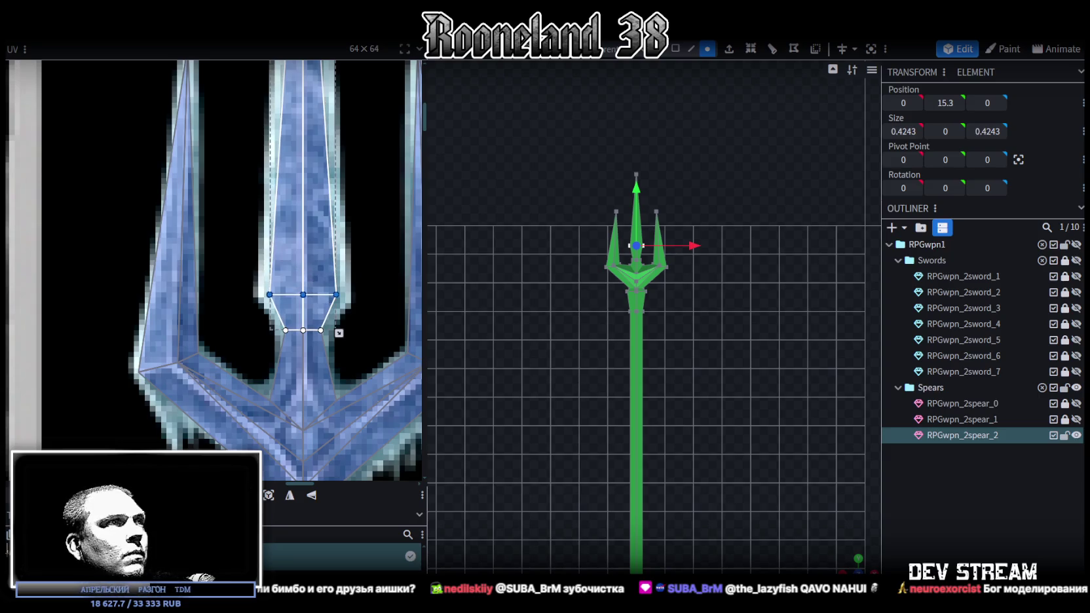
click(269, 295)
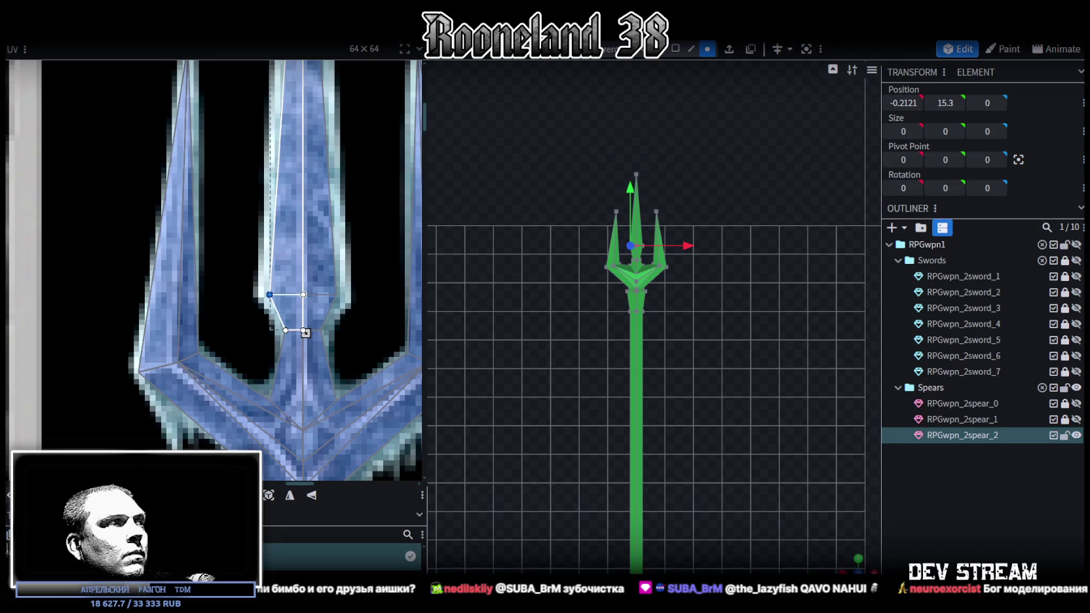
drag(363, 295, 333, 291)
drag(338, 333, 350, 332)
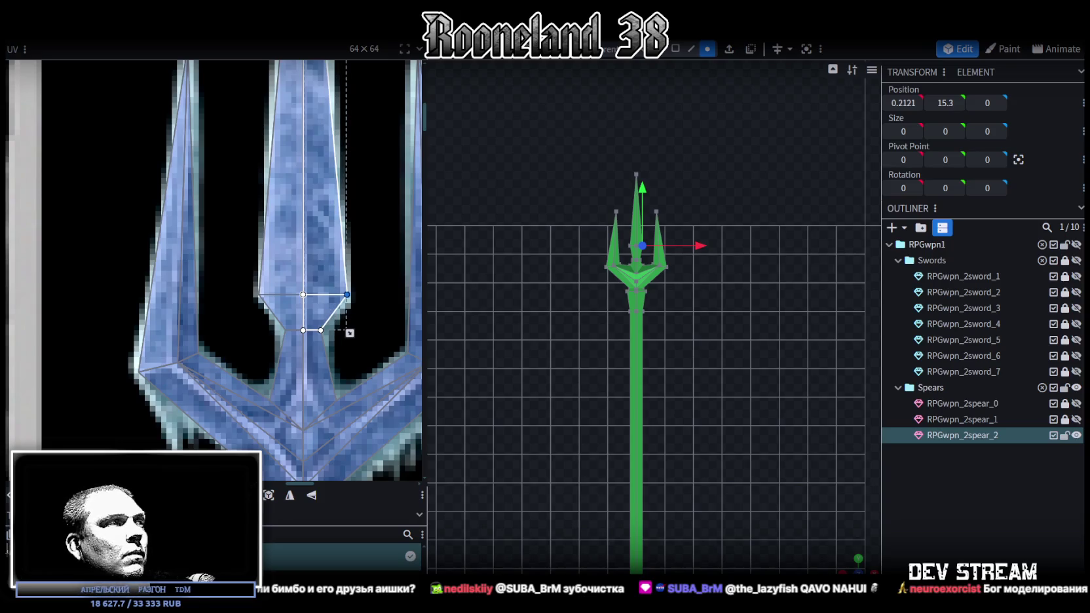
drag(350, 333, 347, 332)
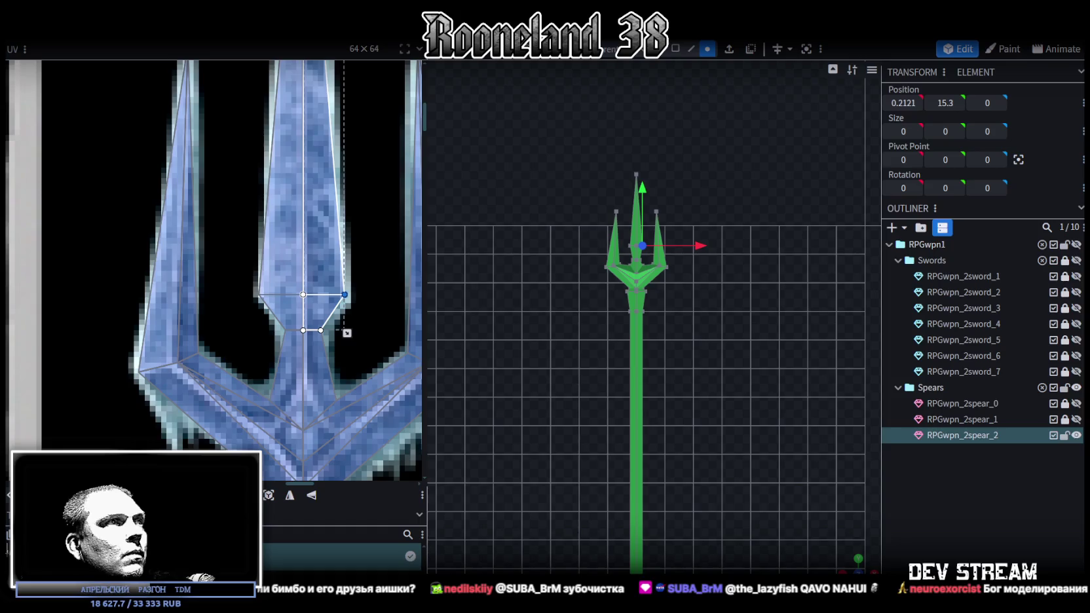
click(260, 295)
drag(305, 333, 307, 333)
scroll(330, 392, down, 2)
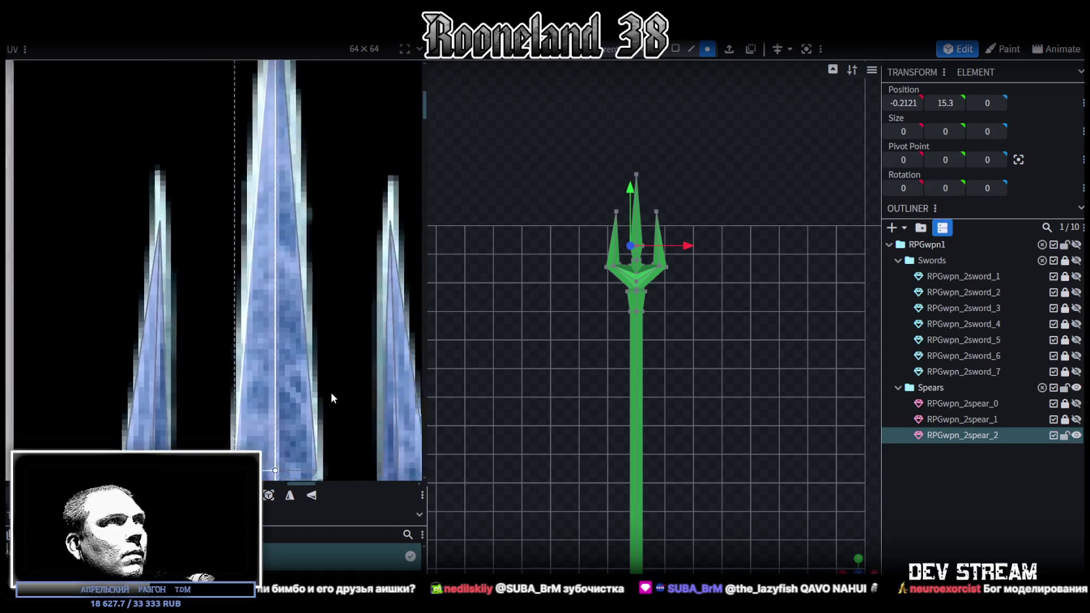
Step: Move the left and right neck faces' UV corners inward onto the painted collar
scroll(345, 270, down, 2)
scroll(644, 332, up, 2)
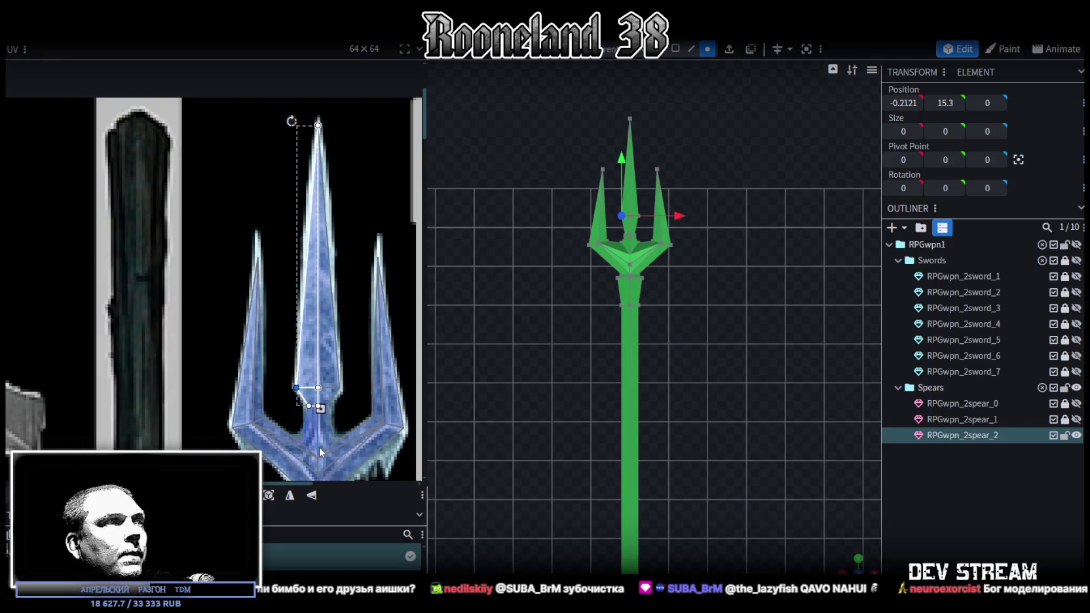
scroll(294, 269, down, 3)
ctrl+scroll(250, 402, up, 2)
scroll(278, 401, down, 1)
scroll(262, 375, down, 1)
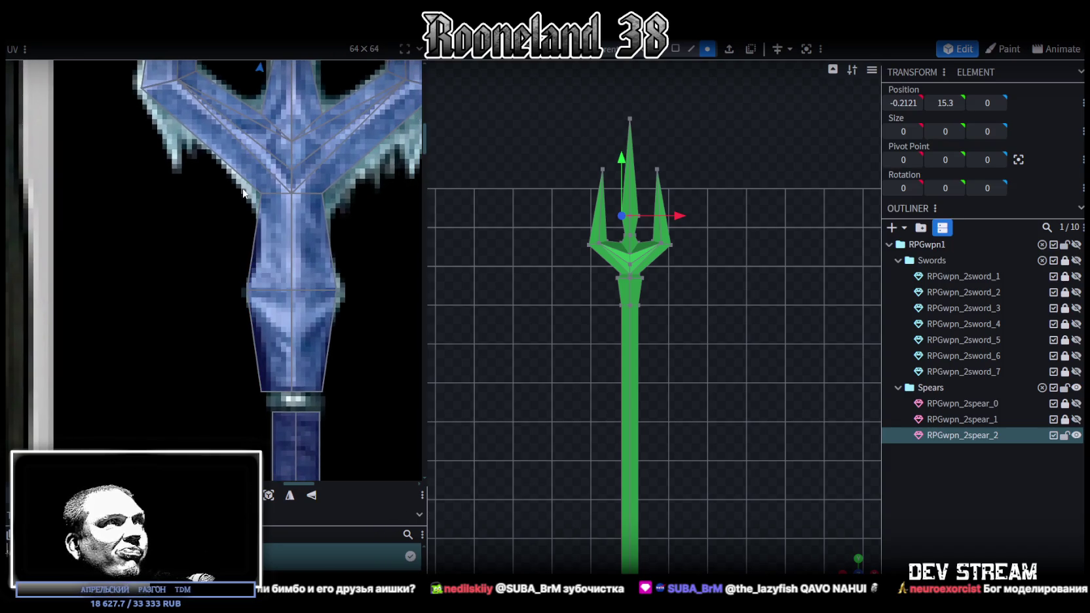
click(278, 192)
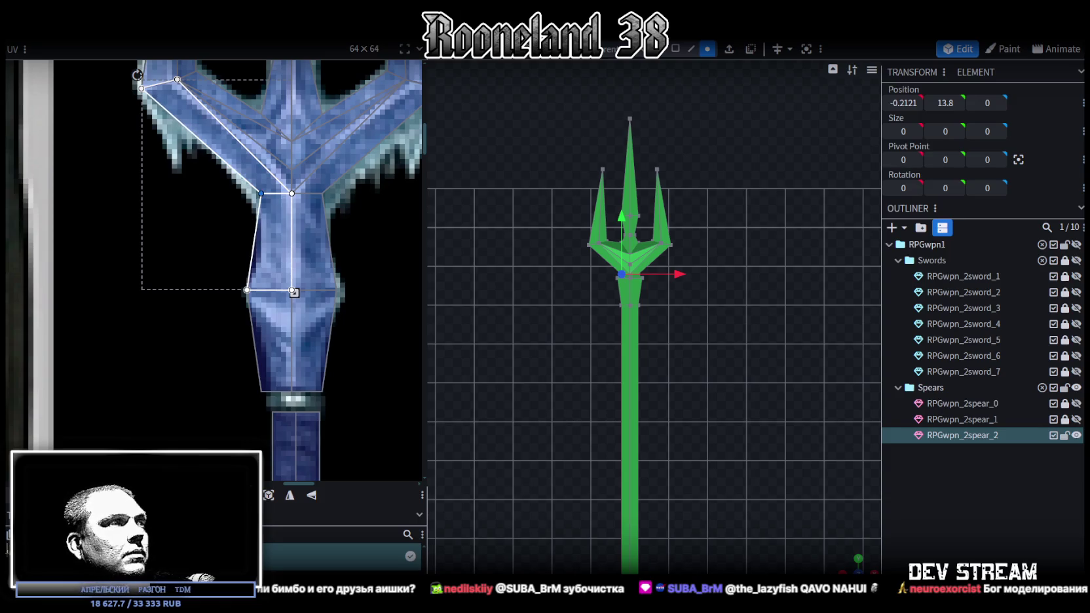
drag(261, 194, 271, 193)
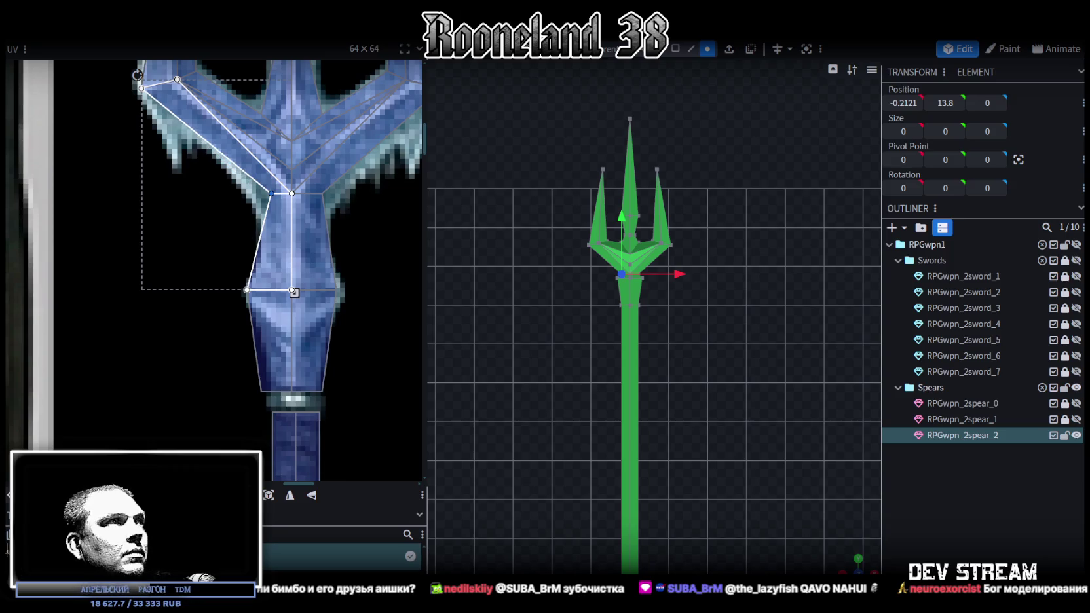
click(326, 185)
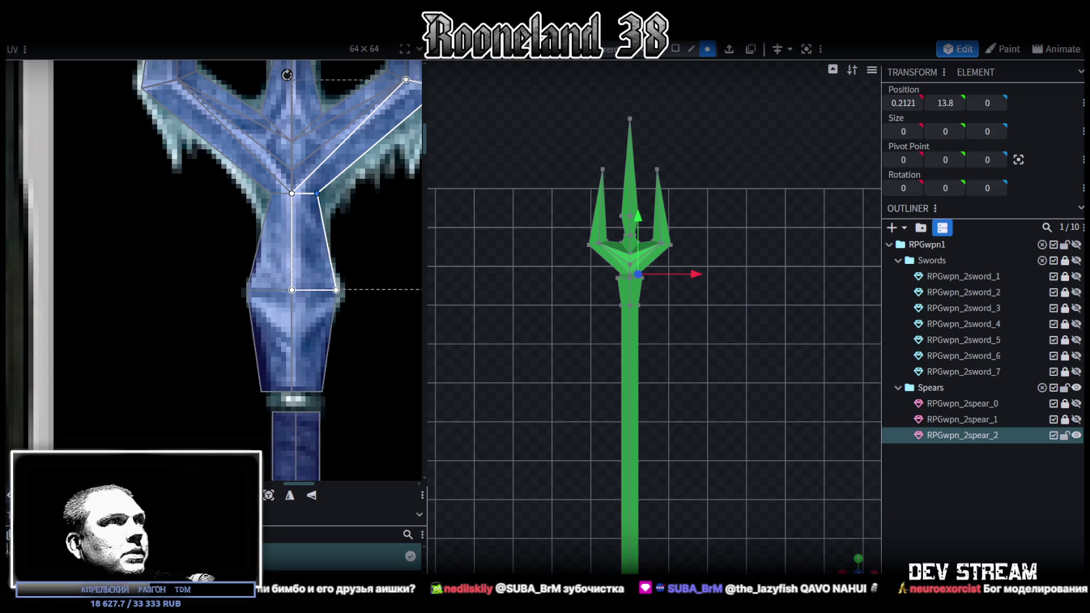
mouse_move(230, 263)
mouse_down()
mouse_move(258, 317)
mouse_move(264, 402)
mouse_up()
drag(246, 290, 261, 290)
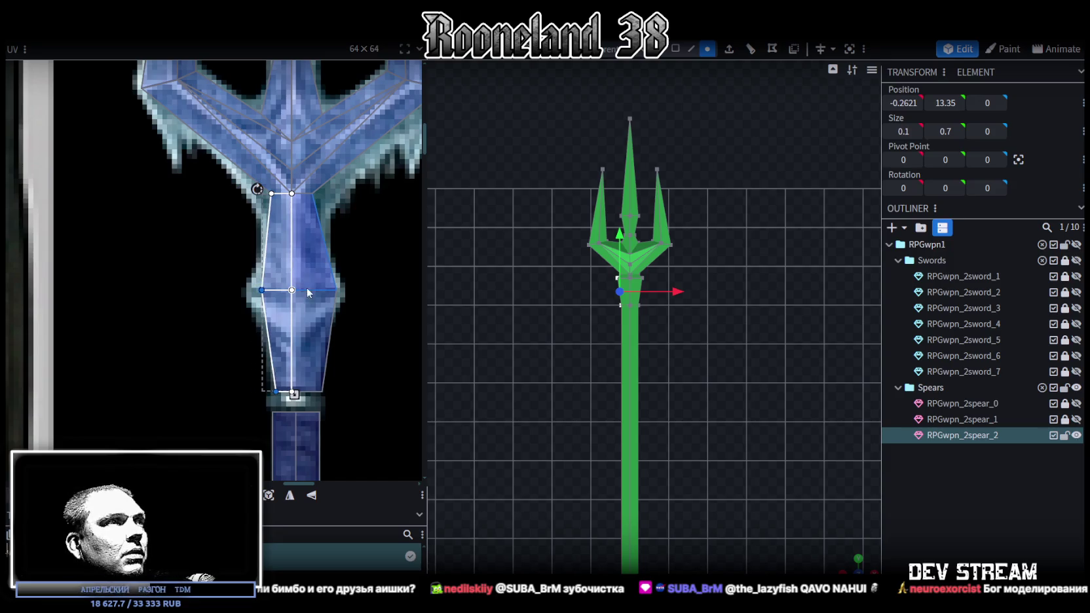
click(315, 327)
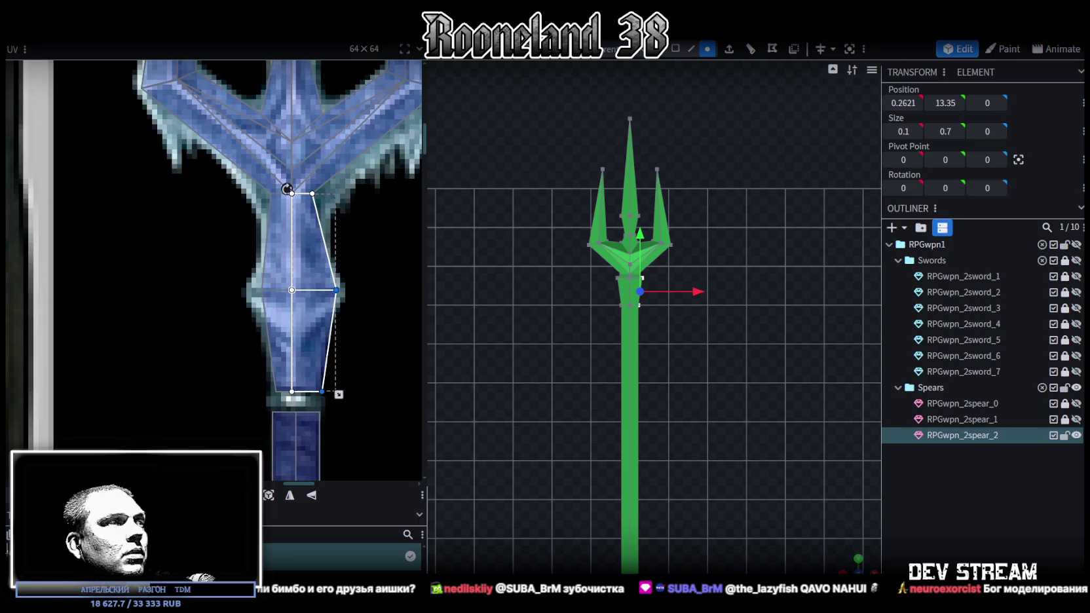
drag(336, 289, 321, 289)
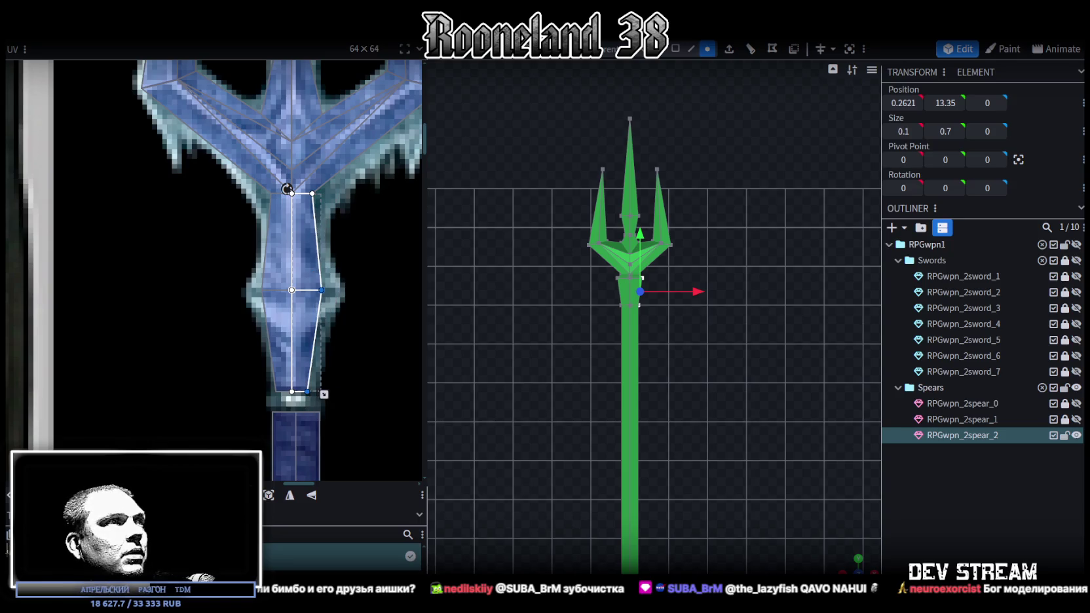
Step: Widen the middle corners of both neck faces' UVs outward to fit the diamond collar
click(262, 290)
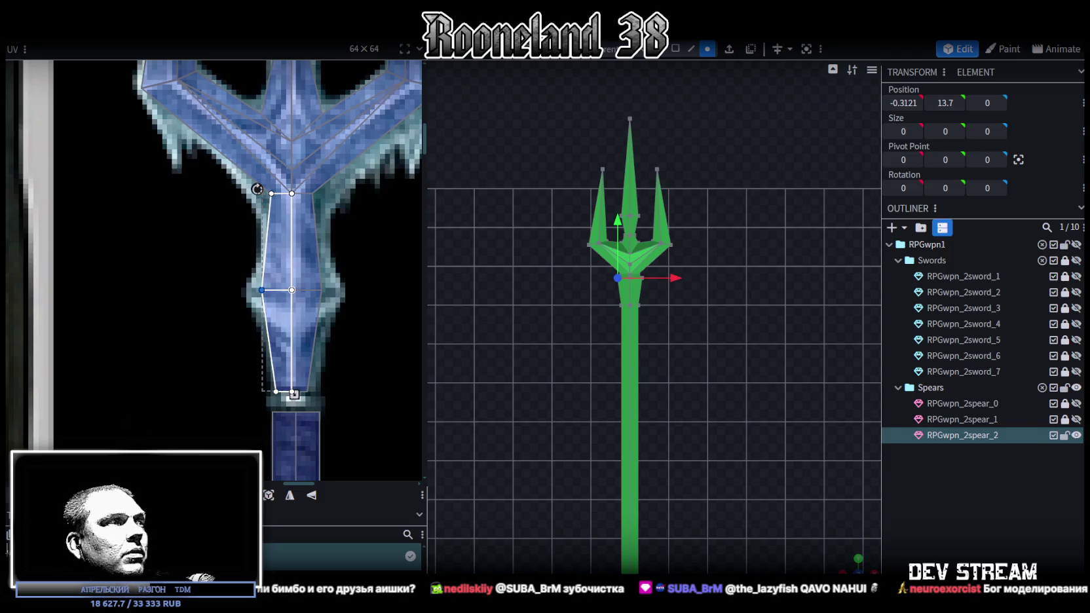
drag(262, 290, 252, 290)
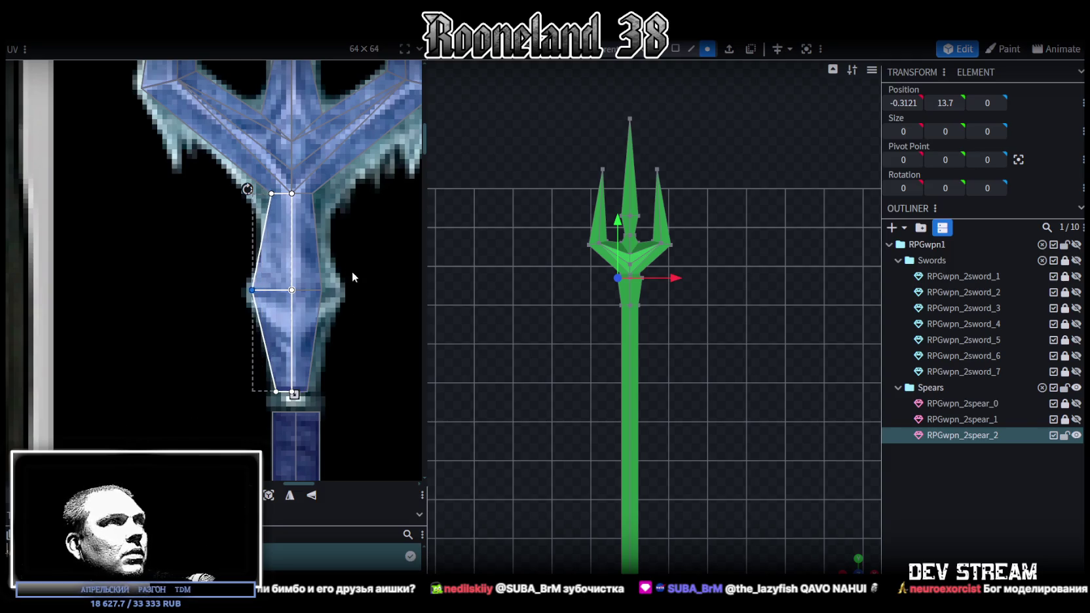
click(321, 291)
drag(321, 290, 331, 290)
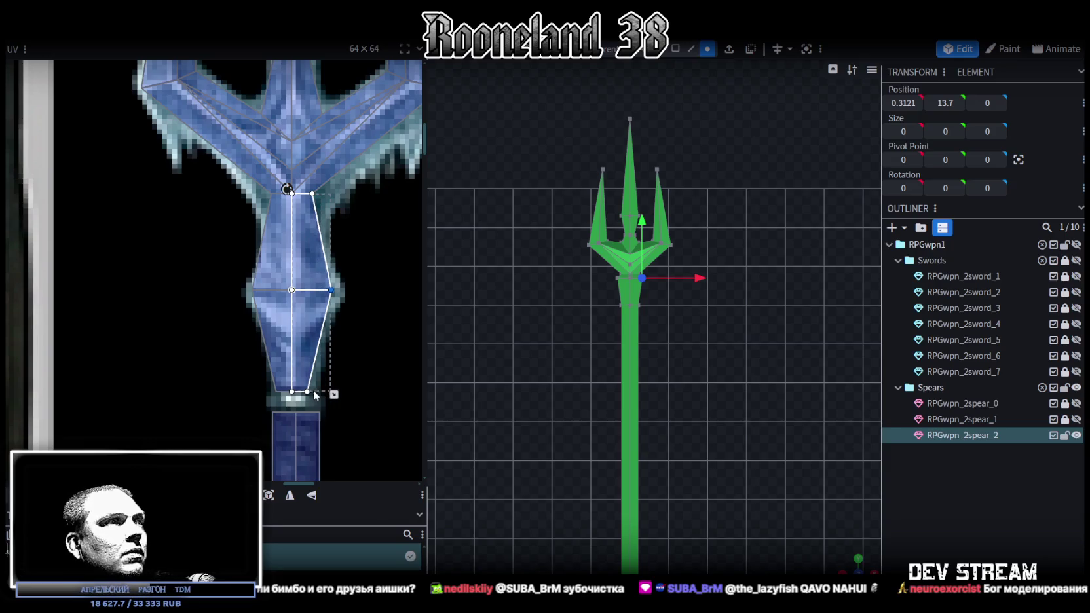
middle_drag(342, 337, 320, 381)
scroll(655, 334, up, 2)
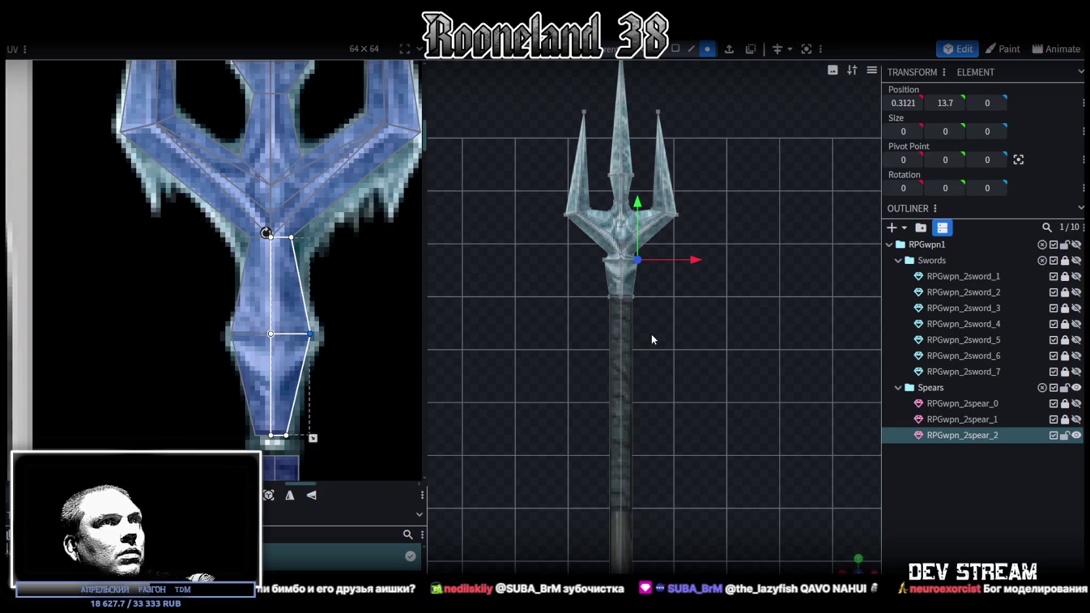
scroll(655, 337, up, 2)
scroll(669, 339, up, 2)
scroll(597, 234, up, 2)
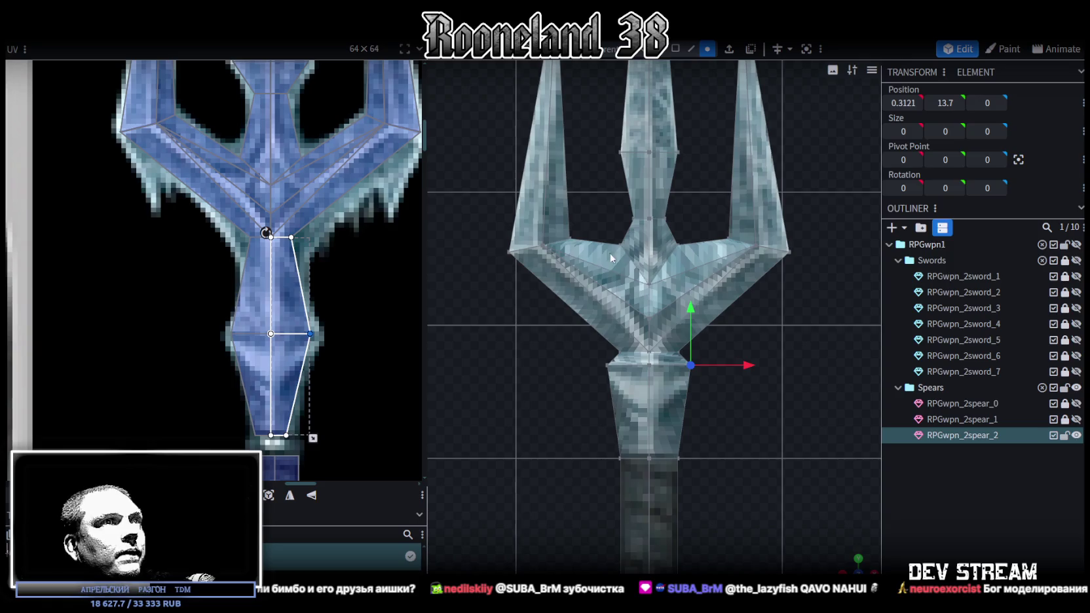
scroll(599, 258, down, 3)
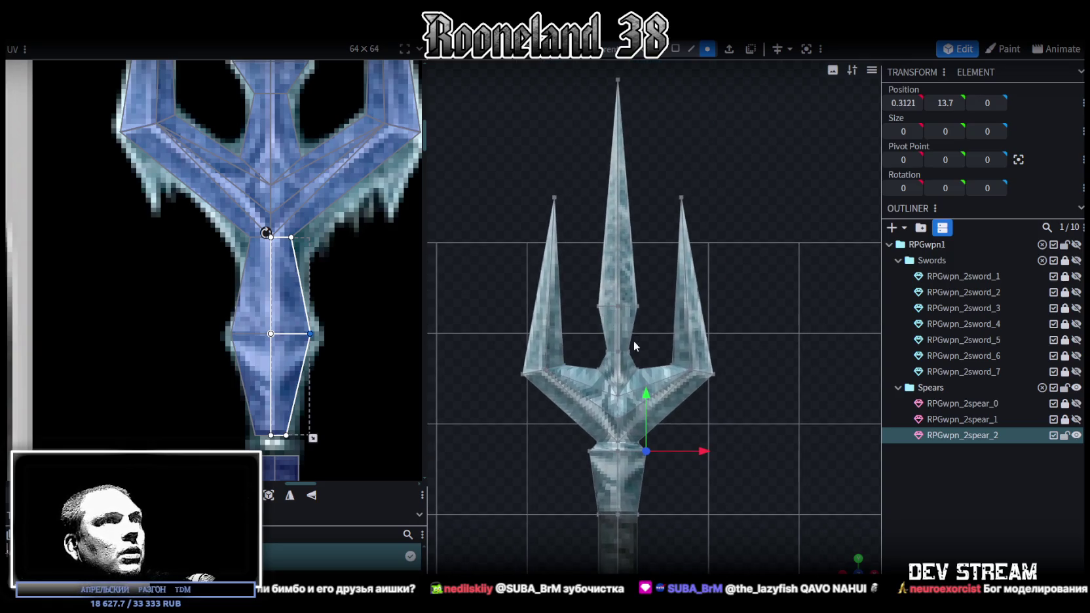
Step: Raise the middle spike piece by 0.1 on Y to 15.1
click(600, 338)
drag(617, 295, 619, 267)
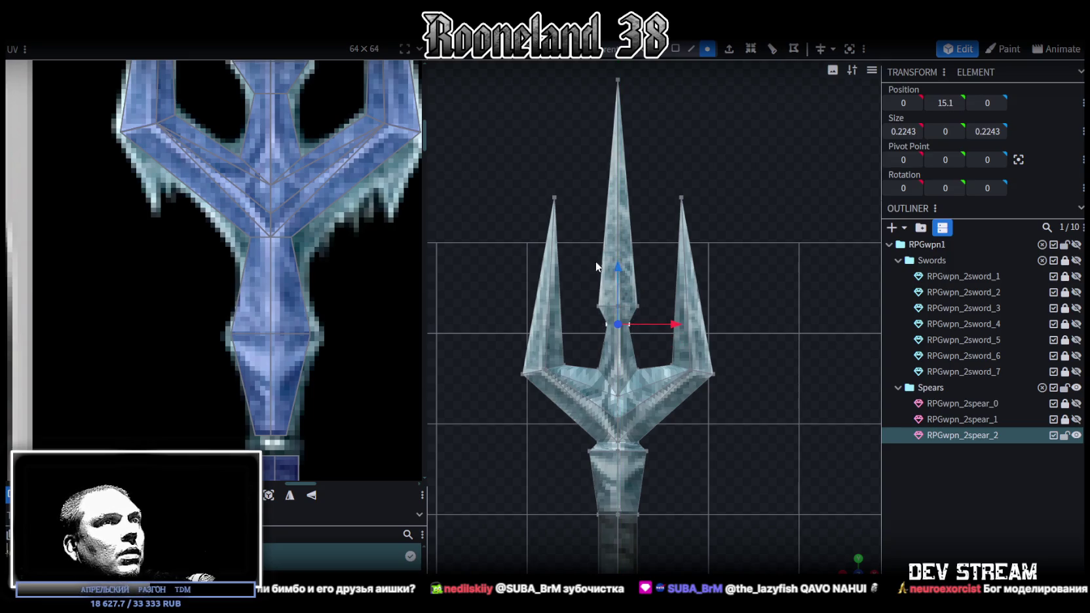
right_drag(602, 396, 617, 443)
scroll(352, 222, down, 2)
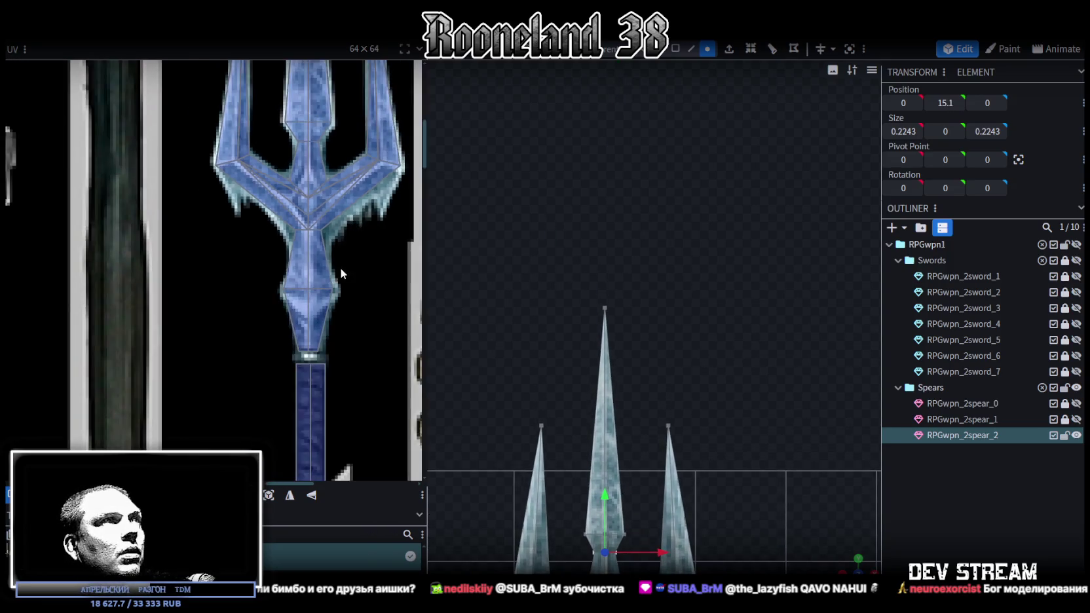
scroll(340, 269, down, 1)
Step: Raise the right and left spike pieces by 0.1 each
right_drag(634, 224, 723, 345)
click(695, 344)
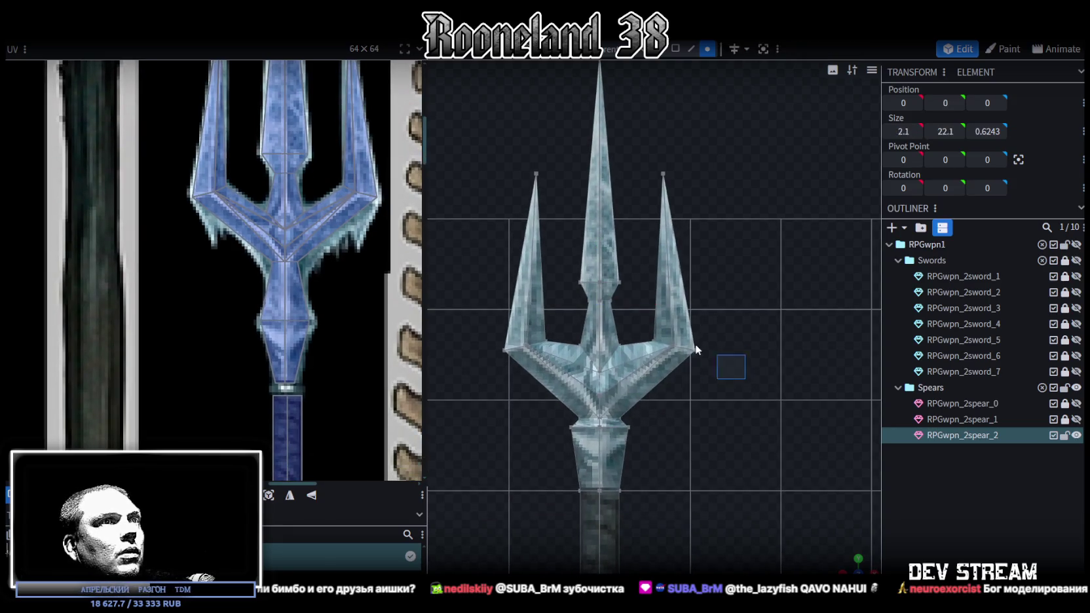
drag(673, 292, 674, 269)
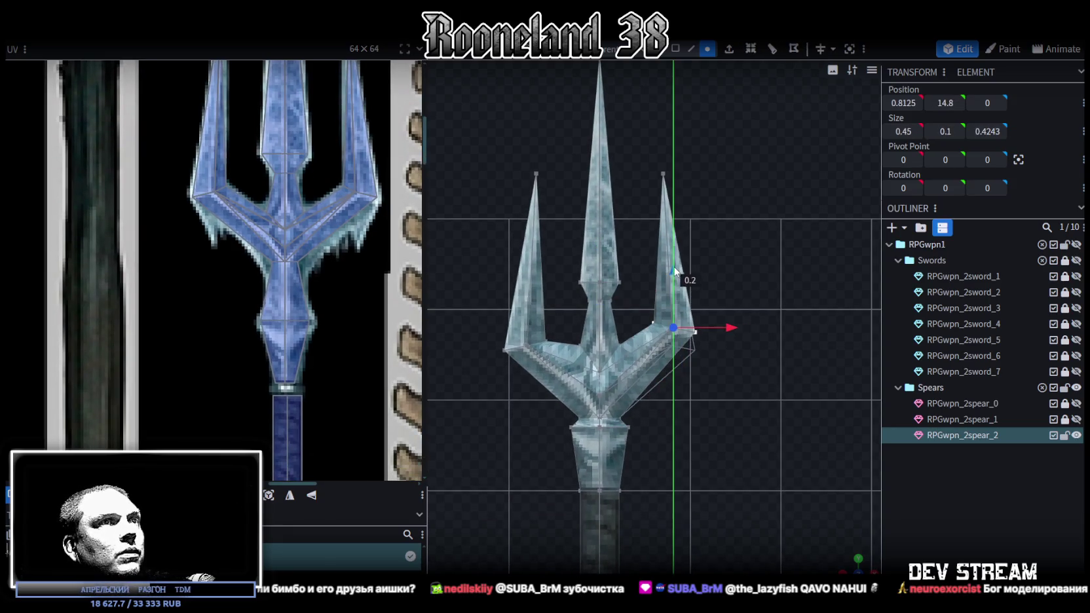
click(505, 342)
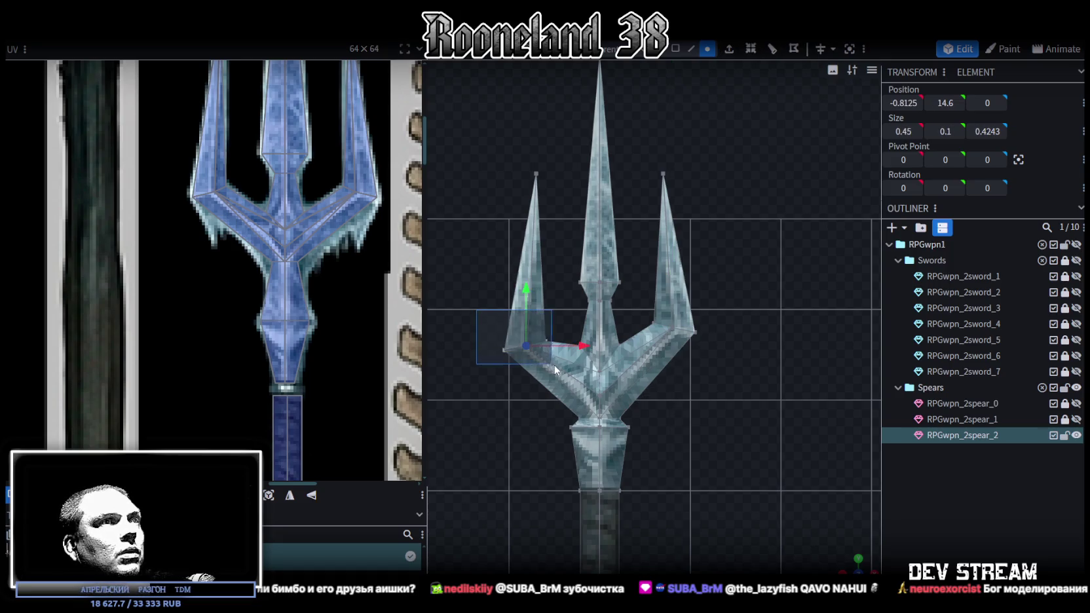
drag(526, 292, 527, 272)
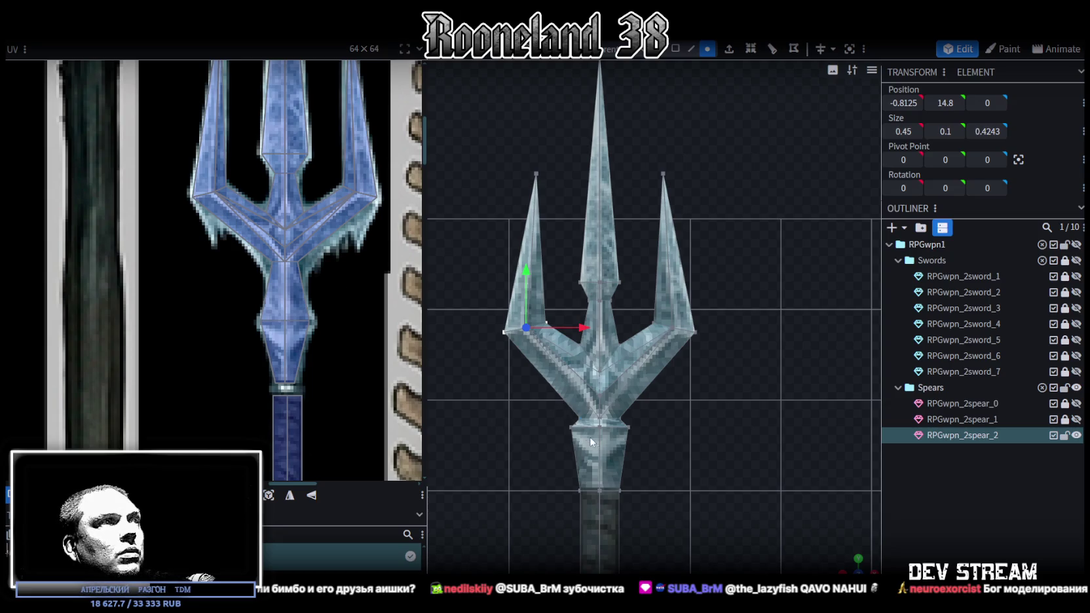
scroll(587, 434, up, 2)
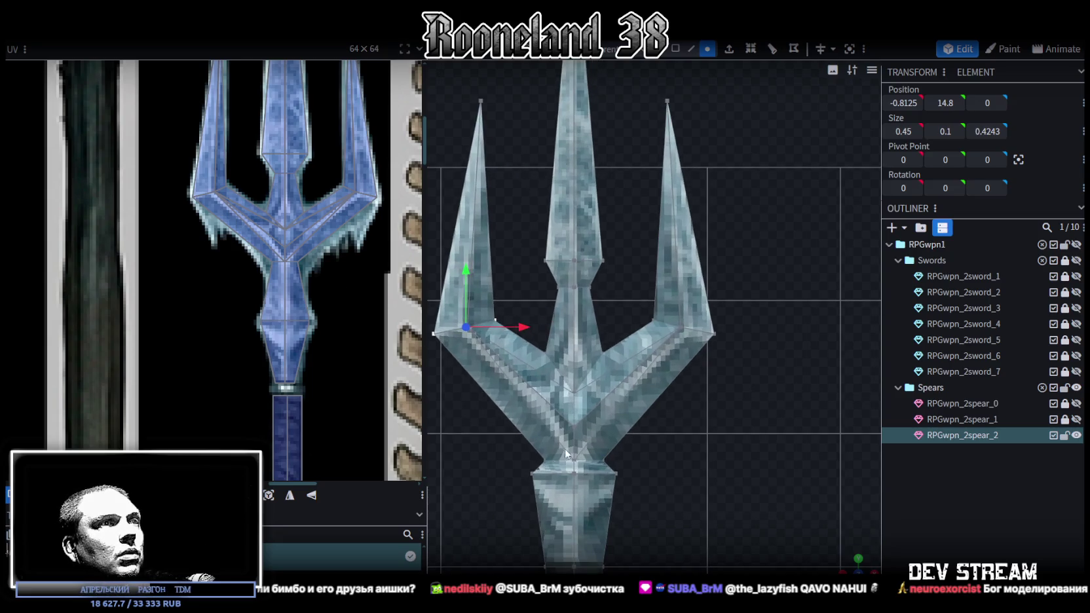
Step: Raise the central V-shaped piece by 0.1 and flatten it to 0.4243 depth
click(534, 467)
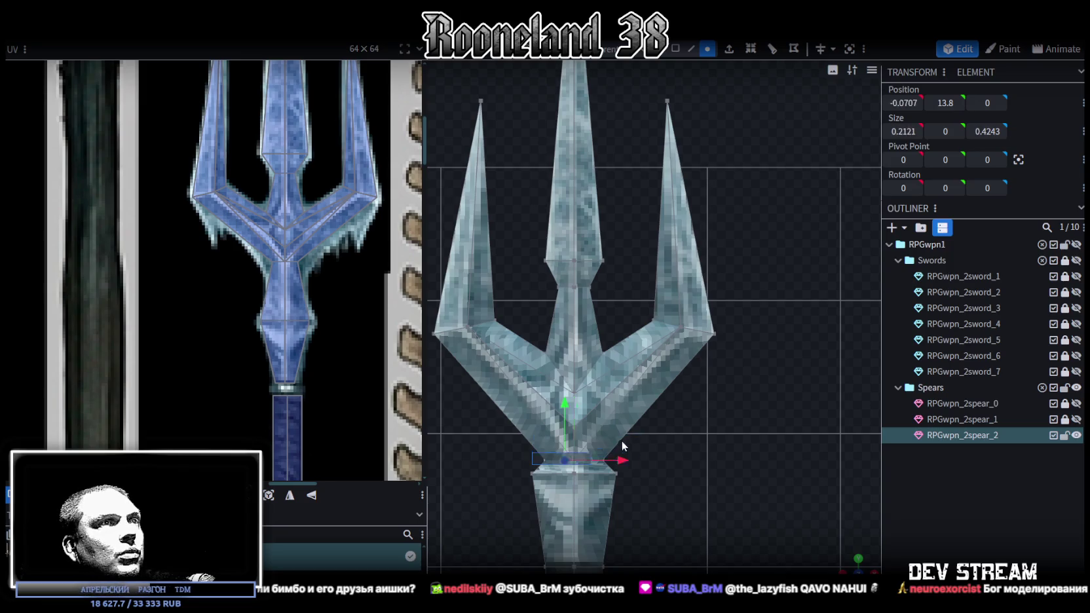
click(617, 372)
drag(574, 381, 575, 366)
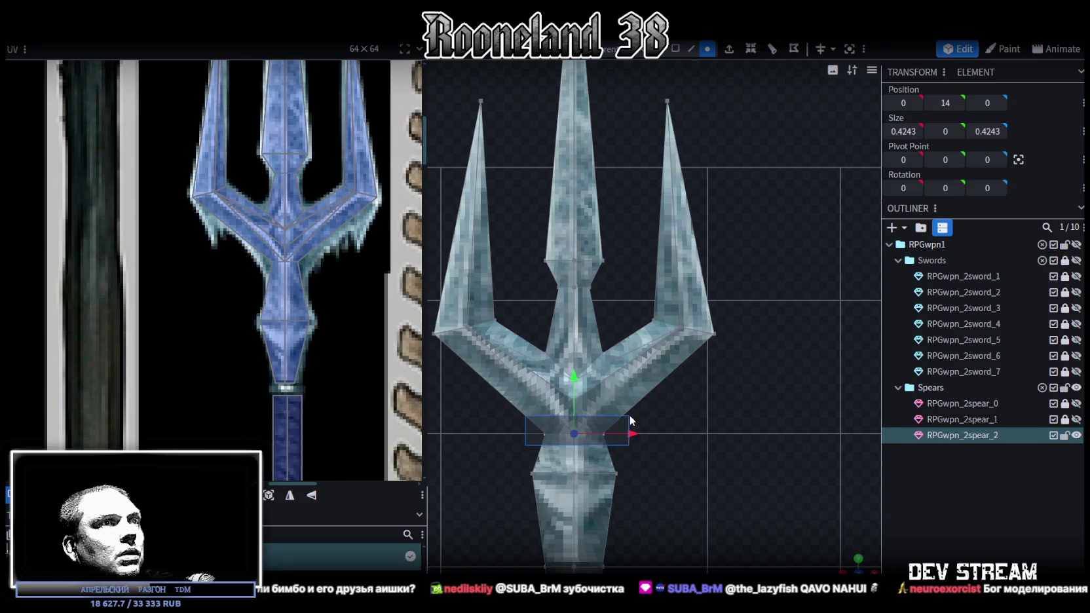
drag(577, 377, 580, 370)
scroll(668, 418, down, 2)
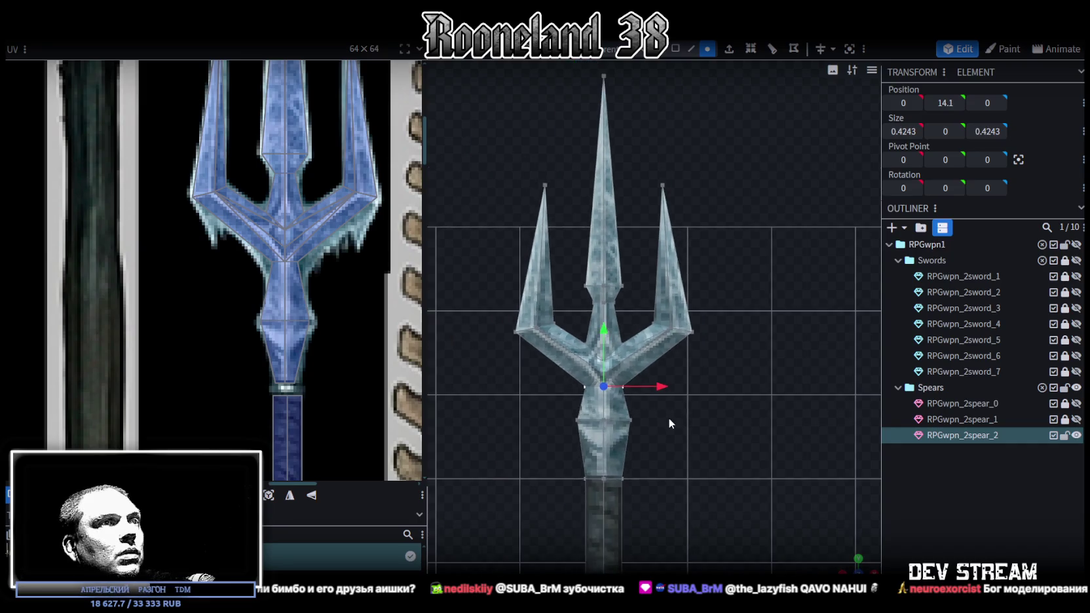
scroll(672, 423, down, 2)
scroll(733, 393, up, 2)
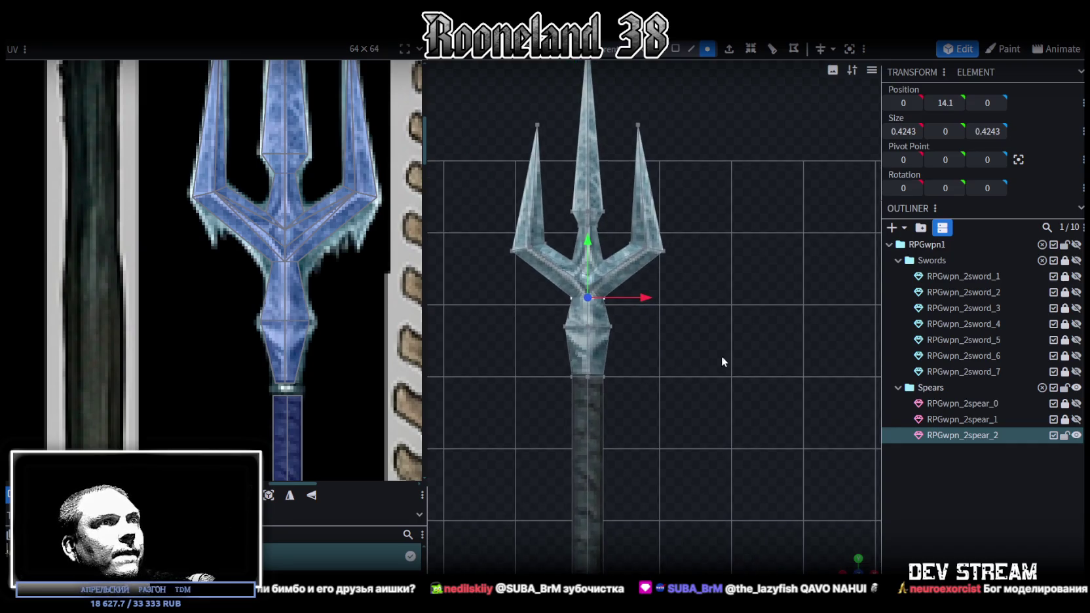
scroll(589, 393, up, 2)
scroll(524, 393, up, 2)
Step: Lower the selected head-joint vertices to height 13 and check them in perspective
drag(548, 289, 606, 434)
scroll(628, 413, down, 2)
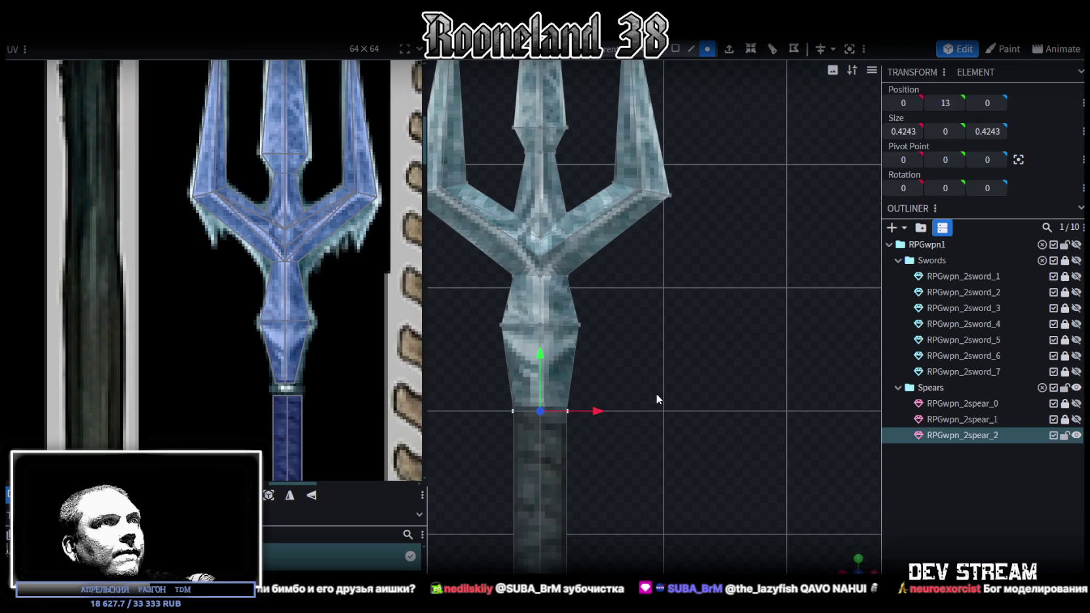
scroll(740, 465, down, 2)
mouse_move(827, 537)
mouse_down()
mouse_move(786, 445)
mouse_move(807, 408)
mouse_up()
scroll(781, 428, up, 2)
scroll(640, 344, up, 3)
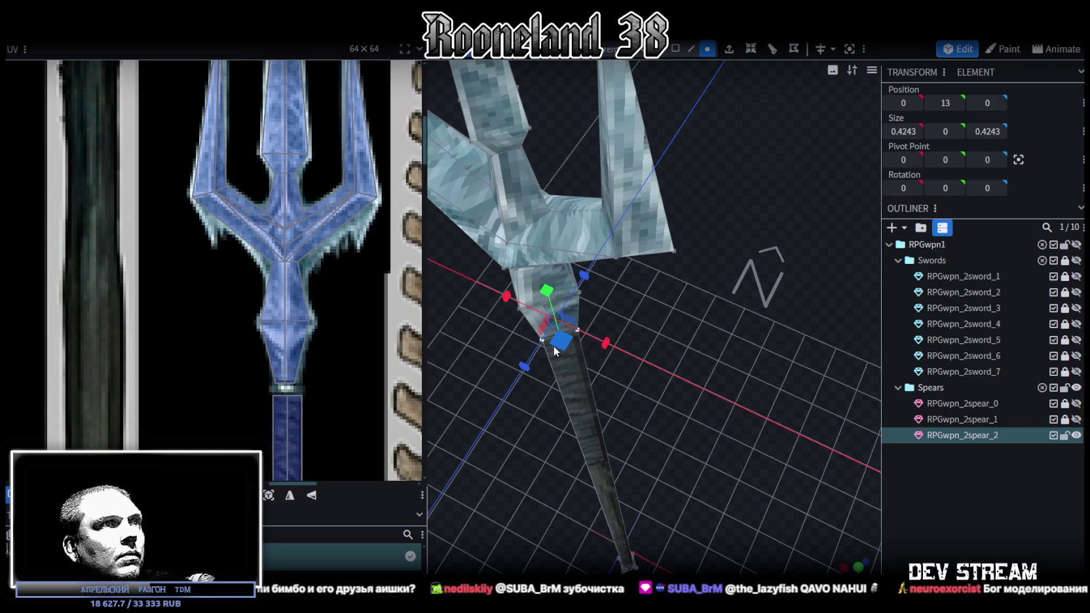
Step: Try widening the selected vertex ring, then view the whole trident
mouse_move(565, 337)
mouse_down()
mouse_move(593, 355)
mouse_move(517, 367)
mouse_move(583, 339)
mouse_up()
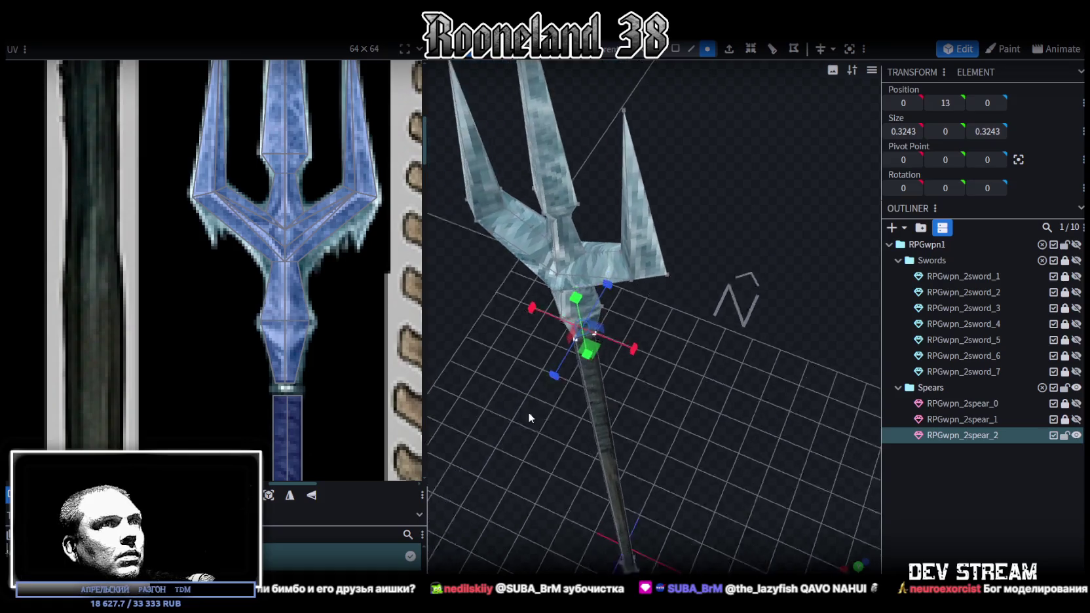
scroll(569, 412, down, 3)
scroll(678, 176, up, 5)
scroll(679, 156, down, 5)
mouse_move(743, 360)
mouse_down()
mouse_move(711, 401)
mouse_move(749, 177)
mouse_move(743, 260)
mouse_move(737, 270)
mouse_move(734, 98)
mouse_move(704, 319)
mouse_move(722, 315)
mouse_move(714, 183)
mouse_move(736, 258)
mouse_move(646, 430)
mouse_move(689, 408)
mouse_move(726, 291)
mouse_up()
scroll(711, 401, up, 3)
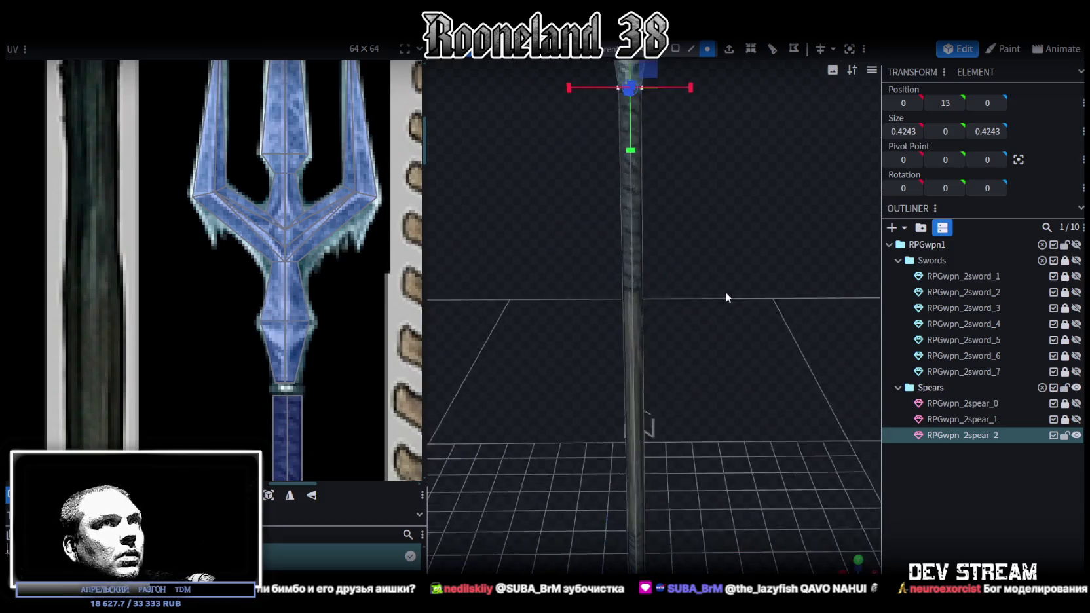
Step: Select the shaft's faces and scale the shaft thinner
click(675, 49)
mouse_move(566, 247)
mouse_down()
mouse_move(692, 293)
mouse_move(724, 331)
mouse_up()
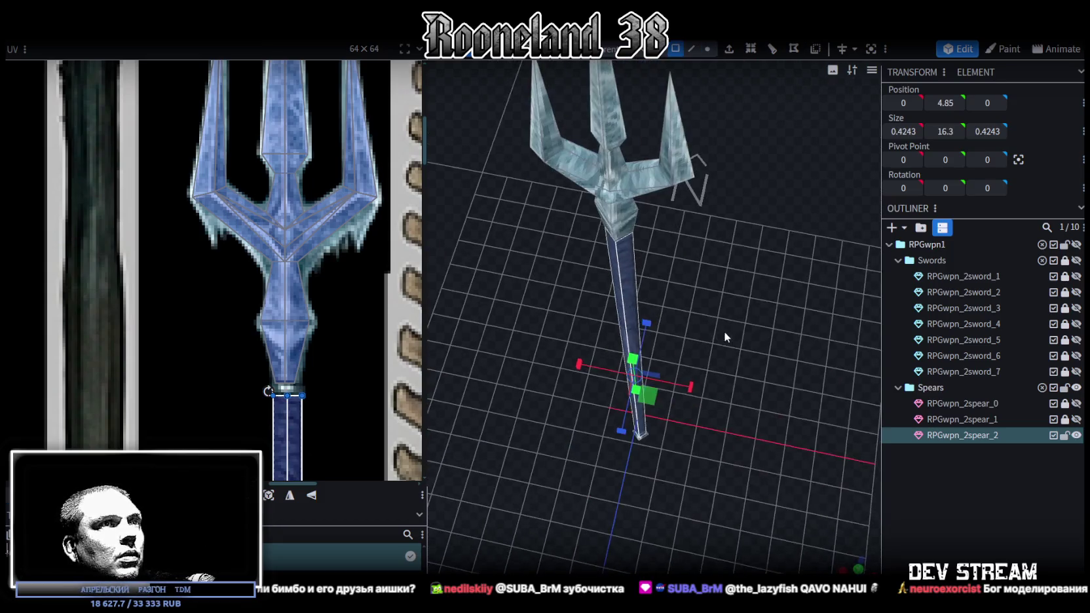
mouse_move(658, 390)
mouse_down()
mouse_move(658, 406)
mouse_move(650, 392)
mouse_move(732, 313)
mouse_move(722, 220)
mouse_move(728, 393)
mouse_move(747, 339)
mouse_up()
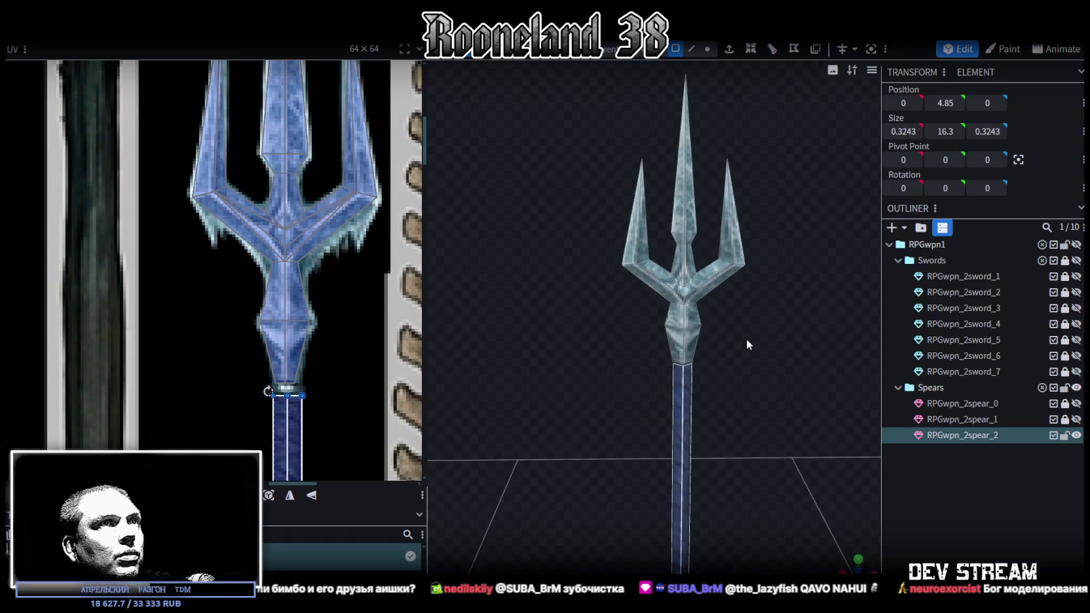
Step: Scale the vertex ring where the prongs meet to 0.5243 across X and Z
click(708, 49)
click(684, 223)
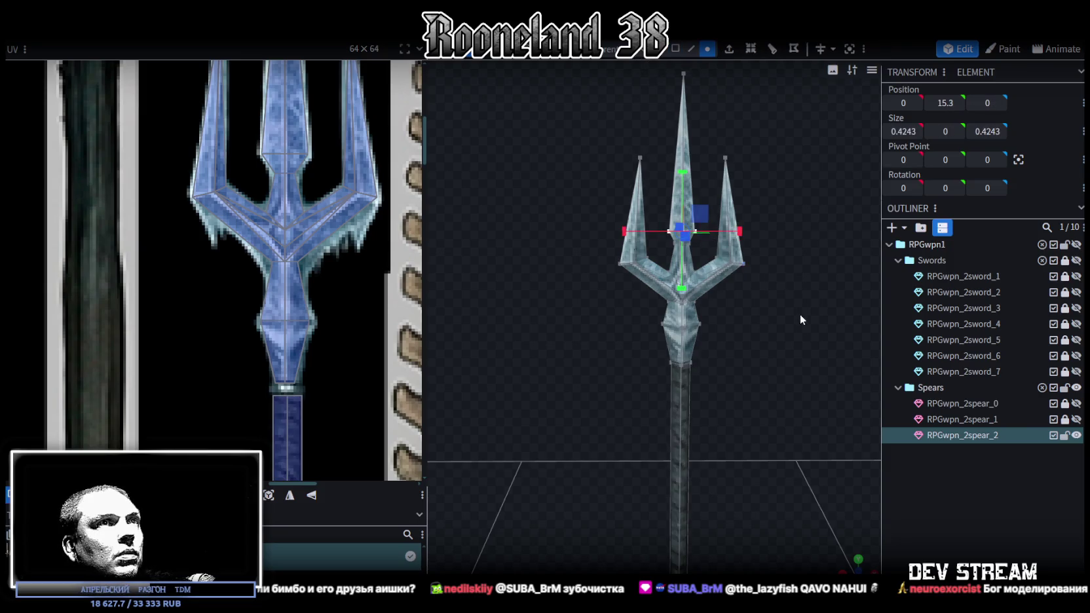
drag(801, 311, 753, 374)
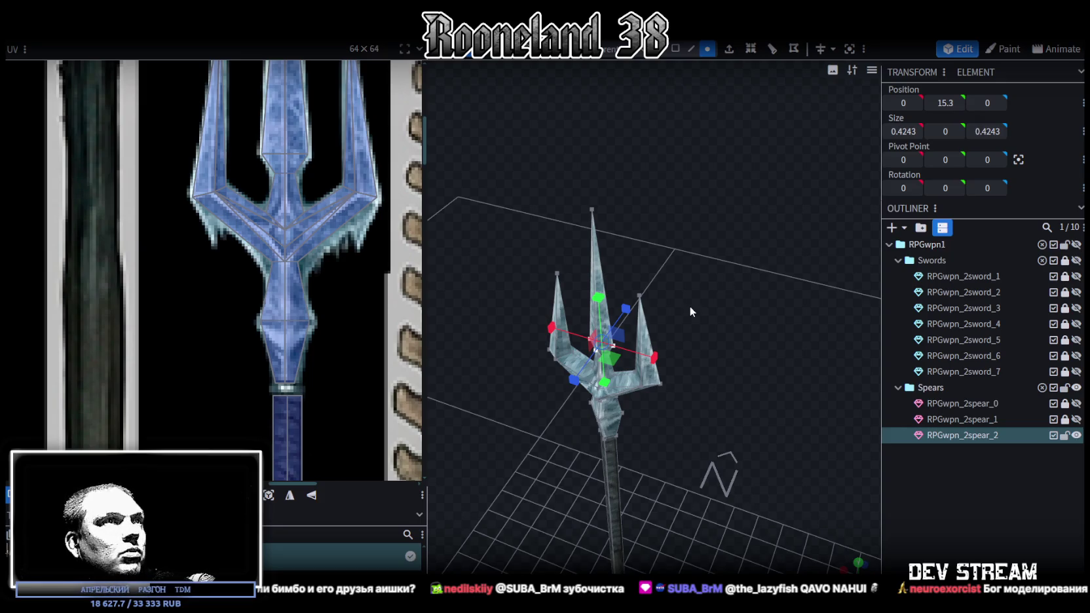
scroll(703, 355, up, 3)
scroll(754, 330, up, 2)
scroll(755, 327, up, 2)
mouse_move(602, 496)
mouse_down()
mouse_move(681, 517)
mouse_move(562, 497)
mouse_up()
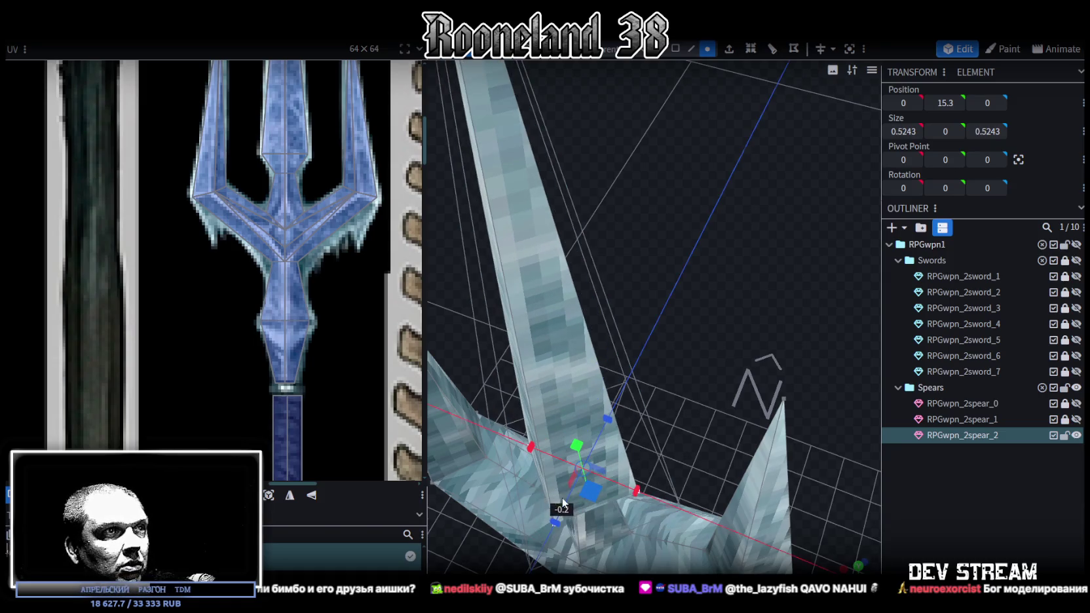
scroll(754, 481, down, 4)
scroll(768, 379, down, 2)
scroll(781, 313, down, 1)
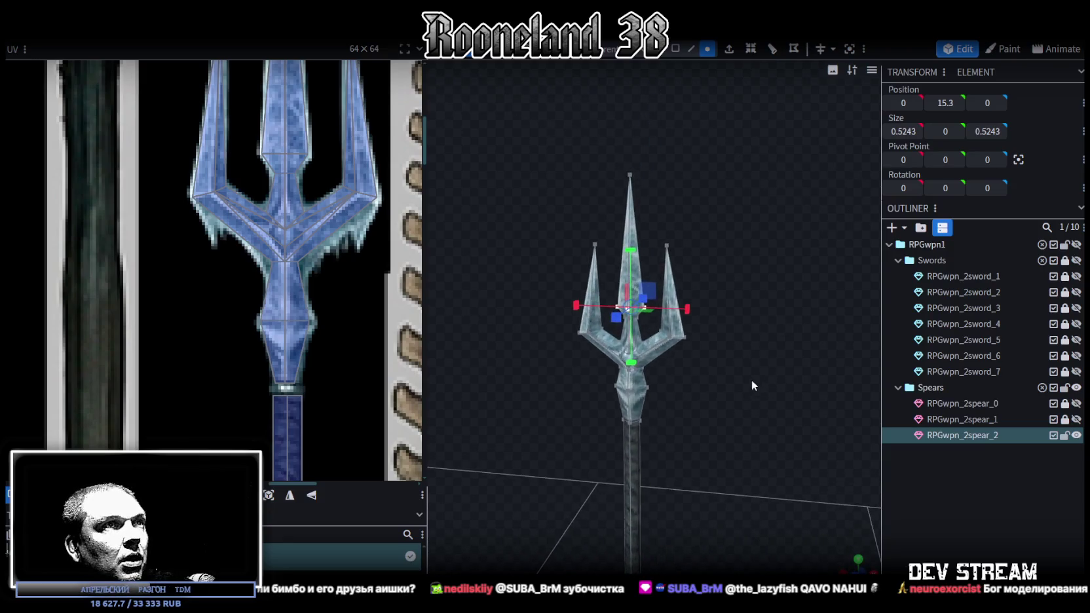
scroll(764, 364, up, 2)
scroll(765, 359, up, 1)
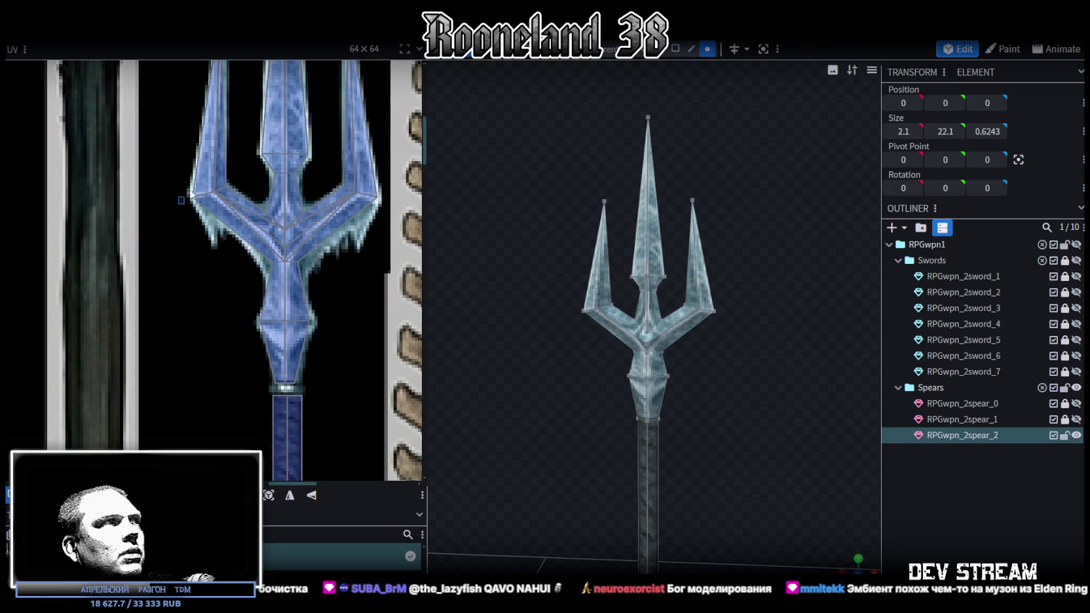
Step: Select the left branch's UV vertices and the right branch faces in the UV editor
drag(292, 262, 194, 63)
scroll(197, 200, up, 2)
scroll(197, 203, up, 2)
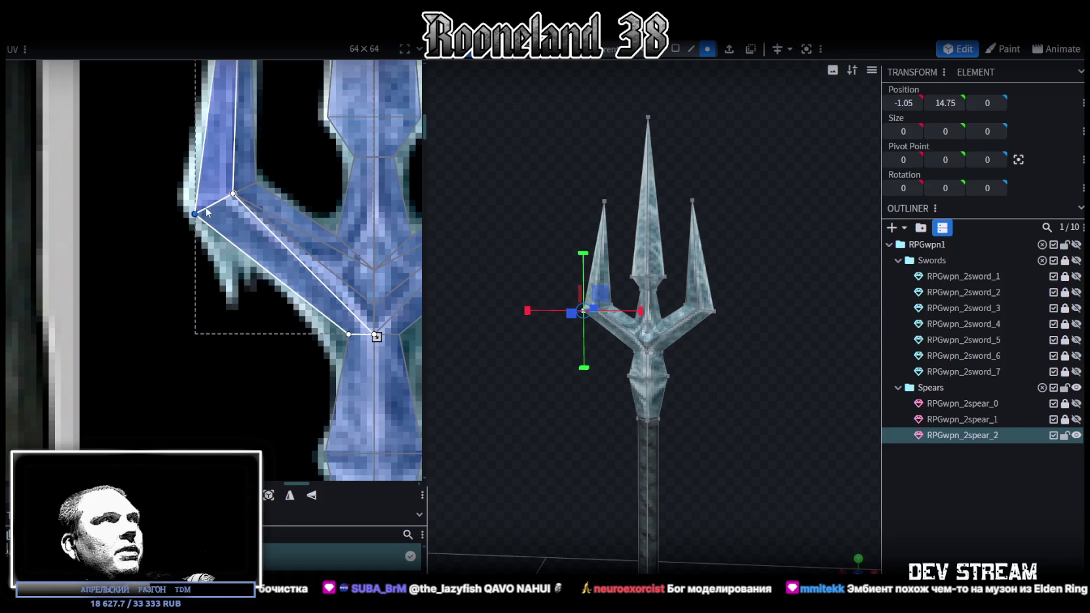
scroll(299, 213, down, 1)
scroll(212, 181, down, 1)
click(211, 180)
scroll(275, 196, up, 2)
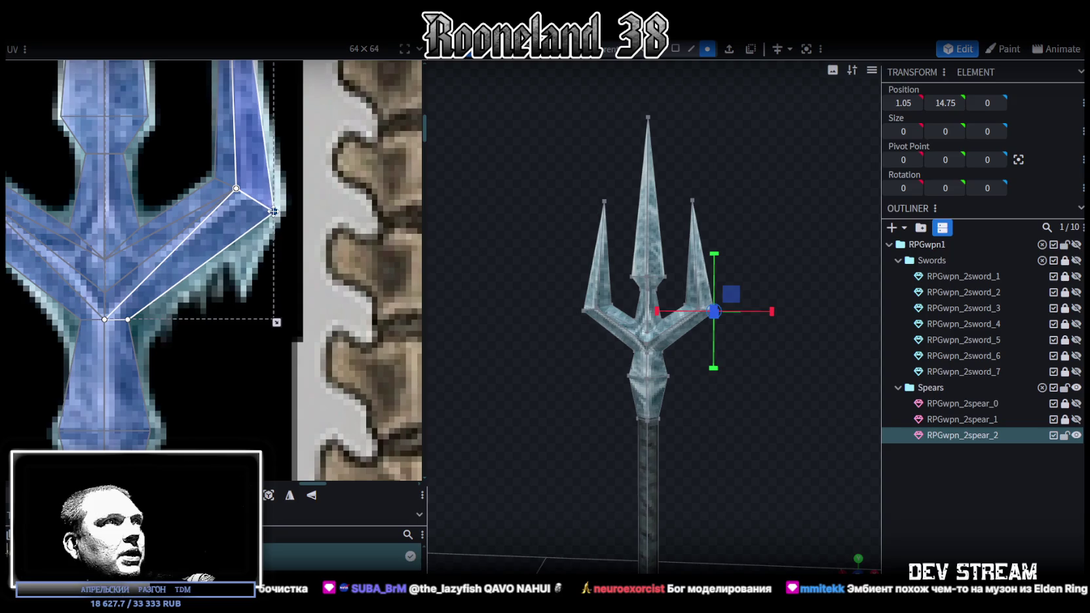
scroll(269, 214, down, 1)
scroll(262, 218, up, 1)
scroll(187, 207, up, 2)
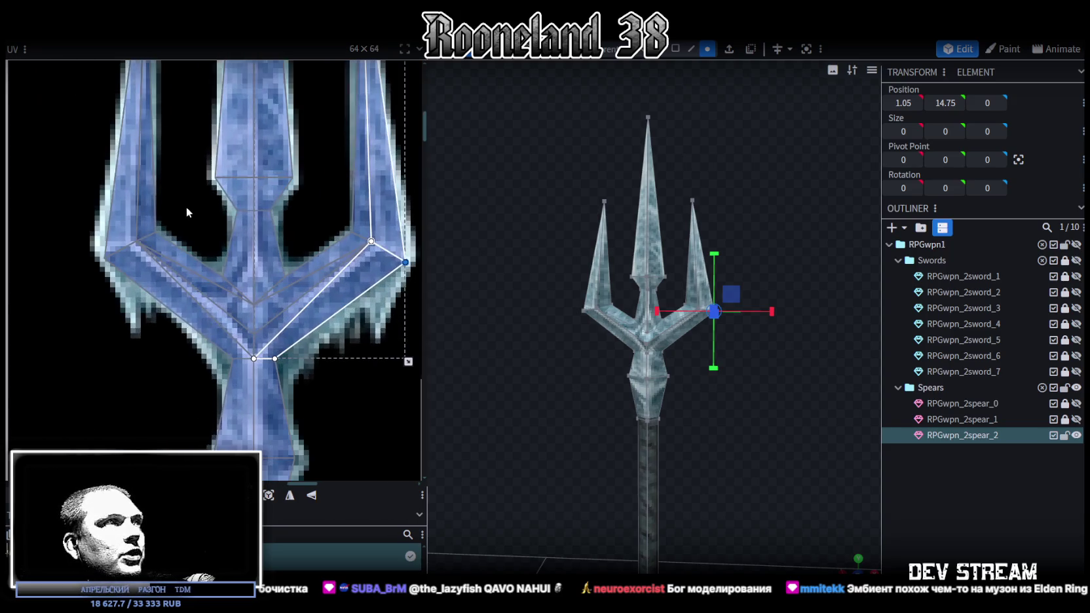
Step: Shift the left branch's UV faces onto the texture's left fork
click(152, 240)
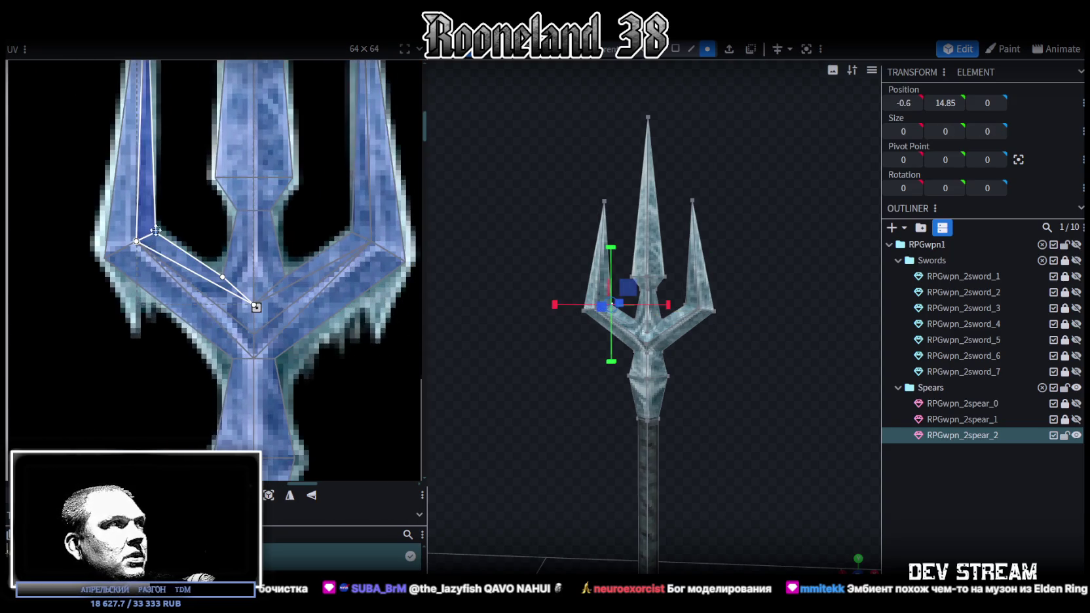
shift+click(140, 241)
drag(139, 241, 148, 231)
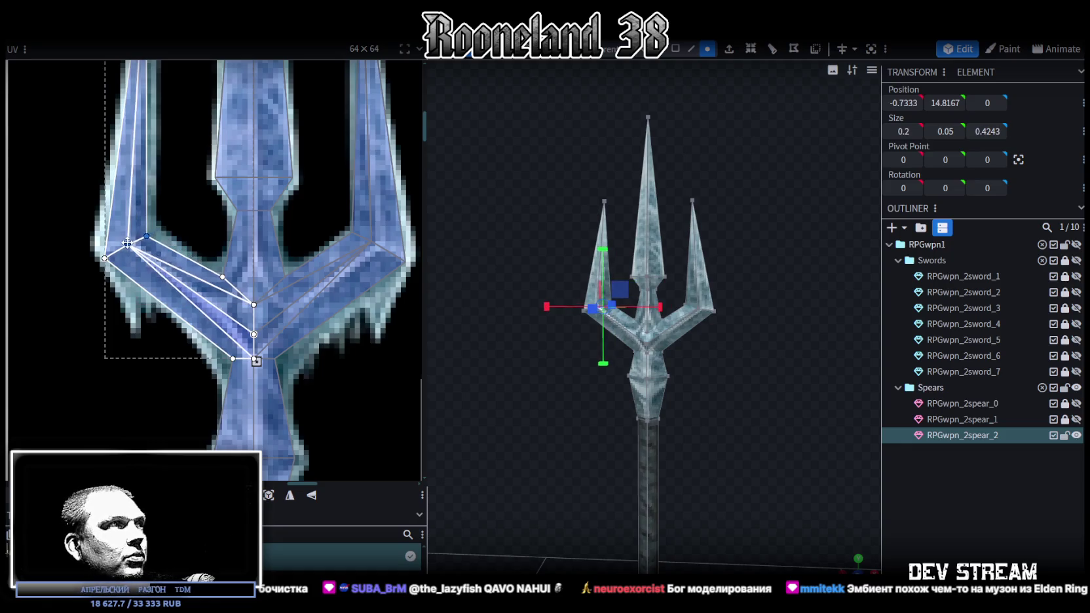
click(148, 230)
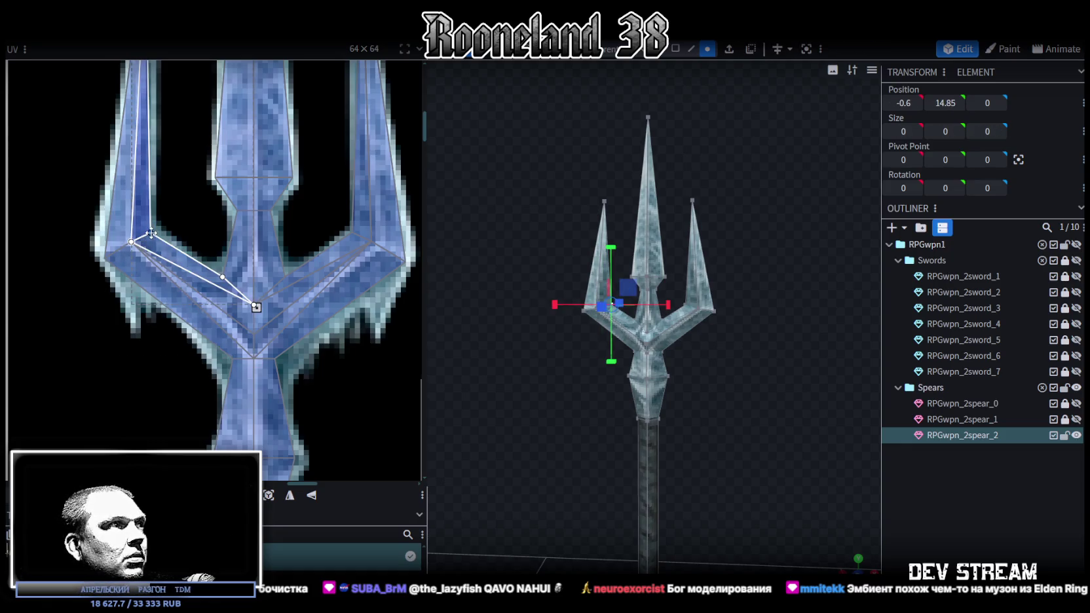
scroll(232, 234, down, 1)
Step: Reshape the right fork's UV faces and a central face to follow the painted fork
click(308, 243)
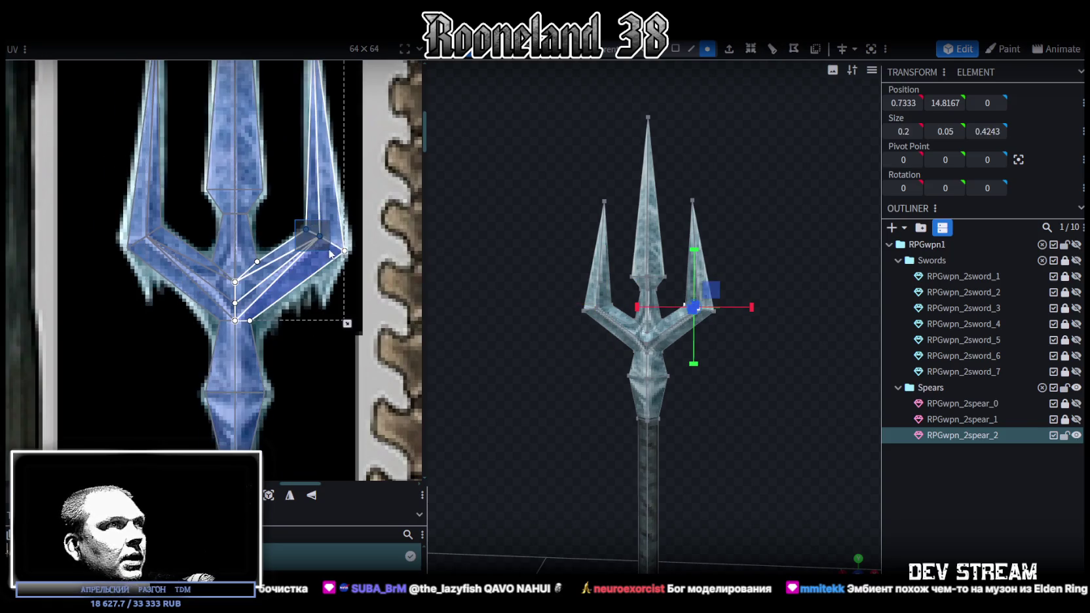
scroll(321, 240, up, 1)
shift+click(323, 239)
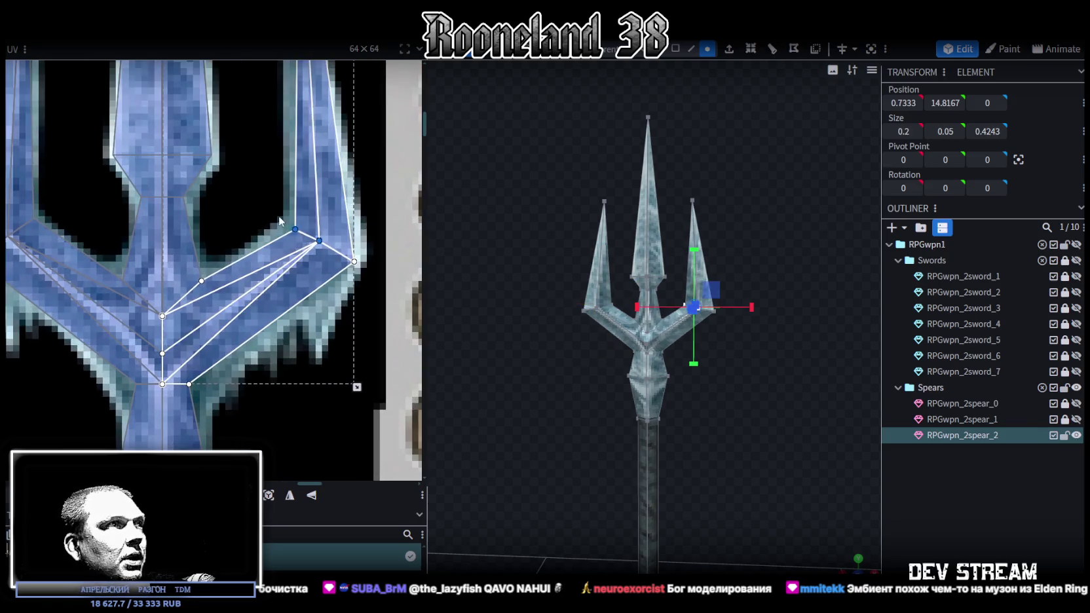
click(306, 236)
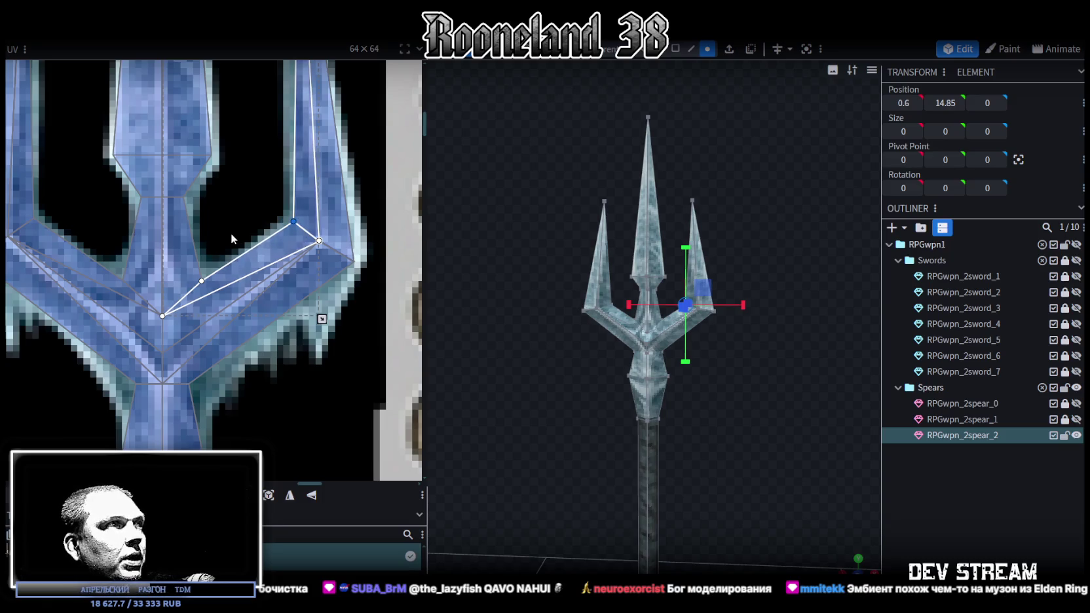
shift+click(208, 266)
click(203, 279)
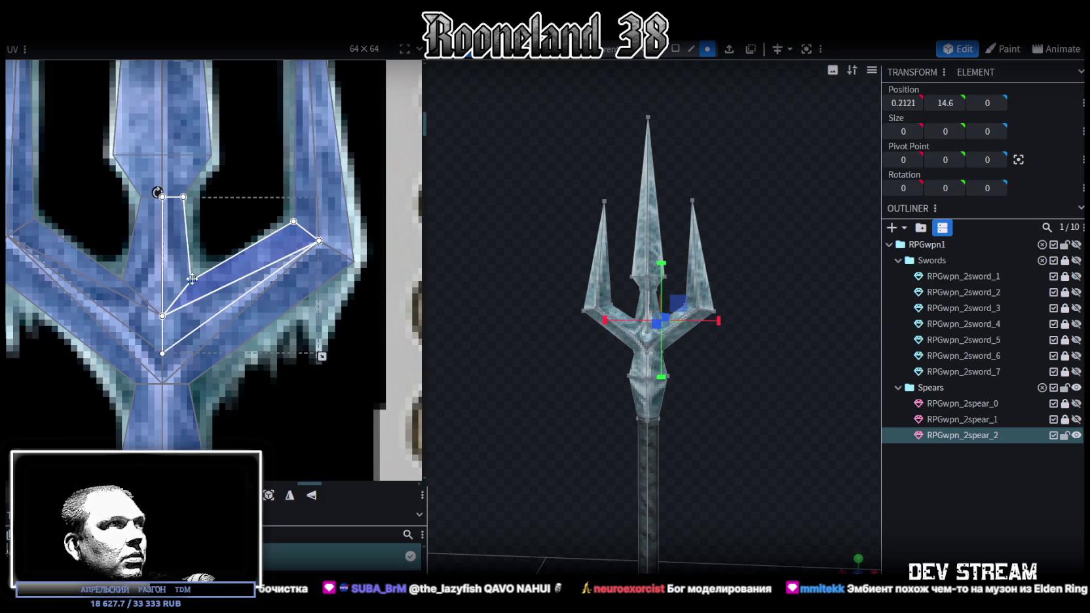
Step: Select the trident mesh and its head-centre vertex, then deselect all to preview
click(915, 504)
scroll(752, 422, up, 5)
click(642, 320)
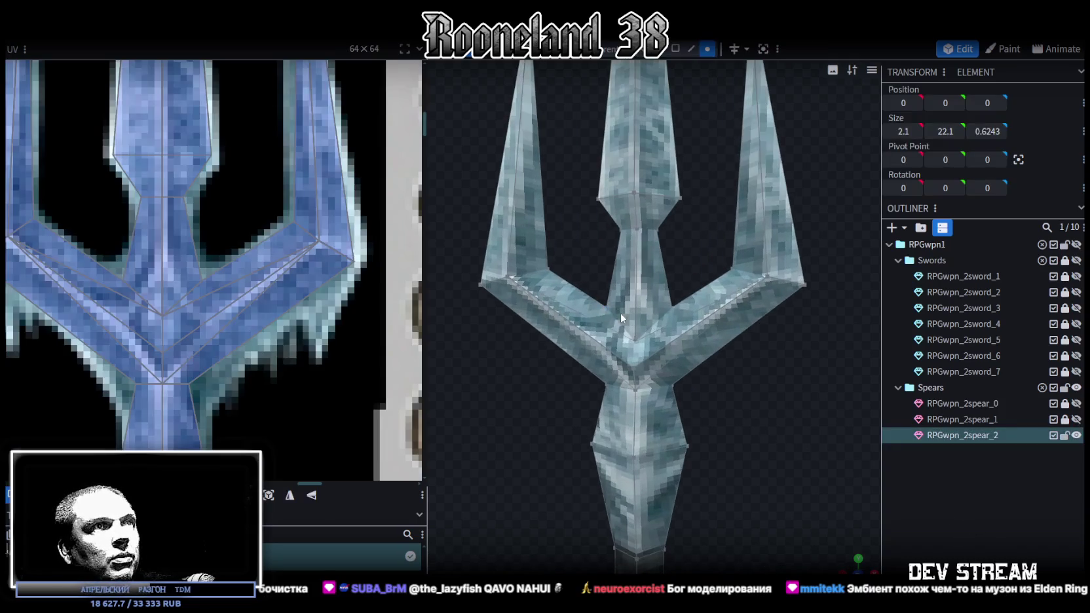
click(606, 308)
click(674, 305)
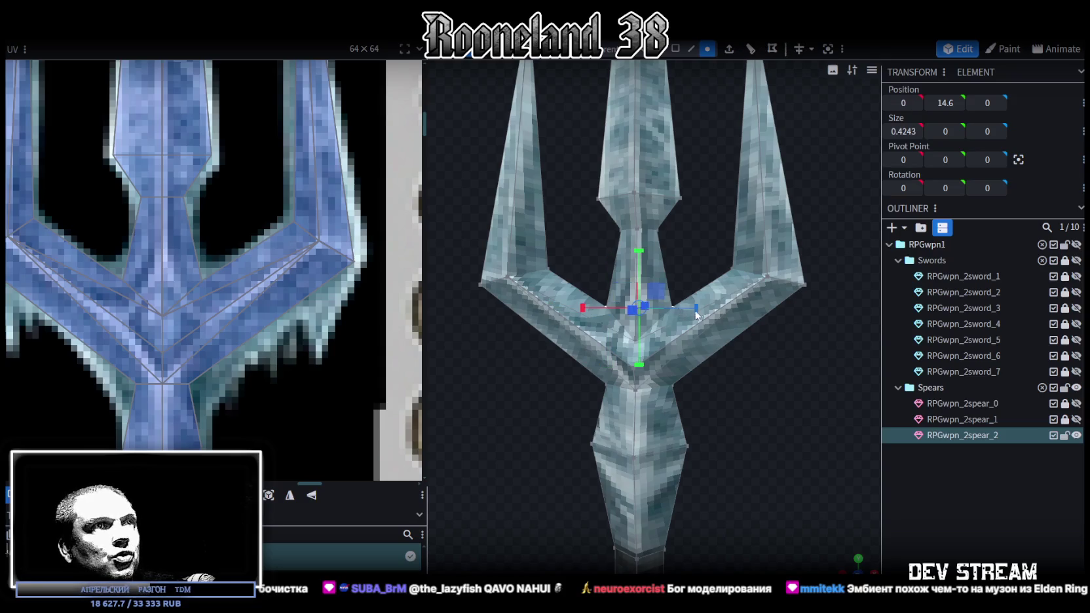
scroll(716, 331, down, 3)
click(946, 514)
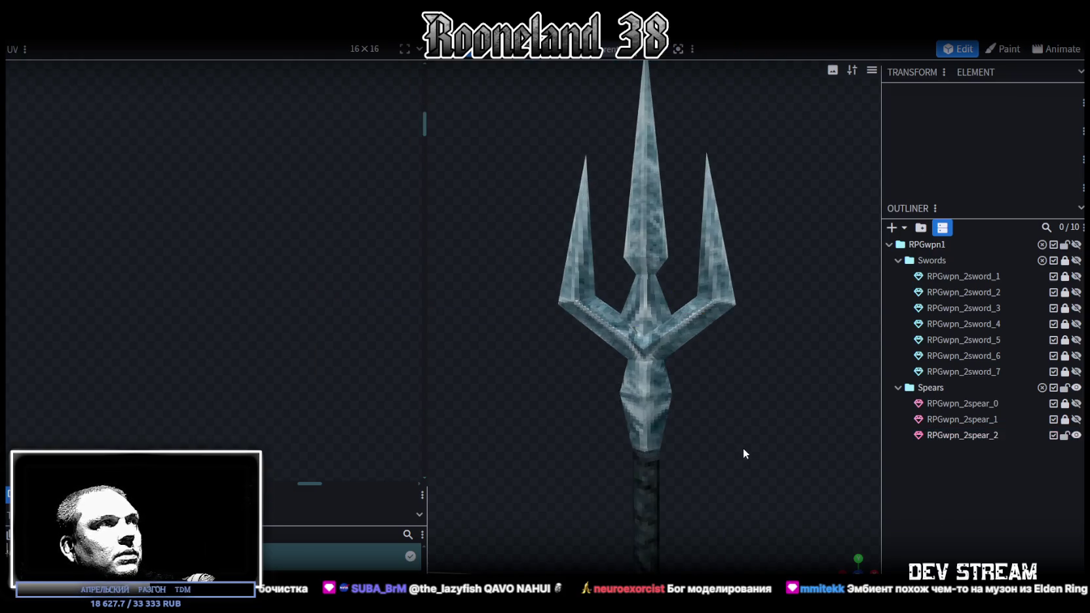
Step: Deselect the trident mesh and look down on it from above
click(650, 325)
scroll(719, 462, down, 2)
scroll(716, 424, down, 2)
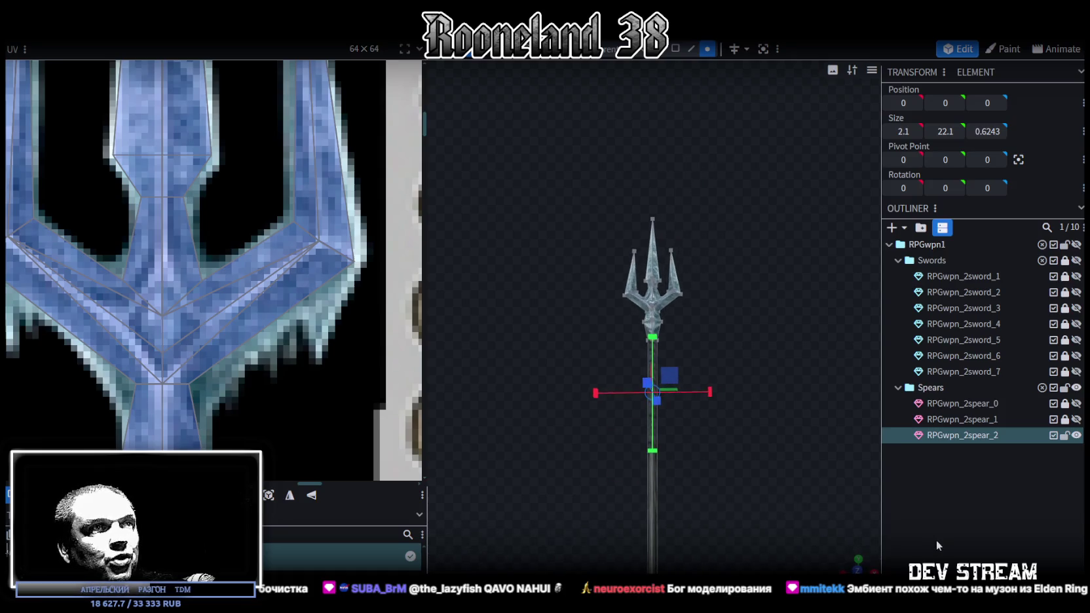
click(936, 540)
scroll(720, 349, down, 1)
mouse_move(719, 349)
mouse_down()
mouse_move(723, 412)
mouse_move(518, 523)
mouse_move(710, 528)
mouse_move(665, 335)
mouse_move(668, 379)
mouse_move(581, 322)
mouse_move(703, 326)
mouse_move(739, 359)
mouse_move(667, 354)
mouse_move(730, 354)
mouse_move(731, 431)
mouse_move(803, 431)
mouse_move(524, 403)
mouse_move(754, 389)
mouse_move(786, 354)
mouse_move(608, 368)
mouse_move(441, 405)
mouse_move(681, 407)
mouse_up()
Step: Bring the whole trident head into view and select one of its elements
click(625, 308)
mouse_move(626, 308)
mouse_down()
mouse_move(614, 356)
mouse_move(556, 314)
mouse_up()
scroll(556, 314, up, 3)
scroll(643, 349, up, 3)
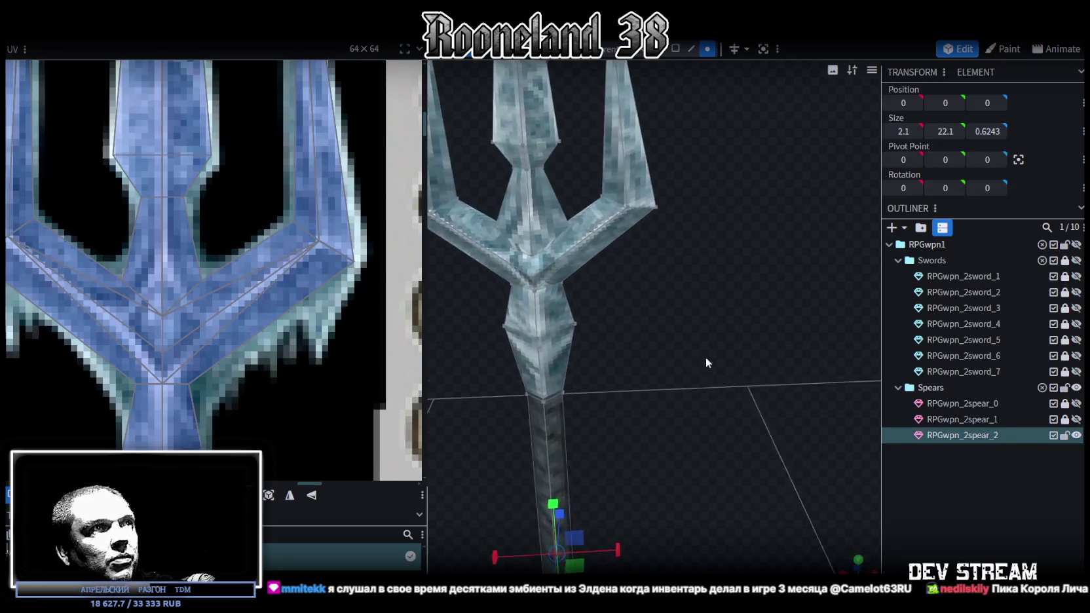
scroll(704, 357, up, 3)
mouse_move(820, 354)
mouse_down()
mouse_move(825, 347)
mouse_move(808, 369)
mouse_move(630, 301)
mouse_move(713, 393)
mouse_move(522, 303)
mouse_move(658, 475)
mouse_move(632, 475)
mouse_move(691, 416)
mouse_move(860, 450)
mouse_move(650, 401)
mouse_move(723, 468)
mouse_up()
click(629, 301)
scroll(714, 460, up, 5)
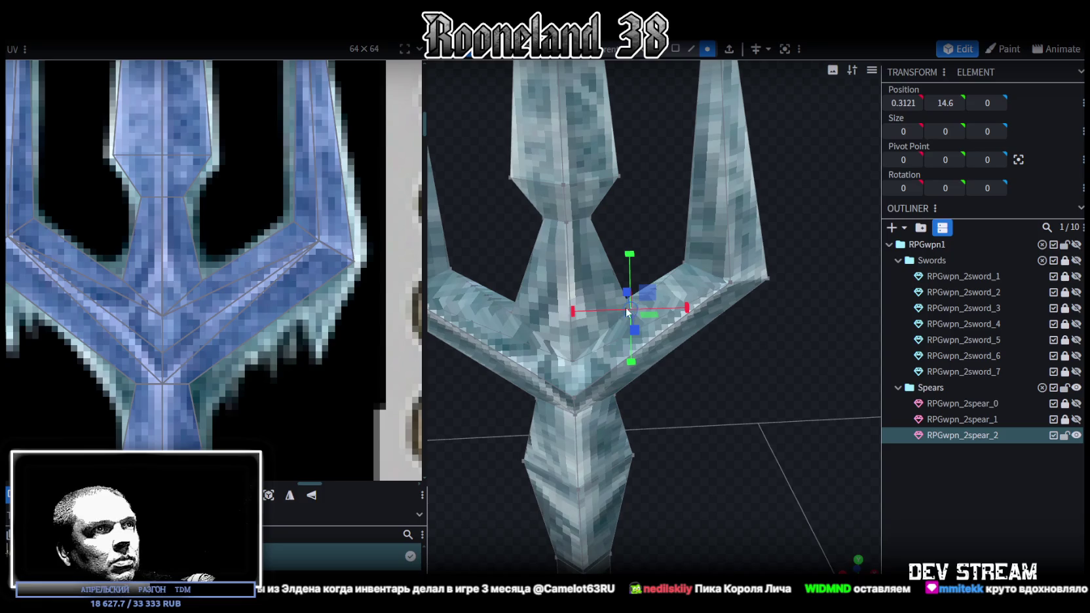
Step: Set the head's centre vertex height to 14.7 with the Y gizmo arrow
click(509, 312)
drag(566, 252, 565, 237)
mouse_move(655, 393)
mouse_down()
mouse_move(718, 419)
mouse_move(621, 254)
mouse_up()
drag(586, 193, 588, 216)
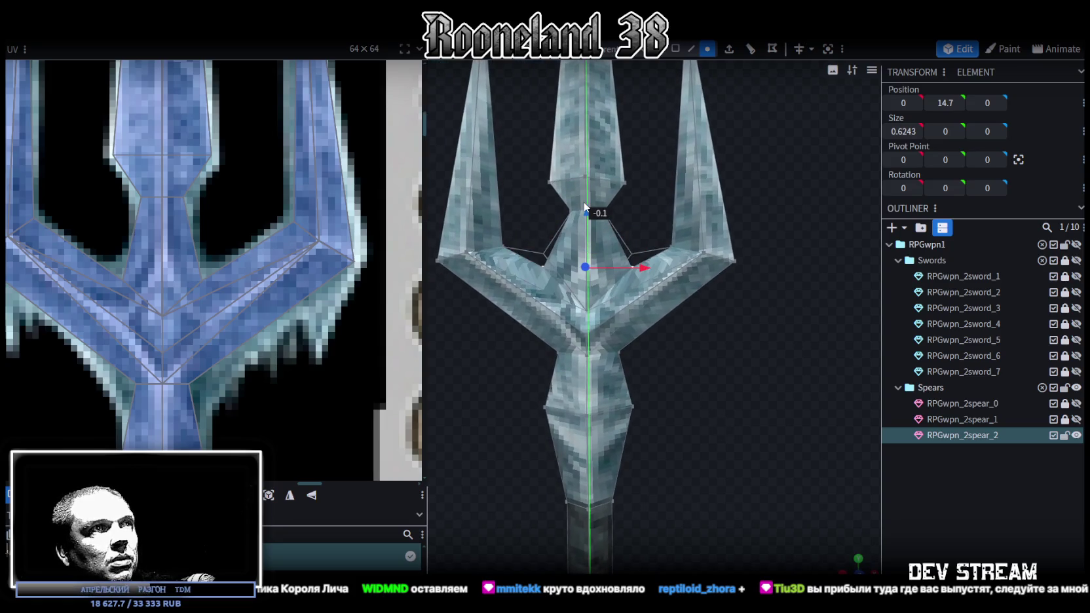
mouse_move(685, 366)
mouse_down()
mouse_move(706, 433)
mouse_move(738, 475)
mouse_move(804, 451)
mouse_move(756, 377)
mouse_move(807, 409)
mouse_move(769, 397)
mouse_move(666, 405)
mouse_move(677, 475)
mouse_up()
Step: Save the model as RPGweapon.bbmodel
click(734, 366)
key(ctrl+s)
scroll(668, 477, down, 3)
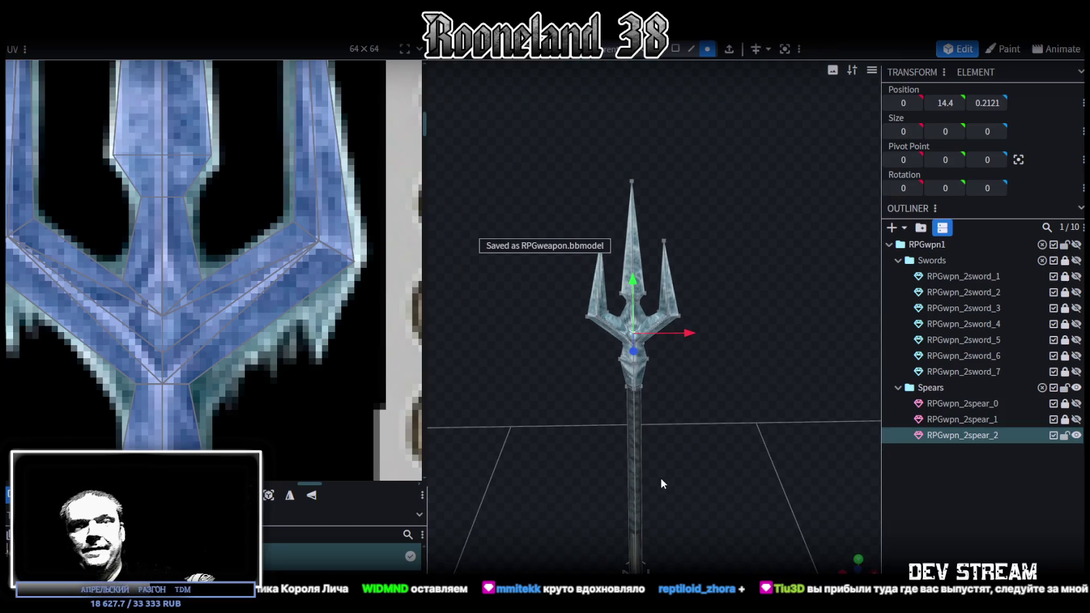
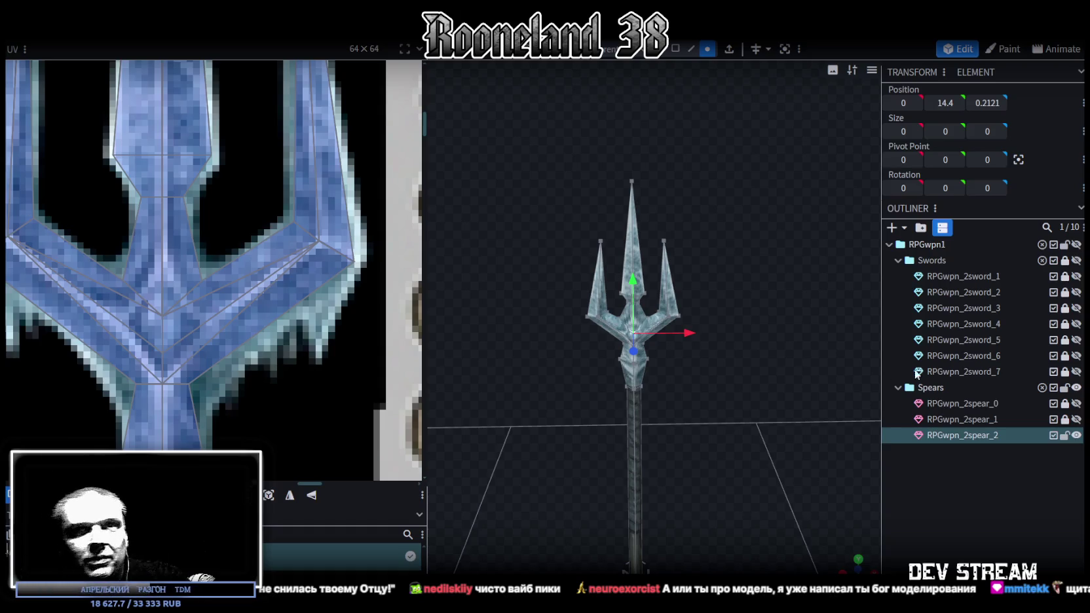
Step: Save the weapon project with Ctrl+S after looking over the trident
scroll(668, 452, up, 3)
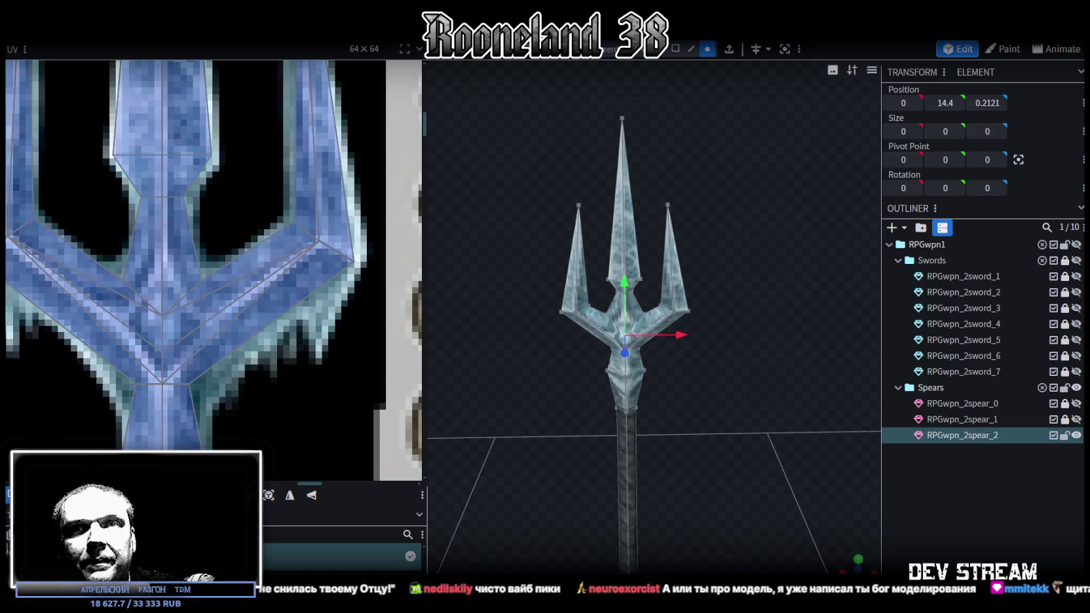
scroll(215, 298, down, 3)
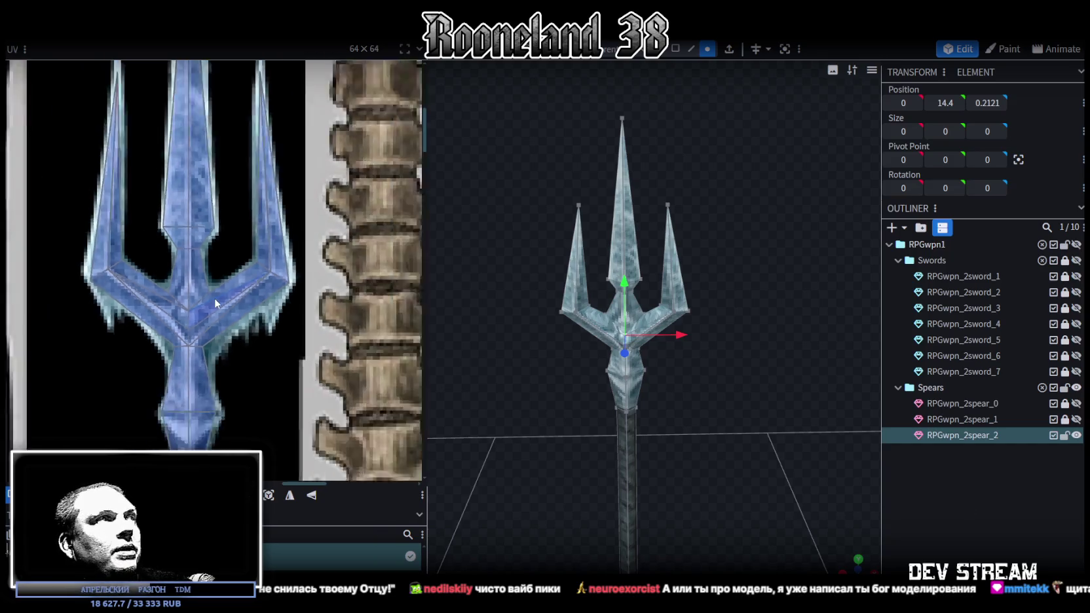
scroll(222, 242, down, 3)
scroll(238, 328, down, 1)
scroll(233, 309, down, 1)
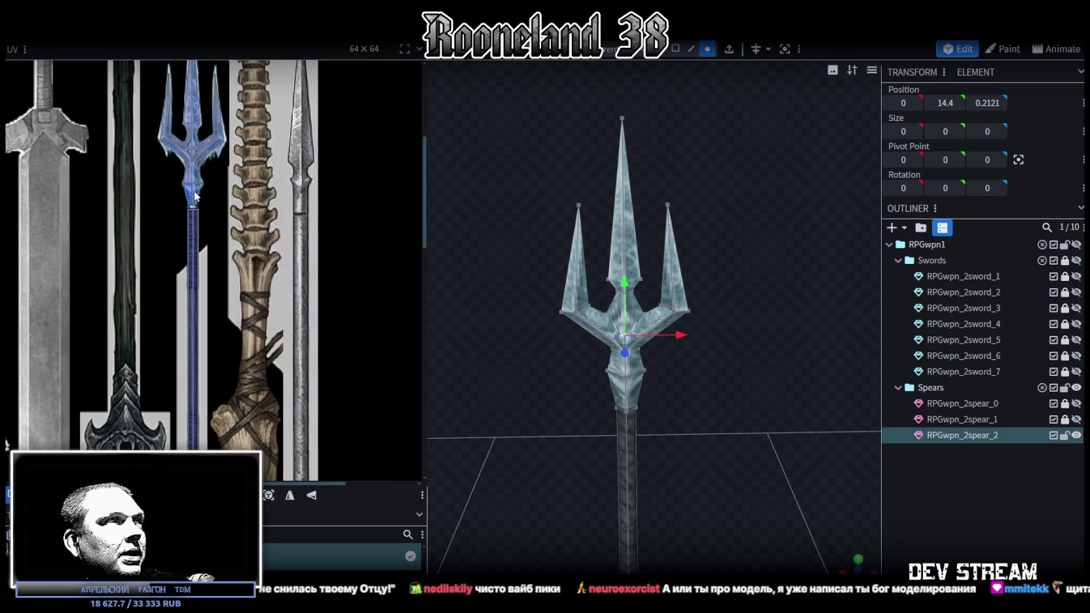
scroll(228, 282, down, 1)
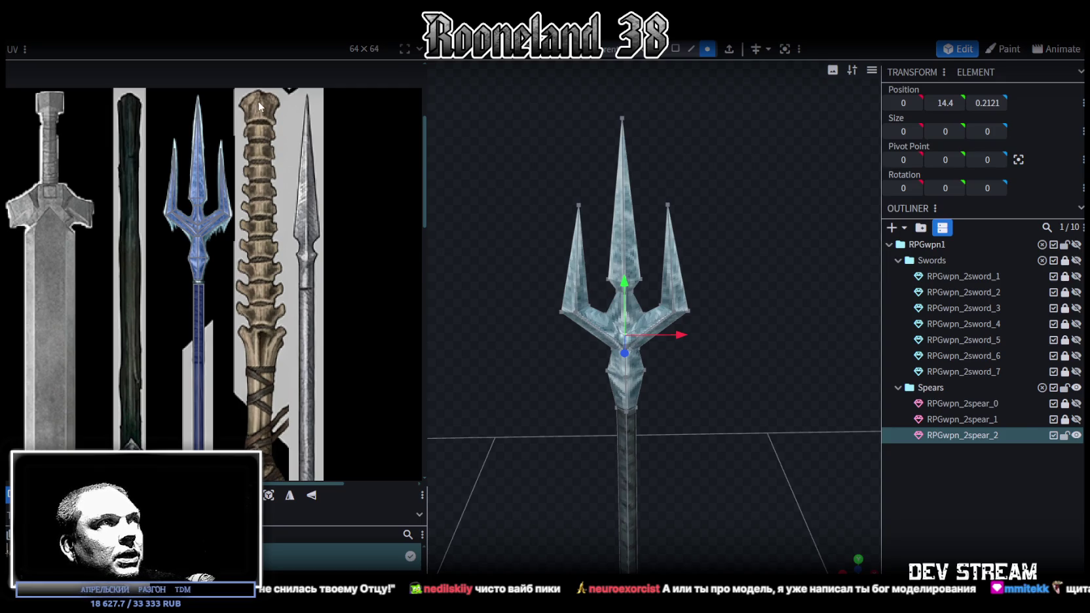
scroll(292, 423, down, 1)
scroll(292, 328, down, 1)
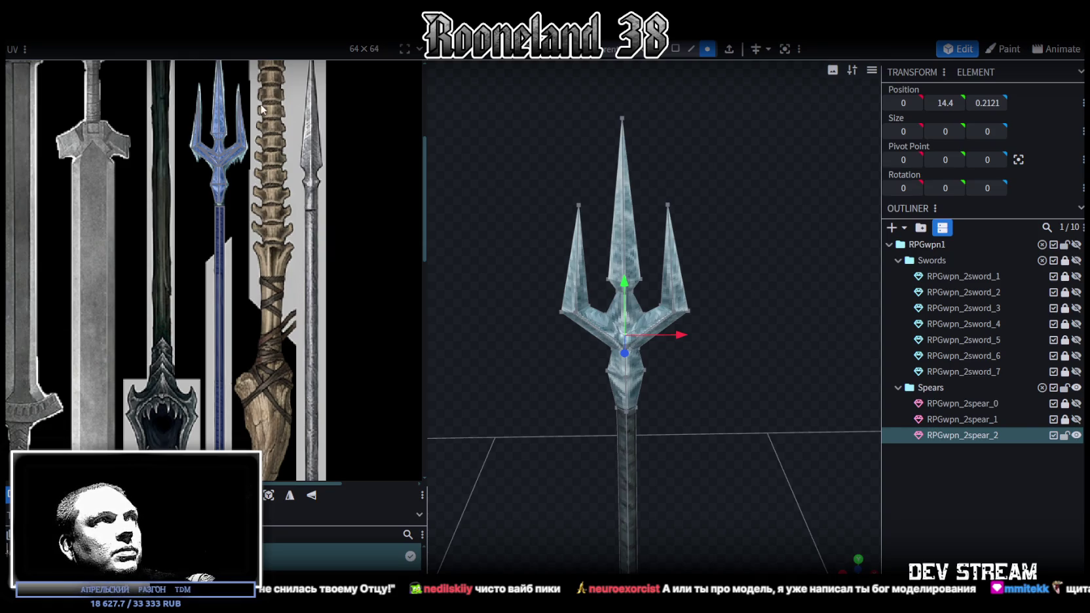
scroll(291, 196, up, 1)
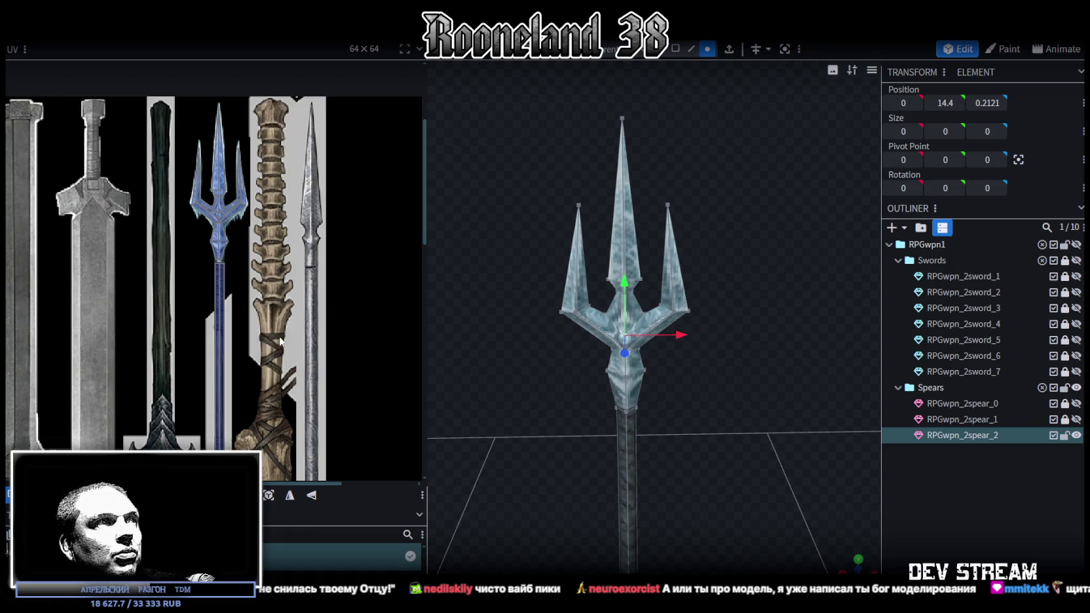
scroll(266, 353, up, 1)
scroll(266, 340, down, 1)
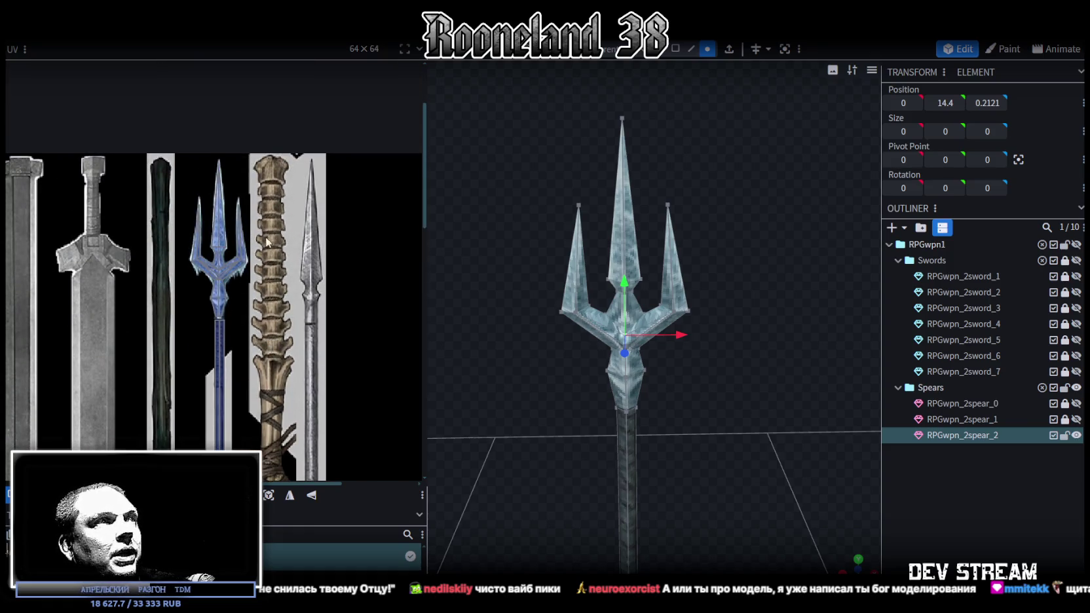
scroll(259, 324, down, 2)
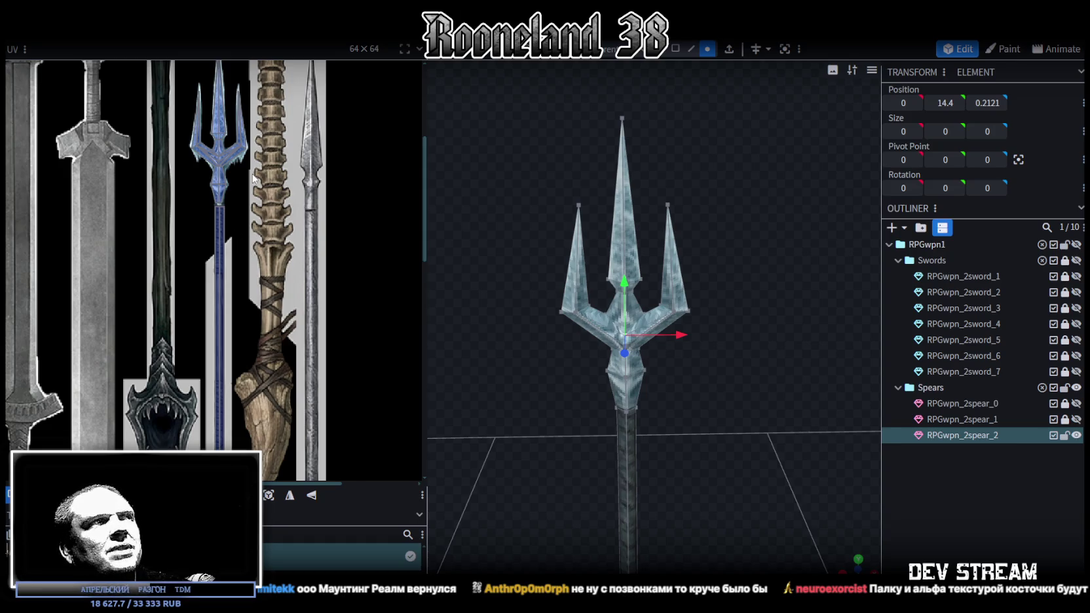
scroll(281, 201, up, 3)
scroll(280, 216, down, 2)
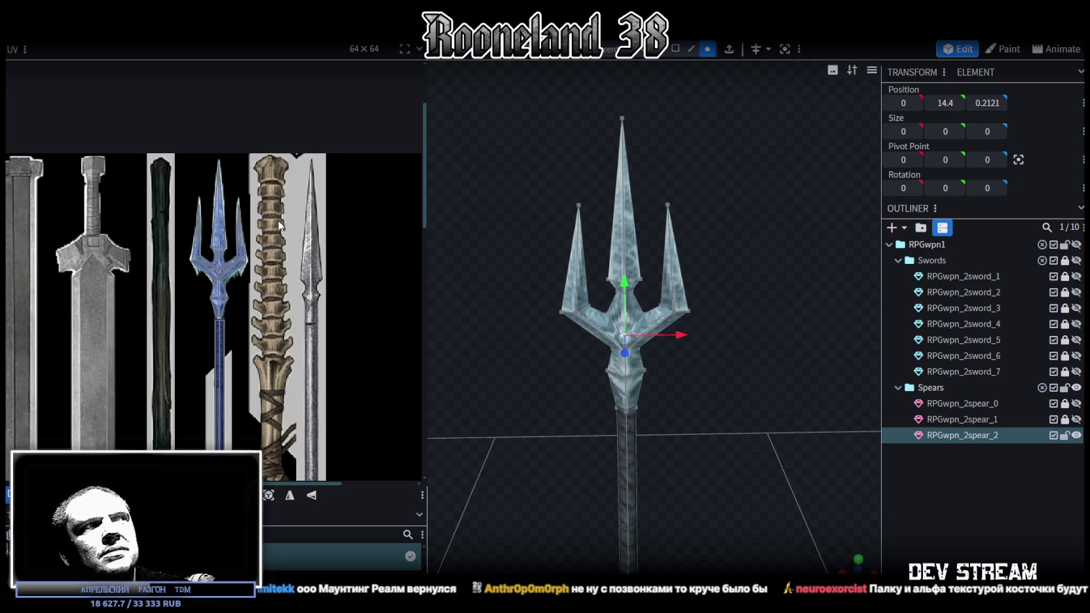
drag(691, 451, 644, 483)
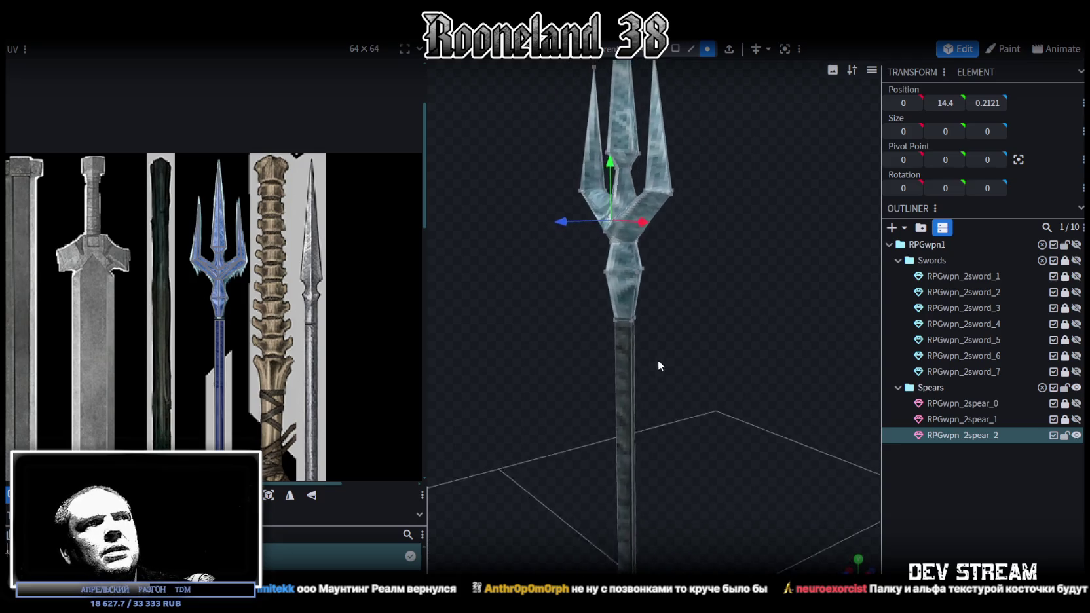
scroll(655, 482, down, 3)
scroll(688, 432, down, 2)
scroll(714, 397, down, 2)
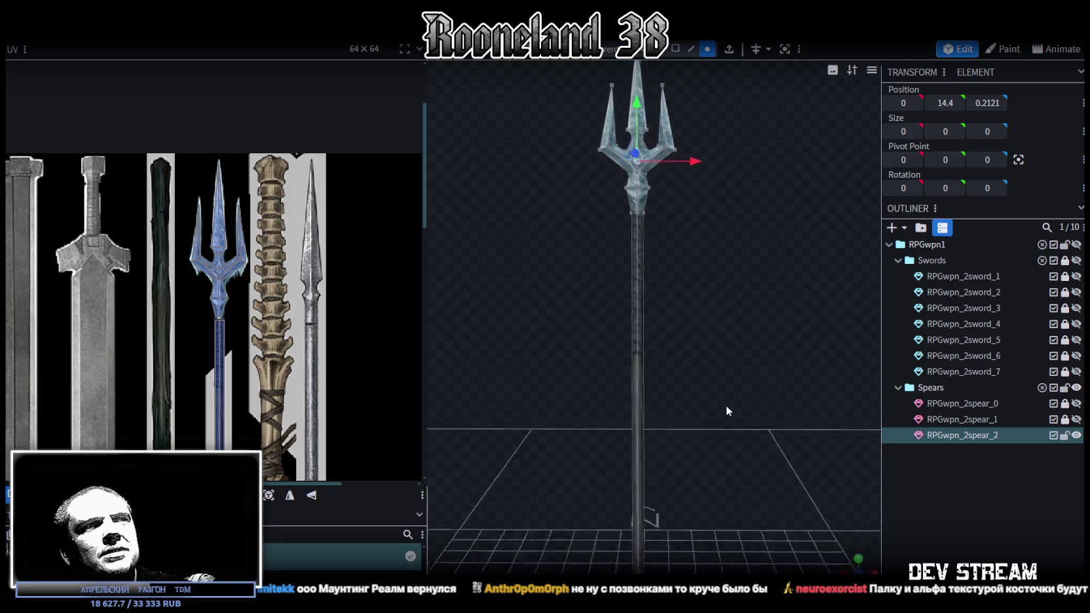
scroll(707, 419, down, 2)
key(ctrl+s)
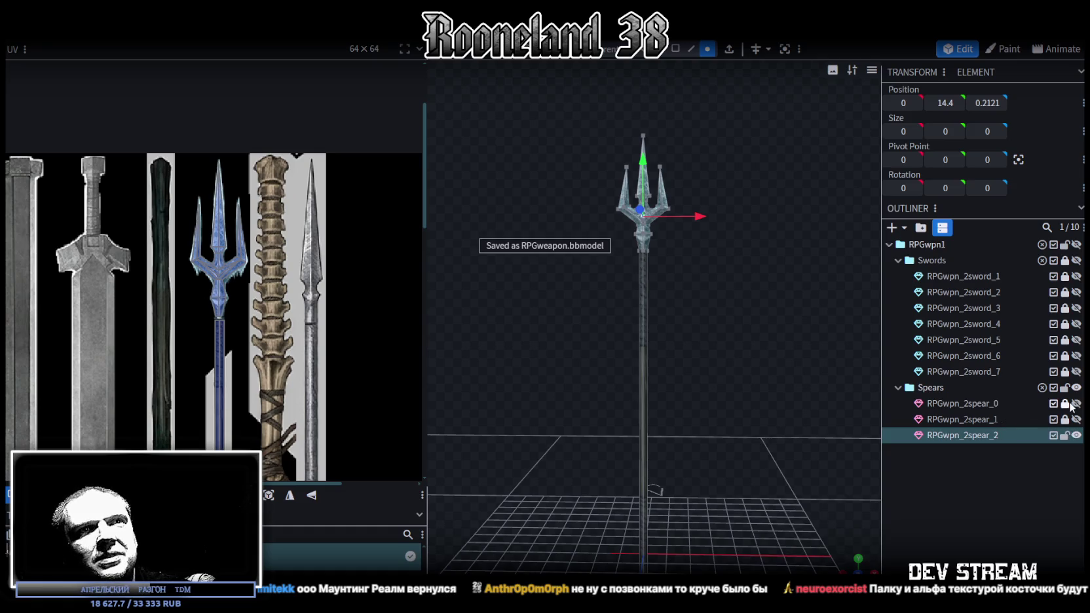
Step: Duplicate RPGwpn_2spear_0, move the copy below RPGwpn_2spear_2 and rename it RPGwpn_2spear_3
click(1066, 404)
key(ctrl+d)
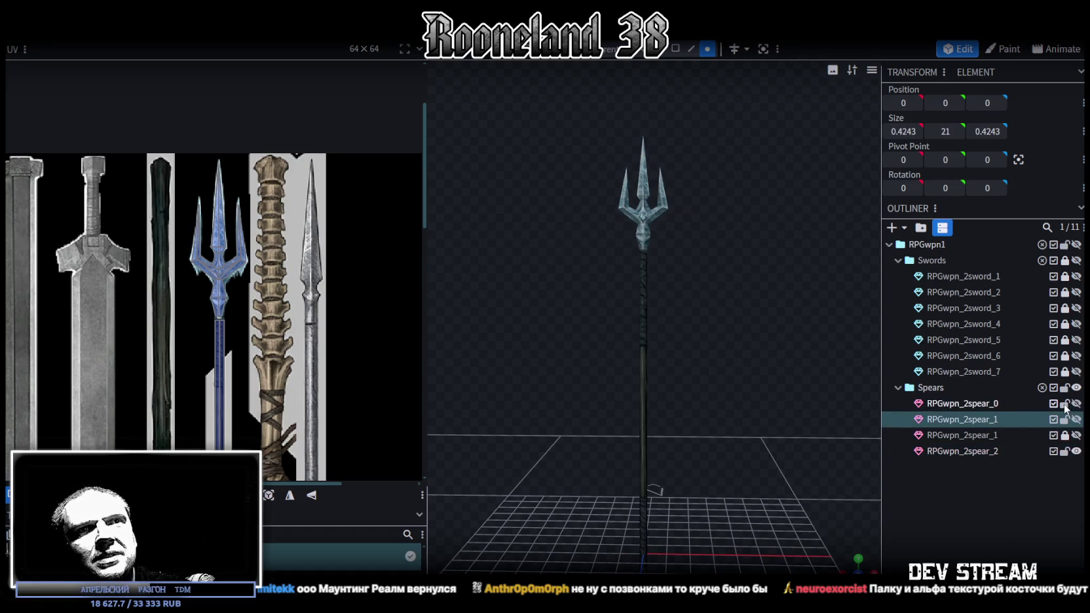
drag(963, 419, 990, 460)
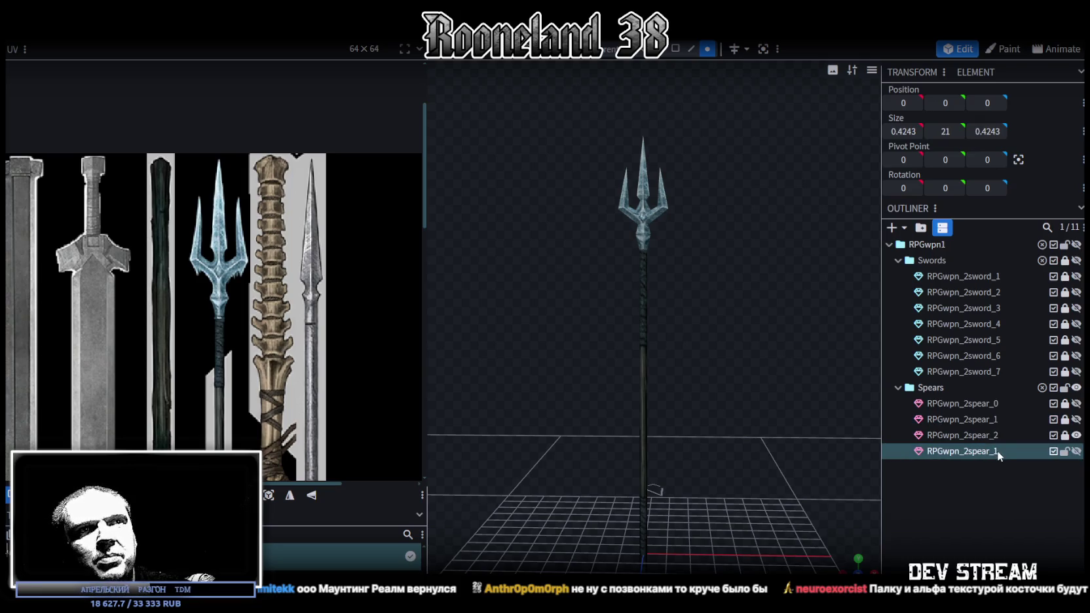
double_click(994, 456)
drag(992, 451, 1001, 451)
text(3)
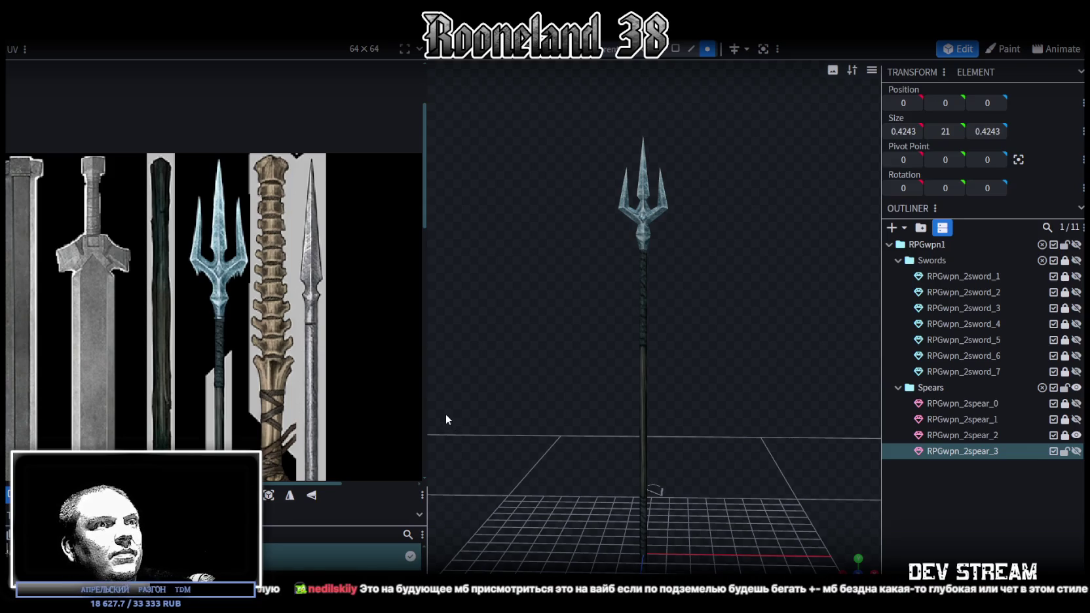
scroll(643, 295, up, 3)
scroll(642, 365, up, 2)
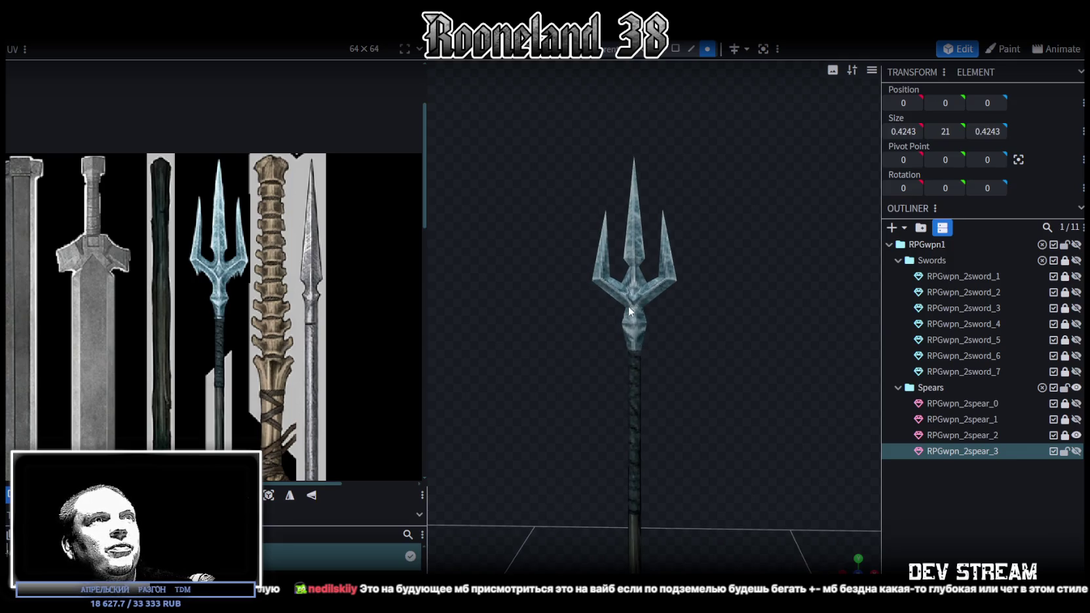
click(1030, 485)
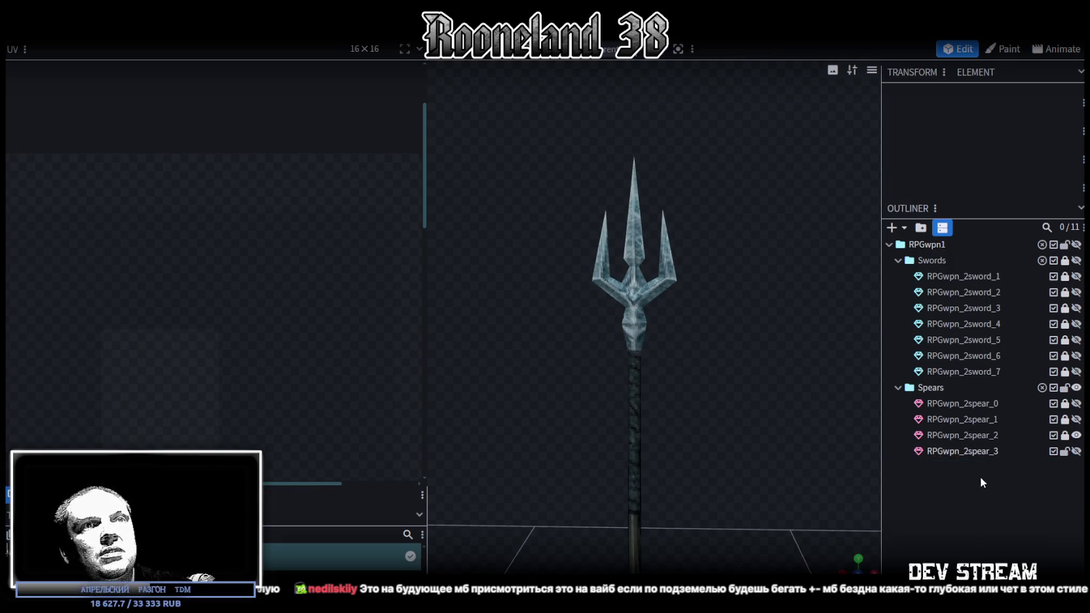
Step: Hide the trident RPGwpn_2spear_2, then show and select RPGwpn_2spear_3
click(1076, 435)
click(1076, 450)
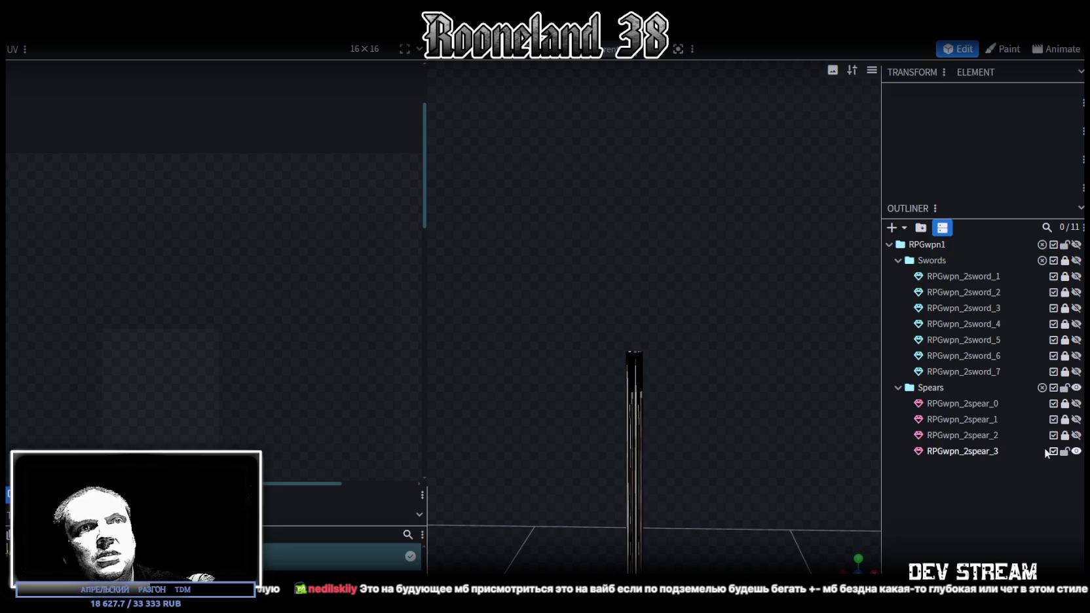
click(963, 451)
scroll(294, 334, down, 3)
scroll(294, 334, down, 1)
mouse_move(590, 473)
mouse_down()
mouse_move(684, 470)
mouse_move(704, 251)
mouse_move(747, 399)
mouse_move(625, 433)
mouse_move(643, 441)
mouse_up()
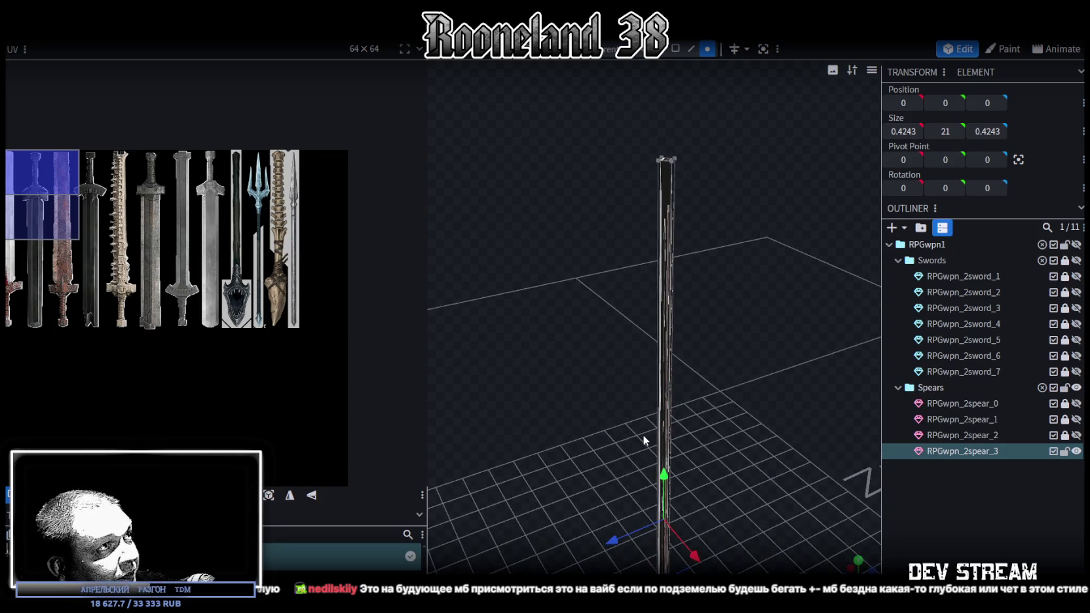
mouse_move(538, 296)
mouse_down()
mouse_move(604, 274)
mouse_move(623, 310)
mouse_move(640, 311)
mouse_move(655, 413)
mouse_move(613, 173)
mouse_move(618, 387)
mouse_move(617, 307)
mouse_move(709, 302)
mouse_move(698, 426)
mouse_move(715, 418)
mouse_up()
Step: Add an edge loop around the RPGwpn_2spear_3 shaft with Loop Cut
click(690, 53)
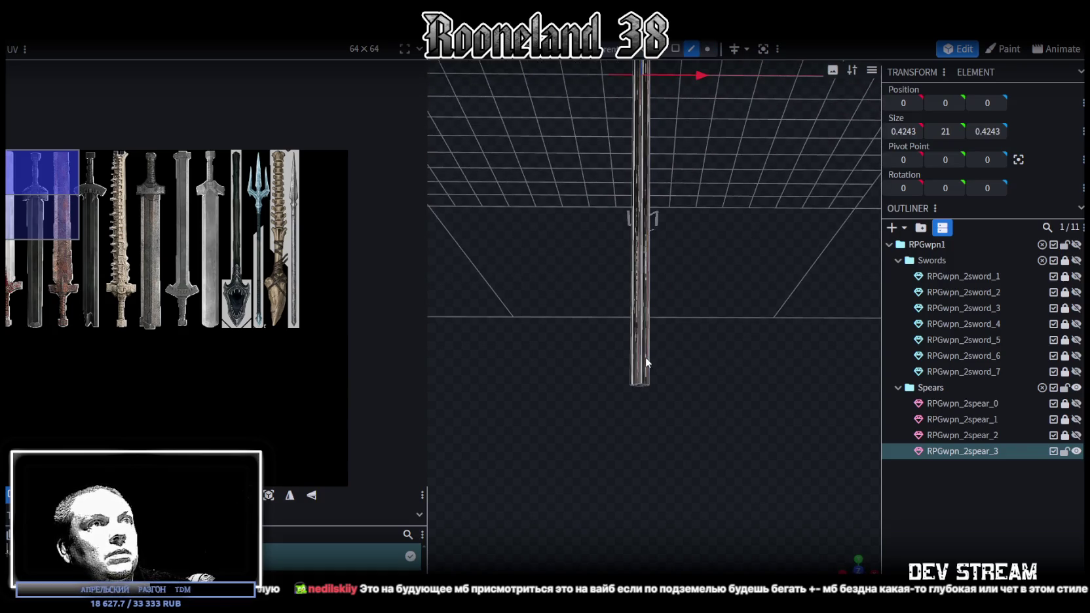
click(645, 357)
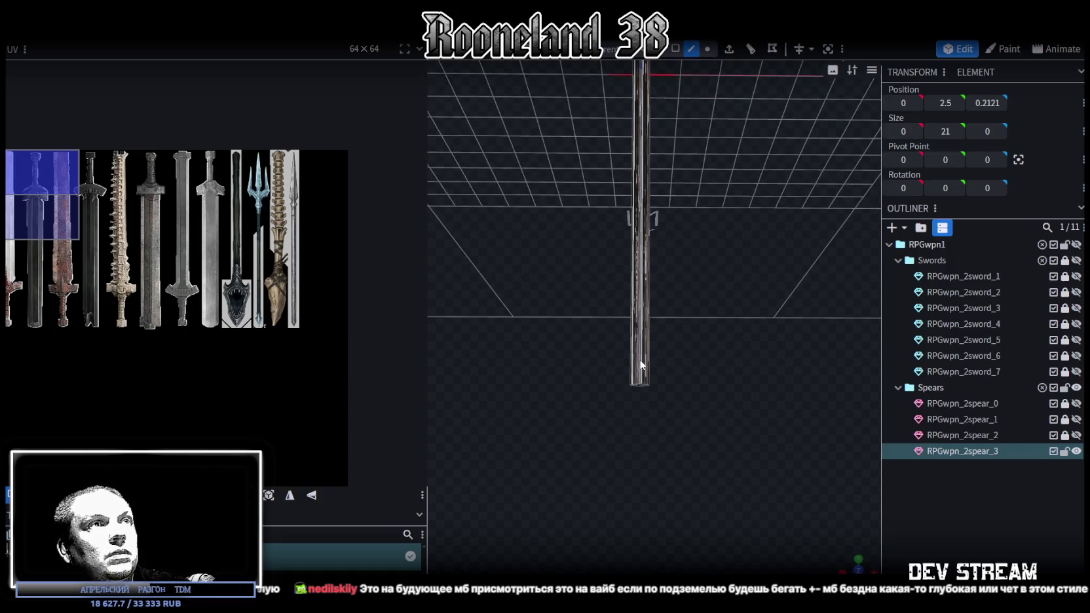
click(753, 51)
mouse_move(669, 288)
mouse_down()
mouse_move(692, 309)
mouse_move(708, 273)
mouse_move(714, 164)
mouse_up()
Step: Move the new loop's vertices down to Y −8 and widen them to 0.6243 × 0.6243
click(708, 48)
mouse_move(579, 193)
mouse_down()
mouse_move(748, 319)
mouse_move(727, 197)
mouse_up()
mouse_move(677, 311)
mouse_down()
mouse_move(667, 375)
mouse_move(650, 273)
mouse_move(735, 303)
mouse_move(749, 406)
mouse_up()
mouse_move(783, 323)
mouse_down()
mouse_move(781, 447)
mouse_move(766, 391)
mouse_move(702, 377)
mouse_up()
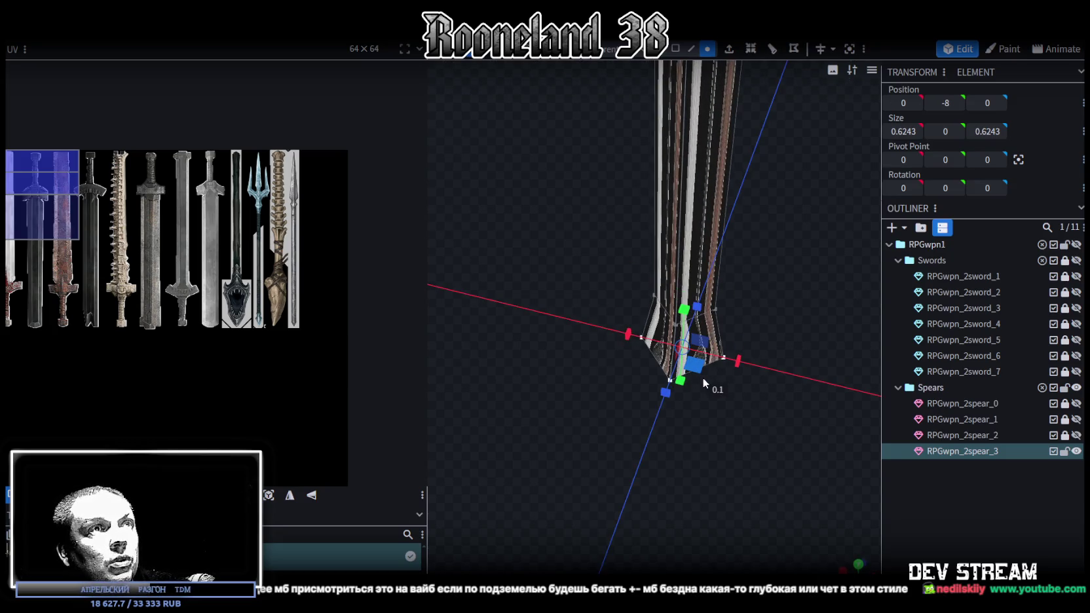
scroll(770, 314, down, 3)
mouse_move(763, 303)
mouse_down()
mouse_move(738, 204)
mouse_move(644, 412)
mouse_move(653, 353)
mouse_move(673, 360)
mouse_move(666, 417)
mouse_move(662, 222)
mouse_move(693, 113)
mouse_up()
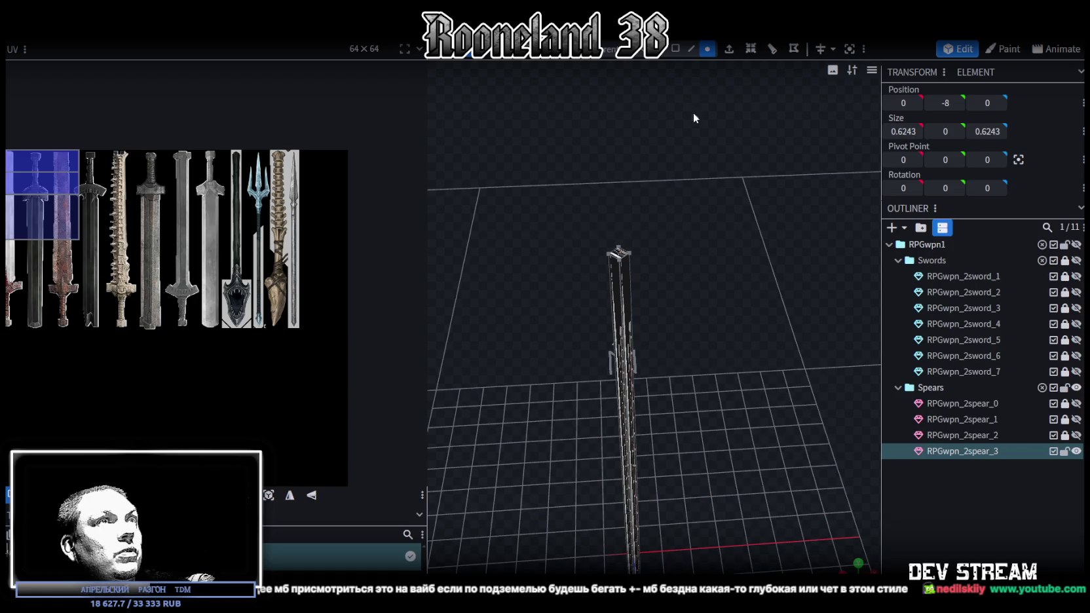
Step: Split the spear's top face off into its own object, RPGwpn_2spear_3_selection
click(675, 49)
click(618, 259)
mouse_move(760, 303)
mouse_down()
mouse_move(736, 270)
mouse_move(730, 377)
mouse_move(715, 353)
mouse_up()
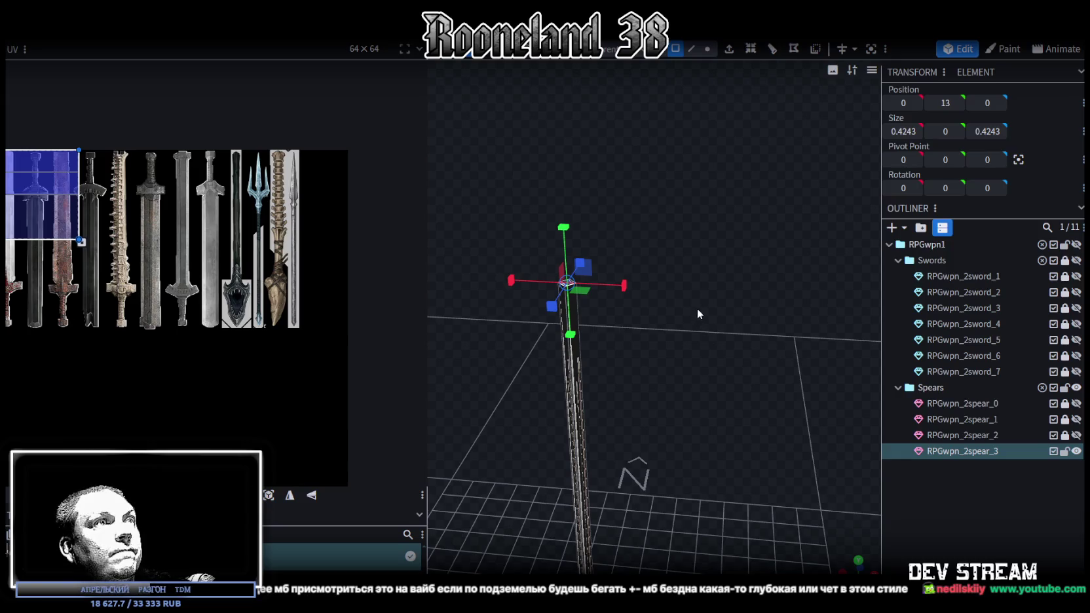
scroll(662, 354, up, 5)
scroll(695, 374, down, 3)
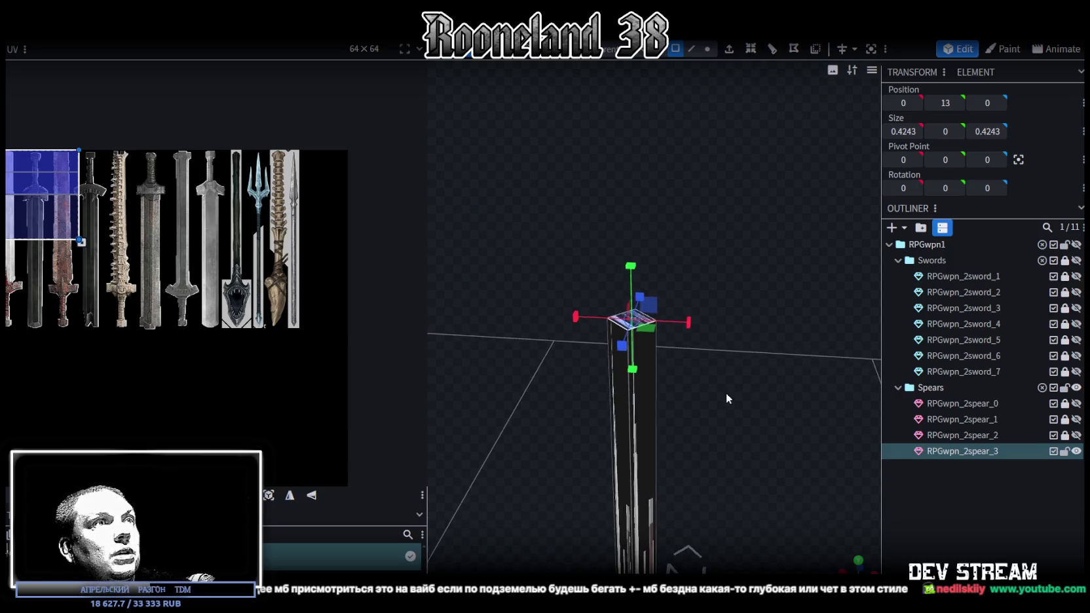
right_click(641, 325)
click(688, 376)
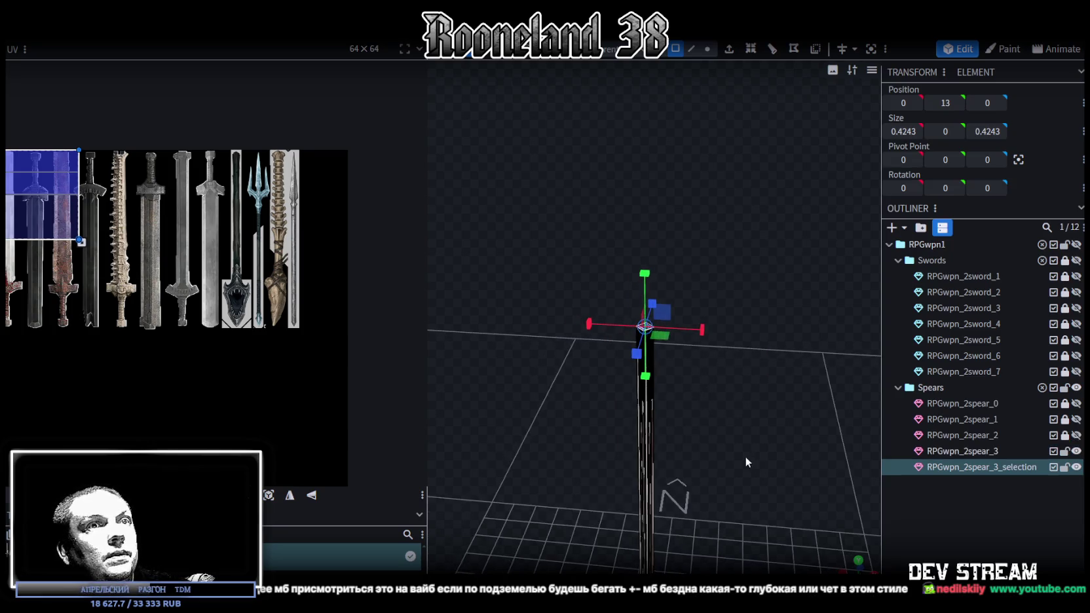
mouse_move(745, 456)
mouse_down()
mouse_move(735, 72)
mouse_move(741, 364)
mouse_move(720, 153)
mouse_up()
Step: Add a 2-cut loop cut to the RPGwpn_2spear_3 shaft, then select all in front view
click(658, 270)
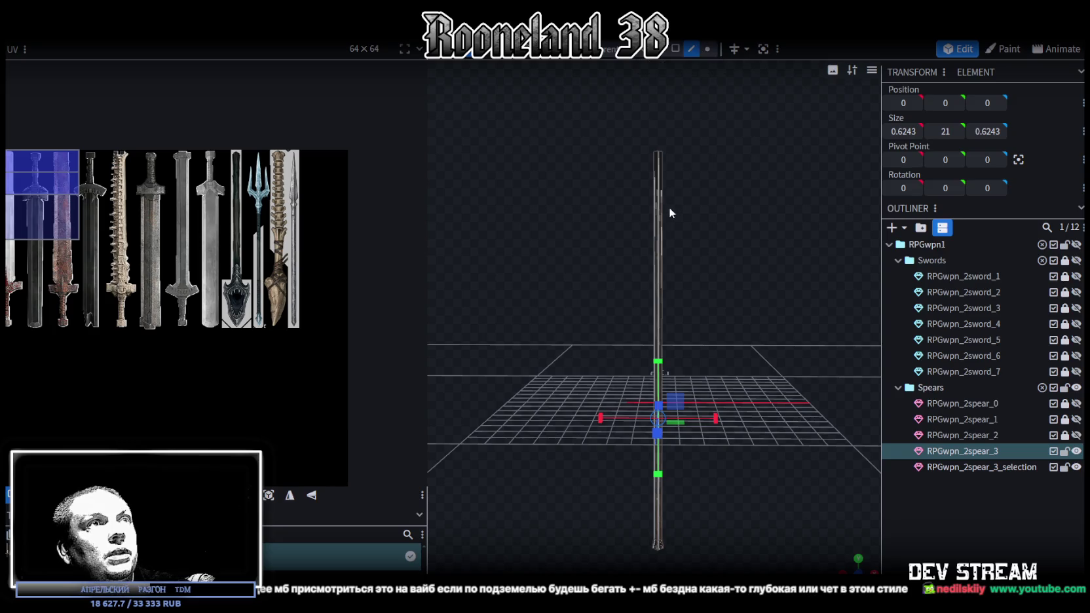
key(ctrl+r)
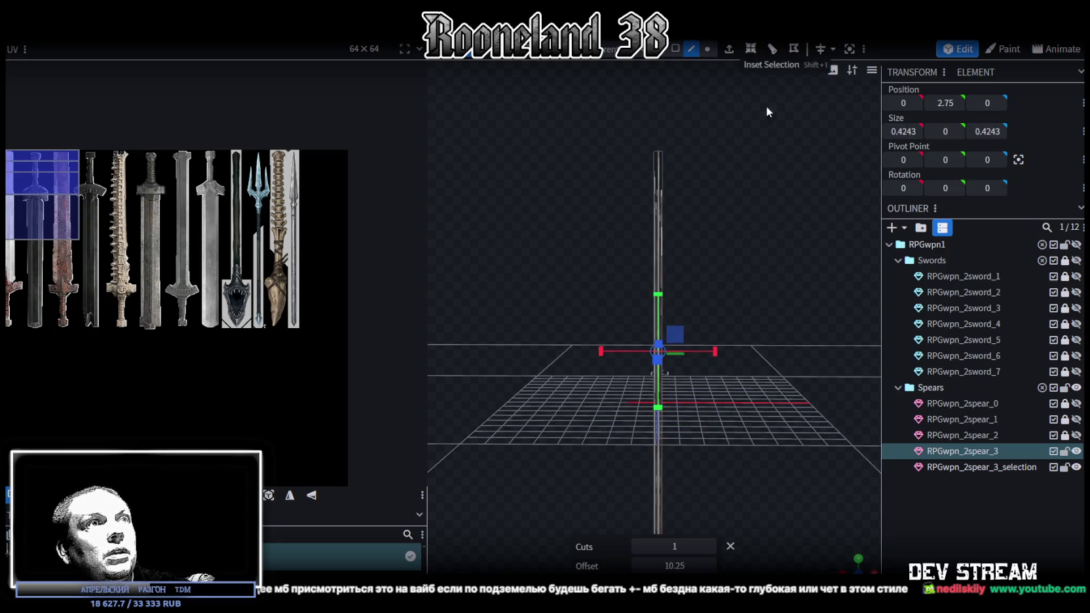
click(709, 546)
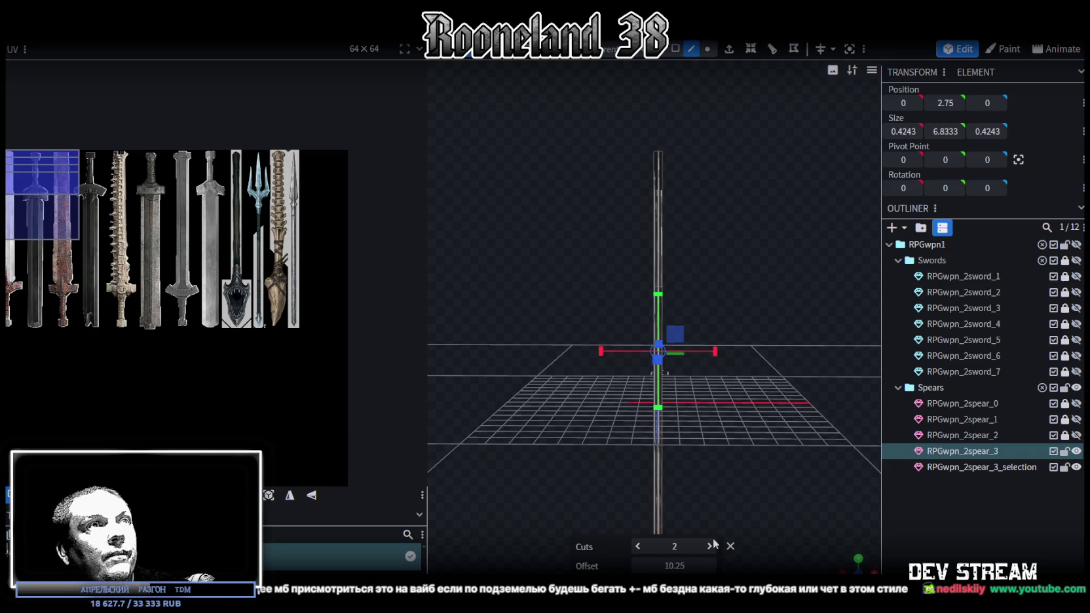
scroll(694, 301, down, 2)
key(ctrl+a)
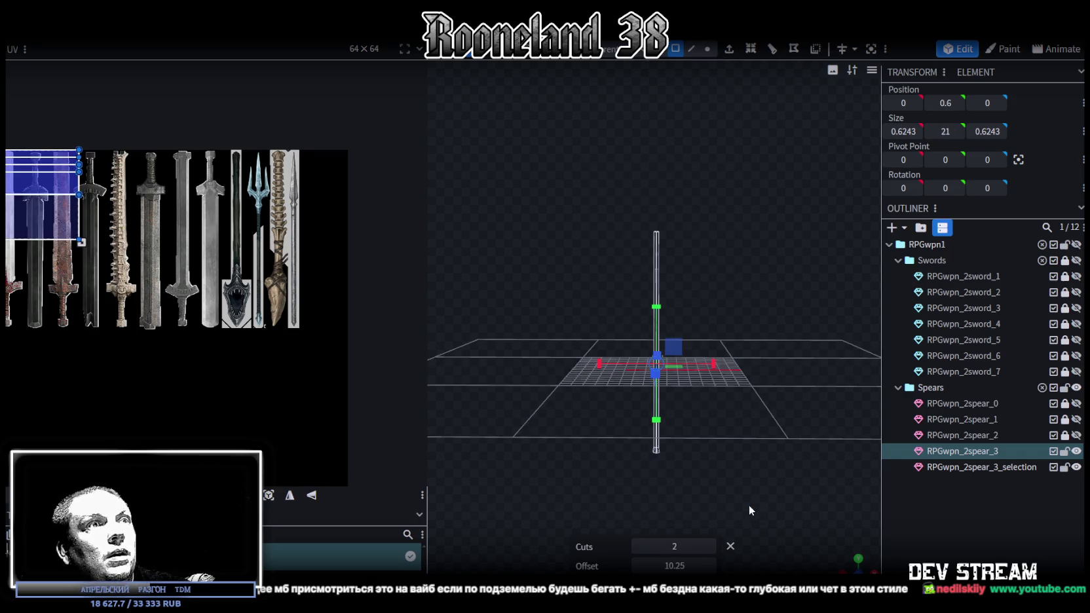
key(KP_1)
scroll(600, 466, up, 3)
scroll(609, 327, up, 2)
right_drag(619, 251, 596, 194)
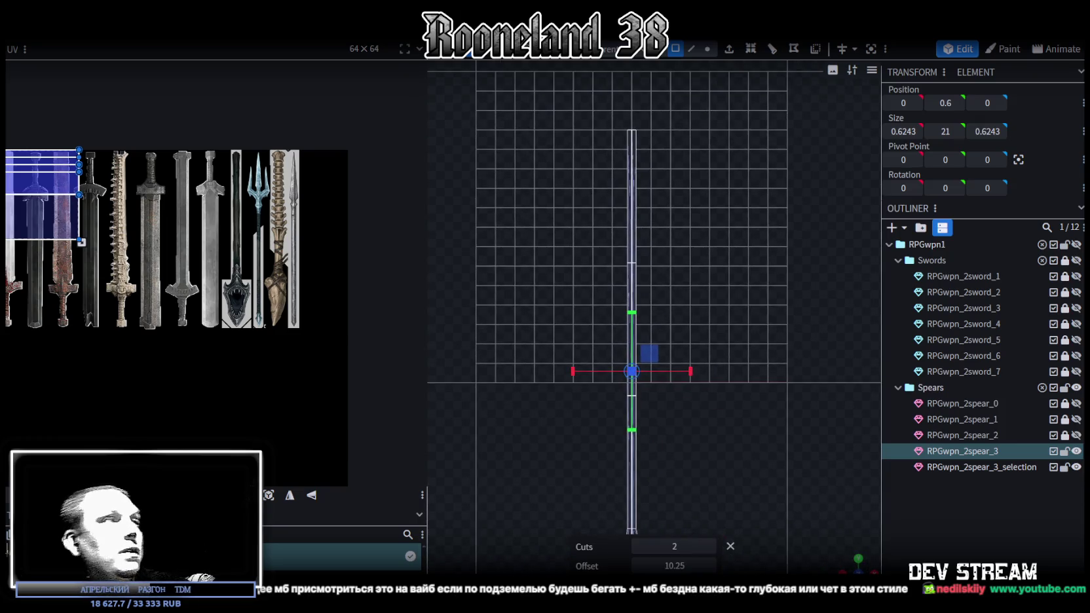
Step: Project the shaft's UVs, flip them vertically and place them on the dark wooden shaft
click(270, 497)
drag(28, 252, 284, 259)
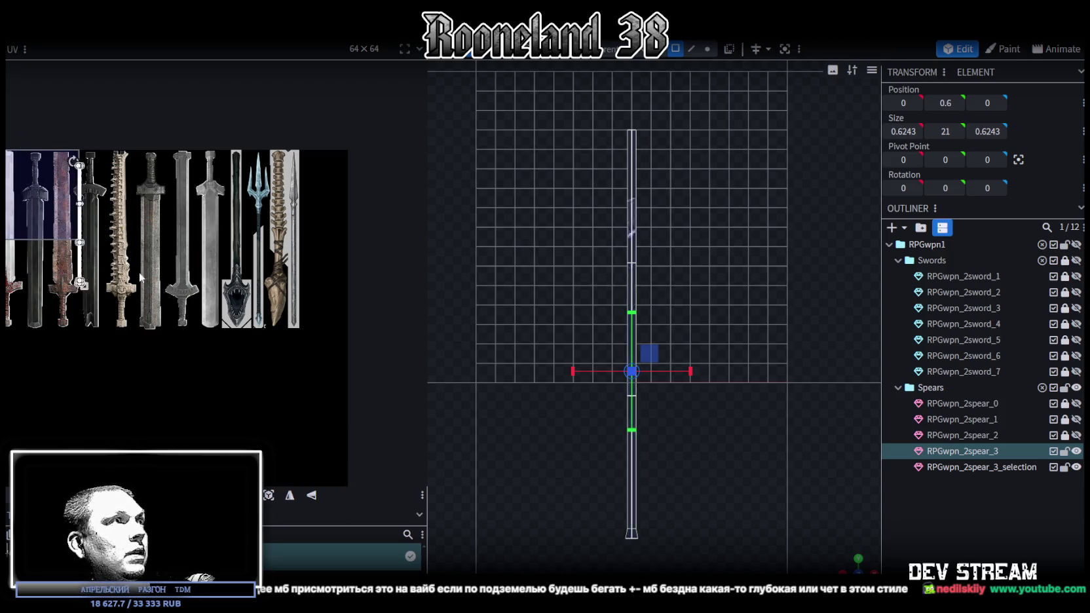
scroll(284, 260, up, 3)
scroll(283, 260, up, 2)
click(312, 496)
scroll(282, 354, up, 2)
scroll(276, 337, up, 3)
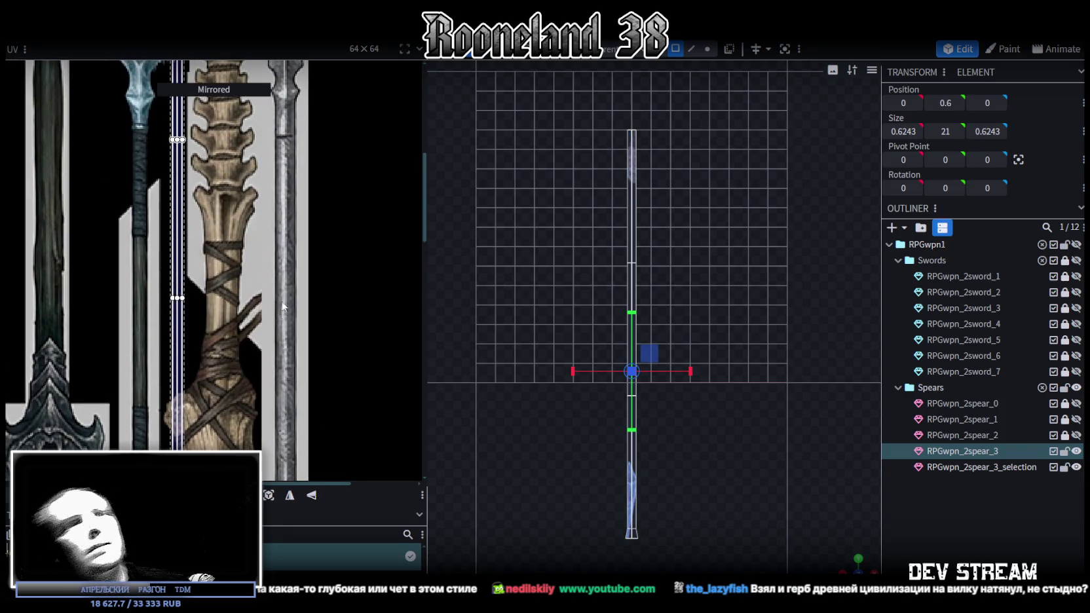
scroll(275, 313, up, 3)
scroll(274, 313, up, 3)
scroll(275, 313, left, 2)
drag(256, 197, 150, 194)
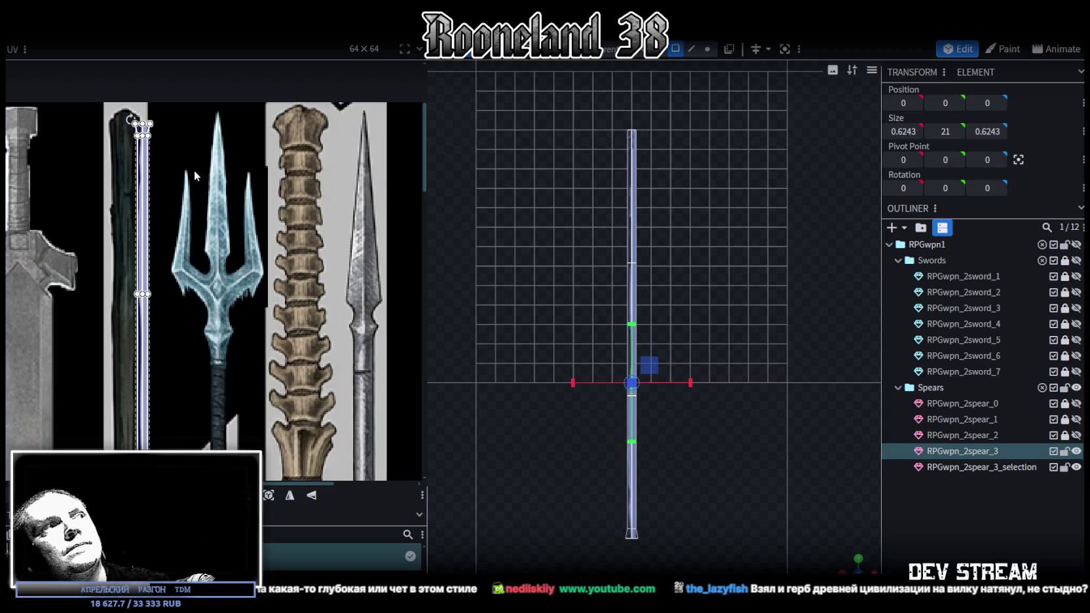
scroll(170, 223, up, 3)
scroll(171, 222, left, 2)
Step: Move the bottom end cap's UV onto the bone top in the atlas
drag(198, 262, 245, 283)
scroll(282, 281, up, 1)
scroll(283, 281, right, 2)
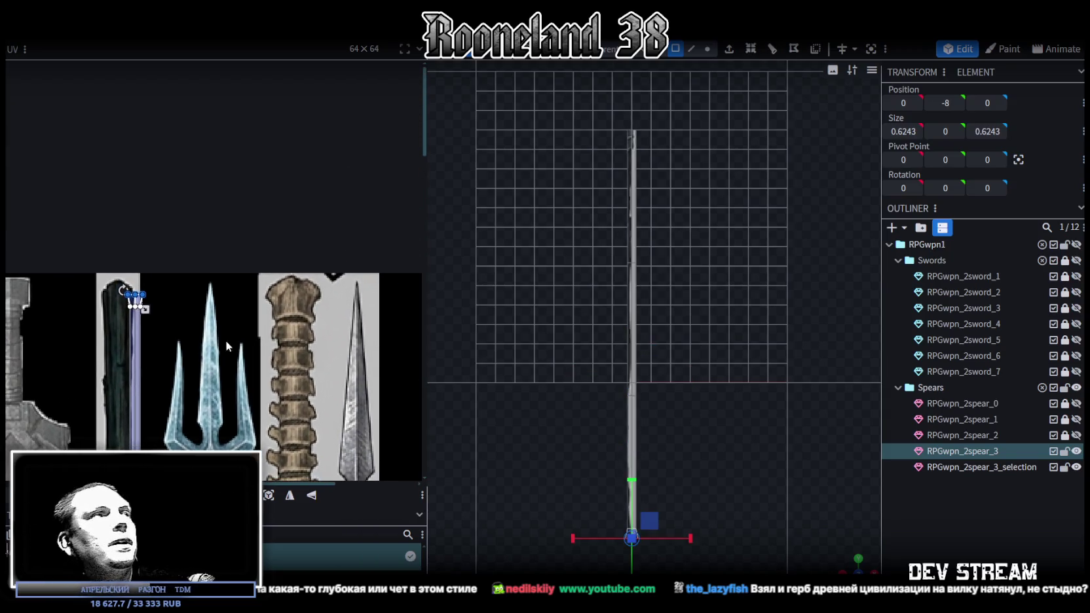
mouse_move(135, 299)
mouse_down()
mouse_move(287, 287)
mouse_move(239, 302)
mouse_move(364, 404)
mouse_up()
scroll(288, 291, up, 5)
click(272, 298)
drag(307, 371, 308, 368)
Step: Pull the end cap's top, left and right UV points out to the bone's tip and edges
click(280, 282)
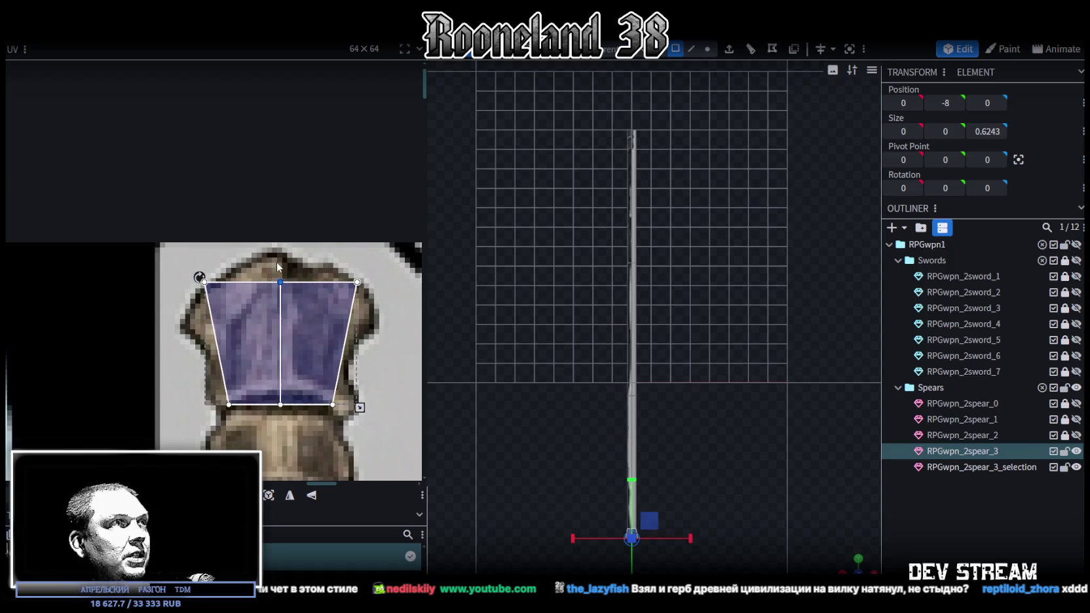
scroll(279, 263, up, 2)
drag(279, 292, 278, 252)
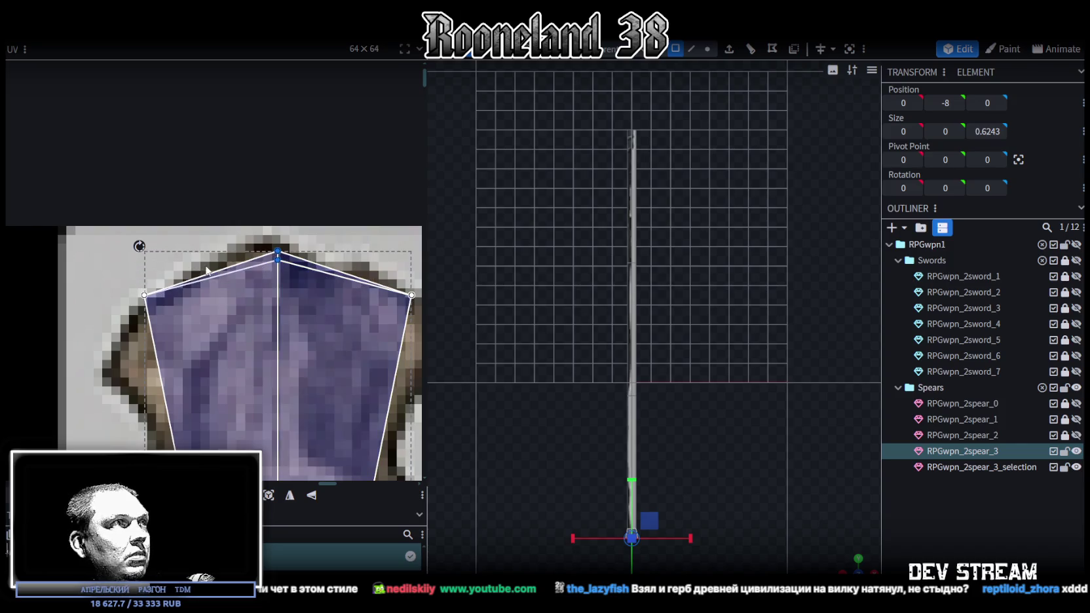
click(145, 294)
drag(145, 294, 150, 354)
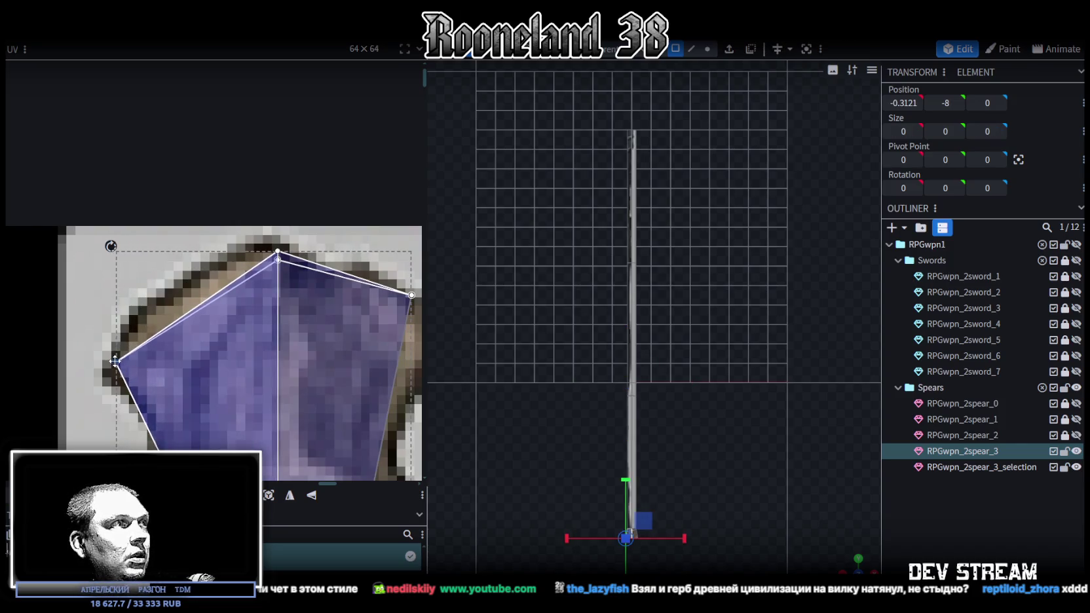
scroll(262, 303, right, 2)
click(278, 279)
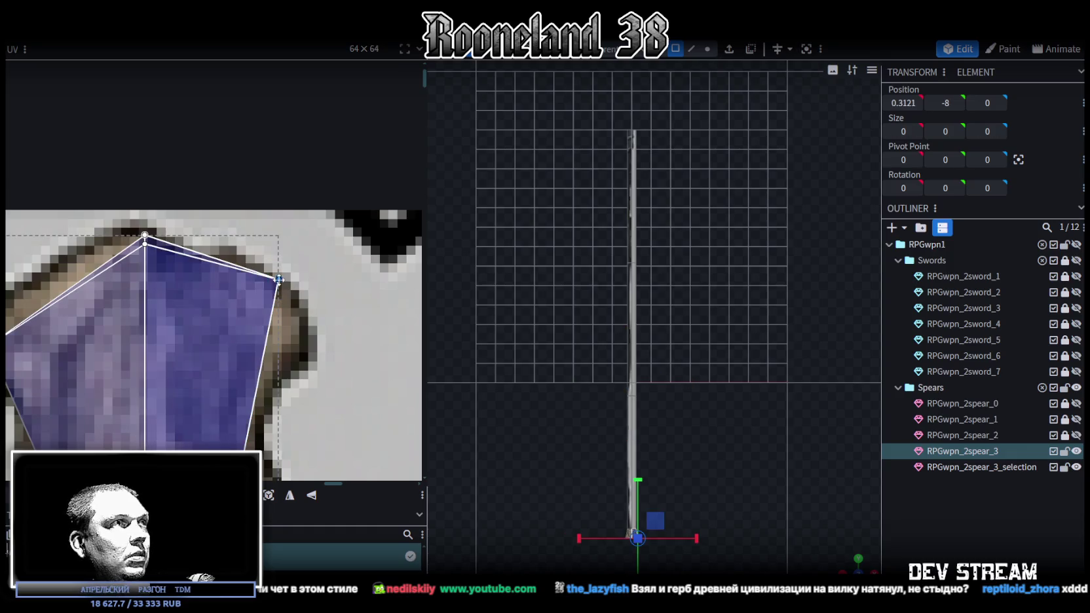
drag(278, 279, 287, 332)
scroll(676, 477, up, 3)
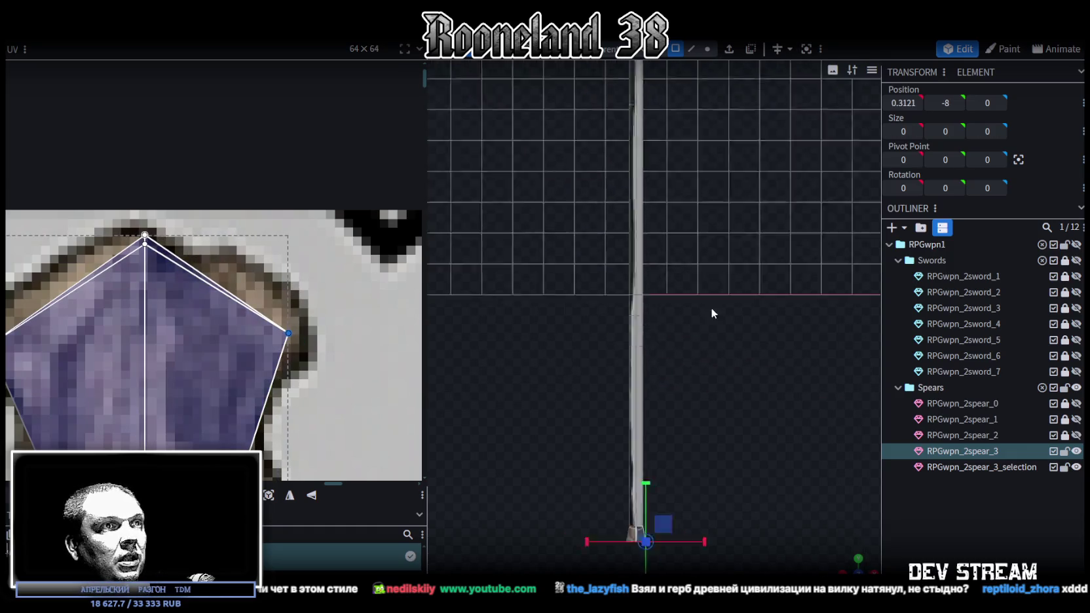
scroll(668, 462, up, 3)
scroll(647, 479, up, 2)
scroll(646, 474, up, 2)
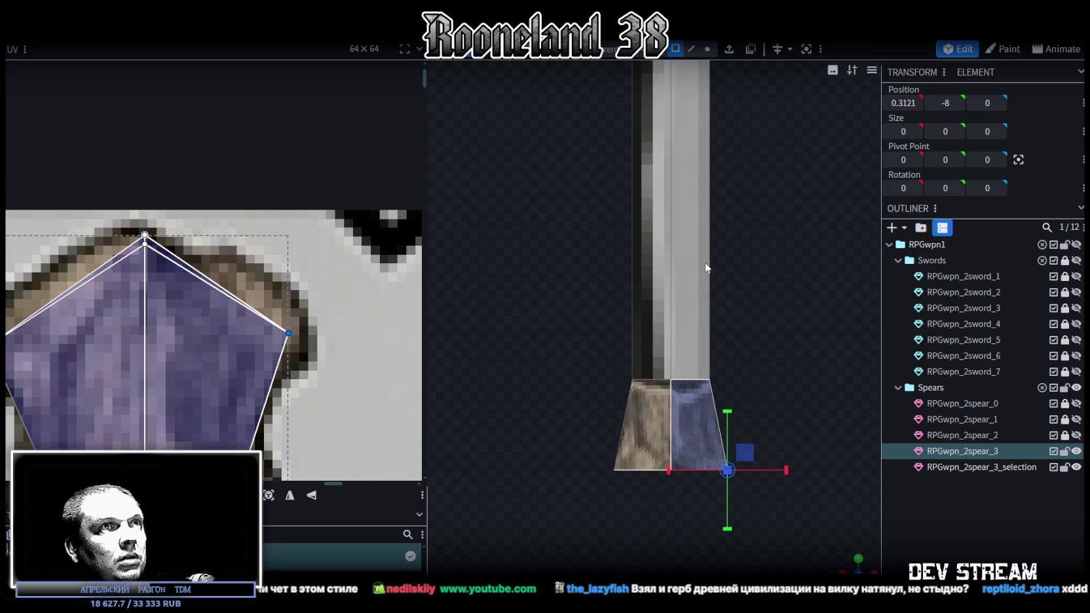
Step: Lower the base's bottom-middle vertex by 0.2 to form a small point
click(707, 49)
drag(718, 411, 661, 384)
click(648, 340)
mouse_move(649, 292)
mouse_down()
mouse_move(645, 325)
mouse_move(644, 311)
mouse_up()
Step: Scale the base collar's side vertices out to 0.8243 on X
drag(547, 312, 753, 349)
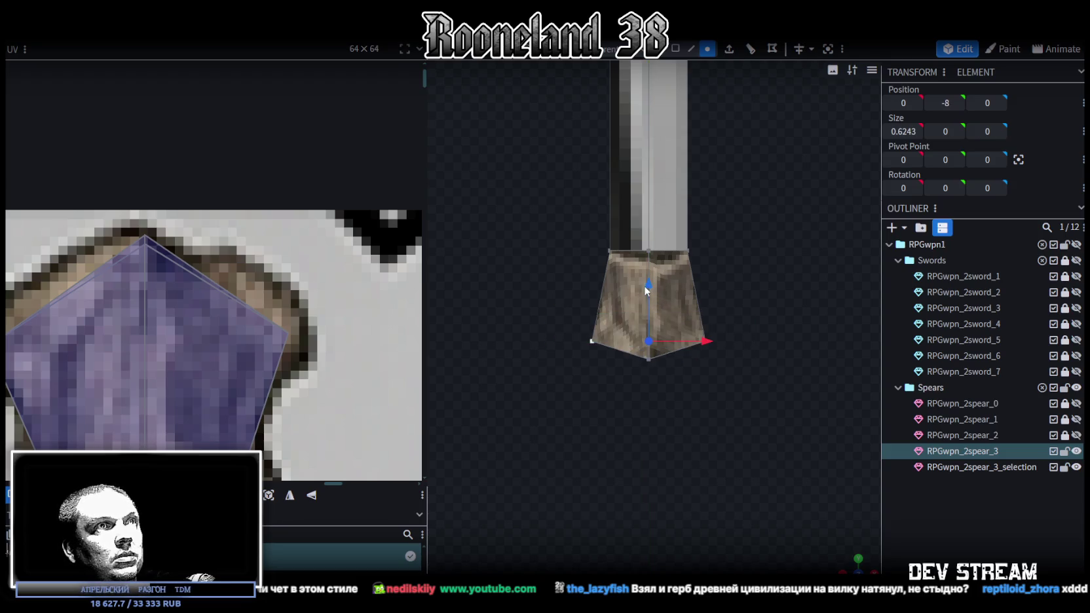
key(s)
mouse_move(708, 322)
mouse_down()
mouse_move(765, 396)
mouse_move(747, 259)
mouse_move(767, 232)
mouse_move(809, 241)
mouse_up()
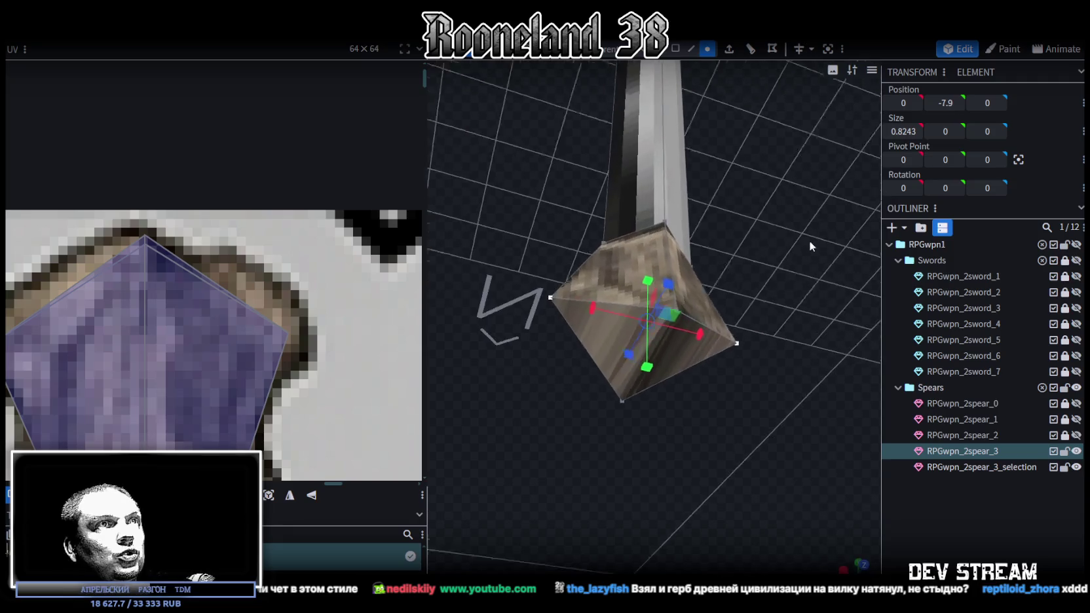
click(677, 314)
shift+click(622, 398)
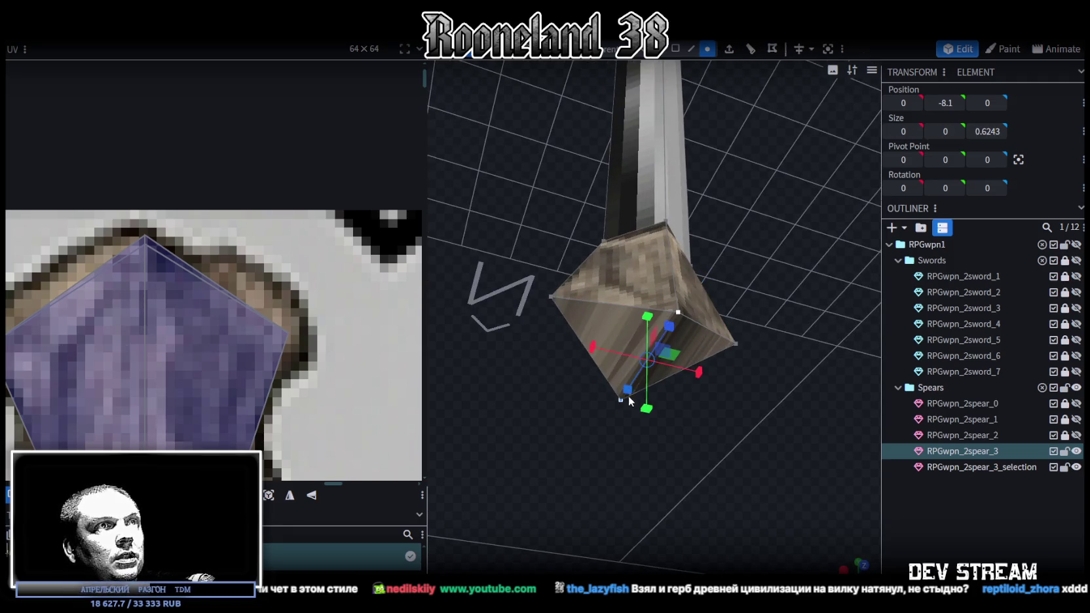
Step: Select both triangular end faces of the base and regenerate their UV from the top view
click(675, 49)
click(599, 326)
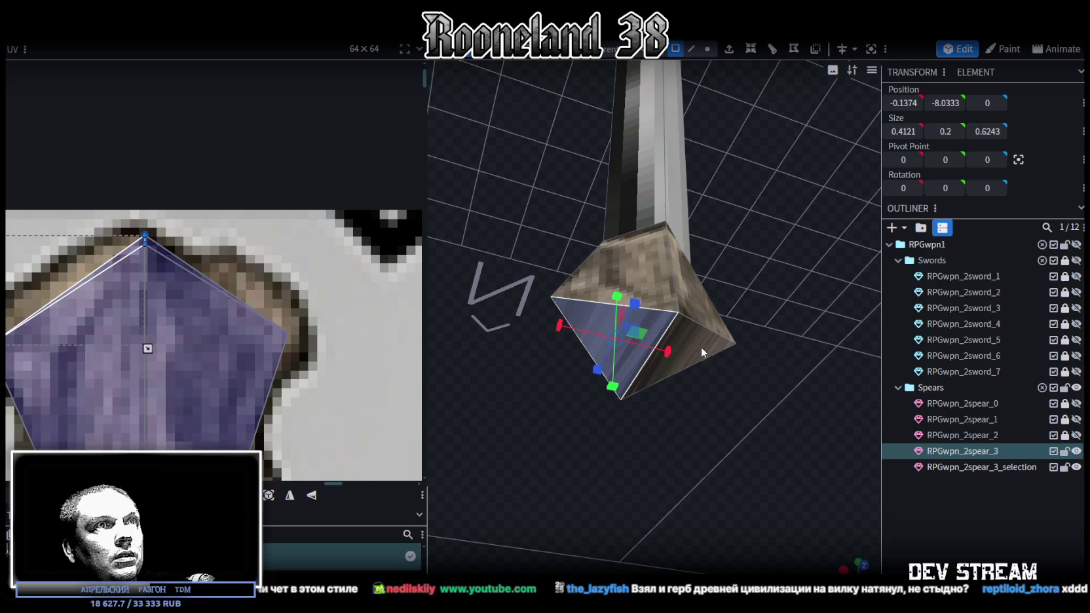
shift+click(701, 347)
key(KP_7)
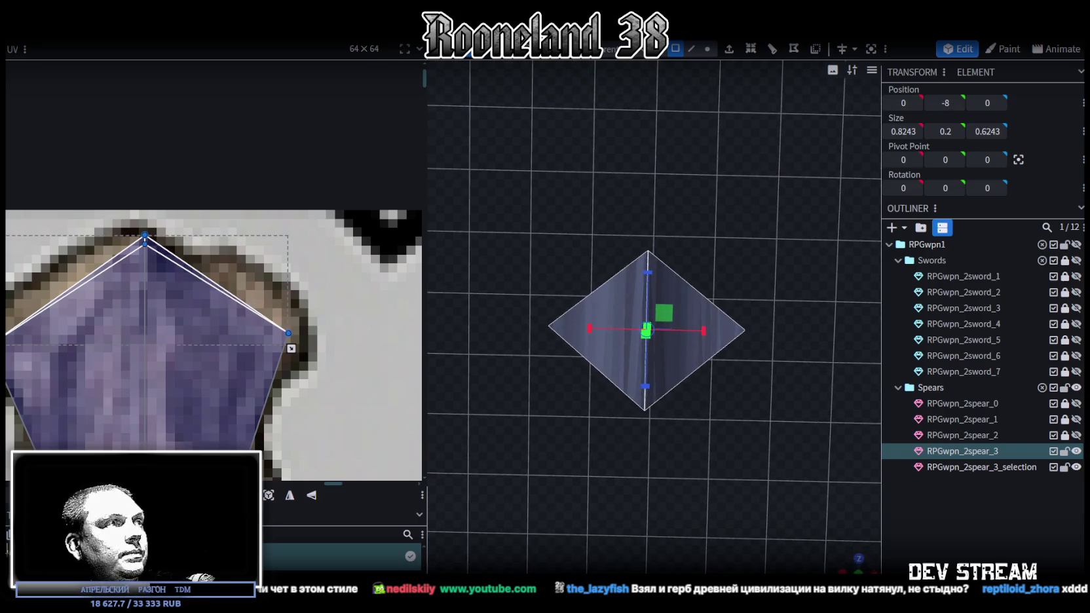
click(269, 495)
scroll(343, 371, down, 3)
scroll(343, 371, down, 2)
scroll(206, 324, down, 2)
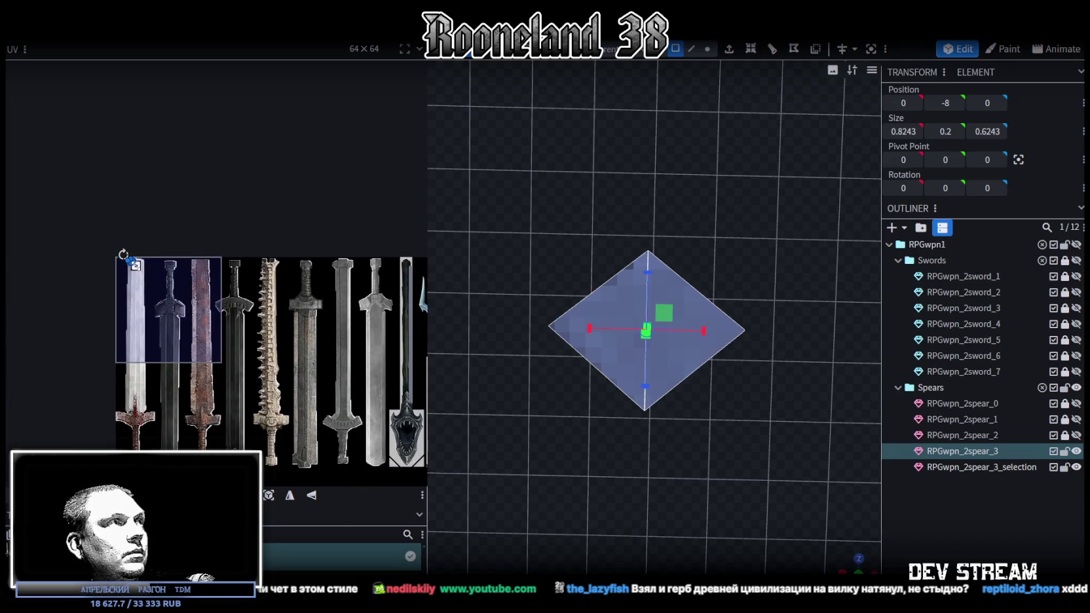
Step: Shrink the end faces' UV and fit it onto the purple spear tip in the atlas
drag(131, 260, 393, 292)
middle_drag(398, 362, 149, 378)
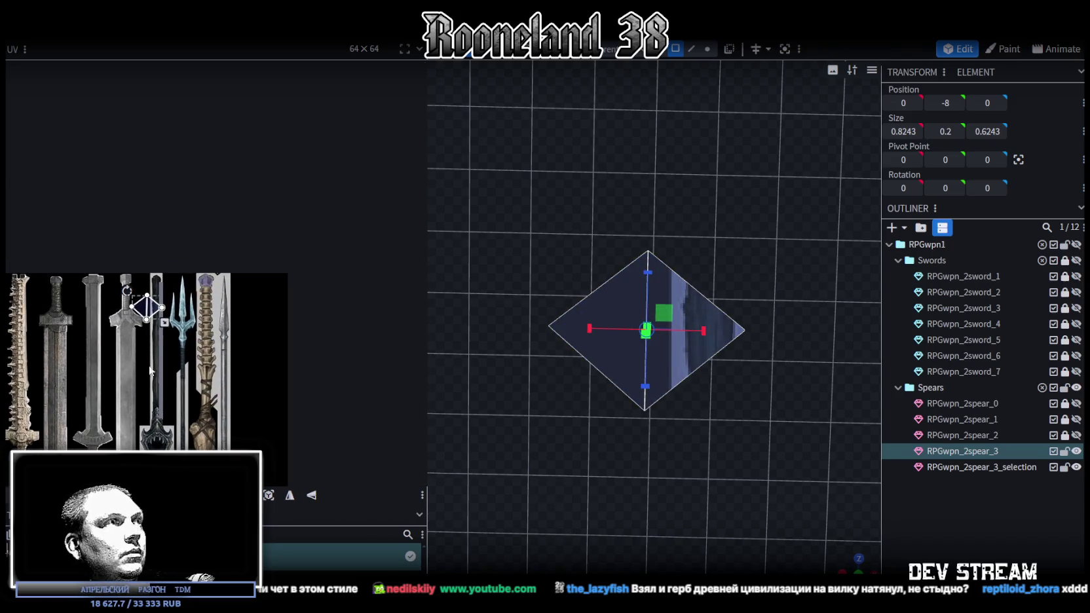
drag(152, 312, 220, 294)
scroll(215, 301, up, 2)
scroll(213, 320, up, 2)
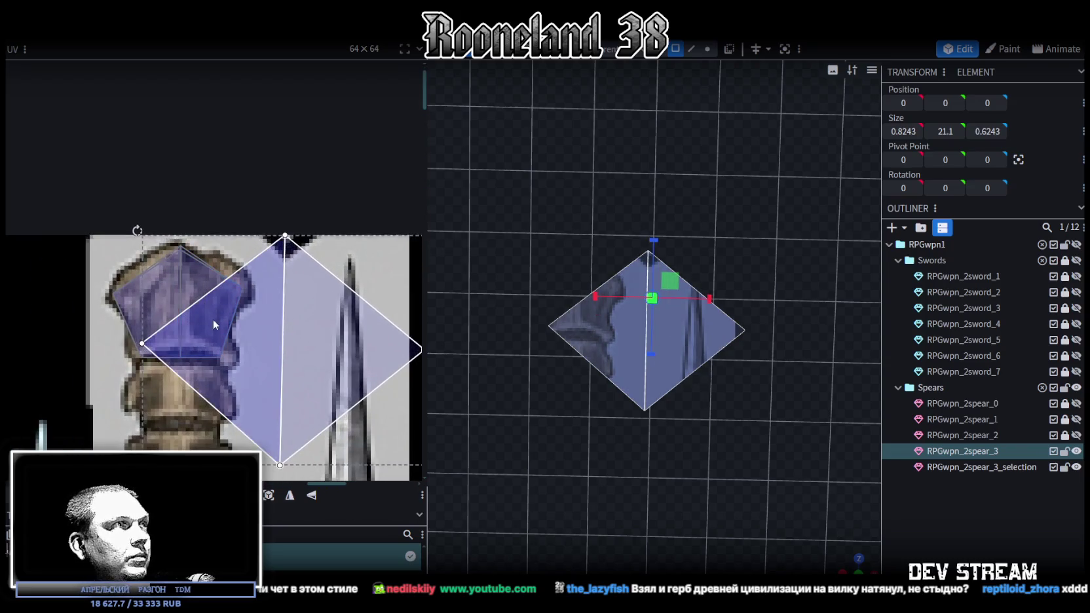
scroll(198, 331, up, 1)
scroll(205, 337, down, 1)
scroll(274, 366, up, 1)
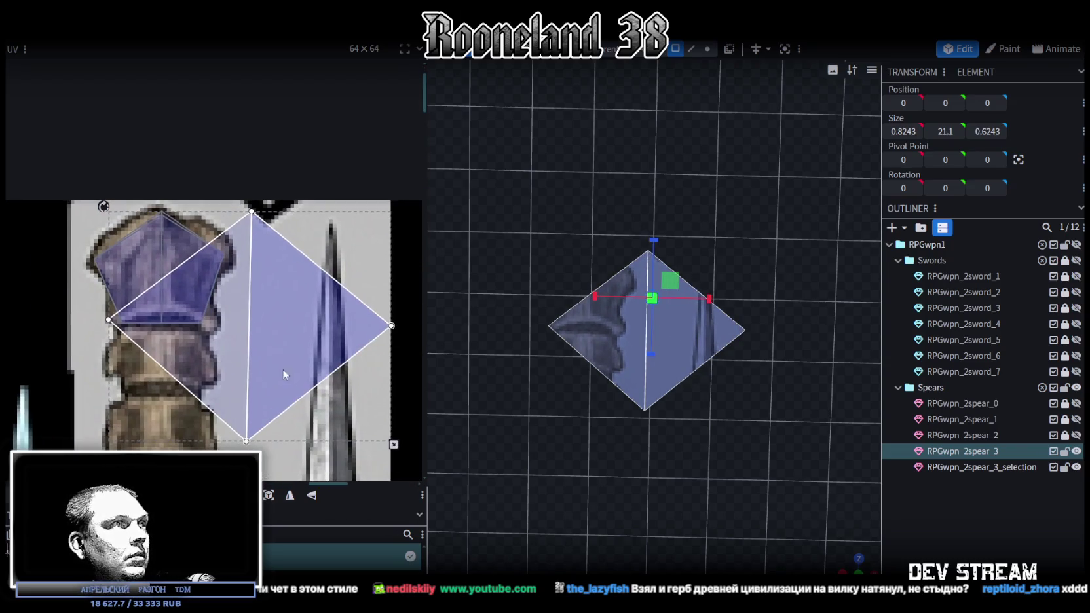
drag(397, 445, 228, 310)
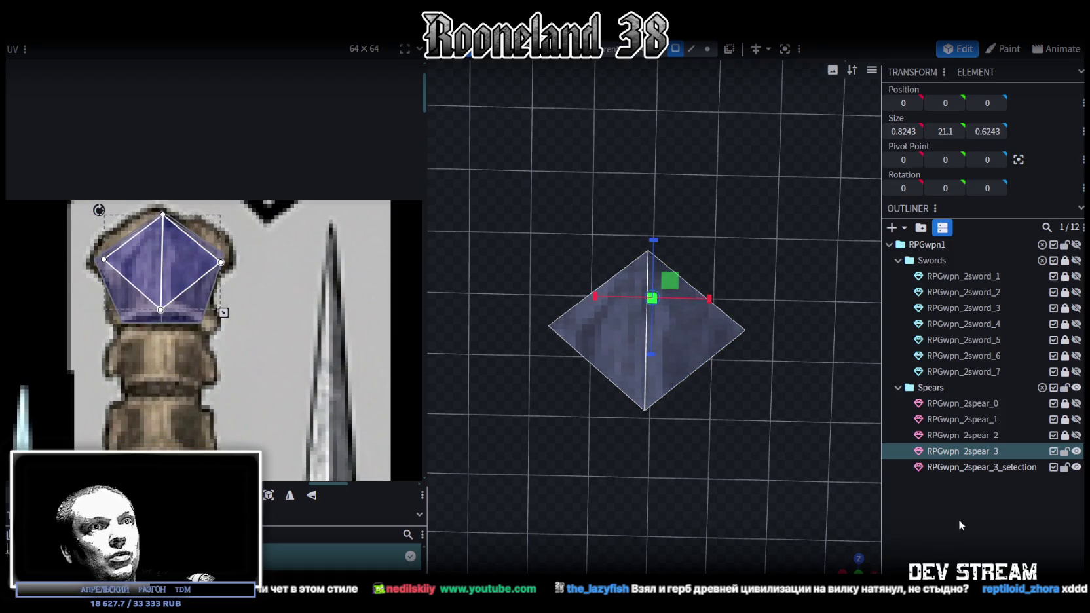
click(843, 565)
drag(843, 566, 681, 490)
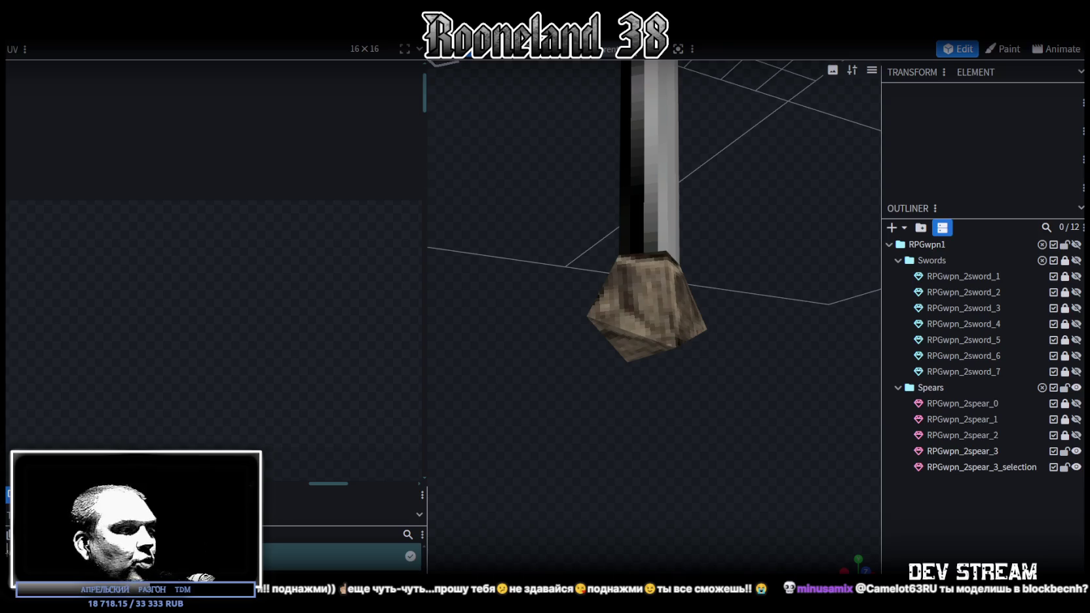
Step: Switch from Blockbench to the Chrome window playing the YouTube dark ambient mix
key(alt+Tab)
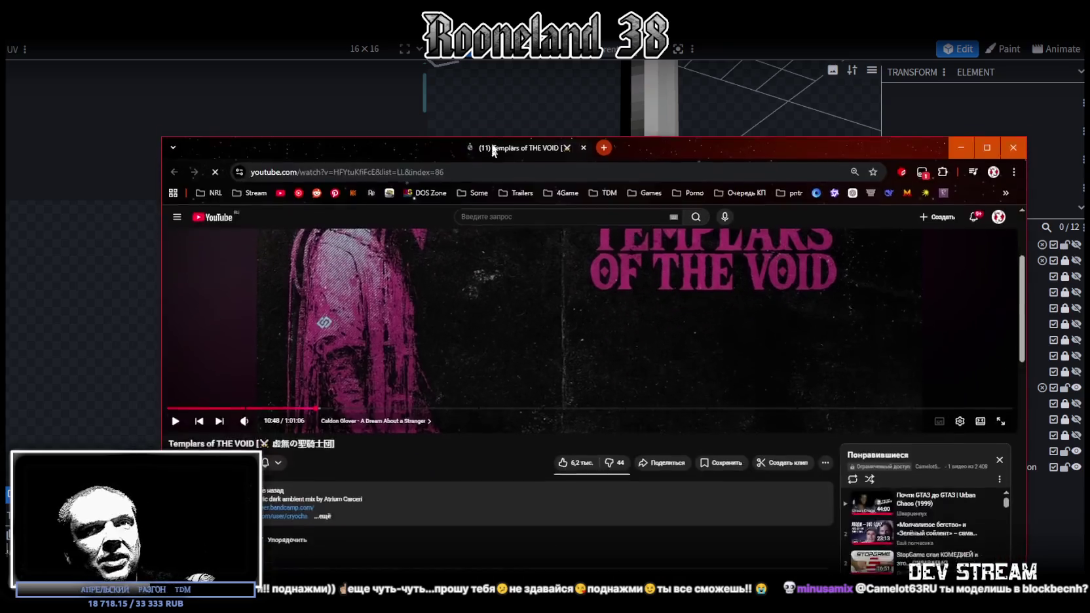
Step: Open the Cryo Chamber channel's video list in a new tab and maximise the browser
click(290, 375)
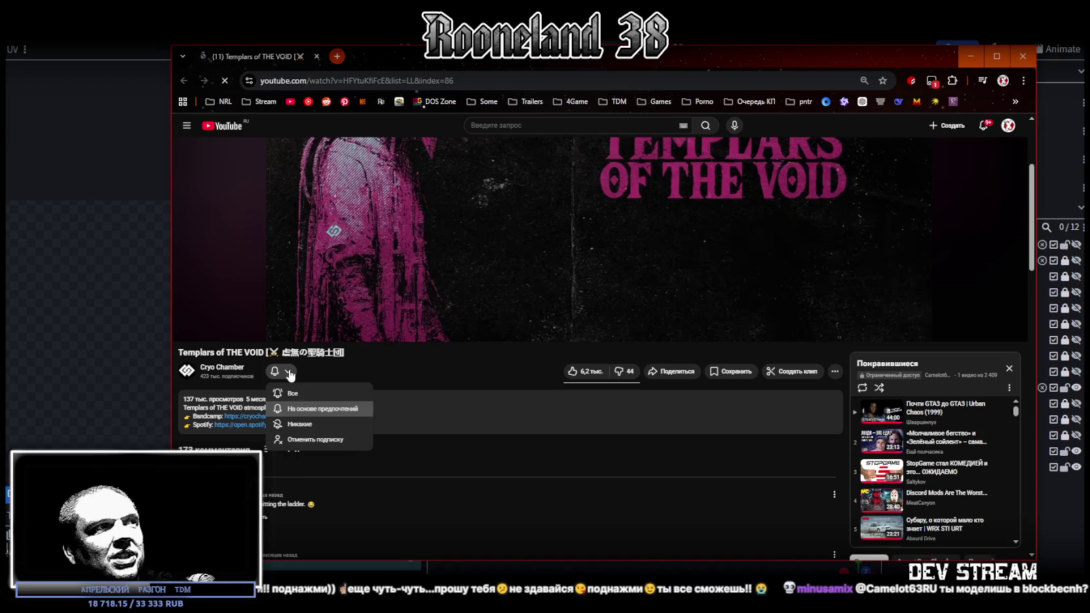
click(448, 376)
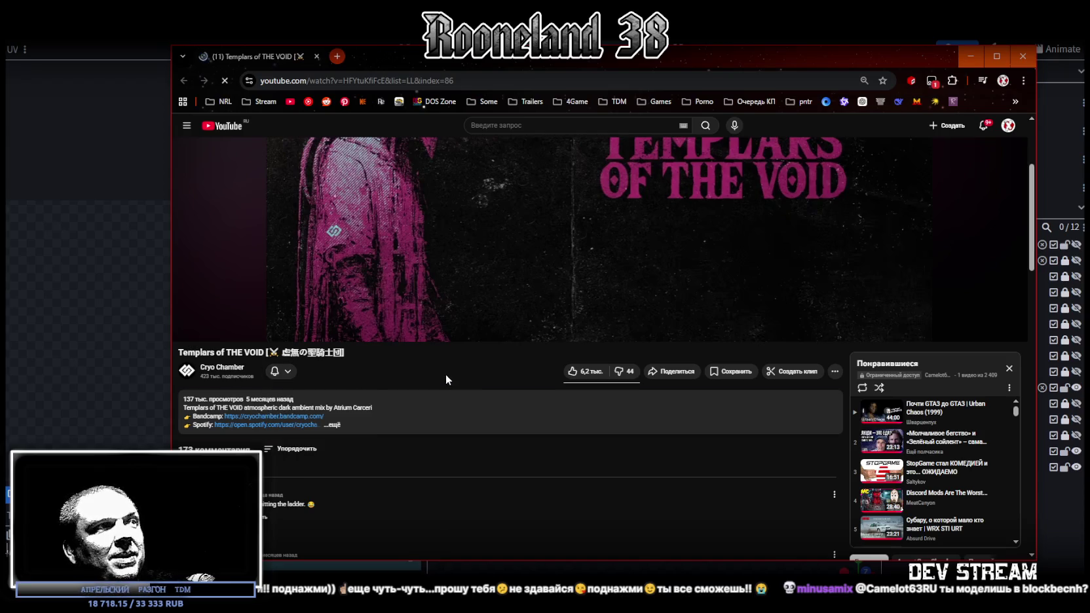
middle_click(222, 367)
click(397, 57)
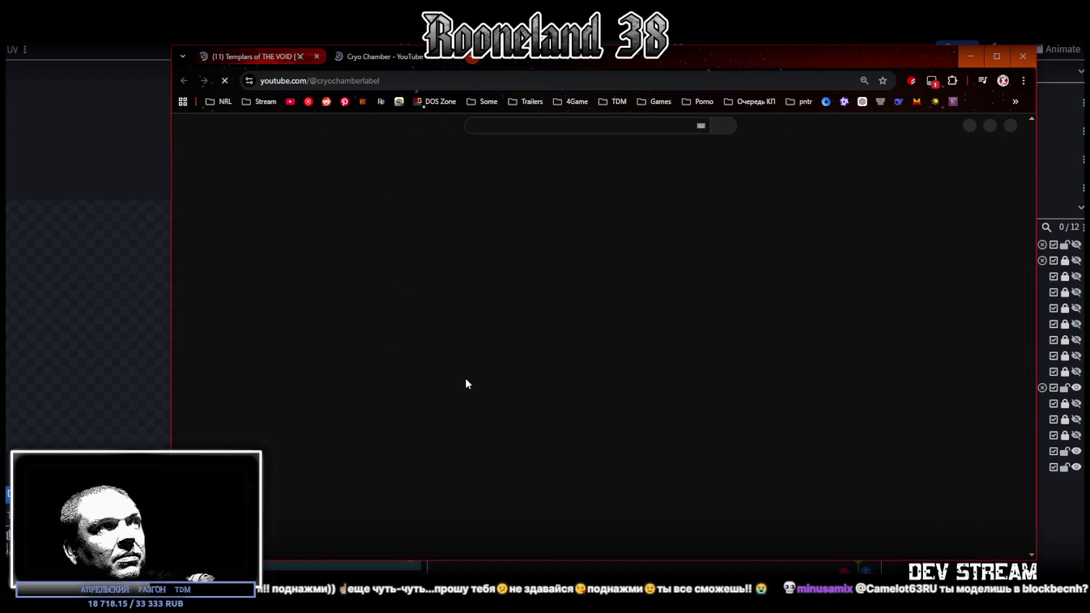
click(423, 325)
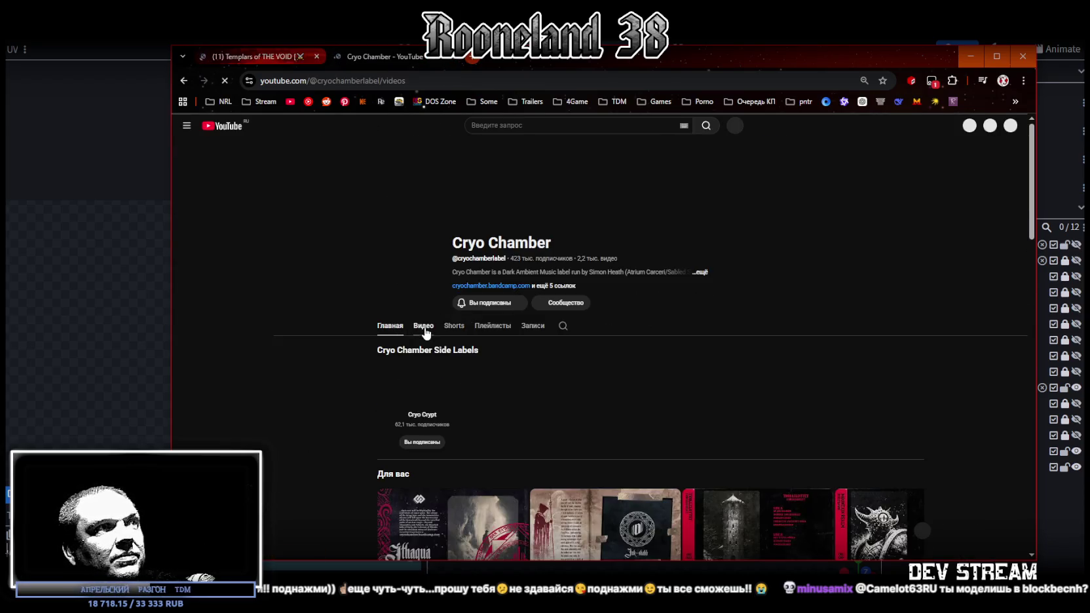
click(999, 57)
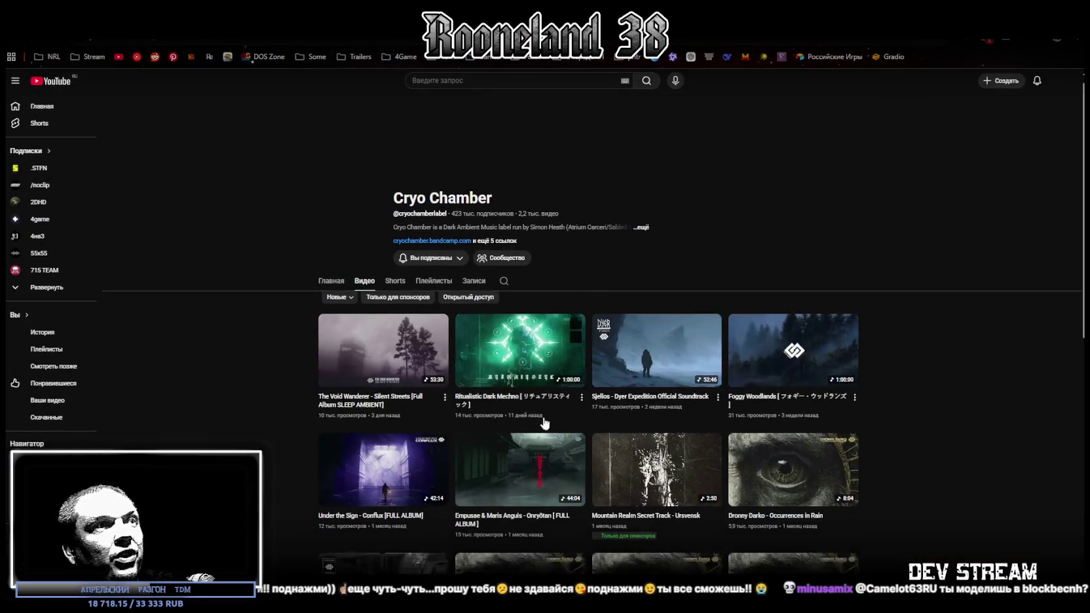
Step: Browse down the Cryo Chamber video grid, then return to Blockbench
scroll(549, 414, down, 3)
scroll(550, 411, down, 5)
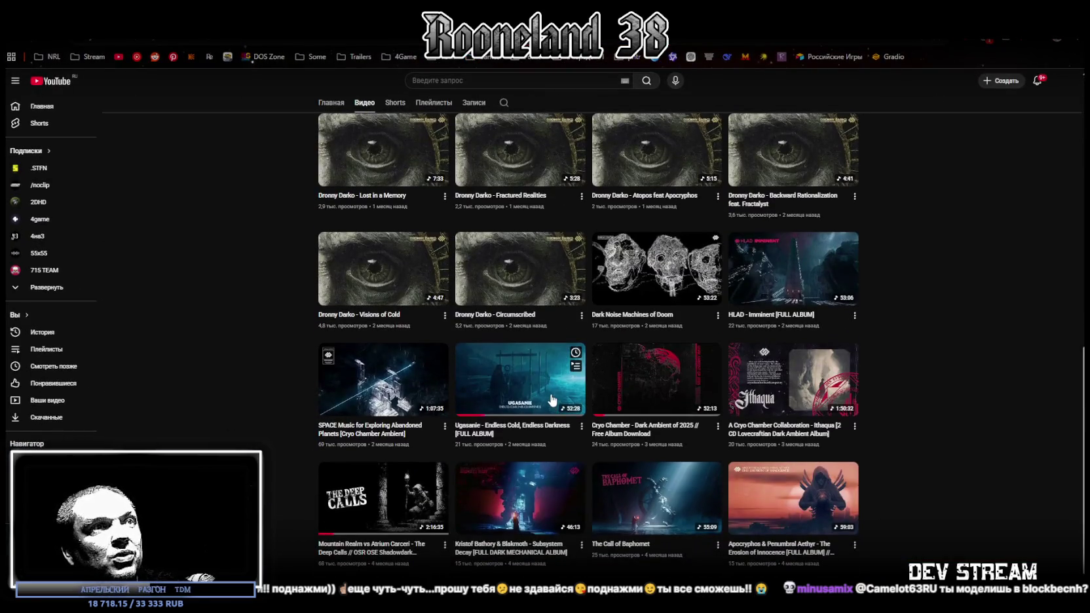
scroll(623, 417, down, 5)
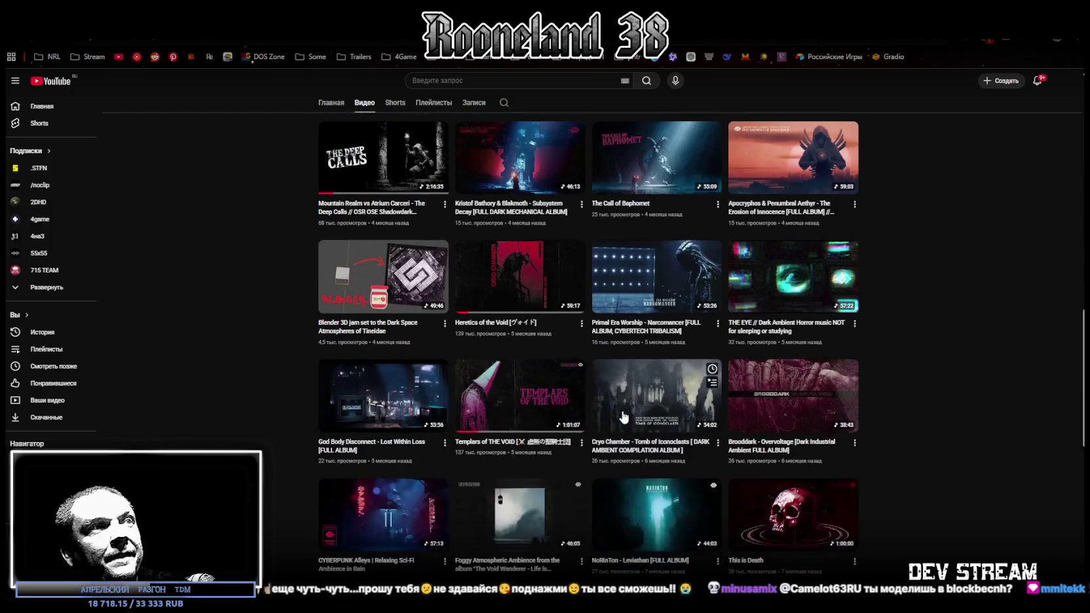
scroll(623, 417, down, 1)
scroll(604, 312, up, 4)
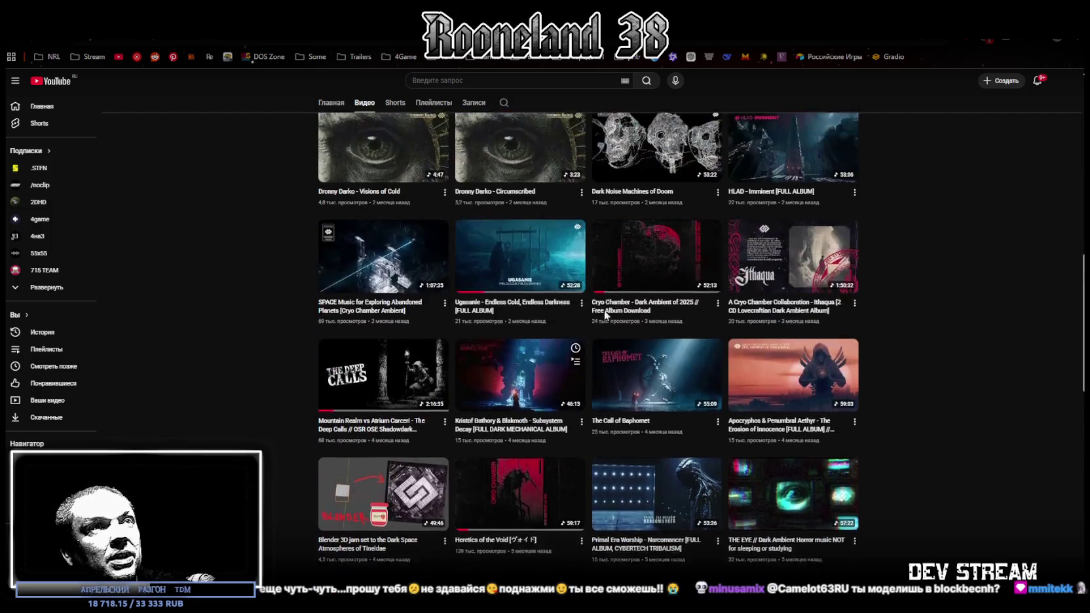
scroll(600, 334, down, 5)
scroll(594, 353, down, 2)
mouse_move(383, 350)
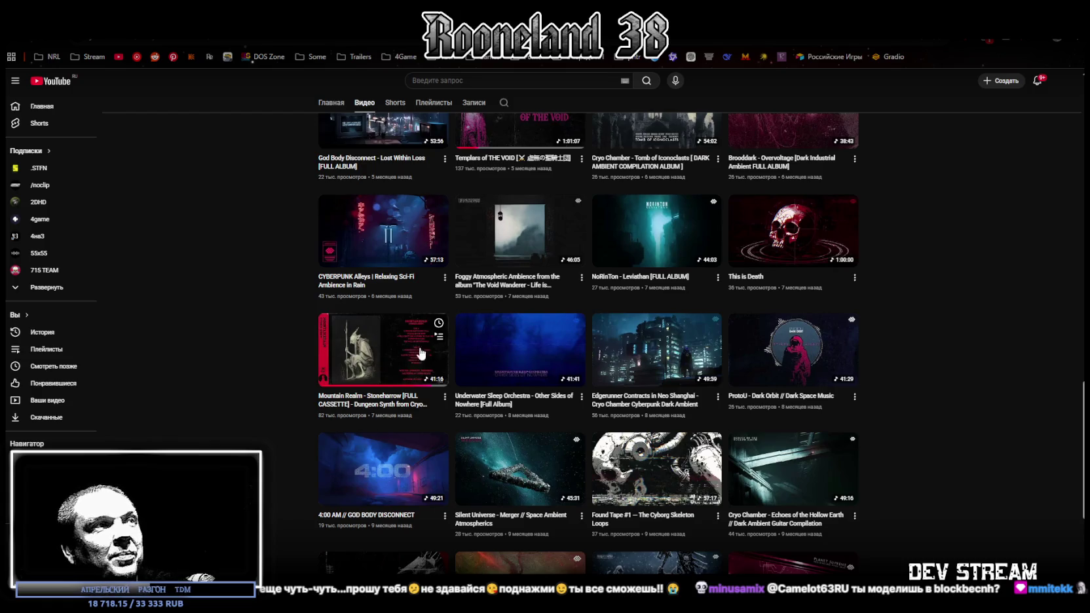
scroll(648, 373, down, 4)
scroll(647, 373, down, 1)
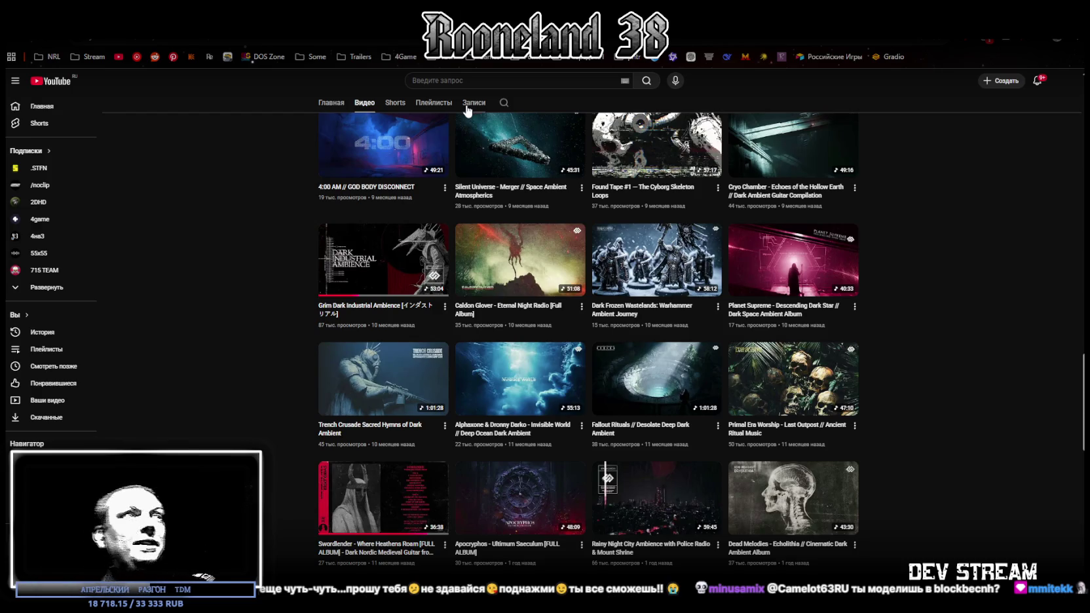
key(alt+Tab)
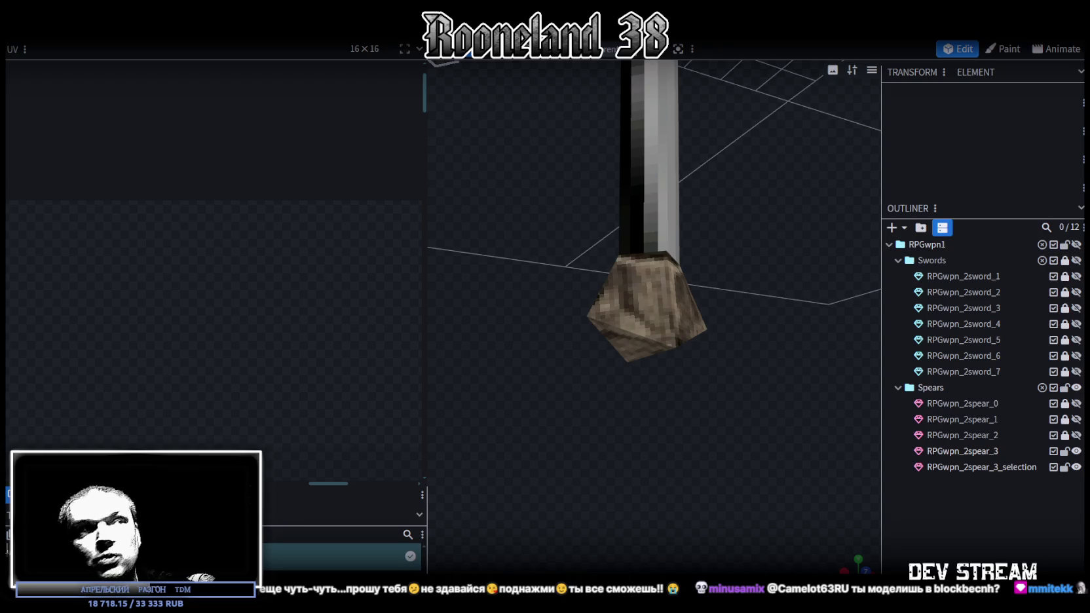
Step: Select spear_3 and move its first shaft face UV off the sword texture
scroll(722, 347, down, 3)
click(651, 241)
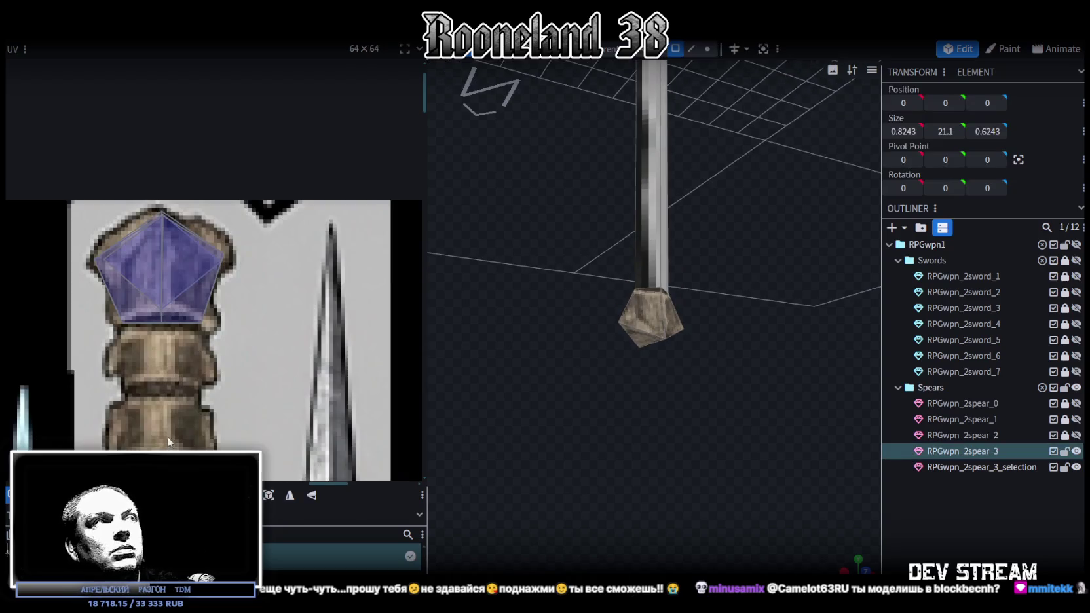
scroll(169, 443, down, 2)
scroll(254, 426, down, 2)
scroll(163, 302, down, 1)
scroll(163, 300, down, 1)
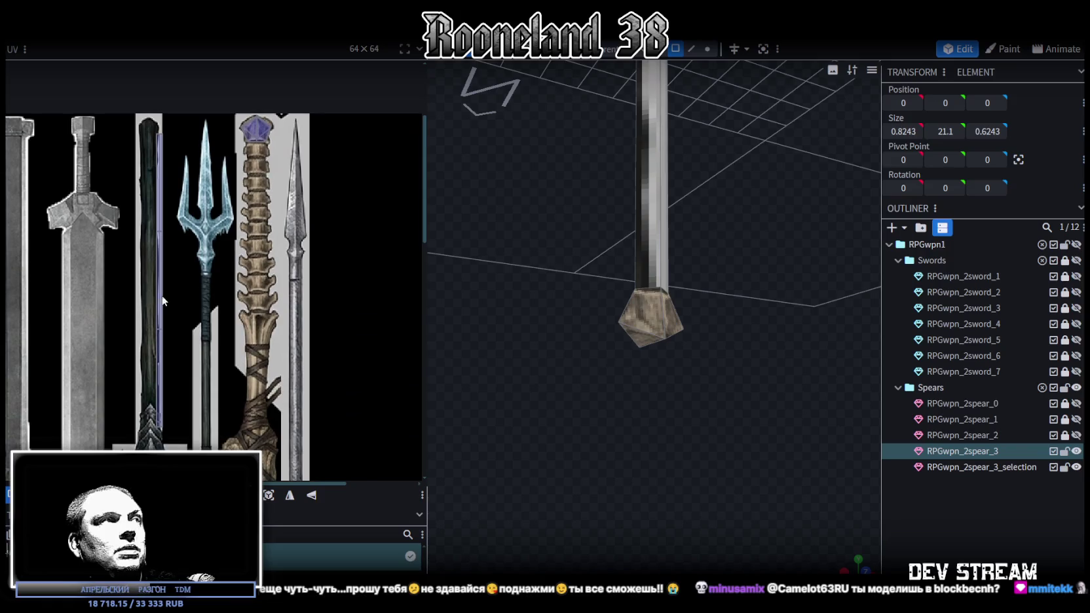
middle_drag(163, 300, 139, 288)
click(134, 197)
middle_drag(229, 308, 240, 334)
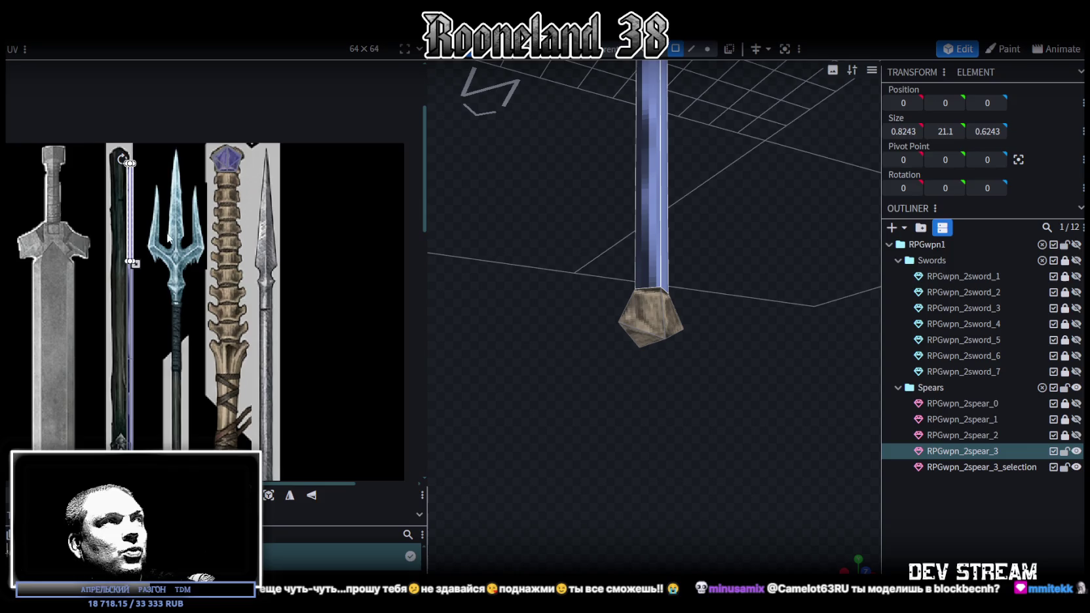
scroll(232, 304, right, 1)
drag(103, 200, 374, 177)
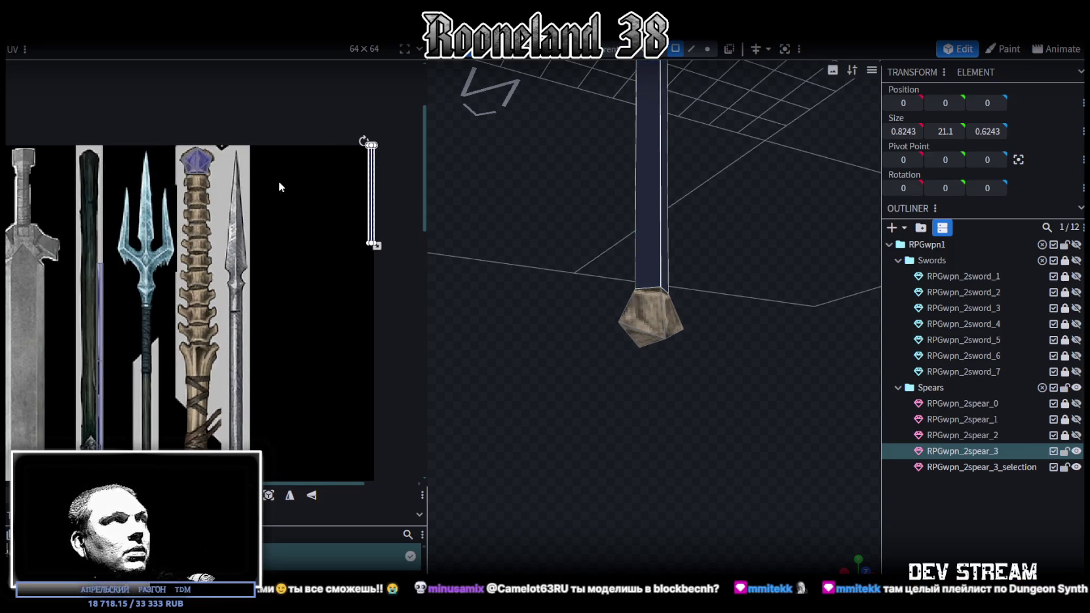
Step: Move the other thin shaft face UVs to the empty atlas area, white strip beside blue
click(104, 306)
mouse_move(104, 306)
mouse_down()
mouse_move(374, 193)
mouse_move(374, 178)
mouse_up()
click(98, 397)
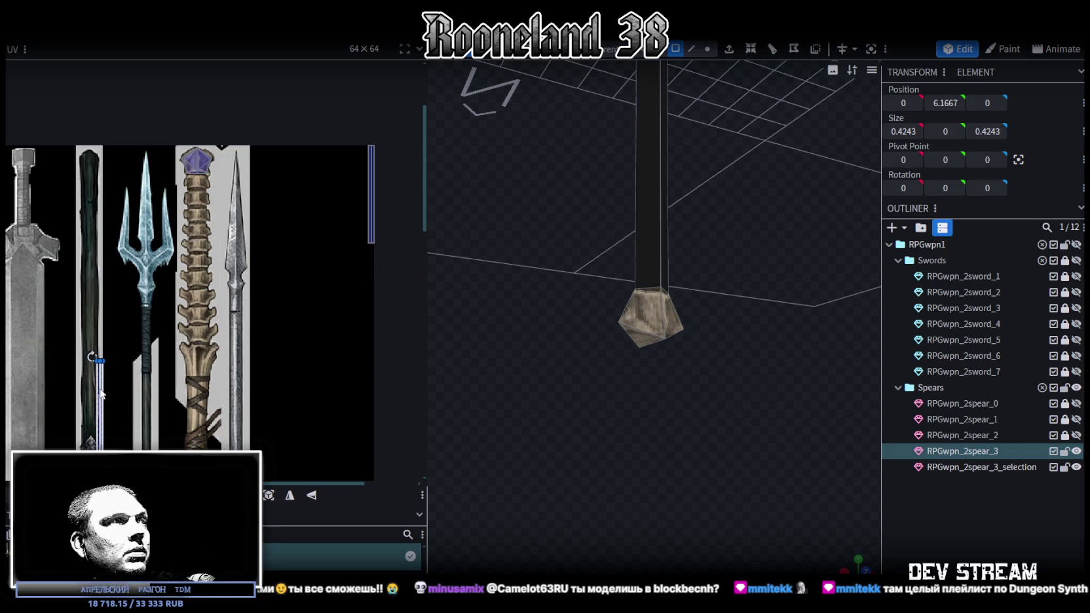
drag(101, 393, 344, 207)
scroll(345, 206, up, 4)
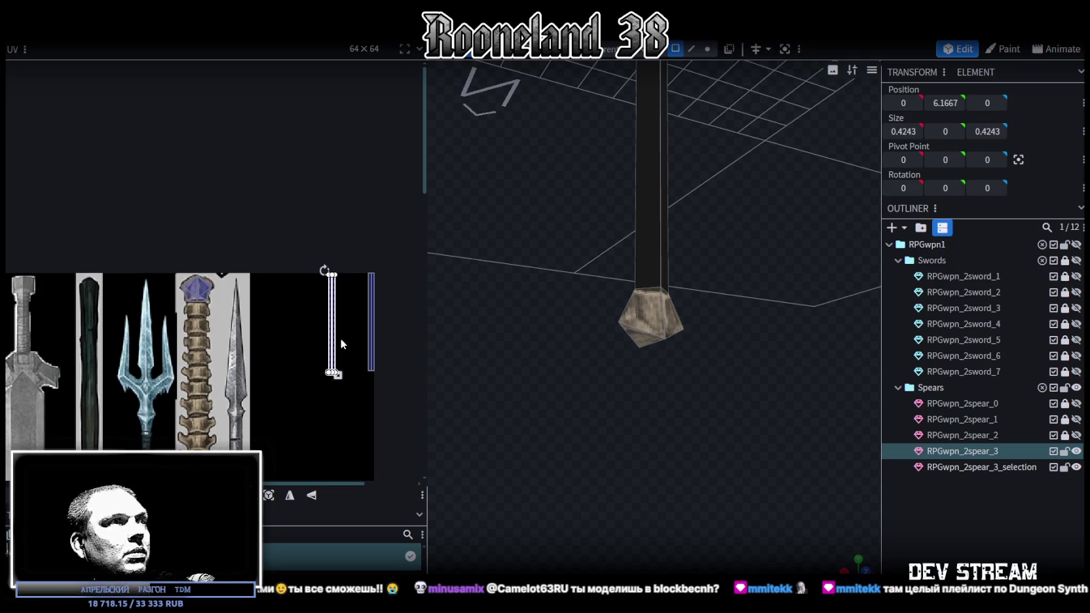
scroll(340, 342, up, 2)
scroll(317, 287, up, 2)
drag(309, 265, 336, 261)
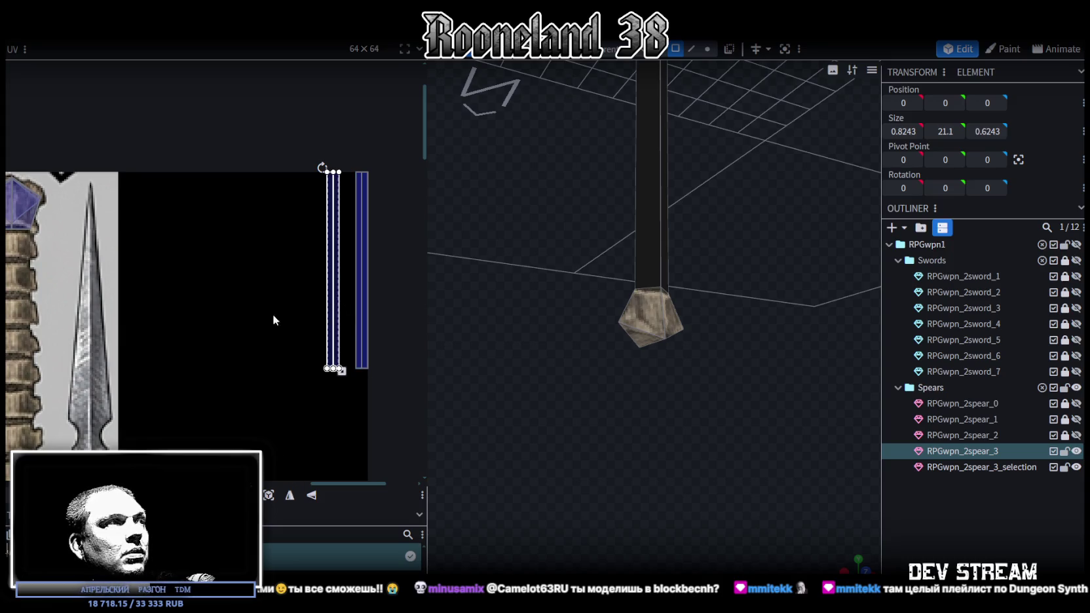
Step: Gather all the shaft face UVs together and move them to the atlas's empty edge
scroll(343, 310, down, 2)
scroll(324, 317, down, 2)
scroll(325, 317, up, 2)
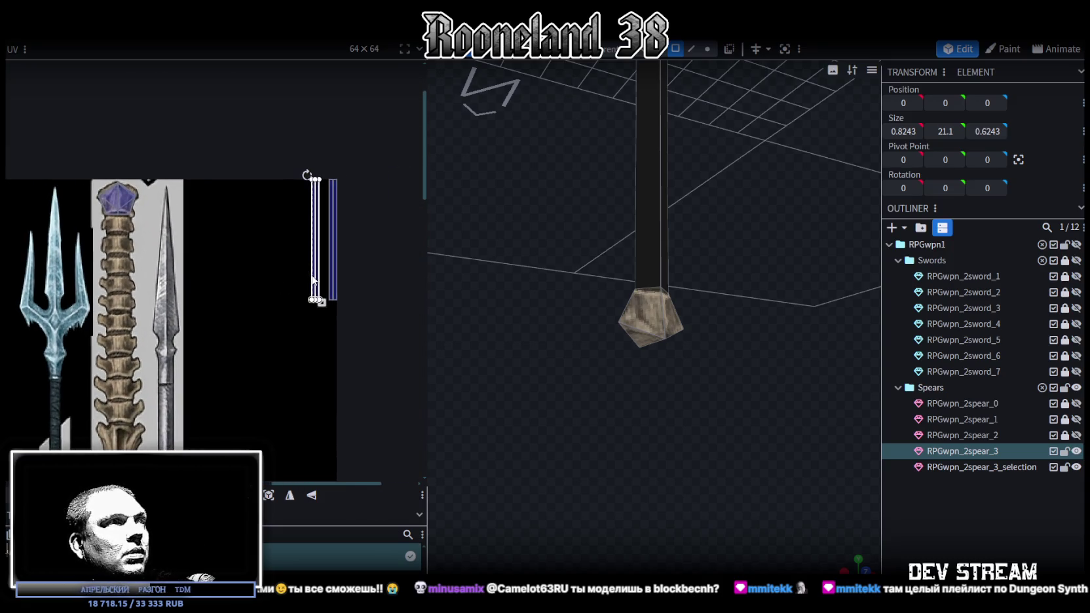
drag(310, 275, 264, 329)
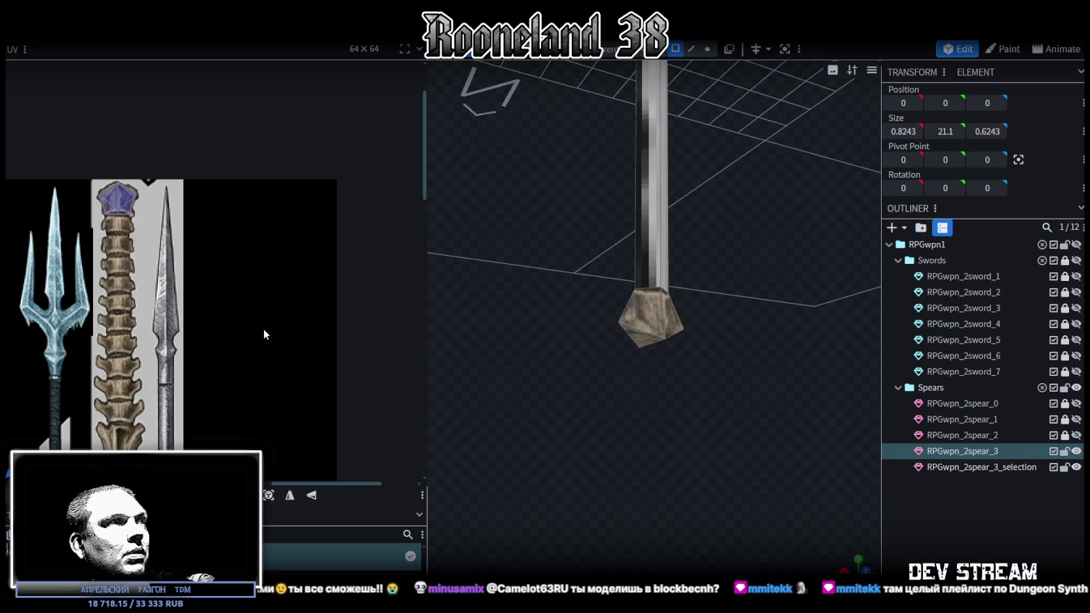
scroll(336, 273, up, 2)
drag(144, 278, 133, 190)
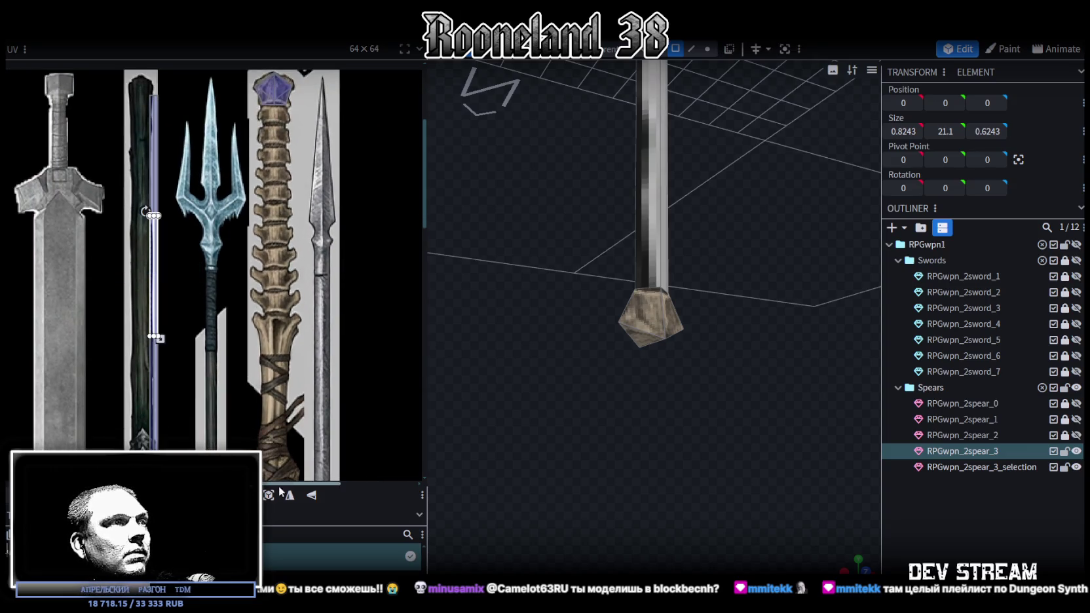
scroll(113, 153, down, 2)
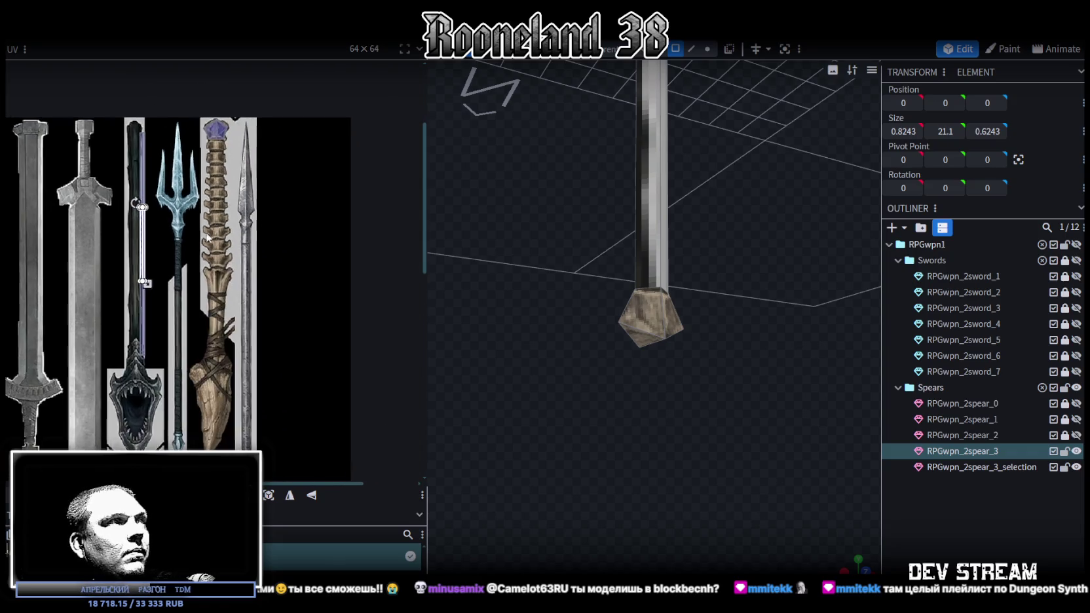
scroll(113, 153, down, 1)
drag(29, 226, 105, 376)
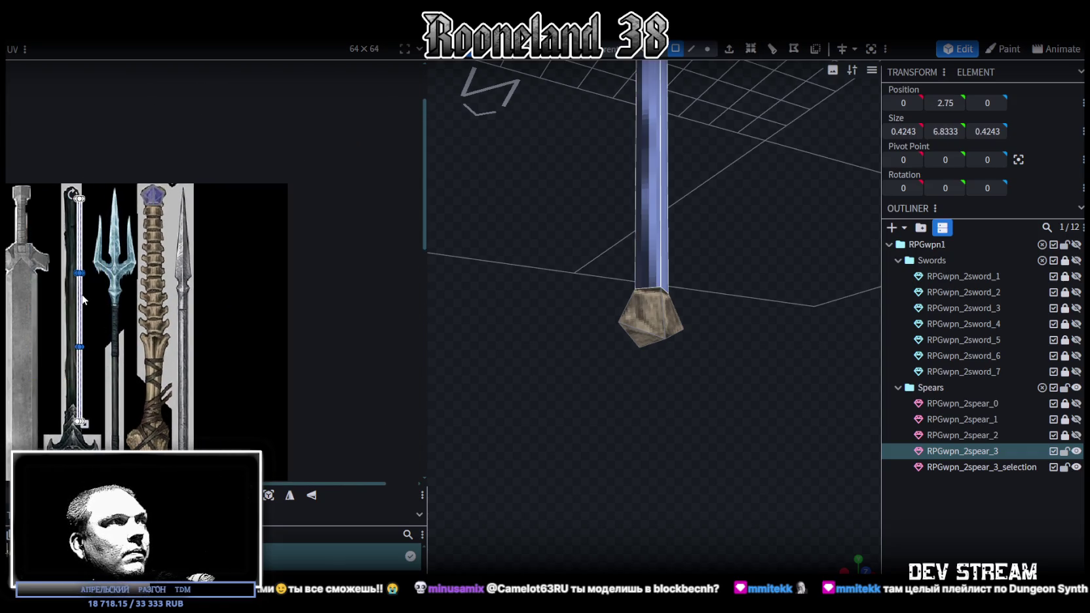
drag(83, 300, 330, 241)
Step: Place the shaft UV strip on the segmented shaft texture, top under the gem, stretched full length
scroll(330, 249, up, 2)
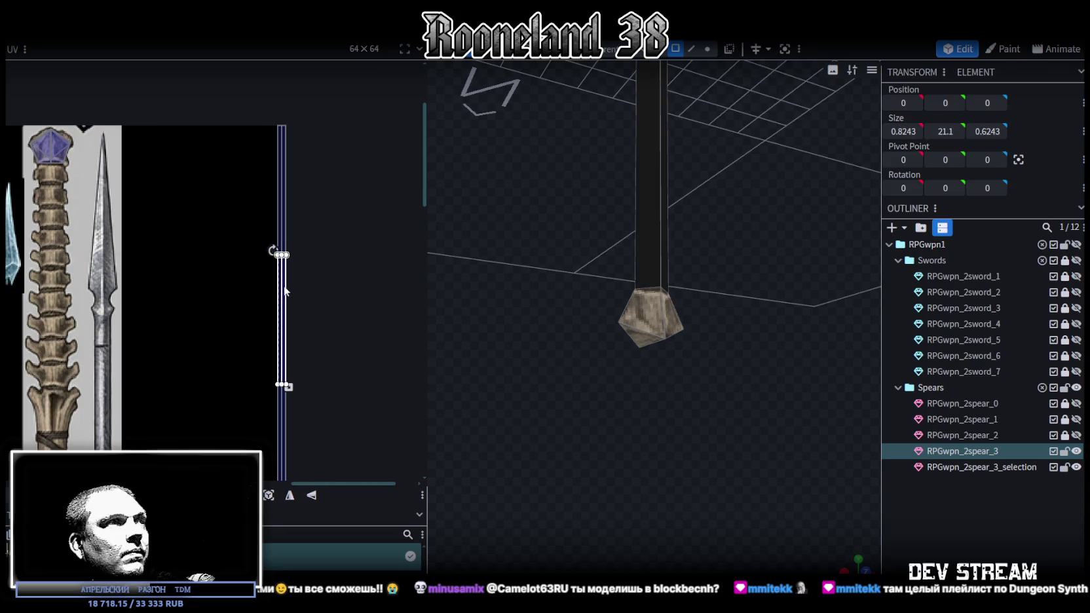
drag(239, 356, 301, 406)
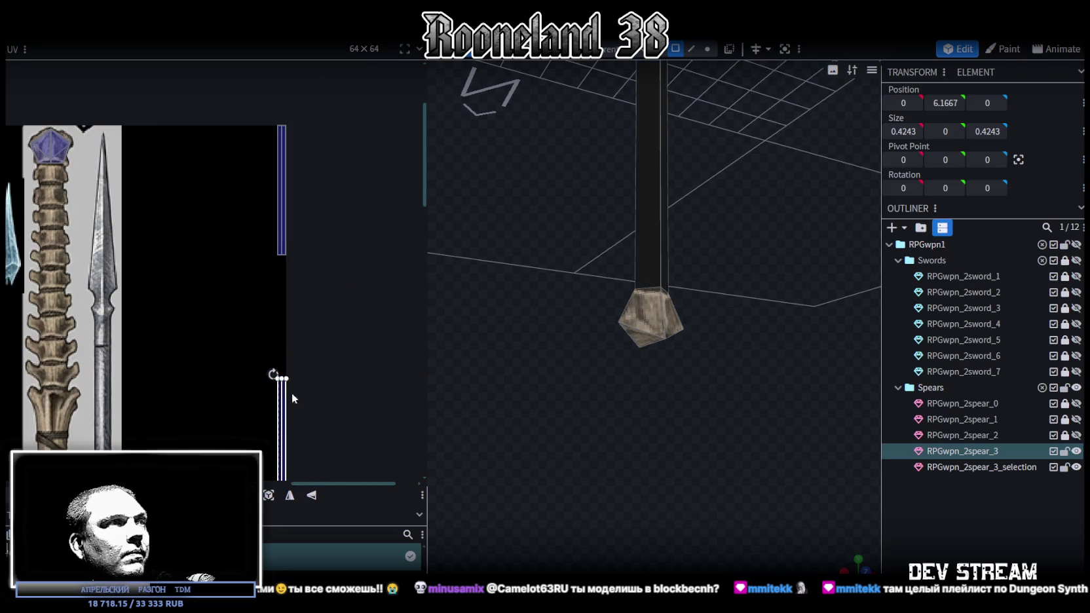
click(282, 190)
drag(282, 190, 51, 243)
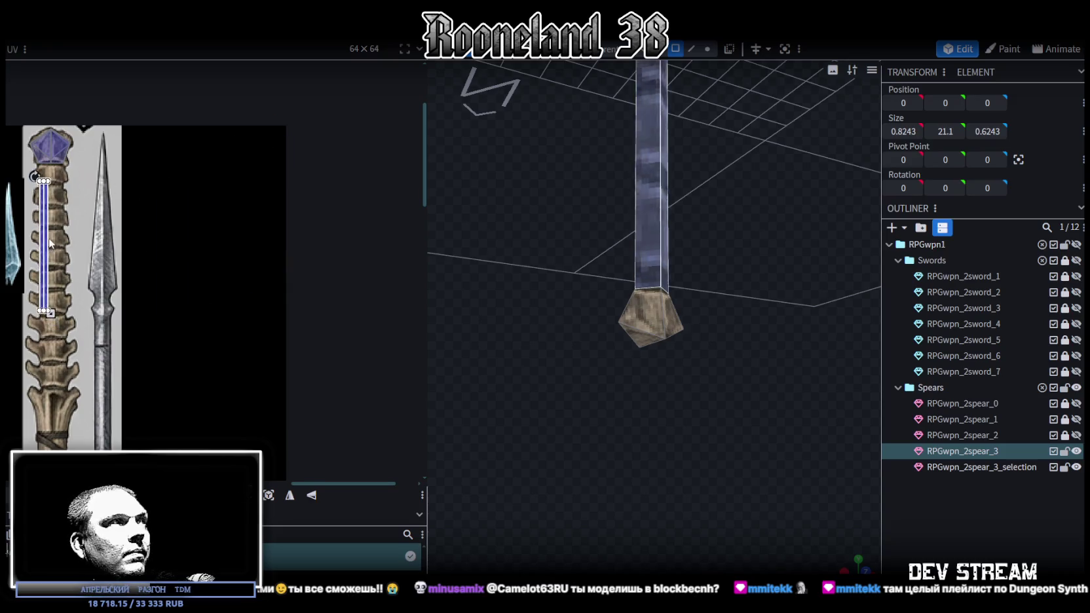
scroll(46, 196, up, 3)
scroll(46, 196, up, 2)
drag(102, 211, 86, 166)
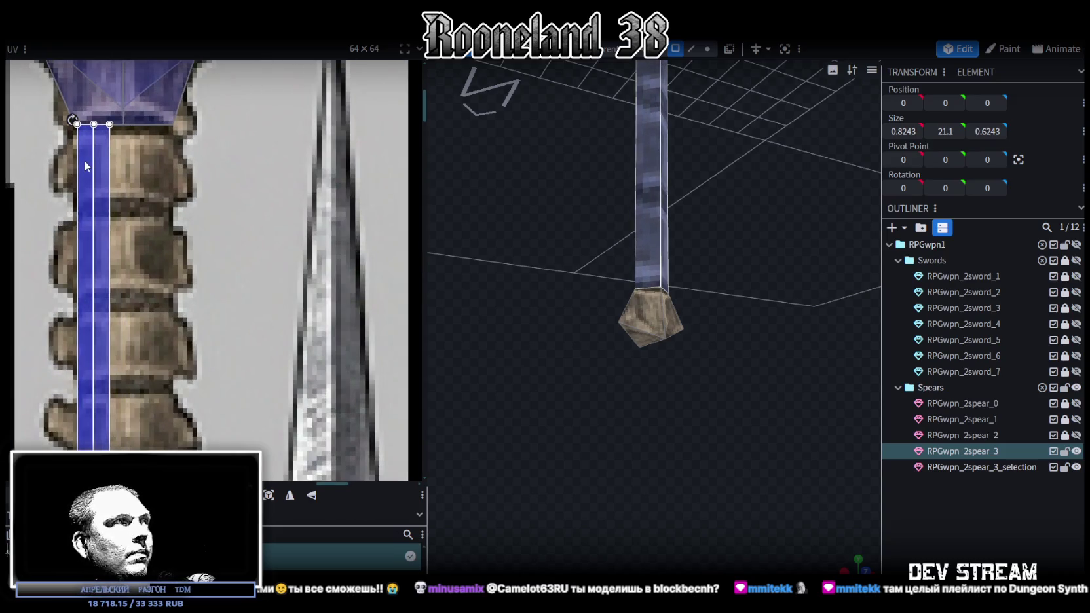
scroll(85, 165, down, 3)
scroll(236, 175, down, 2)
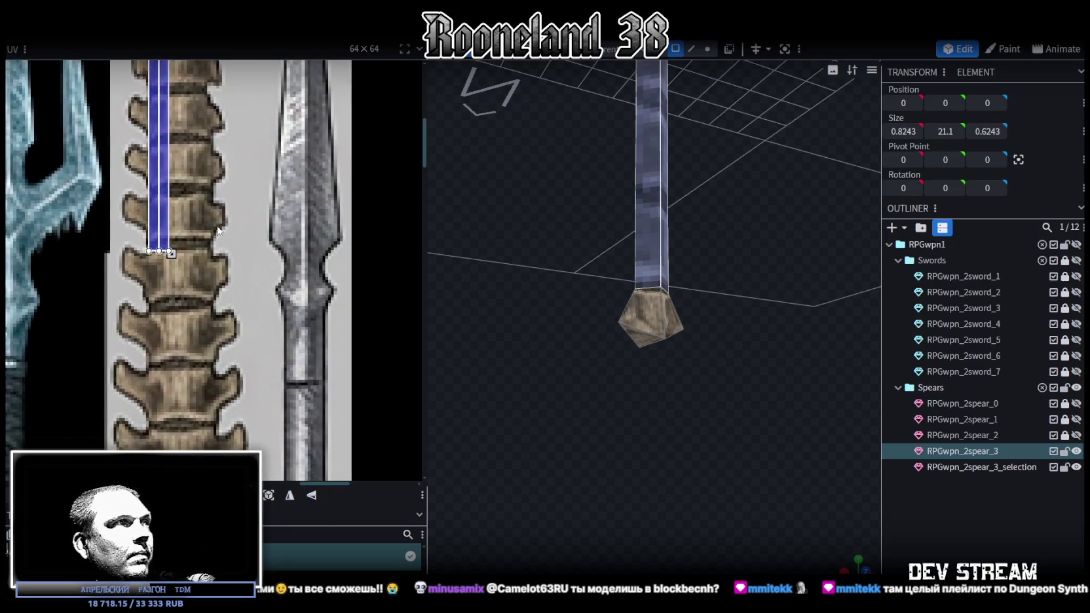
scroll(213, 201, down, 2)
scroll(213, 201, down, 1)
mouse_move(171, 140)
mouse_down()
mouse_move(216, 386)
mouse_move(212, 377)
mouse_up()
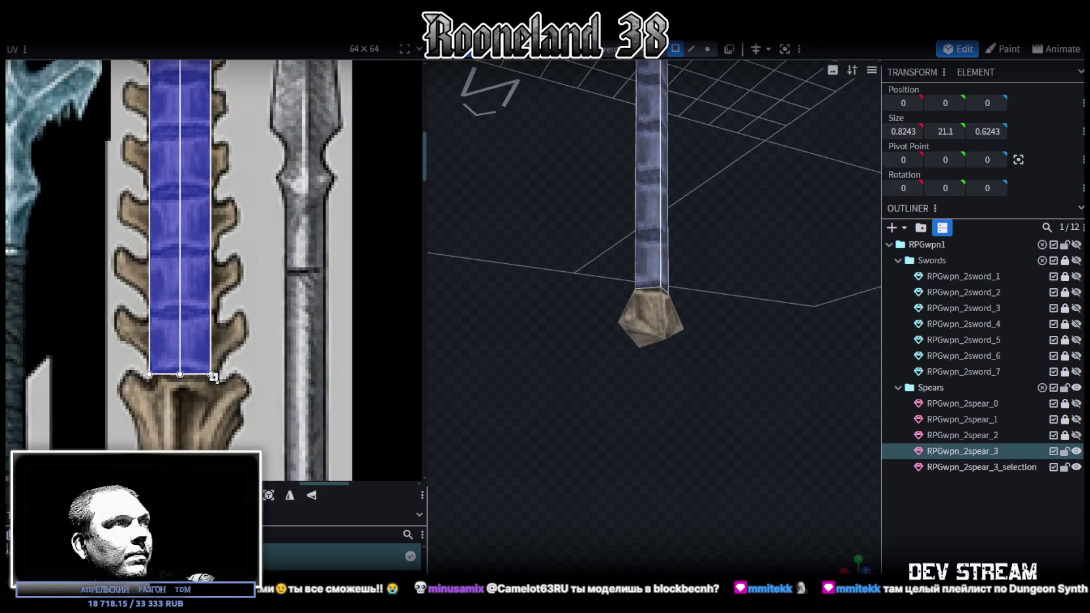
Step: Narrow the shaft UV strip to fit the shaft texture and select the adjoining corner faces
scroll(262, 171, up, 5)
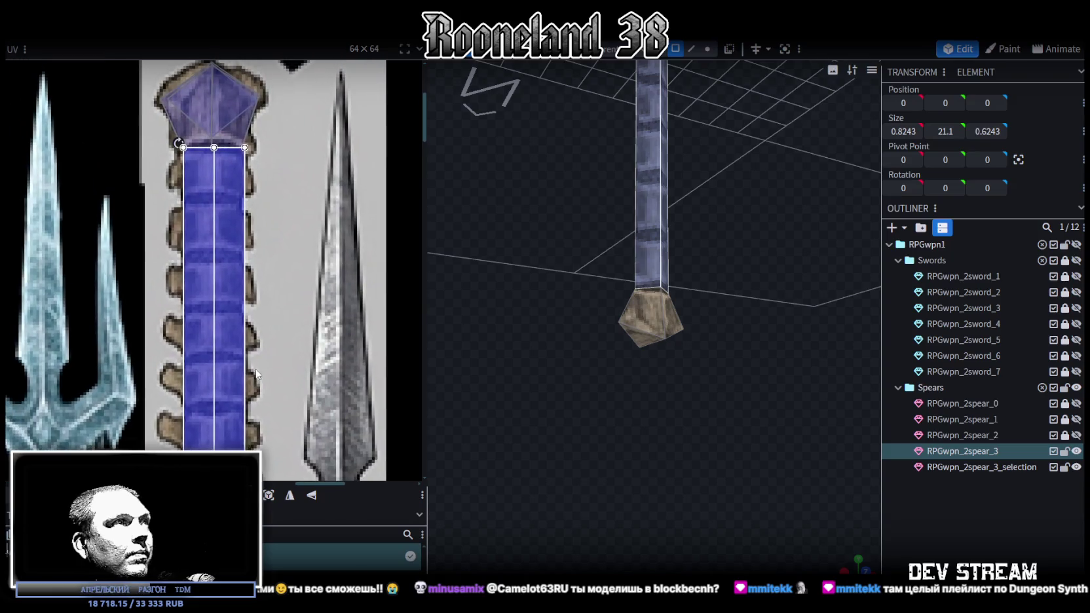
scroll(275, 156, up, 3)
click(202, 179)
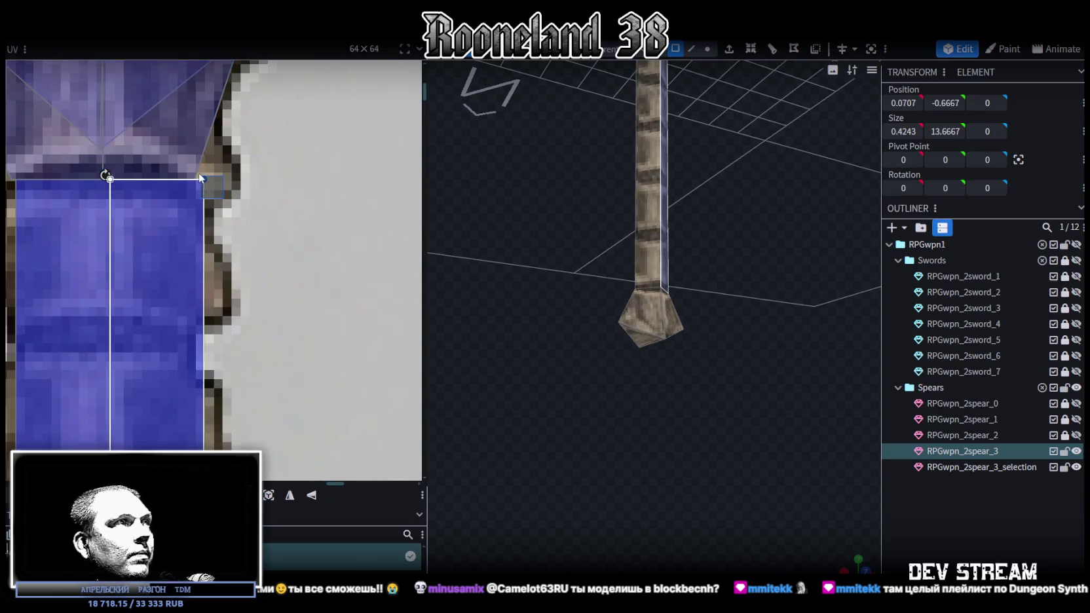
drag(202, 179, 191, 179)
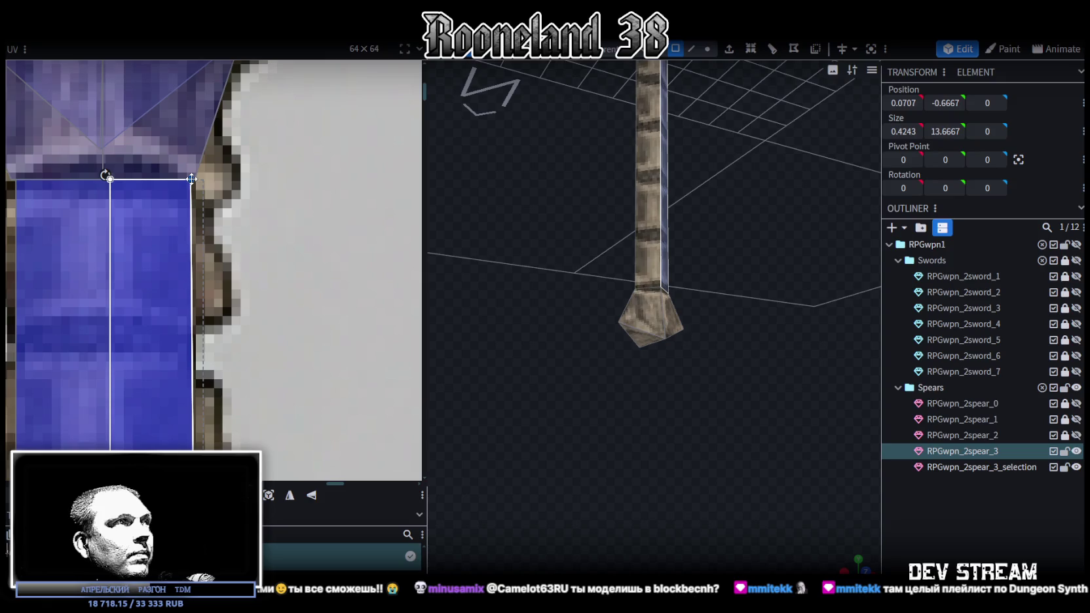
scroll(184, 197, down, 2)
scroll(189, 262, up, 2)
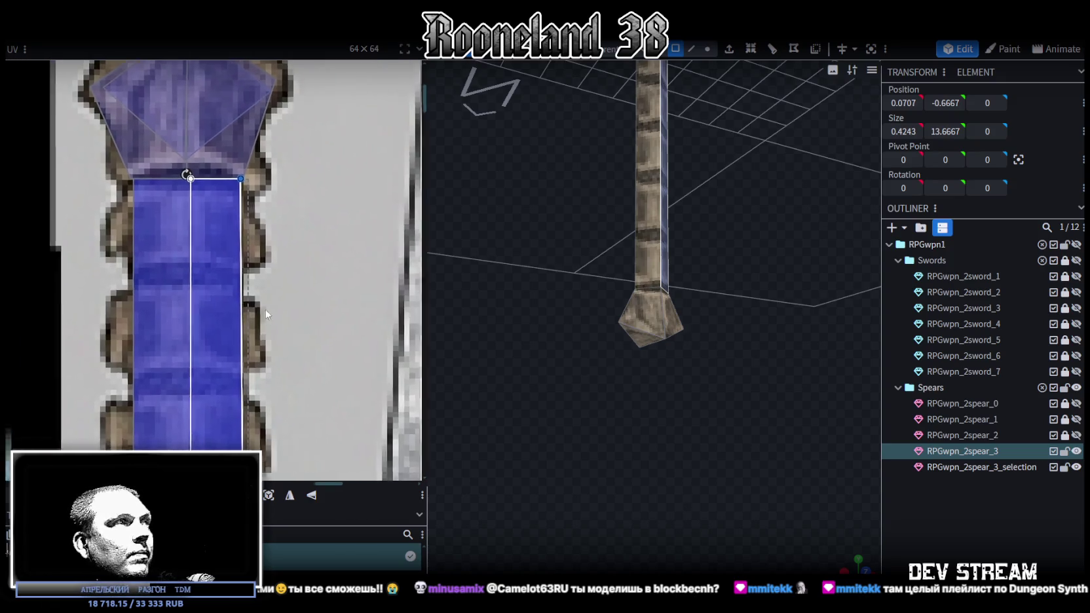
scroll(191, 210, up, 2)
scroll(188, 206, up, 2)
click(194, 197)
click(195, 196)
click(195, 196)
click(197, 194)
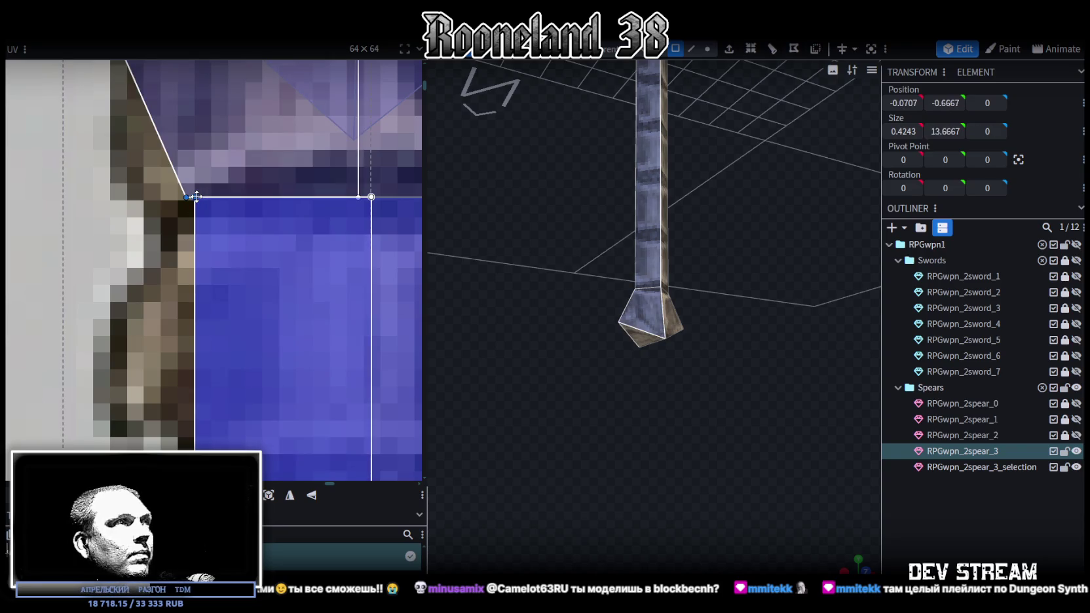
Step: Review the whole spear with its banded wooden shaft texture
scroll(221, 301, down, 2)
scroll(254, 226, down, 1)
scroll(269, 216, down, 2)
scroll(309, 344, up, 2)
scroll(300, 233, up, 1)
scroll(260, 271, up, 2)
scroll(252, 269, up, 2)
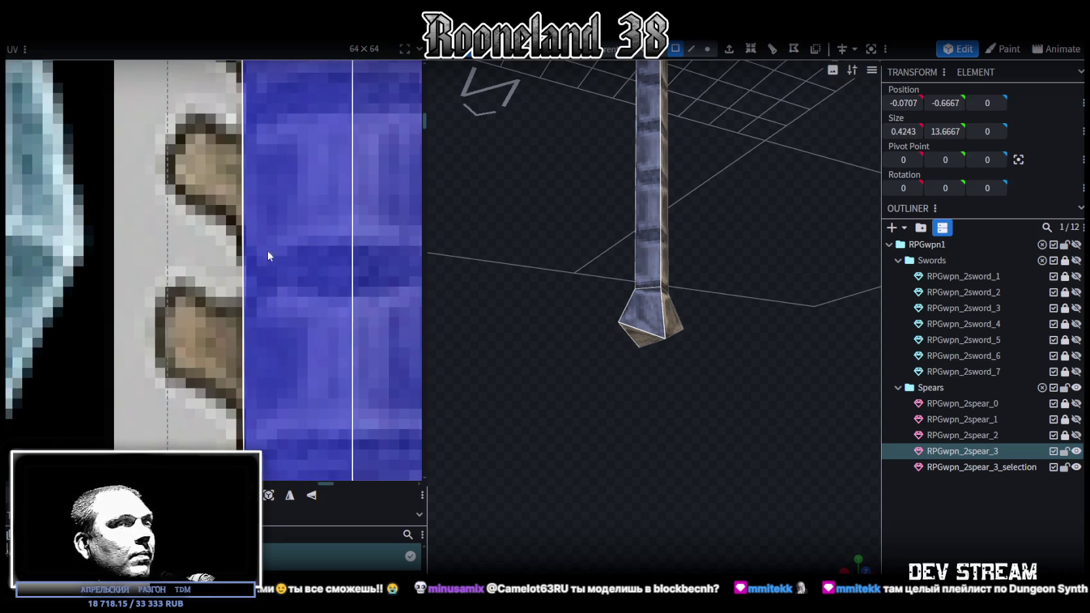
click(752, 228)
mouse_move(752, 228)
mouse_down()
mouse_move(758, 395)
mouse_move(687, 329)
mouse_move(744, 310)
mouse_move(716, 326)
mouse_move(624, 290)
mouse_move(695, 309)
mouse_move(743, 370)
mouse_move(702, 337)
mouse_move(787, 338)
mouse_move(630, 330)
mouse_move(648, 338)
mouse_move(582, 282)
mouse_up()
click(599, 283)
Step: In face mode, nudge the two lower shaft segments along Z to −0.25 and 0.1667
mouse_move(662, 303)
mouse_down()
mouse_move(677, 289)
mouse_move(637, 69)
mouse_up()
click(674, 51)
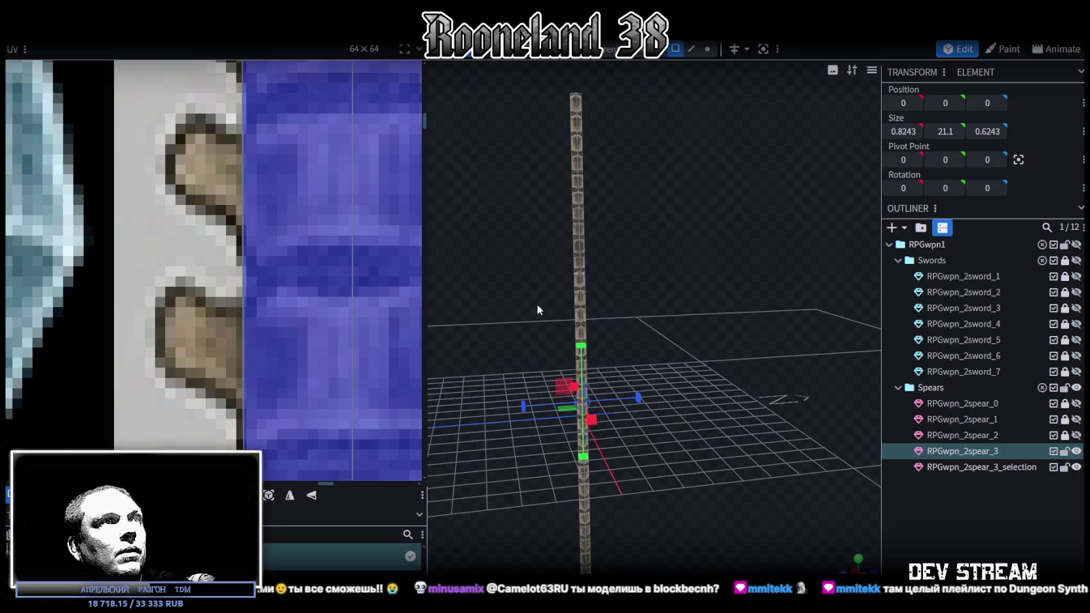
click(580, 307)
drag(638, 312, 668, 323)
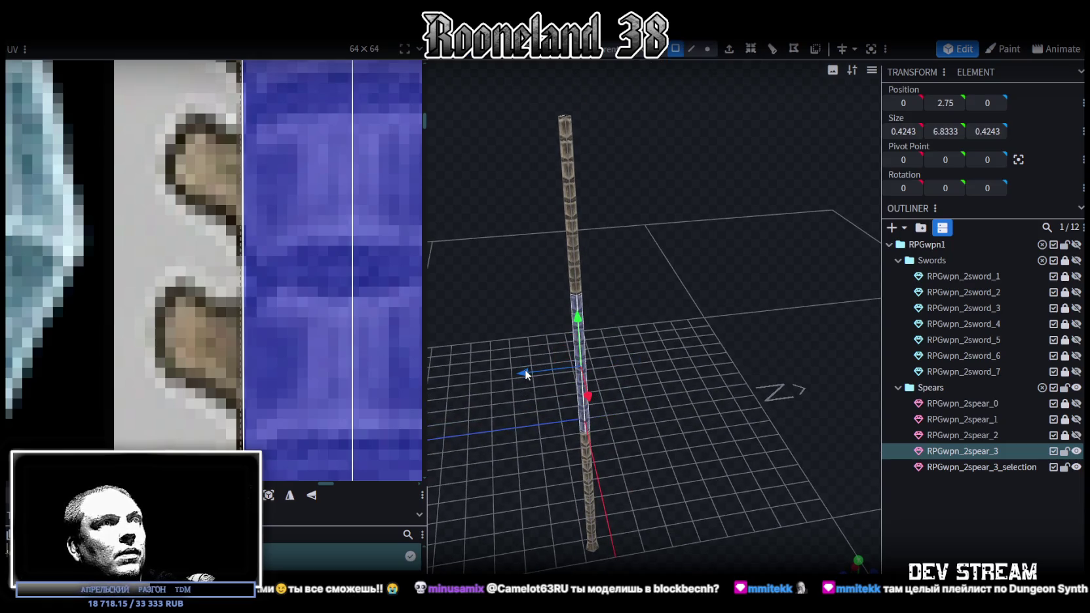
drag(525, 369, 531, 370)
mouse_move(679, 357)
mouse_down()
mouse_move(660, 245)
mouse_move(685, 219)
mouse_move(705, 236)
mouse_move(658, 276)
mouse_move(698, 291)
mouse_move(672, 291)
mouse_move(562, 452)
mouse_up()
click(613, 278)
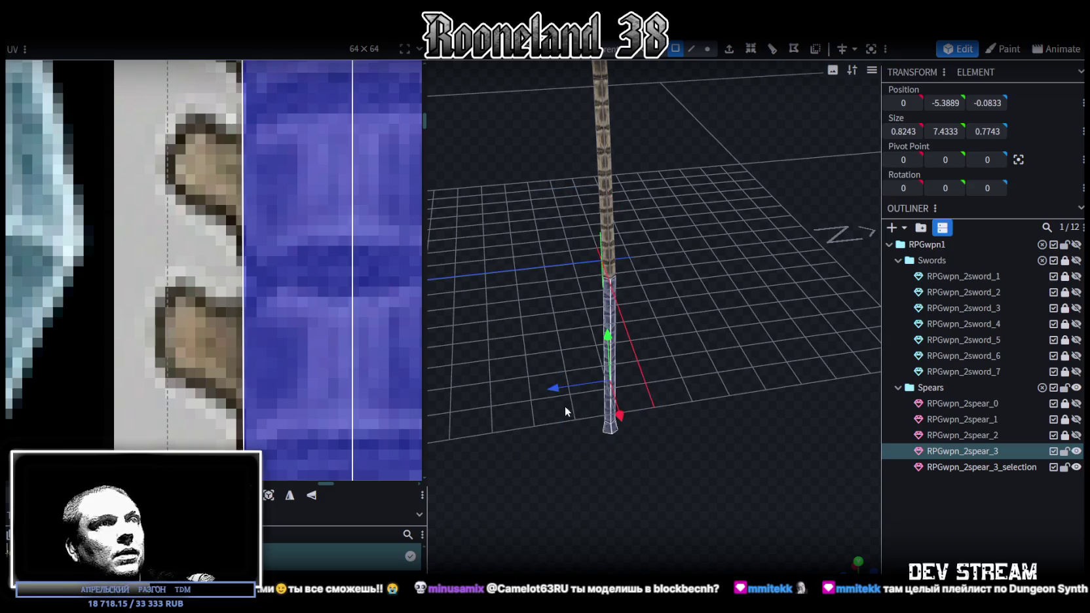
drag(556, 389, 552, 389)
drag(666, 362, 685, 258)
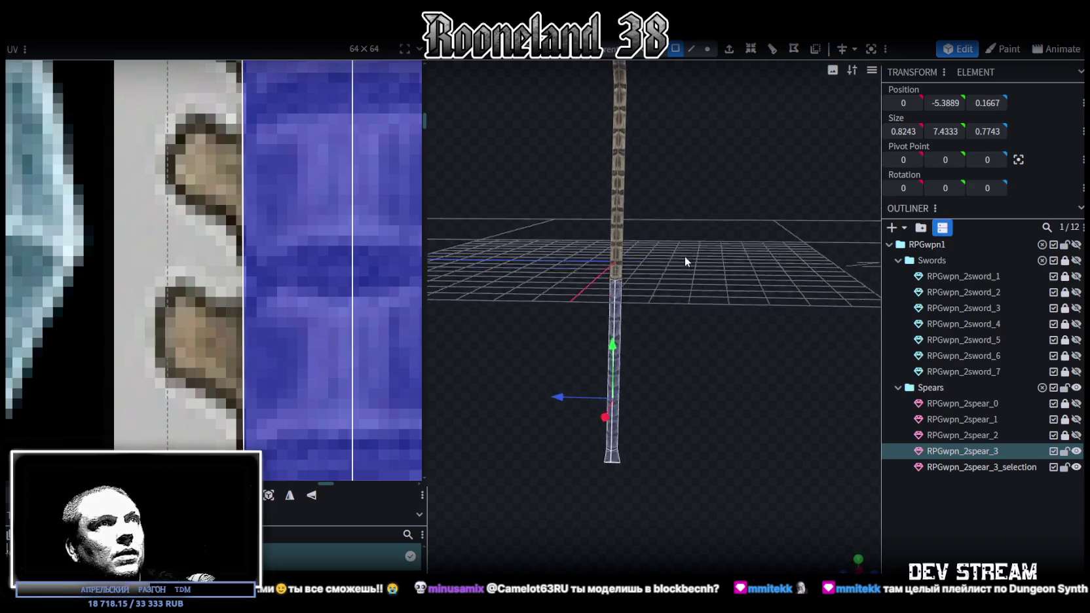
click(779, 337)
mouse_move(779, 337)
mouse_down()
mouse_move(710, 295)
mouse_move(714, 265)
mouse_move(696, 292)
mouse_move(749, 264)
mouse_move(736, 225)
mouse_move(729, 251)
mouse_move(658, 309)
mouse_move(705, 364)
mouse_move(640, 308)
mouse_up()
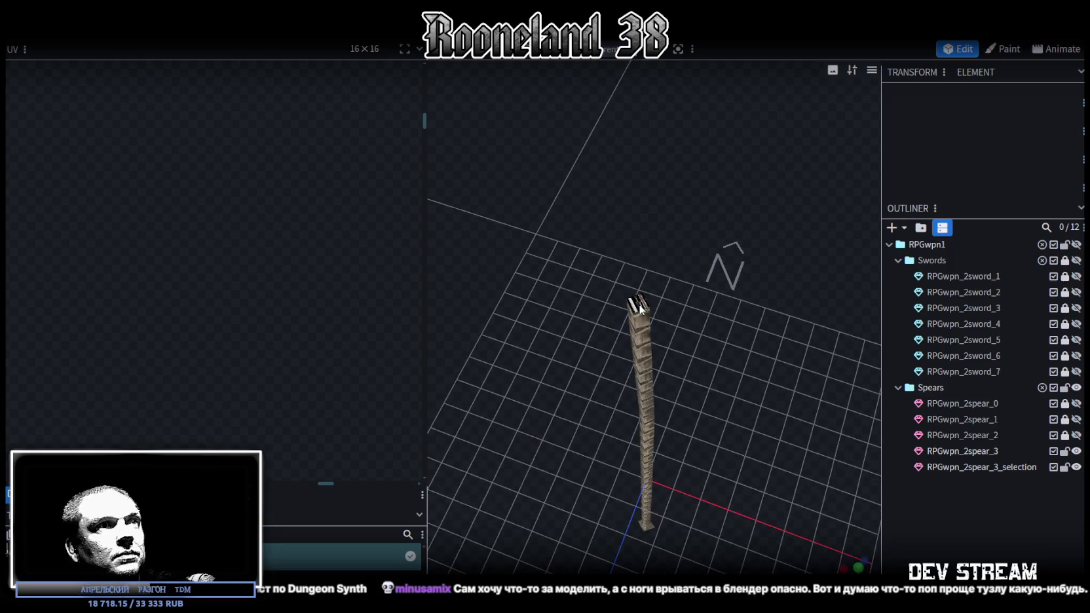
Step: Lock RPGwpn_2spear_3 and focus the view on the RPGwpn_2spear_3_selection top face
click(641, 310)
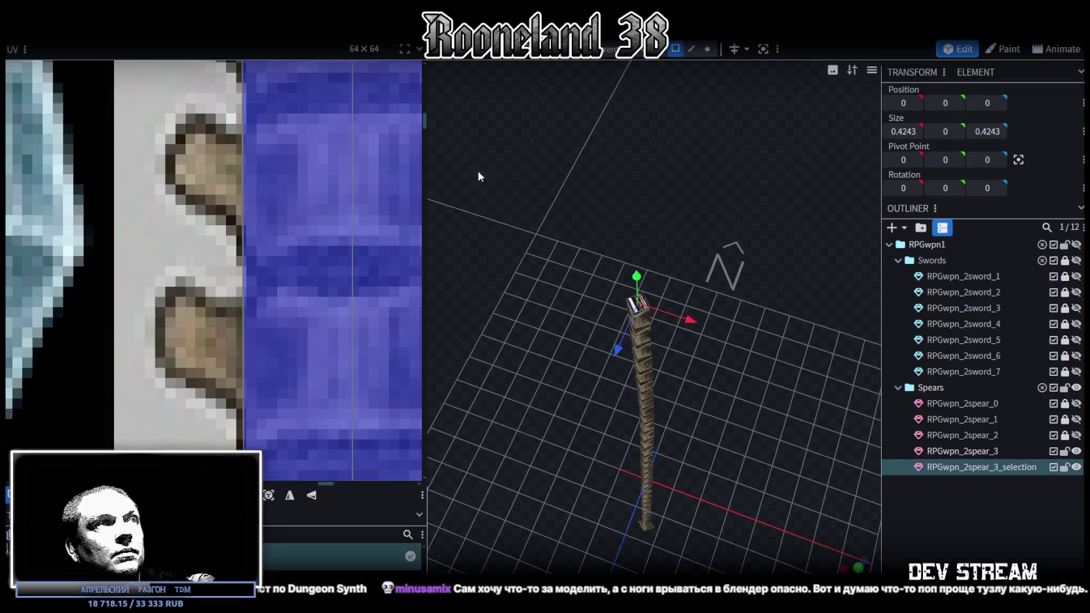
scroll(268, 303, down, 3)
scroll(313, 295, down, 3)
drag(733, 248, 607, 563)
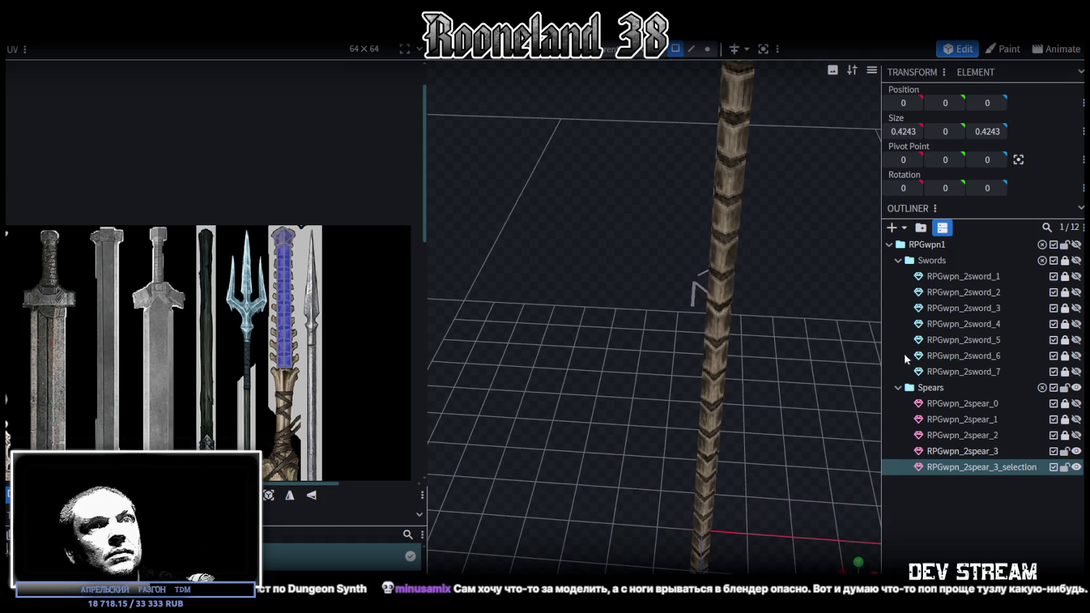
click(1064, 451)
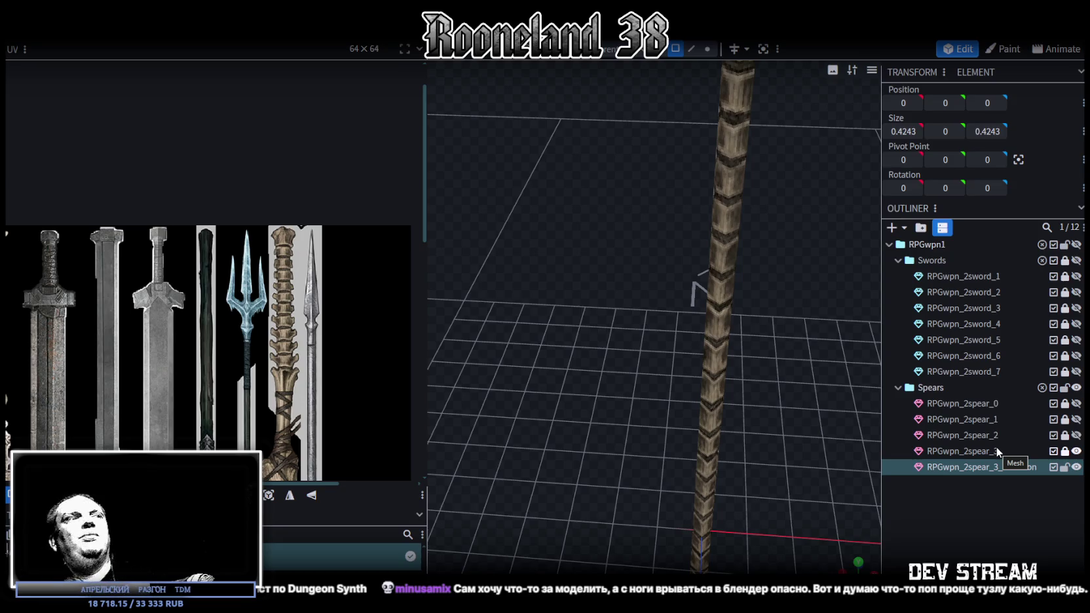
double_click(997, 451)
click(98, 30)
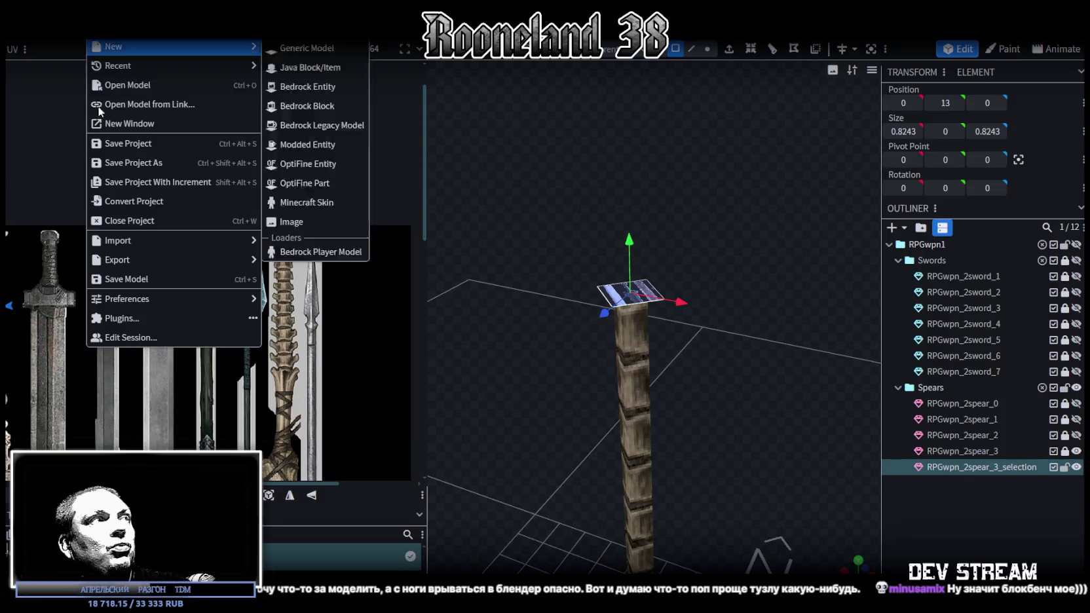
click(143, 317)
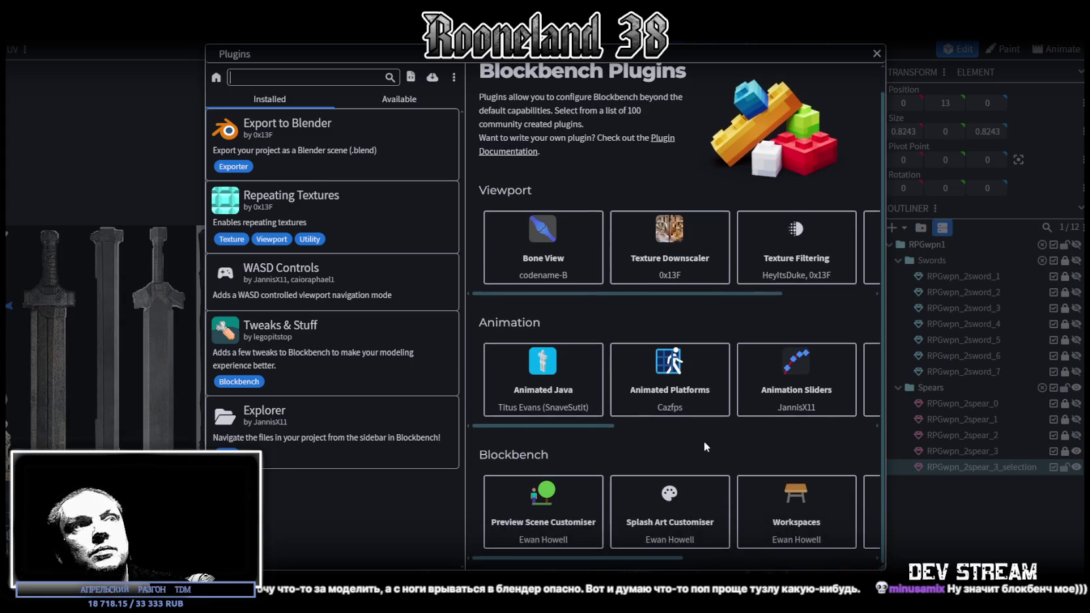
click(394, 103)
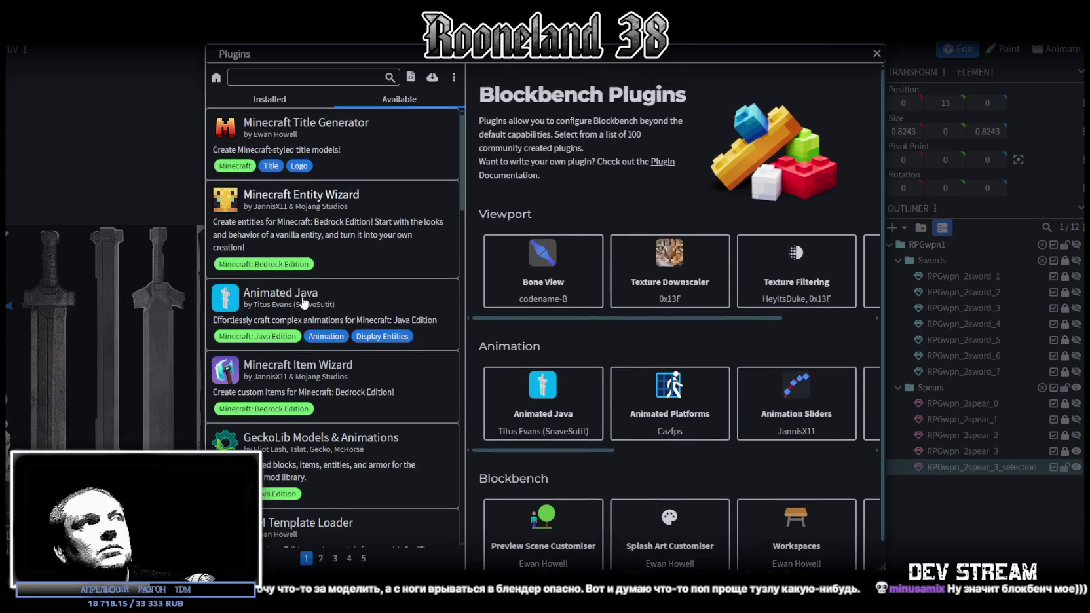
scroll(300, 519, down, 5)
scroll(301, 520, down, 5)
scroll(301, 520, down, 5)
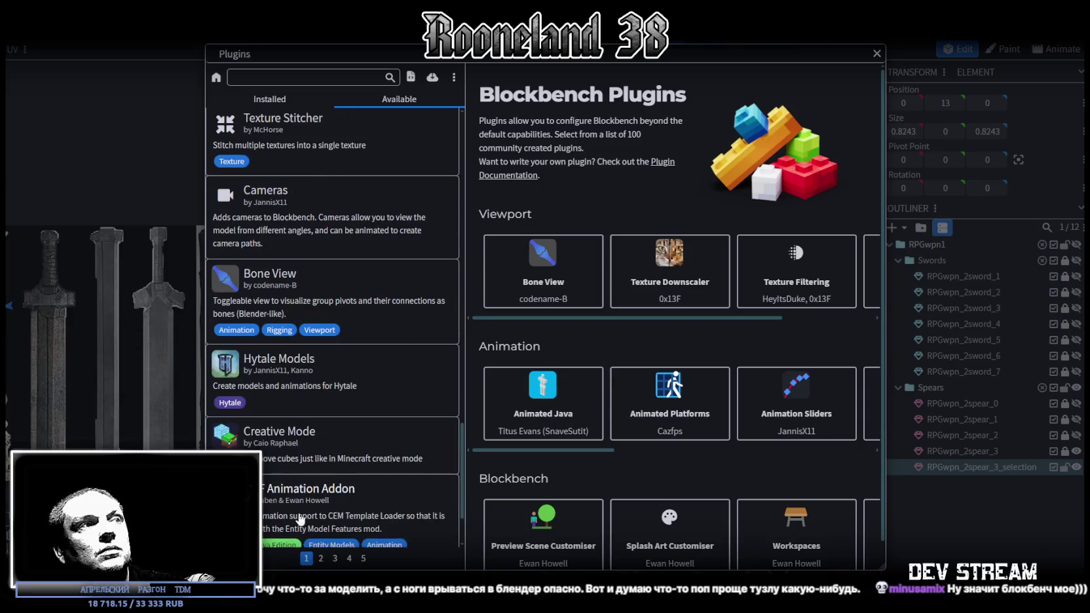
click(335, 558)
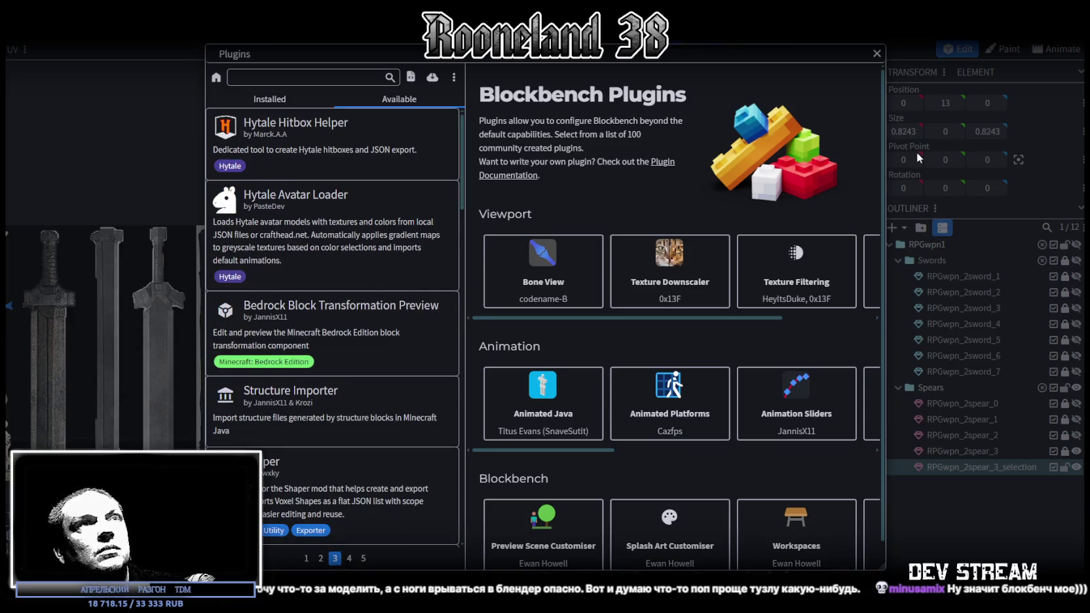
click(877, 52)
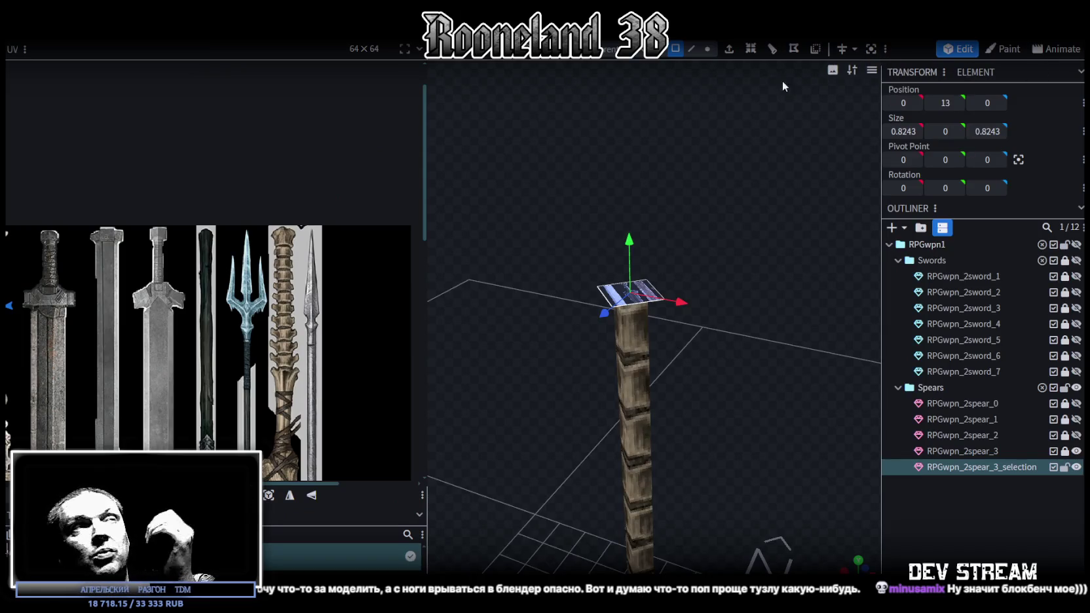
Step: Shrink the UV editor panel and orbit for a clear view of the shaft top
drag(623, 153, 607, 140)
drag(424, 133, 307, 131)
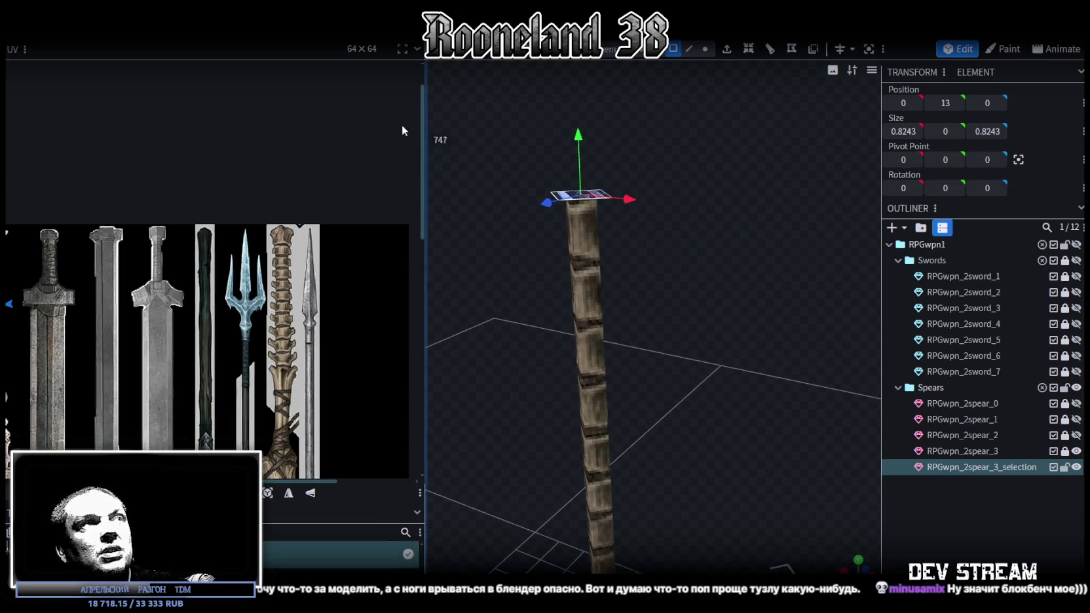
drag(483, 142, 658, 197)
scroll(665, 198, up, 2)
scroll(670, 202, up, 2)
scroll(668, 200, up, 2)
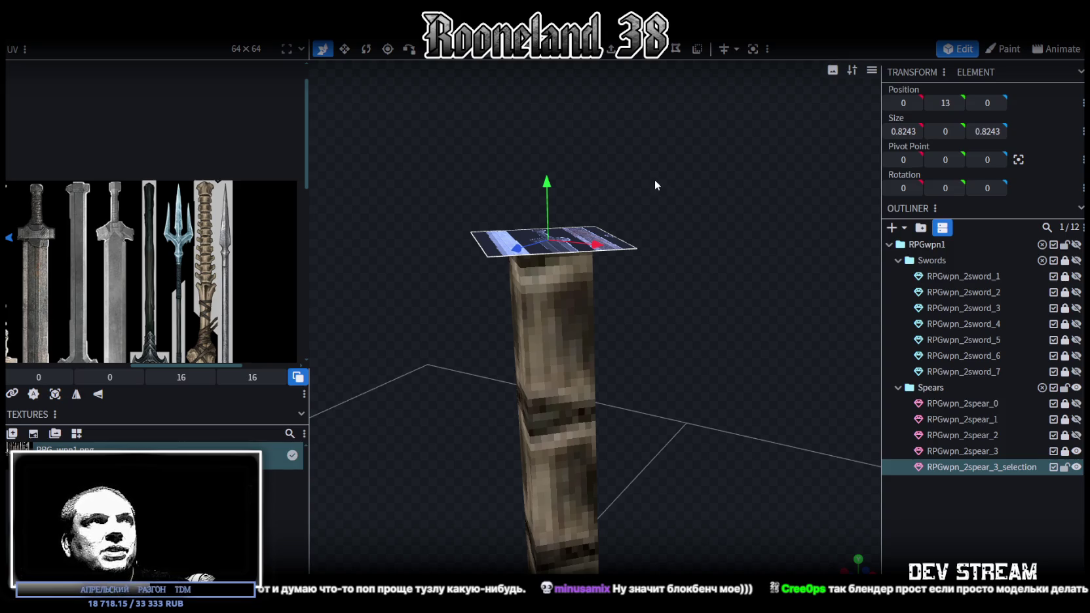
scroll(656, 182, down, 5)
drag(692, 203, 682, 180)
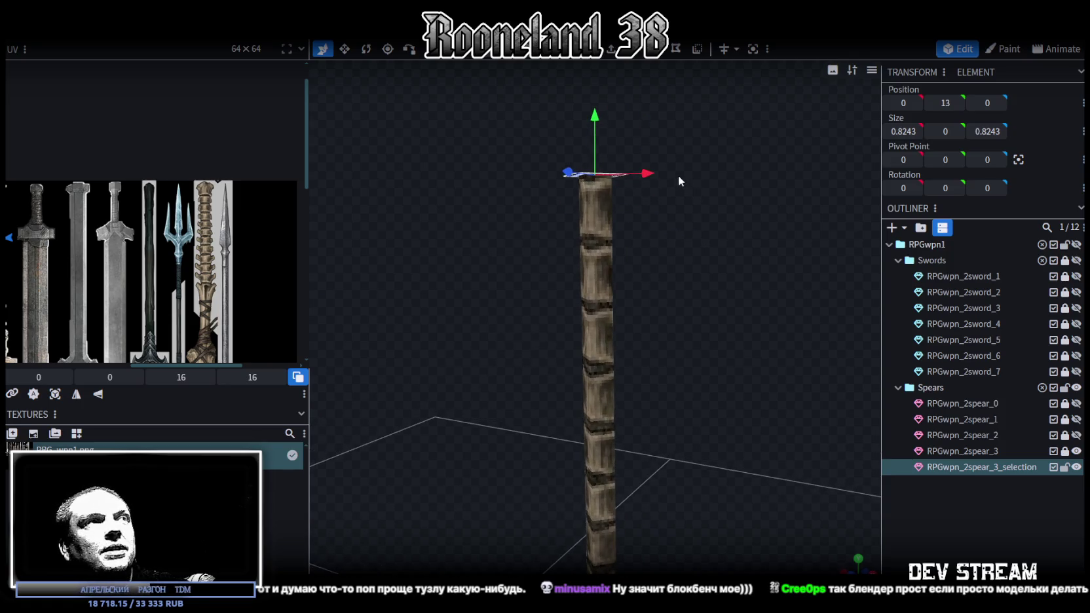
drag(315, 118, 305, 116)
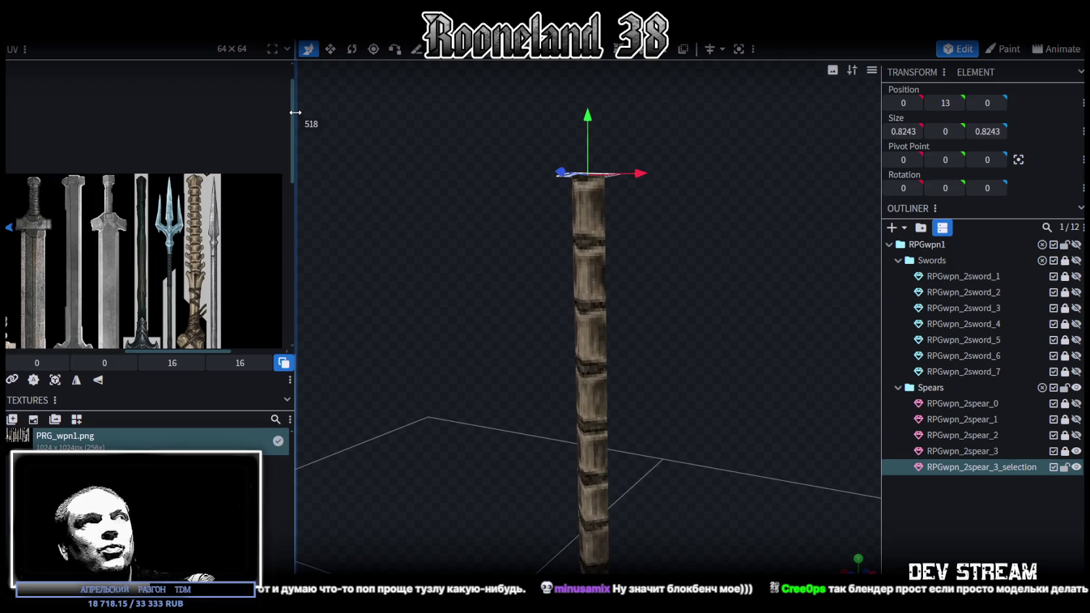
drag(426, 132, 632, 236)
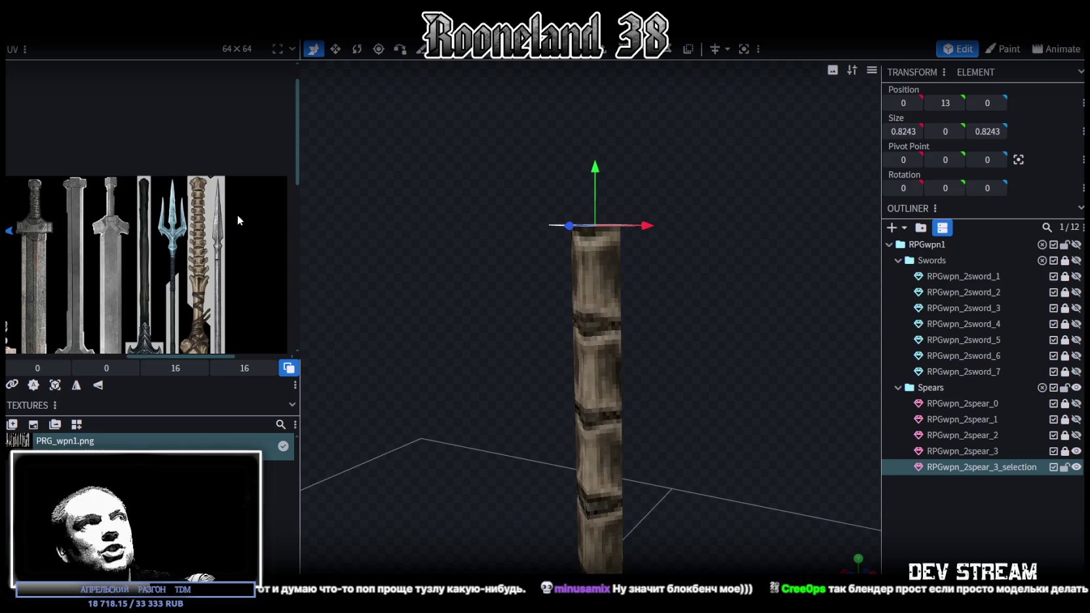
mouse_move(538, 393)
mouse_down()
mouse_move(556, 413)
mouse_move(650, 217)
mouse_up()
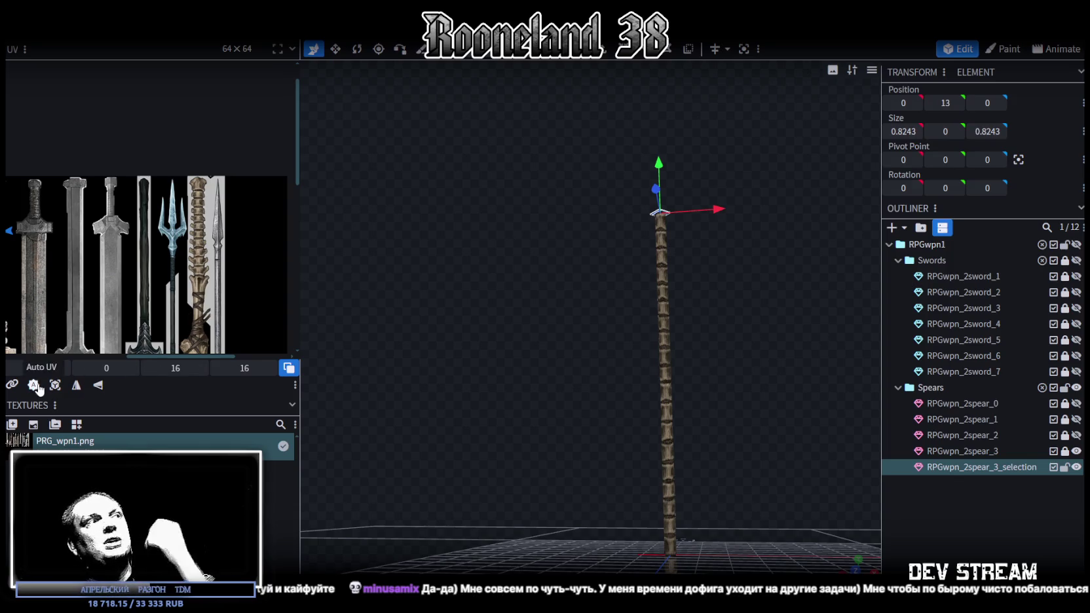
mouse_move(583, 217)
mouse_down()
mouse_move(565, 261)
mouse_move(531, 288)
mouse_move(543, 287)
mouse_move(540, 268)
mouse_up()
scroll(220, 297, down, 1)
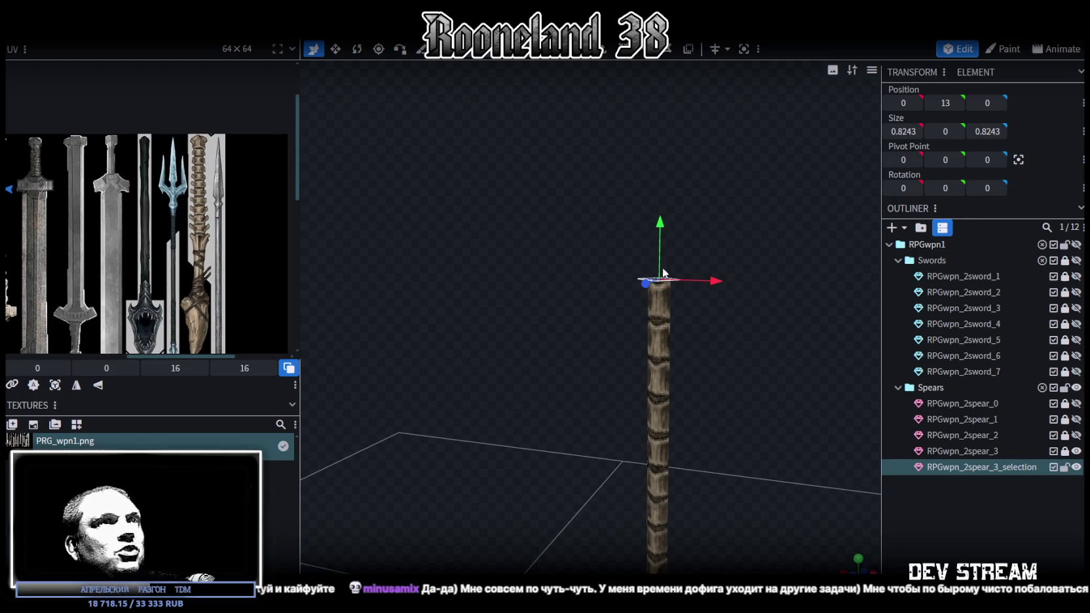
drag(789, 371, 743, 359)
Step: Scale the shaft's top face to 1.0243 × 1.0243 with the Resize tool
key(s)
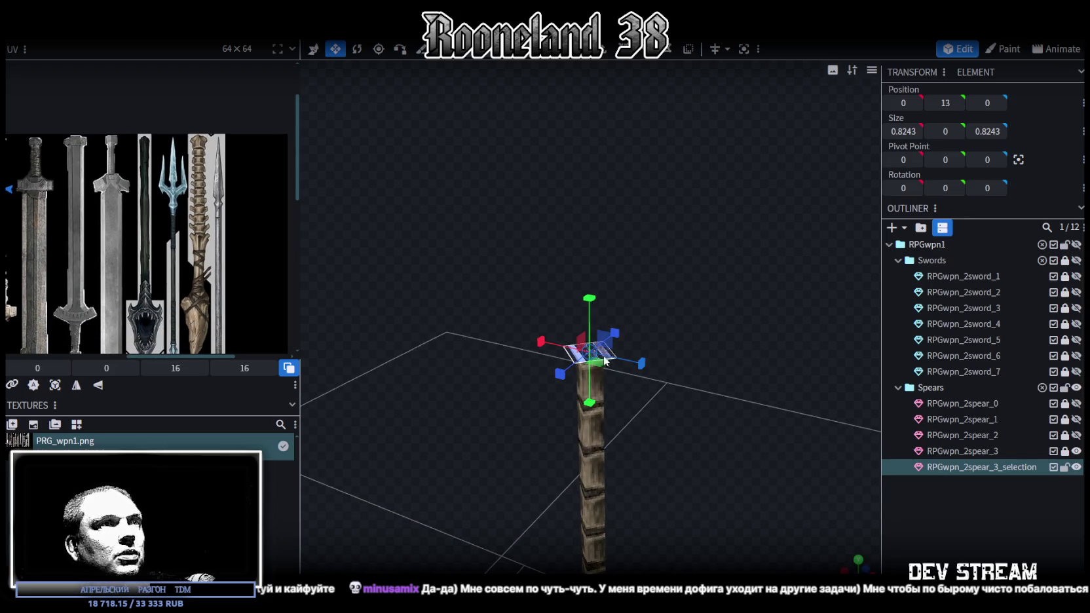
drag(598, 366, 609, 367)
mouse_move(702, 314)
mouse_down()
mouse_move(717, 284)
mouse_move(701, 236)
mouse_up()
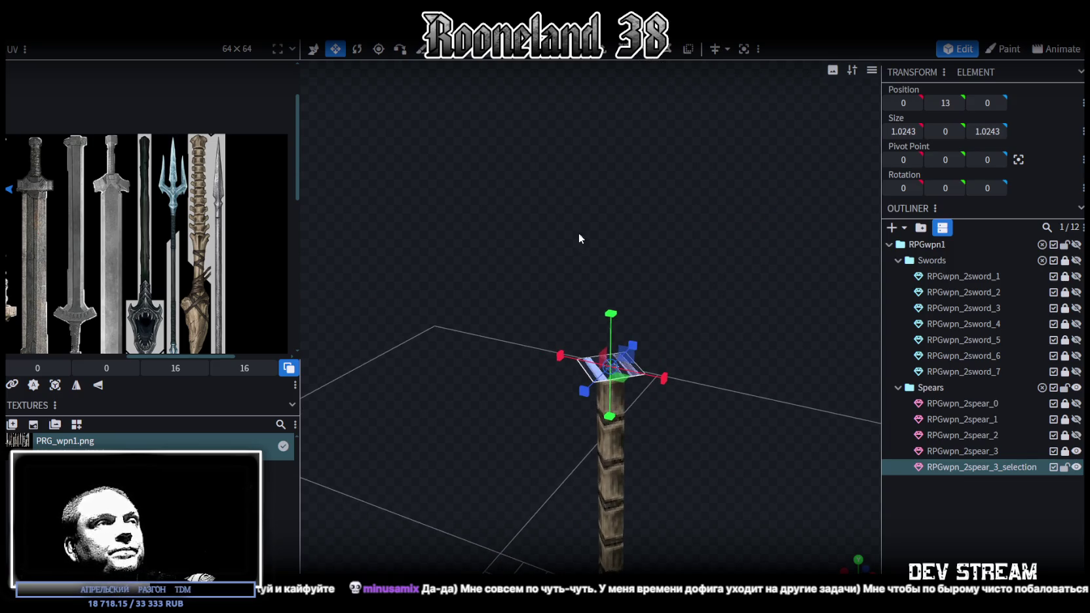
scroll(595, 232, up, 5)
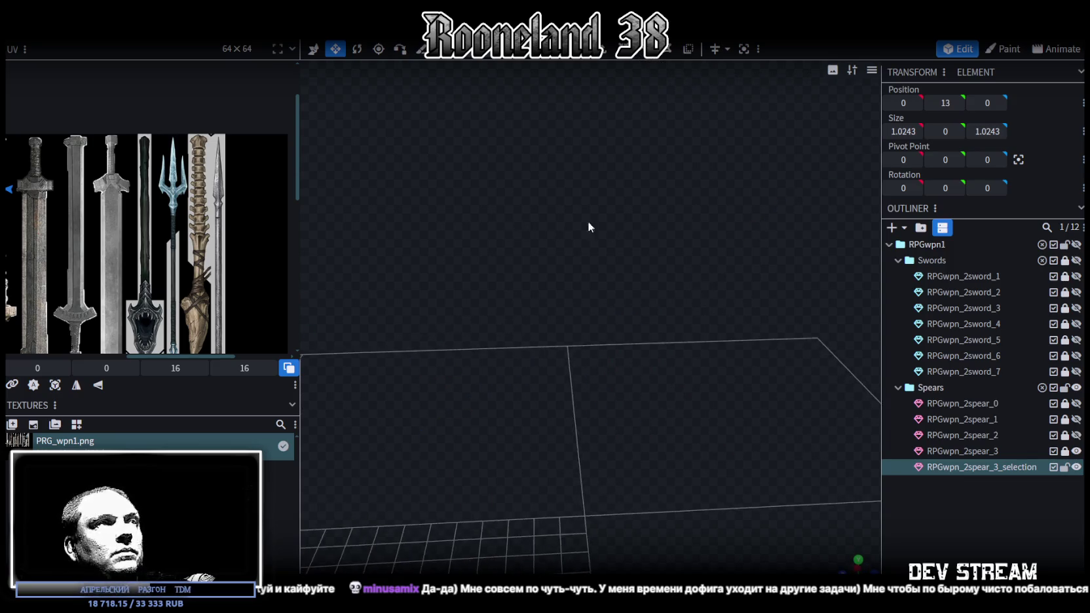
Step: Extrude the shaft's top face upward into the spear head, extrusion length 4
click(603, 52)
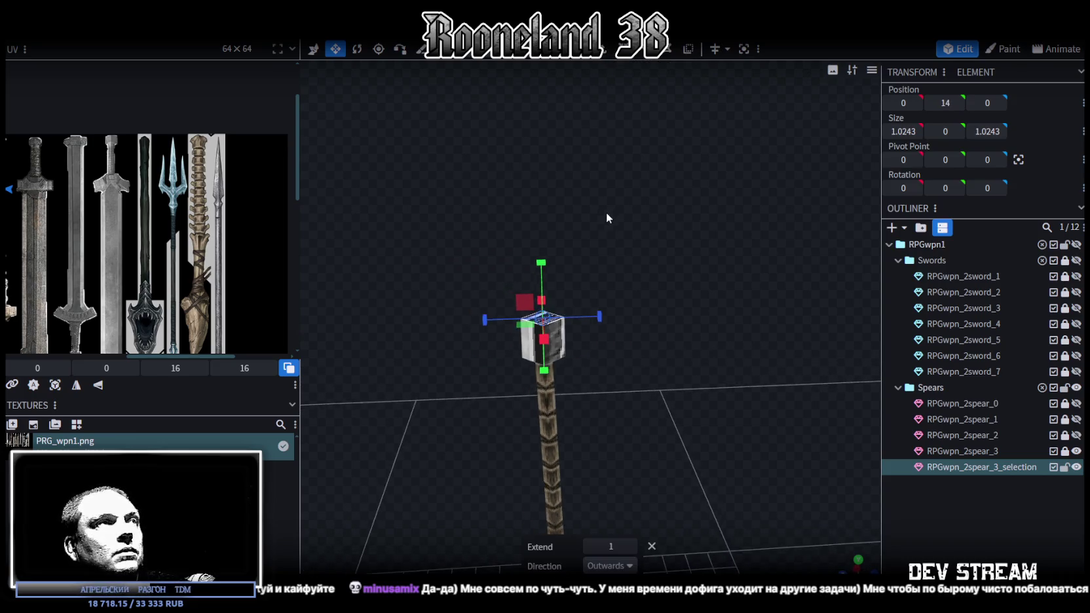
scroll(616, 199, up, 2)
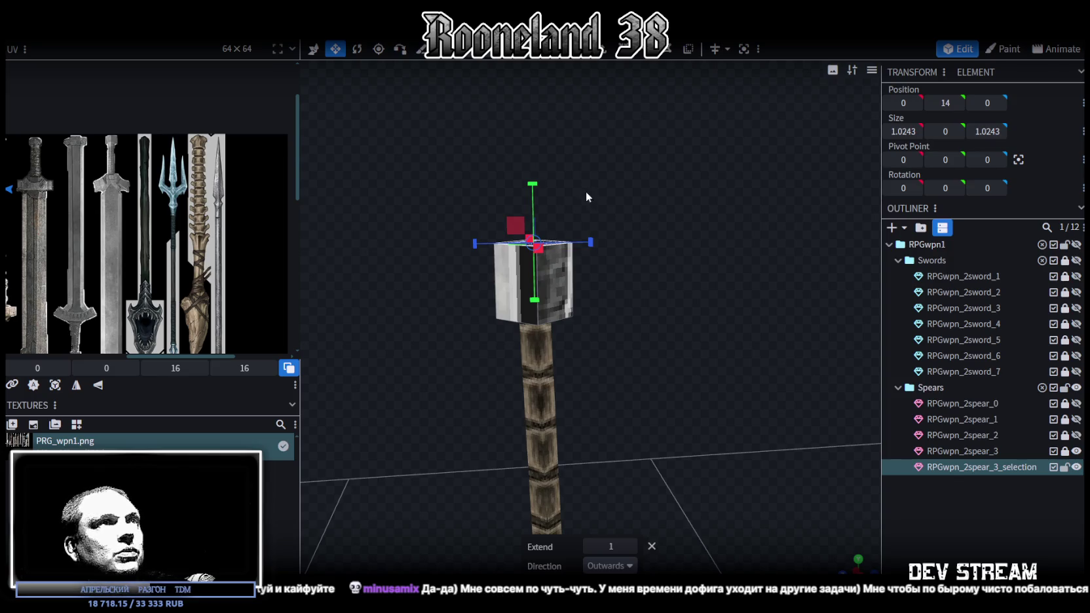
mouse_move(632, 293)
mouse_down()
mouse_move(629, 377)
mouse_move(649, 196)
mouse_up()
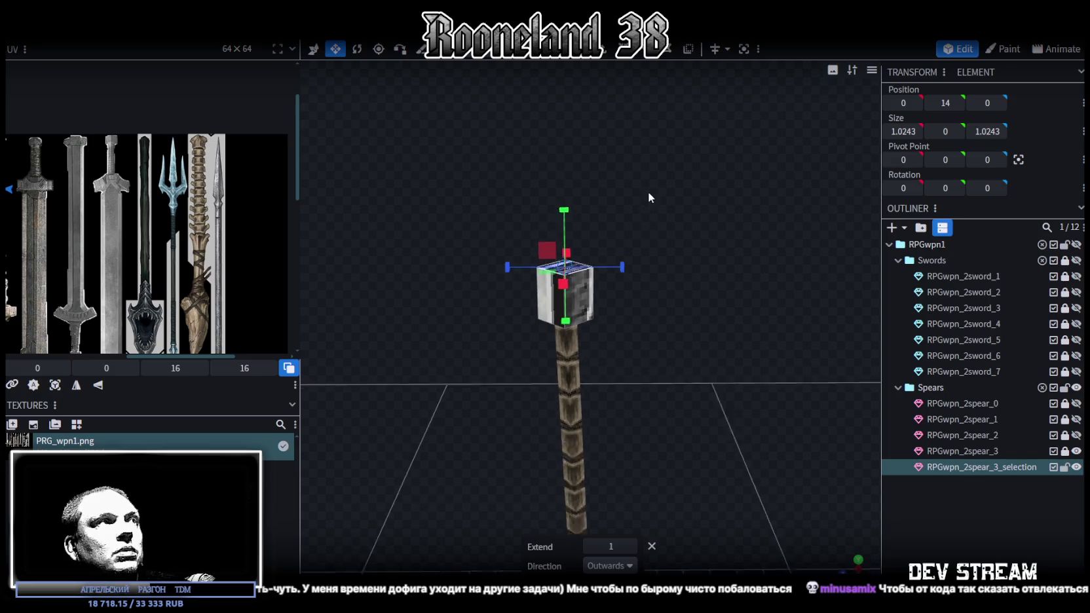
key(e)
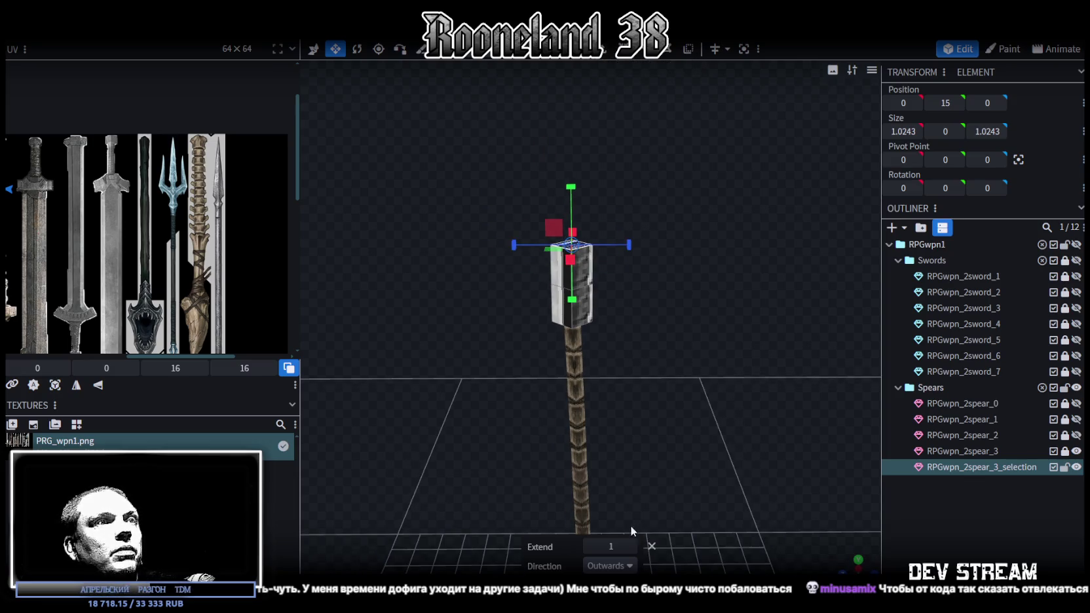
click(632, 546)
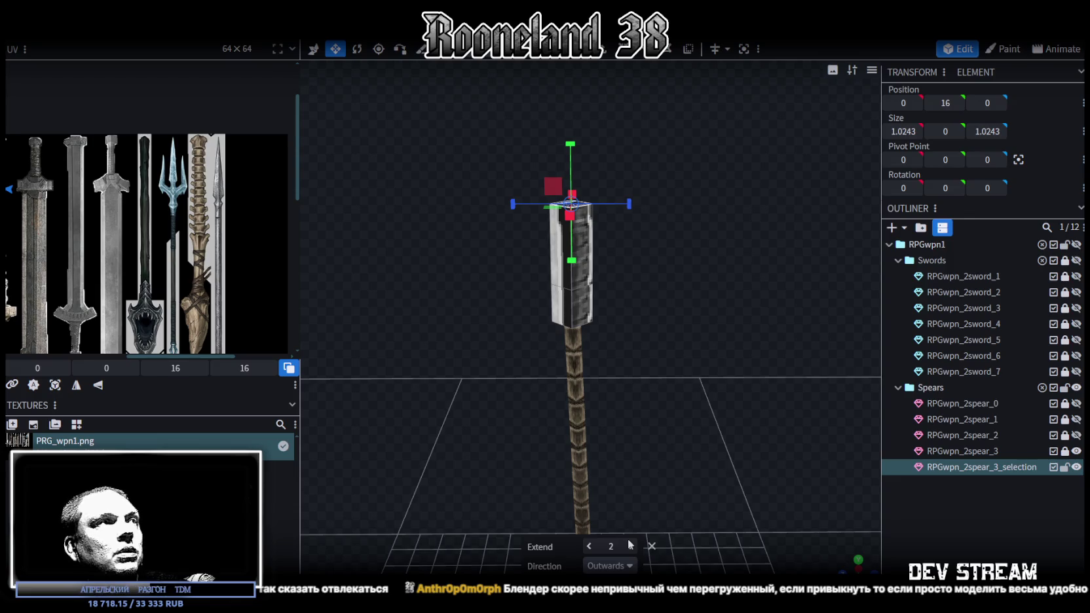
click(630, 545)
right_drag(643, 312, 646, 347)
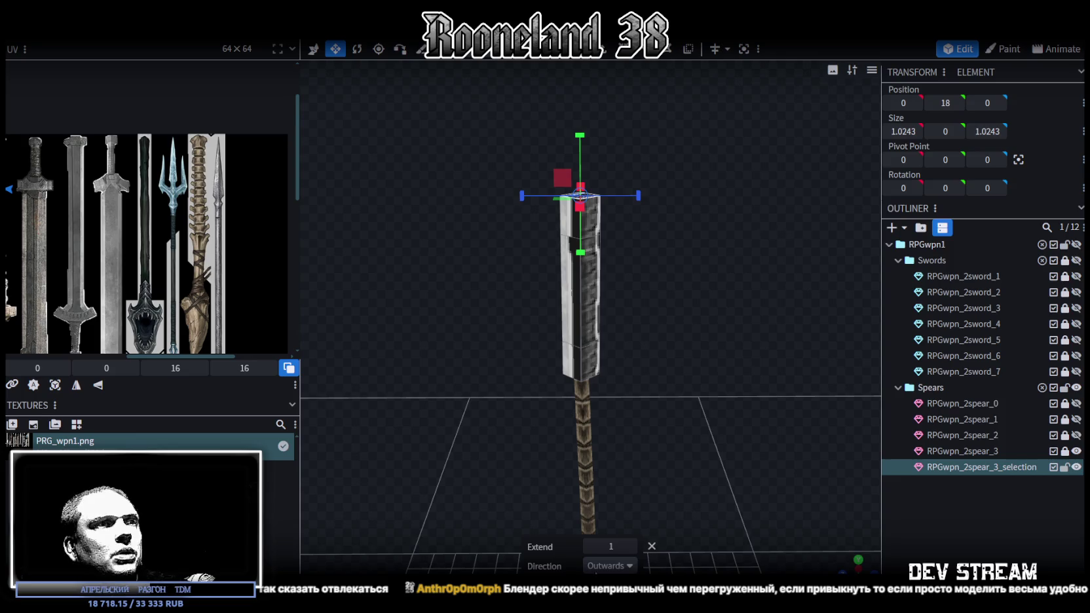
shift+click(632, 547)
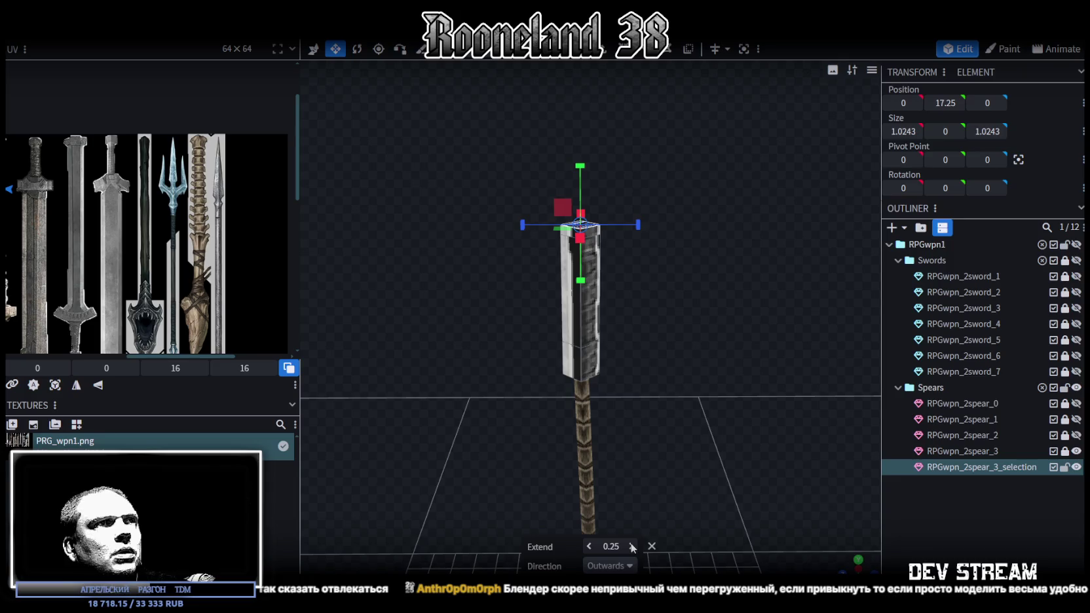
shift+click(632, 547)
drag(641, 389, 651, 388)
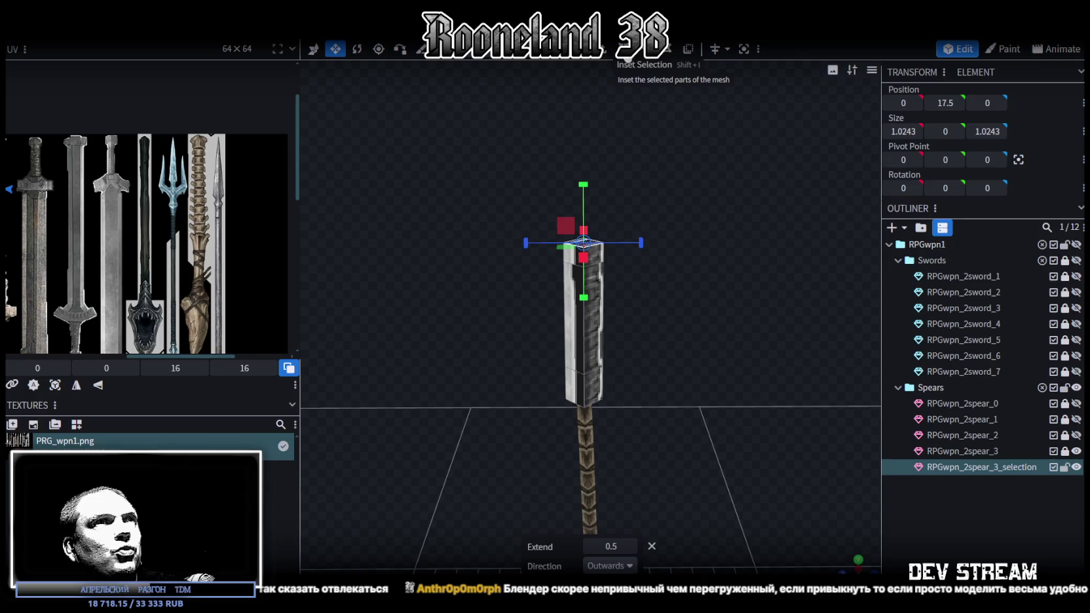
text(1)
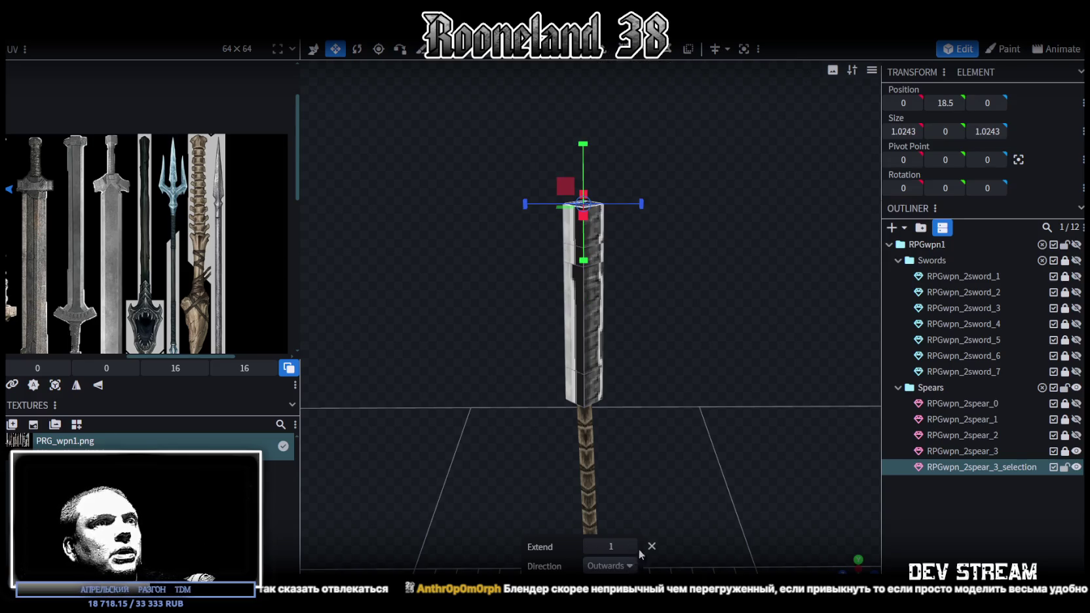
click(632, 546)
click(632, 546)
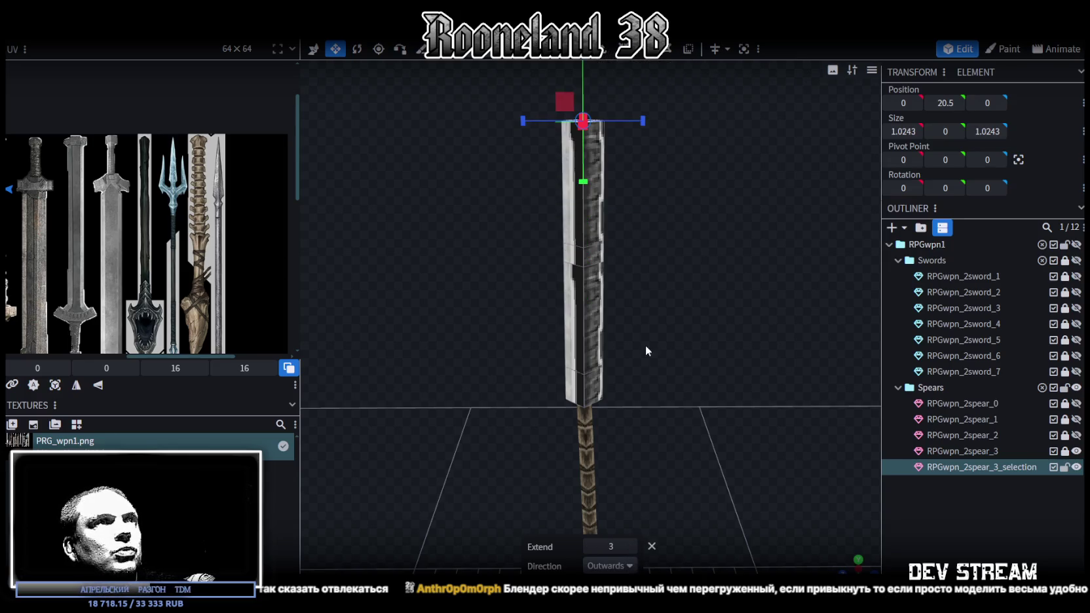
drag(619, 317, 628, 341)
click(633, 546)
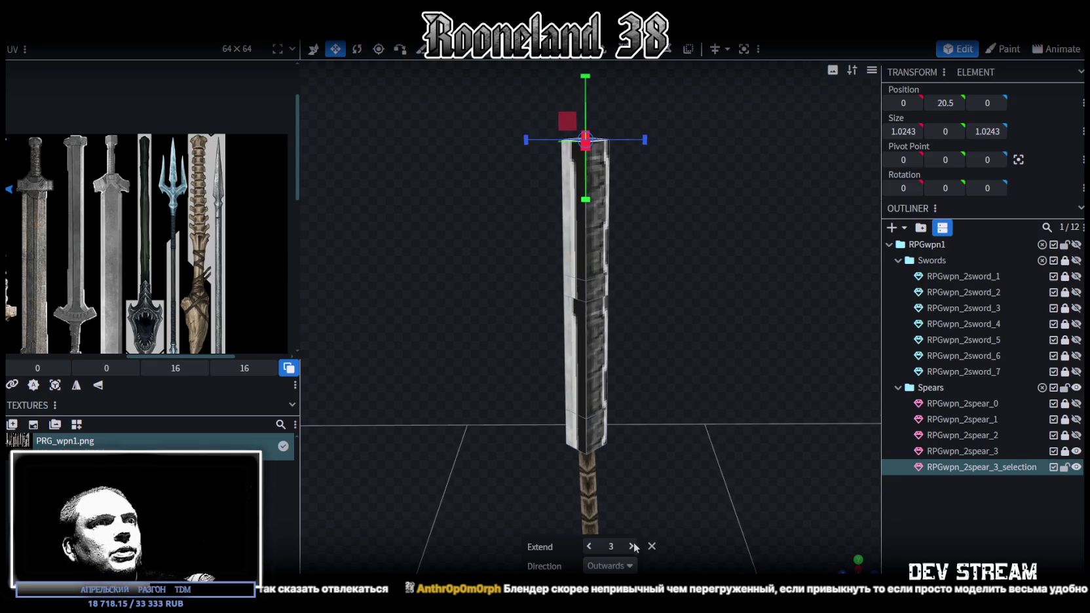
Step: Add a loop cut to the head and narrow two sections from 0.8243 to 0.6243
click(585, 208)
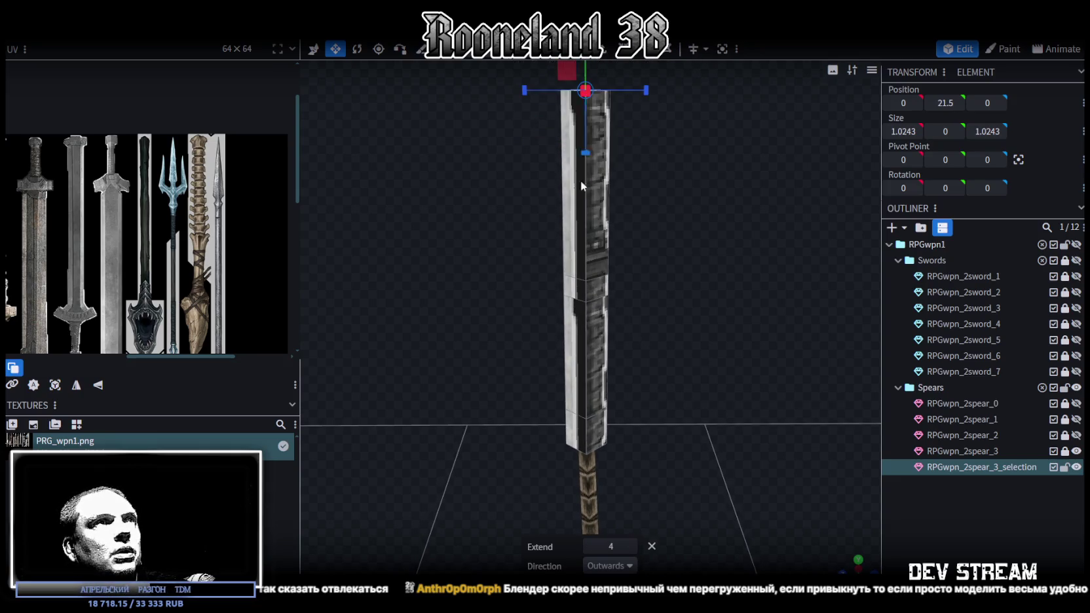
key(ctrl+r)
mouse_move(610, 229)
mouse_down()
mouse_move(682, 250)
mouse_move(648, 261)
mouse_move(662, 291)
mouse_move(636, 259)
mouse_up()
scroll(637, 259, up, 2)
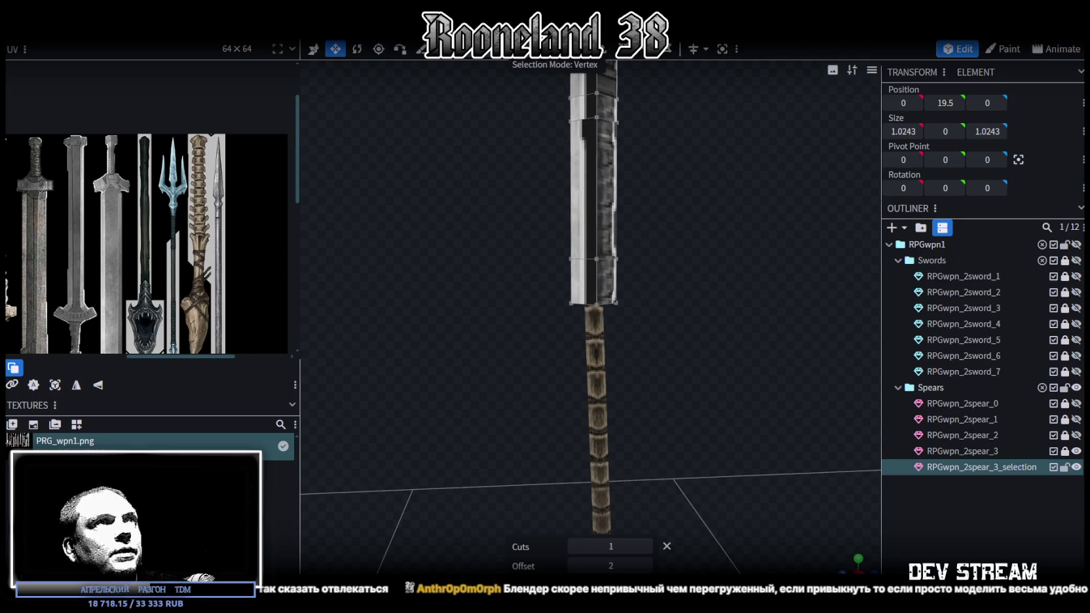
mouse_move(512, 221)
mouse_down()
mouse_move(721, 287)
mouse_move(676, 303)
mouse_up()
key(v)
scroll(664, 362, up, 3)
scroll(663, 362, down, 3)
key(s)
drag(565, 340, 571, 341)
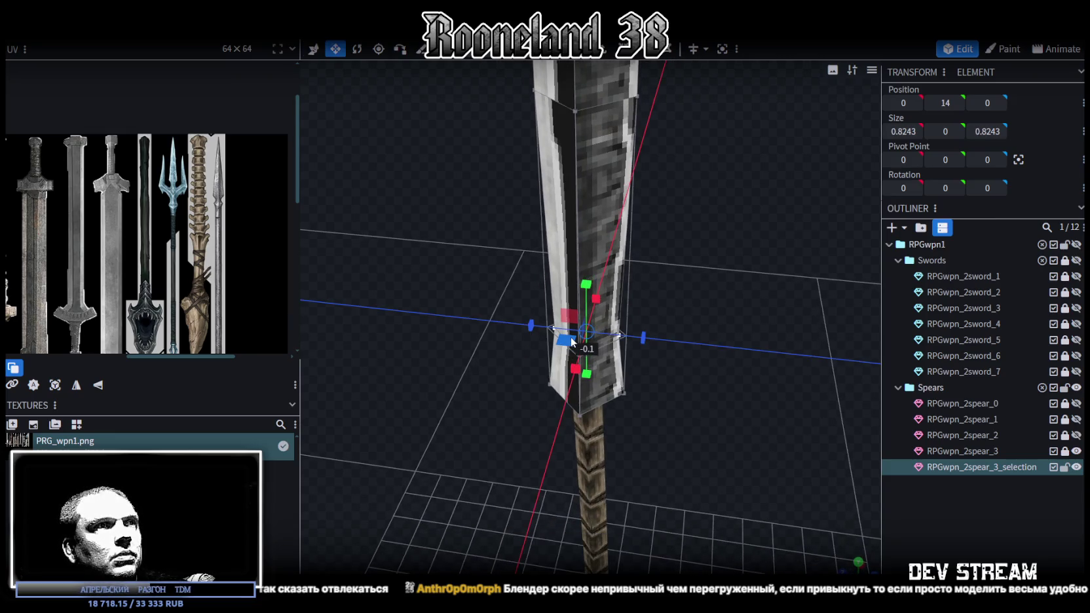
drag(571, 341, 639, 300)
mouse_move(502, 283)
ctrl+mouse_down()
mouse_move(685, 292)
mouse_move(696, 377)
mouse_move(687, 375)
ctrl+mouse_up()
drag(570, 354, 585, 354)
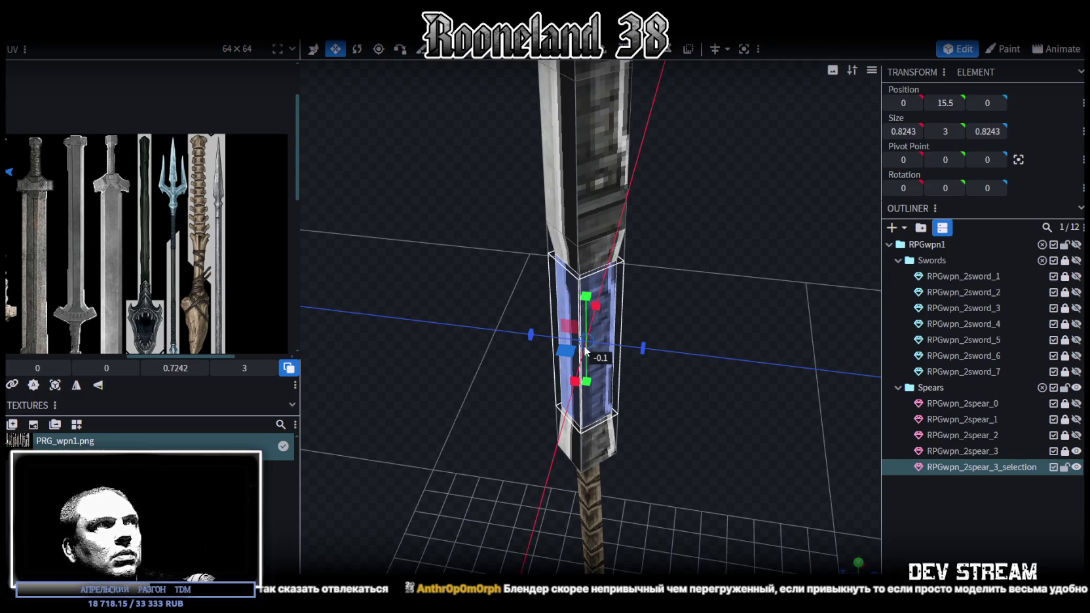
drag(585, 350, 592, 348)
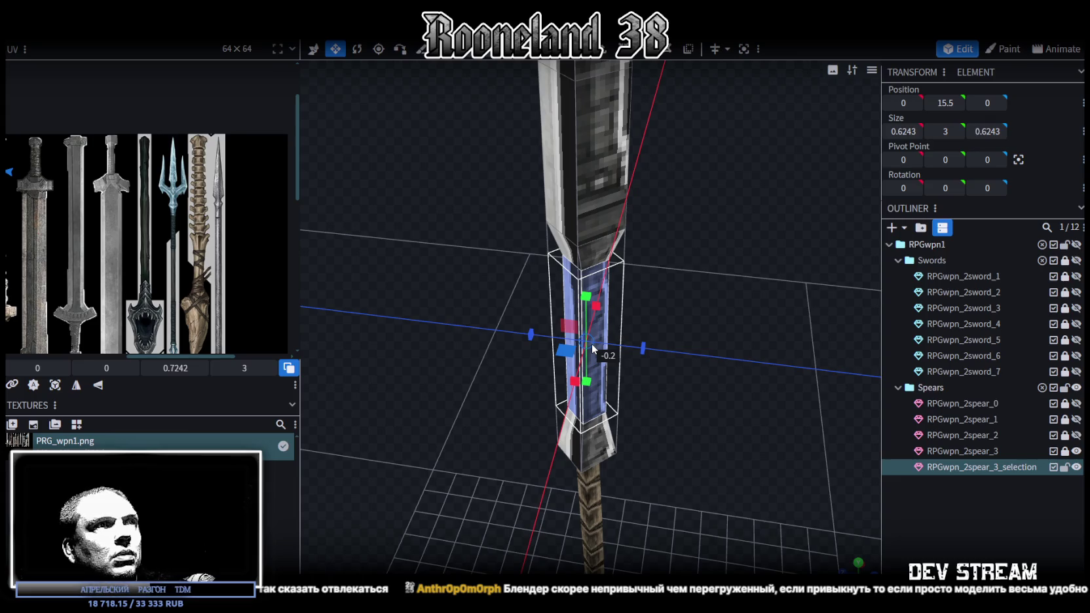
Step: Select the blade-base vertex ring and widen it to 1.2243 sideways and 1.6243 front-to-back
drag(676, 320, 644, 159)
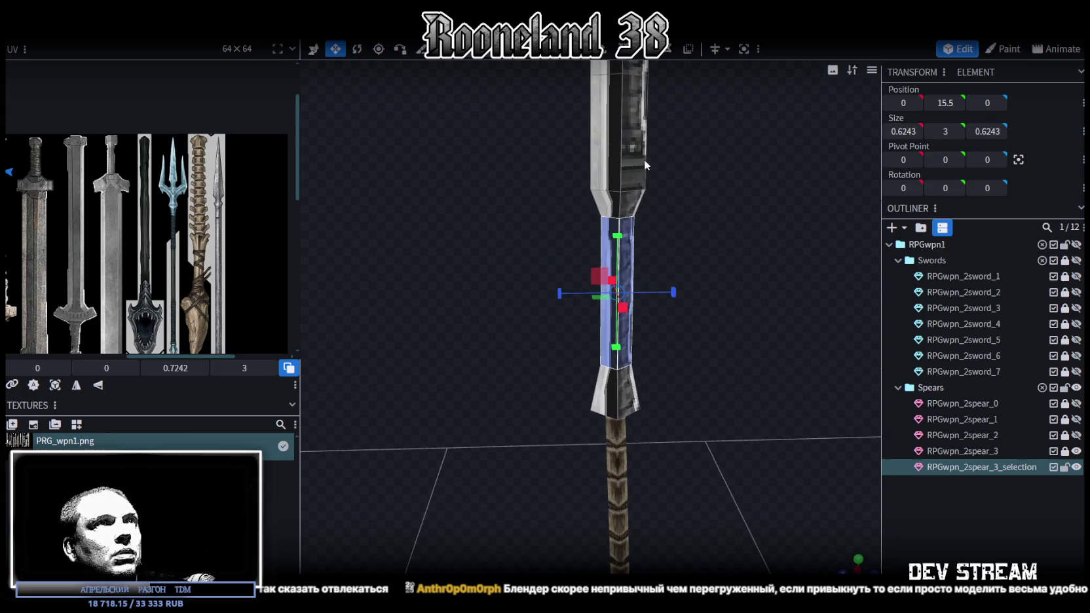
mouse_move(519, 146)
mouse_down()
mouse_move(727, 203)
mouse_move(668, 294)
mouse_move(679, 300)
mouse_move(651, 315)
mouse_up()
scroll(649, 313, up, 3)
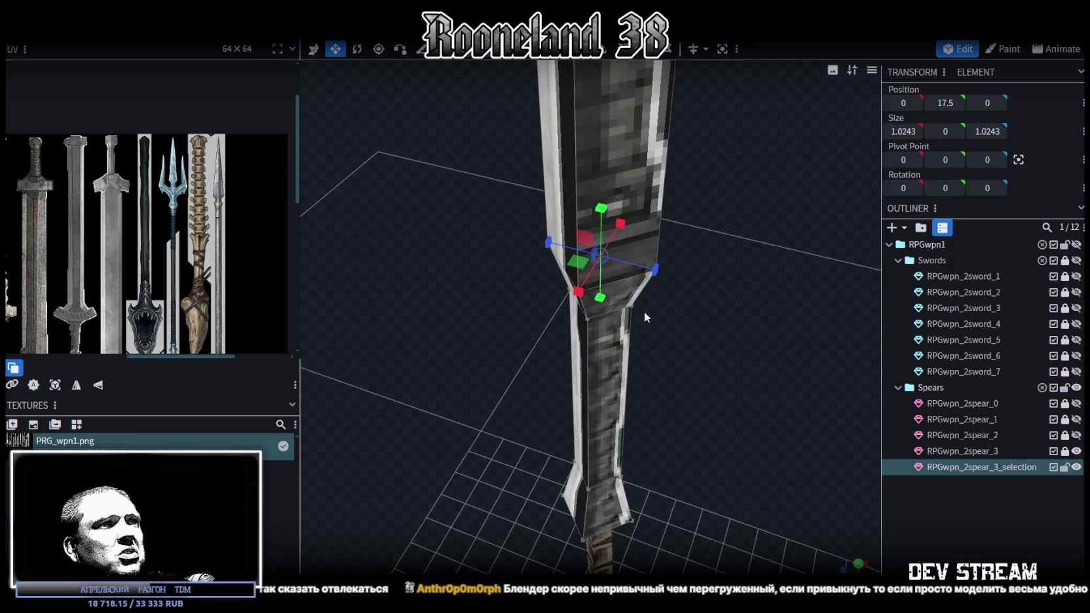
mouse_move(582, 259)
mouse_down()
mouse_move(543, 253)
mouse_move(563, 261)
mouse_up()
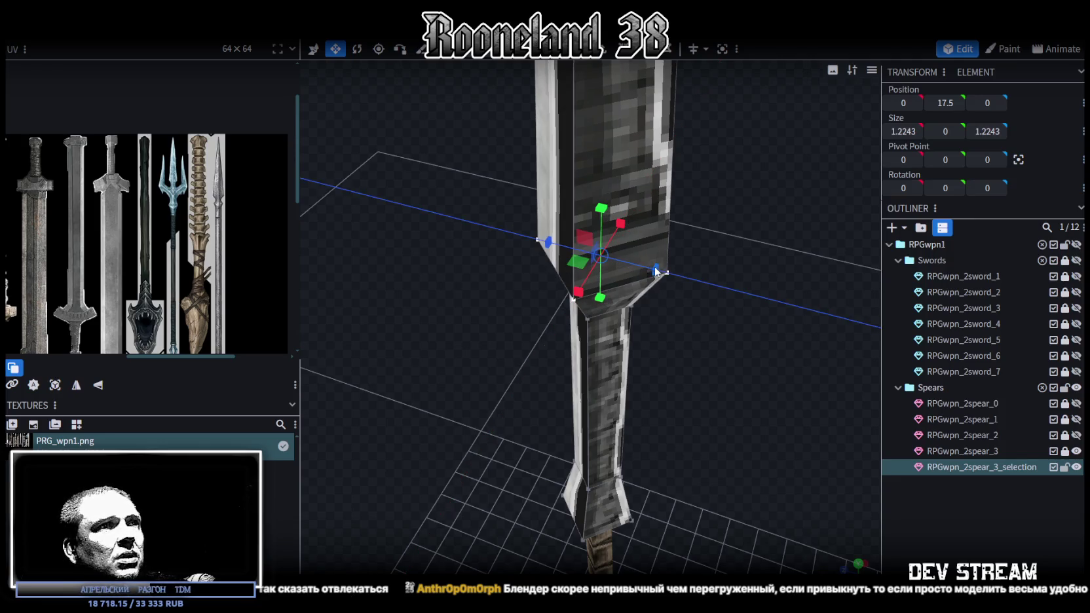
mouse_move(653, 270)
mouse_down()
mouse_move(676, 267)
mouse_move(728, 294)
mouse_up()
key(v)
scroll(717, 262, up, 3)
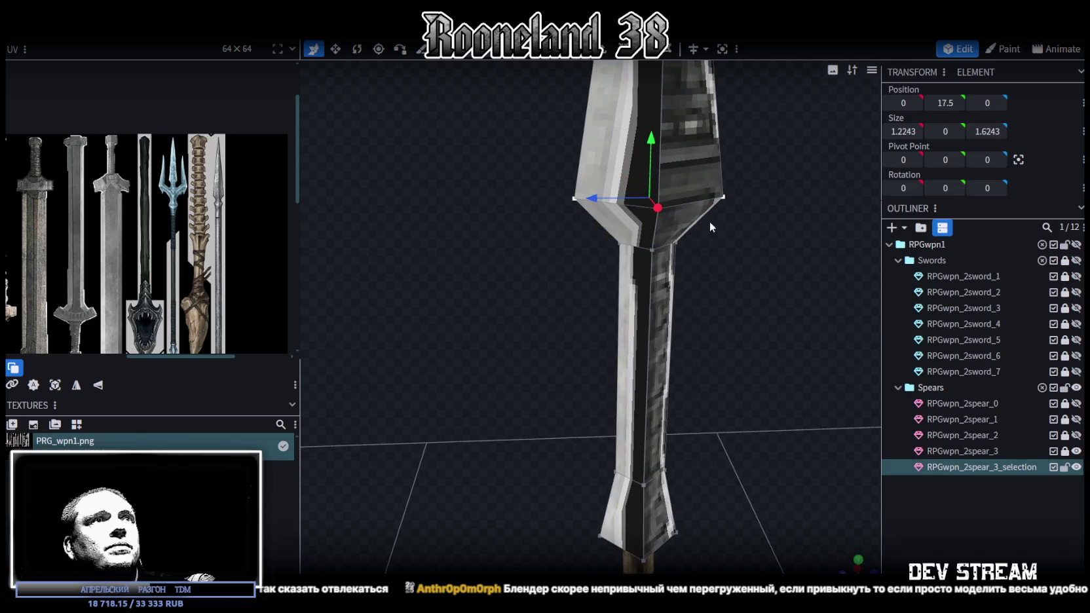
Step: Shift the blade's base vertex ring slightly forward and check the blade shape
drag(609, 200, 593, 201)
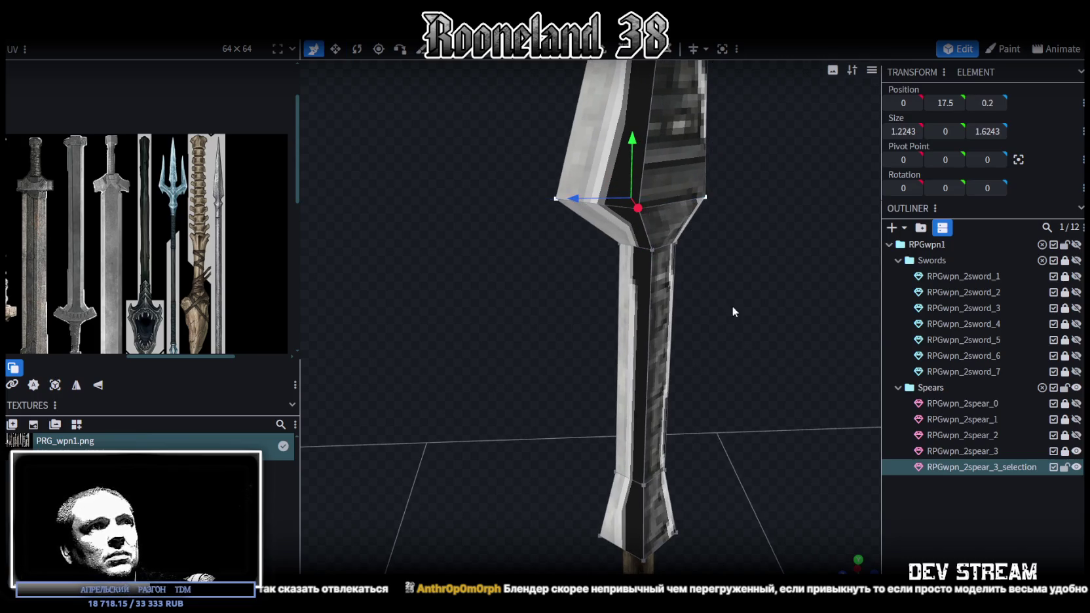
scroll(729, 286, down, 3)
mouse_move(729, 285)
mouse_down()
mouse_move(724, 434)
mouse_move(689, 366)
mouse_up()
scroll(685, 309, up, 3)
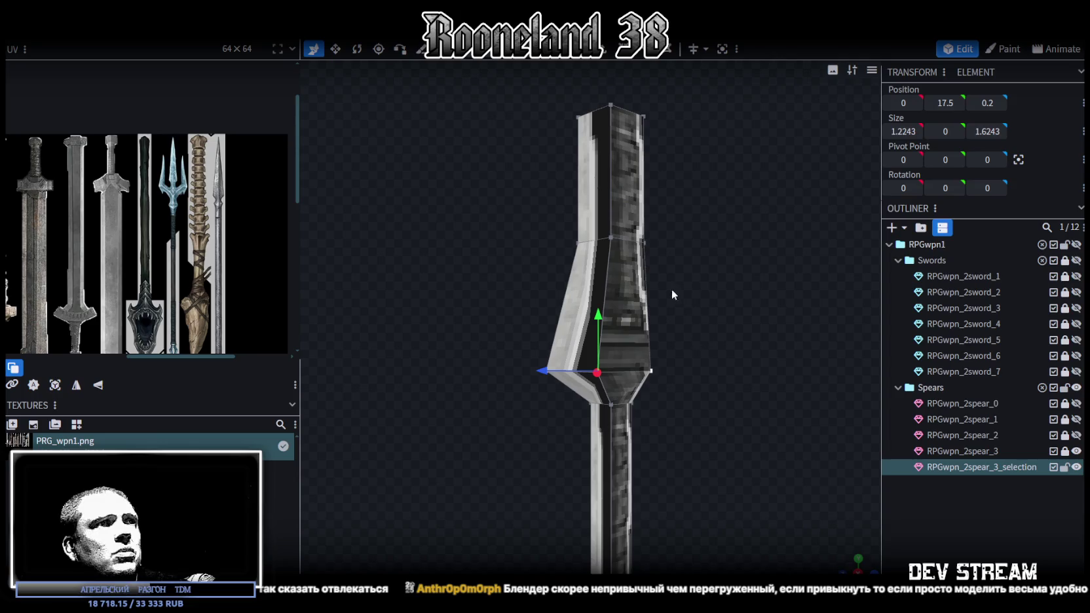
Step: Scale the upper blade vertices narrower and lower them slightly
mouse_move(525, 211)
ctrl+mouse_down()
mouse_move(660, 254)
mouse_move(628, 342)
mouse_move(670, 323)
mouse_move(634, 318)
ctrl+mouse_up()
key(v)
mouse_move(608, 270)
mouse_down()
mouse_move(602, 298)
mouse_move(819, 338)
mouse_move(721, 328)
mouse_move(738, 326)
mouse_move(680, 388)
mouse_move(662, 329)
mouse_up()
scroll(738, 325, up, 3)
scroll(698, 313, up, 2)
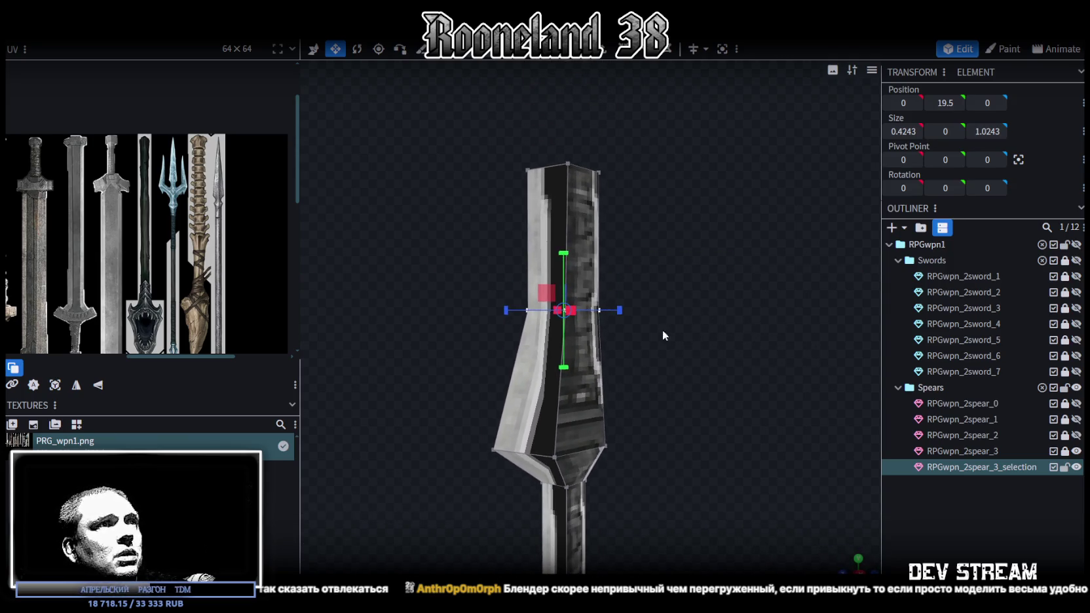
key(v)
drag(564, 249, 566, 284)
Step: Widen the upper ring front-to-back and shift it back in depth to bend the blade
key(s)
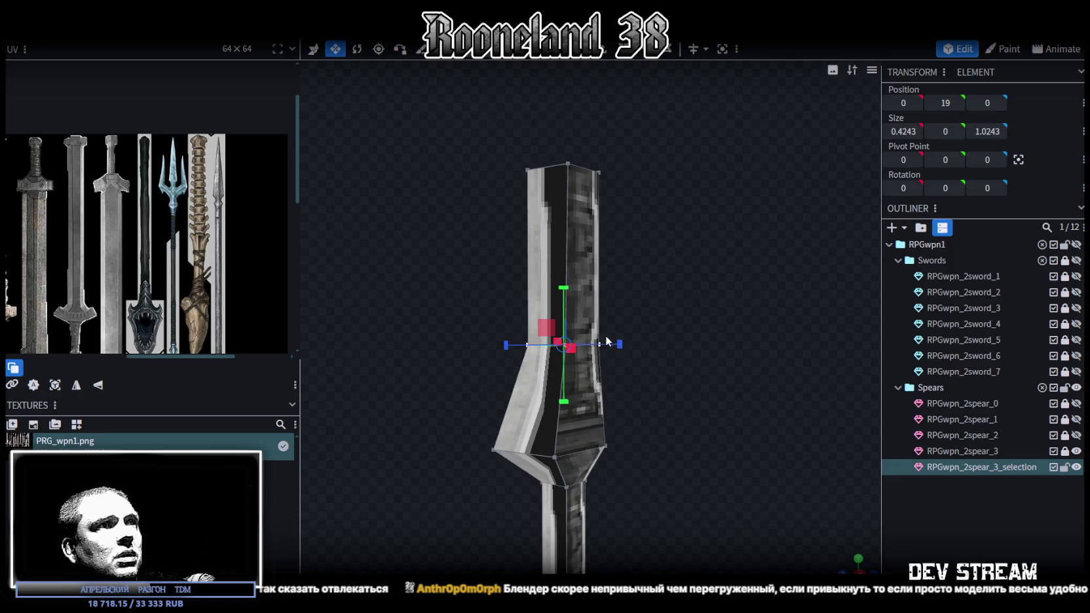
drag(619, 344, 634, 343)
key(v)
drag(541, 347, 517, 347)
right_drag(707, 394, 718, 350)
scroll(517, 295, up, 2)
click(589, 288)
drag(539, 281, 524, 285)
Step: Select the blade's top vertices and offset them 0.1 along Z
click(544, 281)
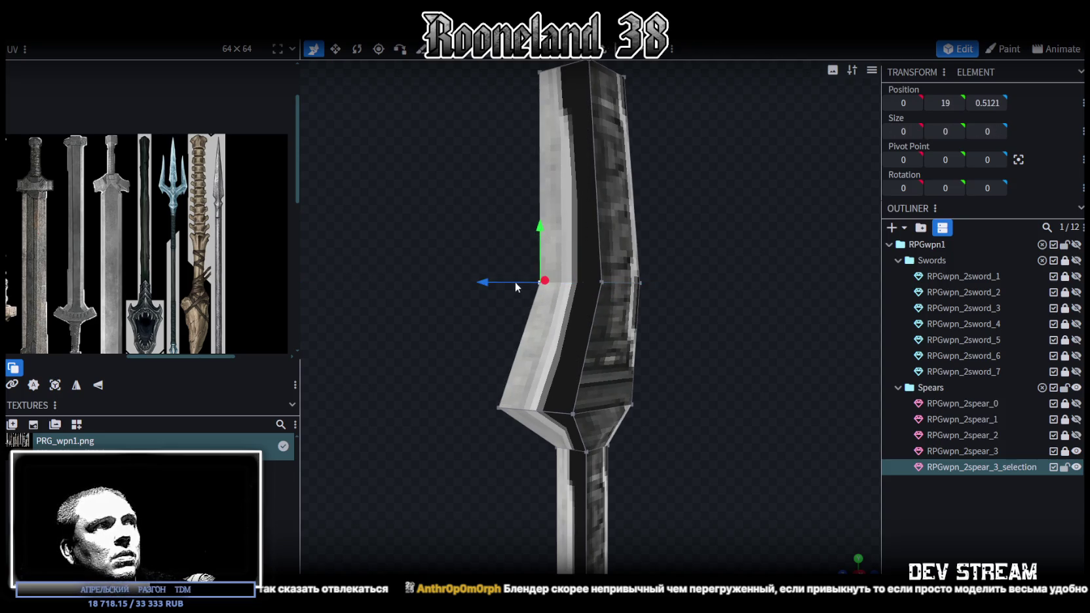
drag(490, 235, 597, 301)
right_drag(645, 311, 593, 301)
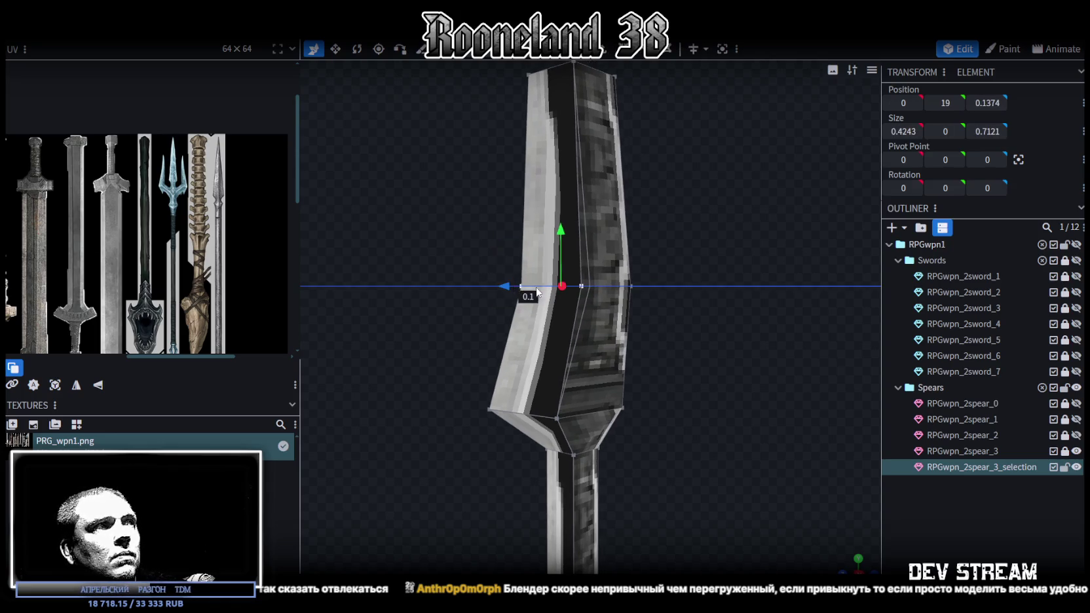
right_drag(521, 290, 514, 411)
mouse_move(480, 150)
mouse_down()
mouse_move(692, 287)
mouse_move(683, 332)
mouse_move(679, 283)
mouse_up()
drag(576, 151, 564, 216)
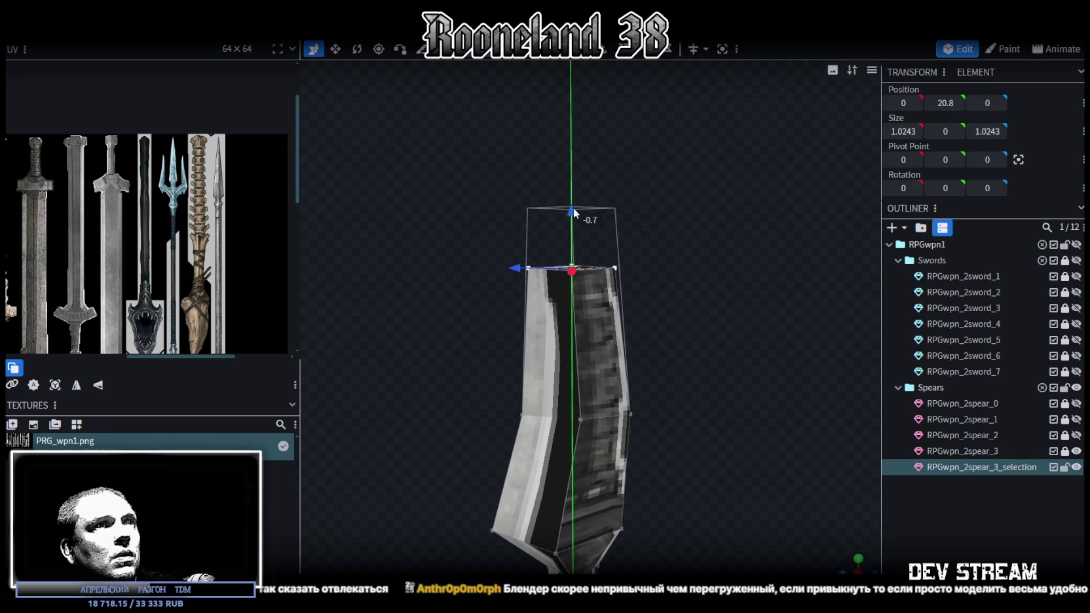
mouse_move(518, 260)
mouse_down()
mouse_move(498, 262)
mouse_move(506, 256)
mouse_up()
mouse_move(629, 295)
mouse_down()
mouse_move(706, 315)
mouse_move(707, 267)
mouse_move(730, 321)
mouse_move(714, 308)
mouse_up()
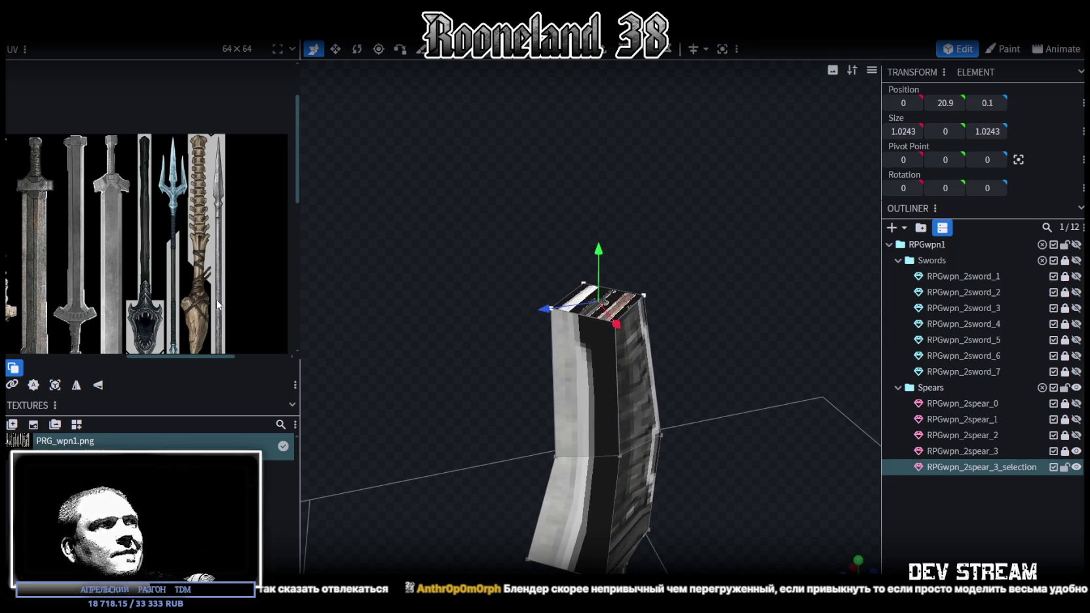
Step: Look down onto the blade and select its top face
scroll(198, 302, up, 1)
scroll(198, 303, up, 1)
scroll(198, 303, up, 1)
mouse_move(691, 200)
mouse_down()
mouse_move(698, 179)
mouse_move(722, 317)
mouse_move(550, 352)
mouse_move(564, 343)
mouse_up()
key(v)
click(604, 55)
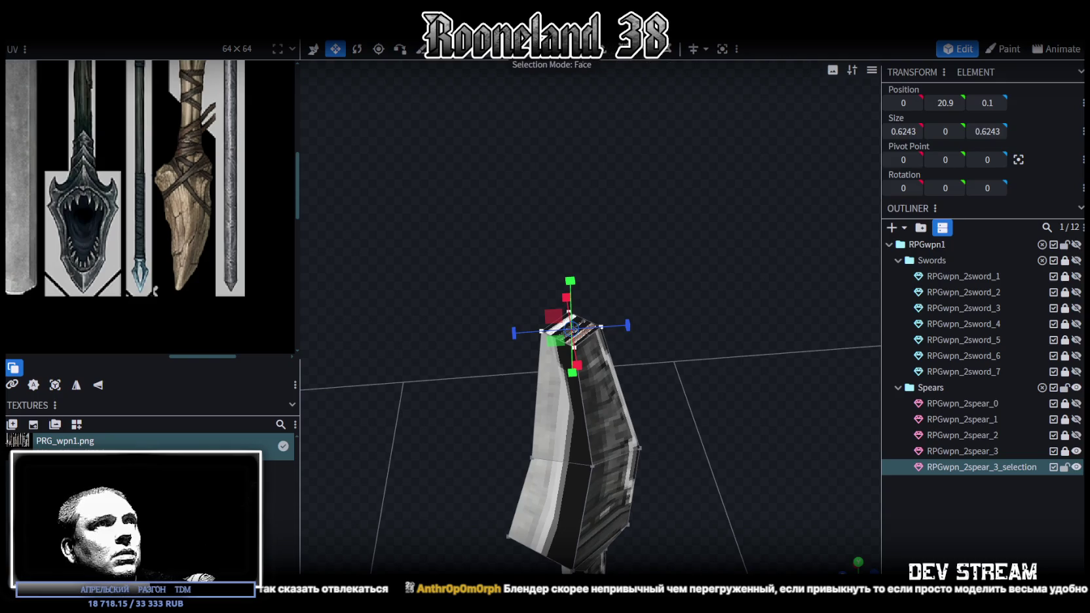
Step: Extrude the top face, Merge All to one point, and set the tip to Y 21.2, Z 0.2
scroll(621, 196, up, 2)
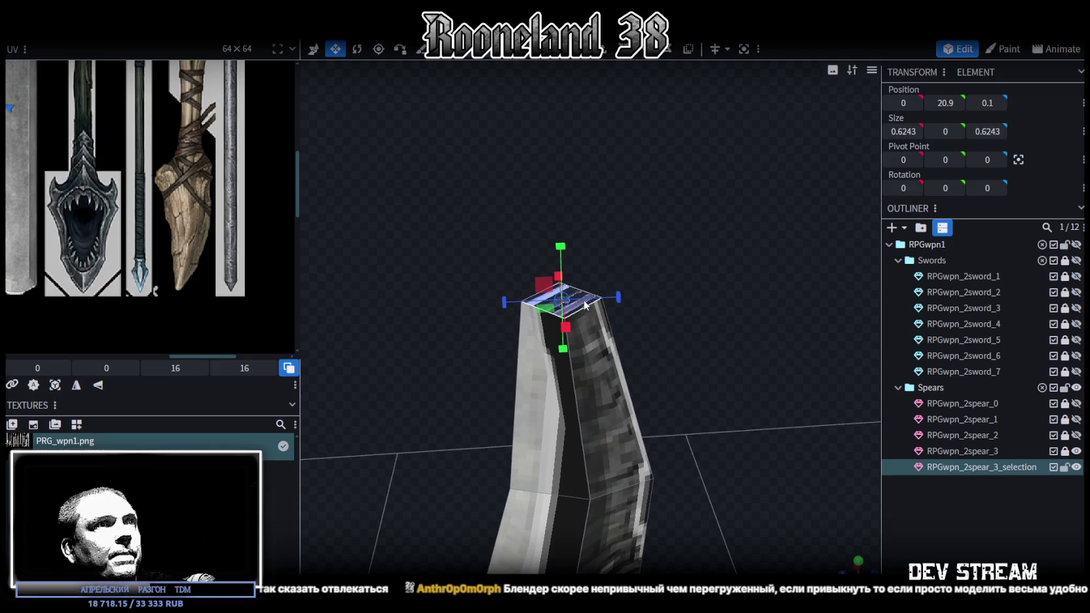
click(604, 51)
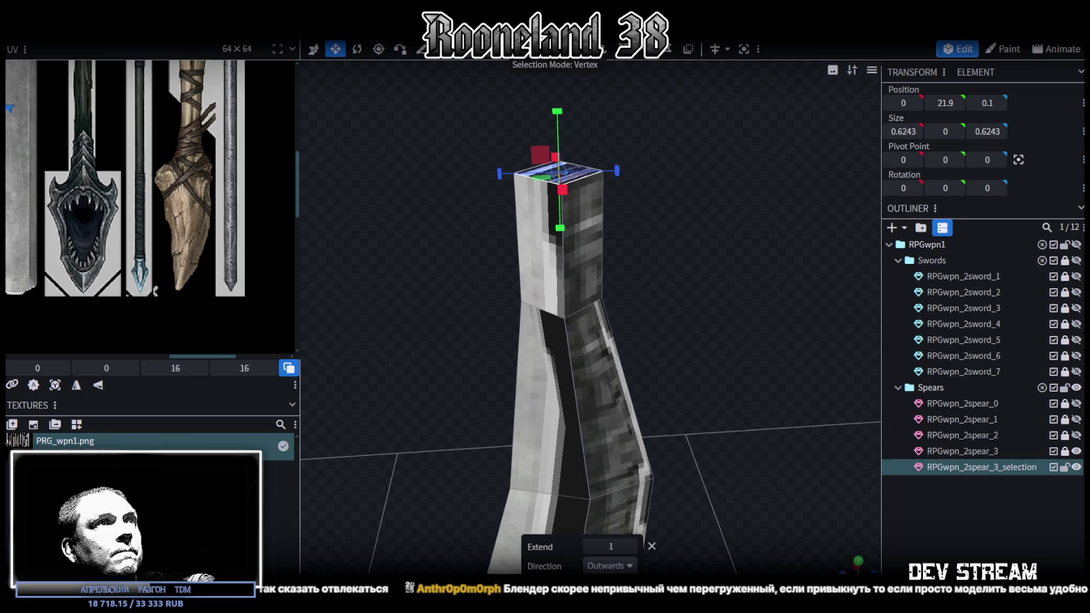
right_click(600, 172)
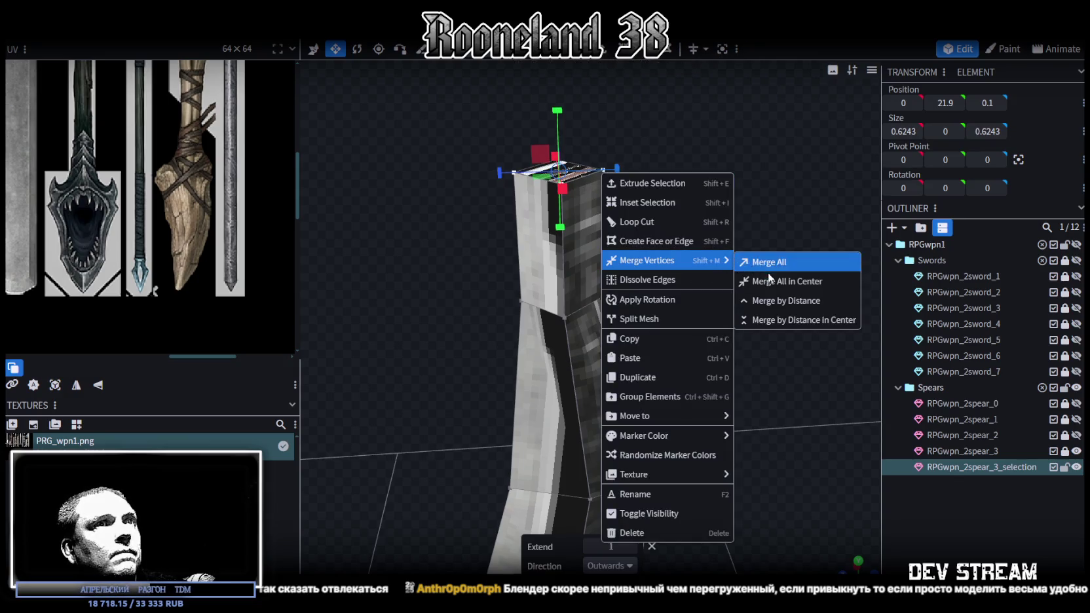
click(744, 259)
drag(563, 131, 550, 213)
mouse_move(507, 269)
mouse_down()
mouse_move(495, 274)
mouse_move(628, 324)
mouse_move(639, 233)
mouse_move(641, 243)
mouse_up()
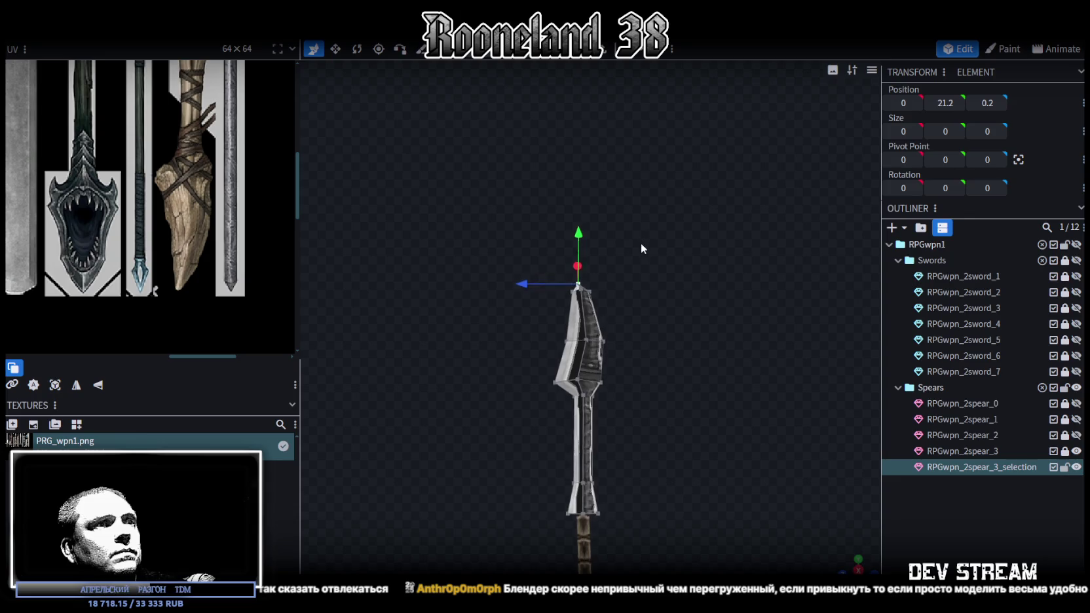
drag(638, 457, 647, 366)
scroll(650, 379, up, 3)
scroll(654, 359, up, 2)
scroll(654, 359, up, 2)
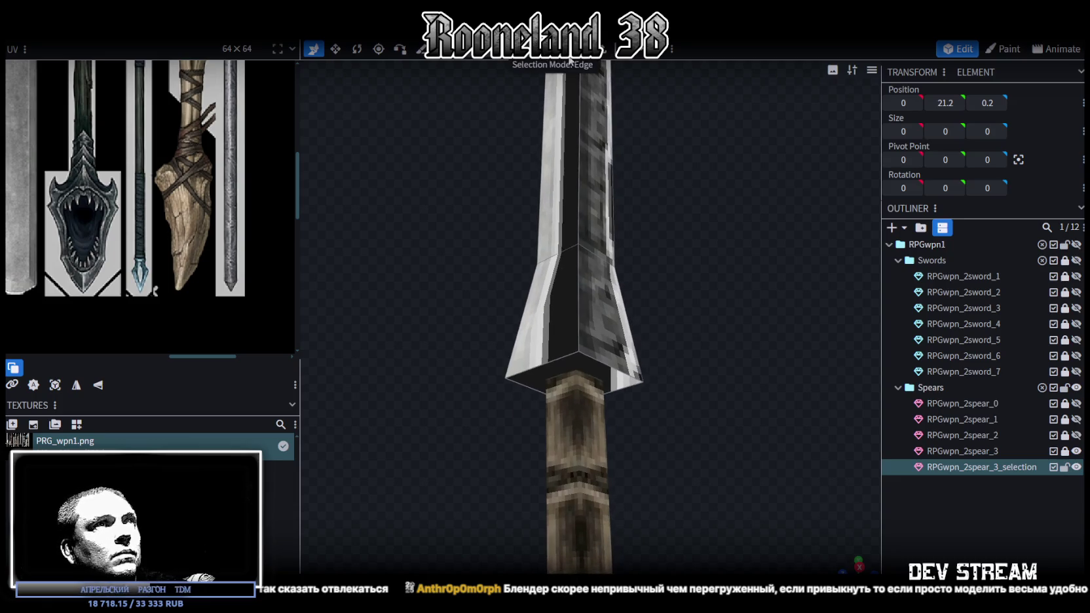
Step: Select the blade piece's whole bottom face
click(556, 361)
shift+click(622, 386)
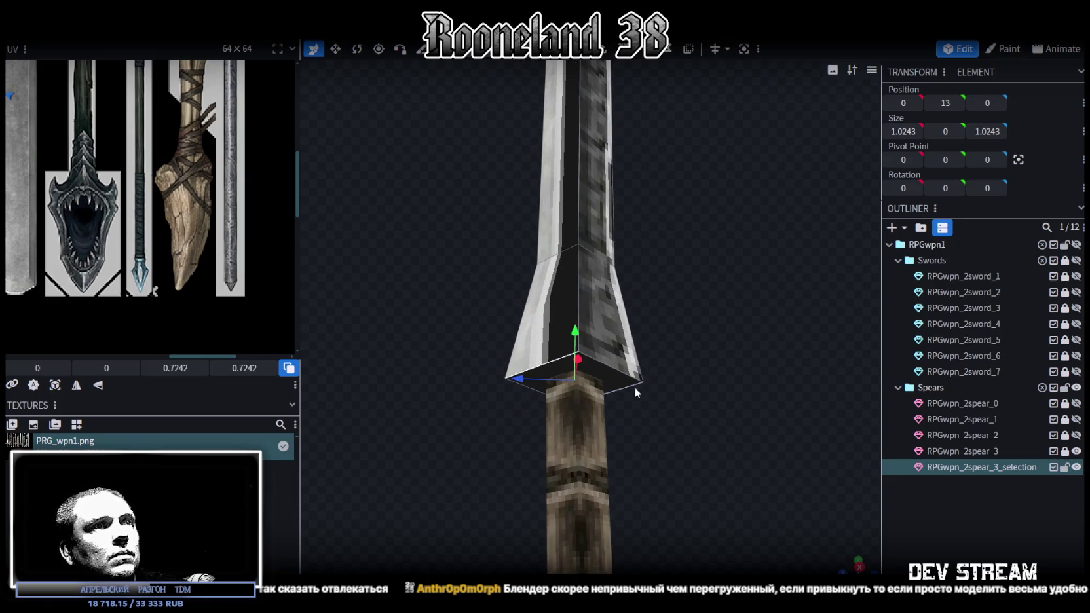
mouse_move(664, 392)
right_down()
mouse_move(653, 407)
mouse_move(634, 373)
right_up()
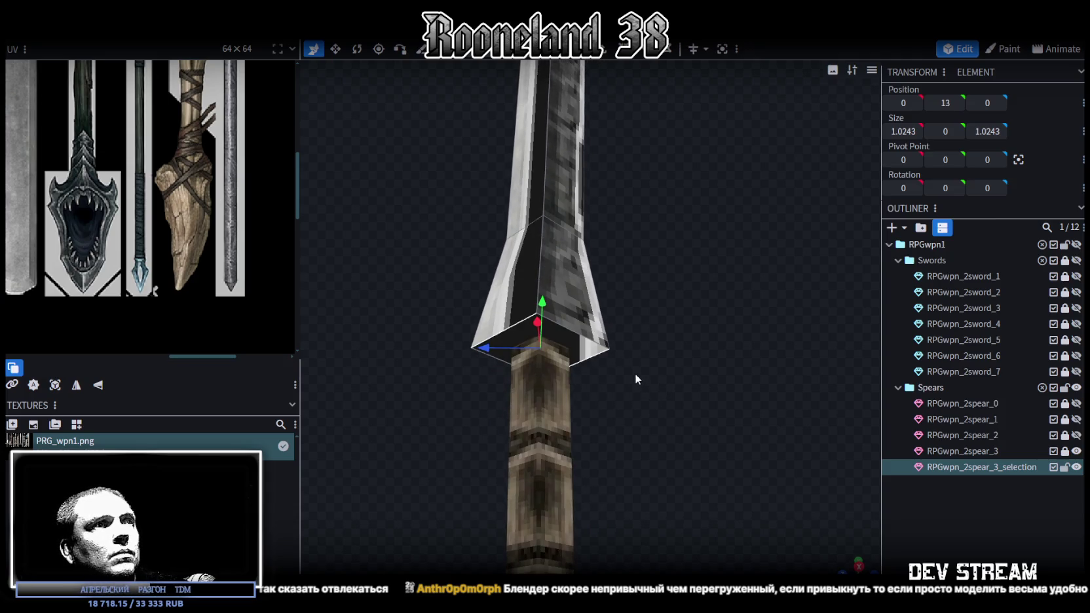
click(589, 354)
shift+click(507, 332)
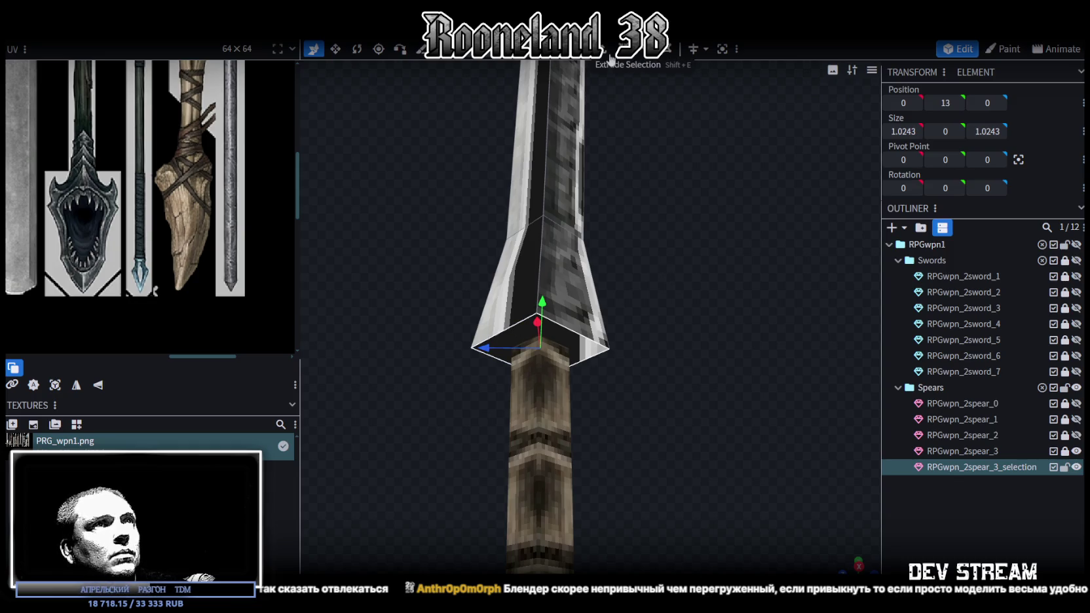
click(580, 340)
shift+click(490, 355)
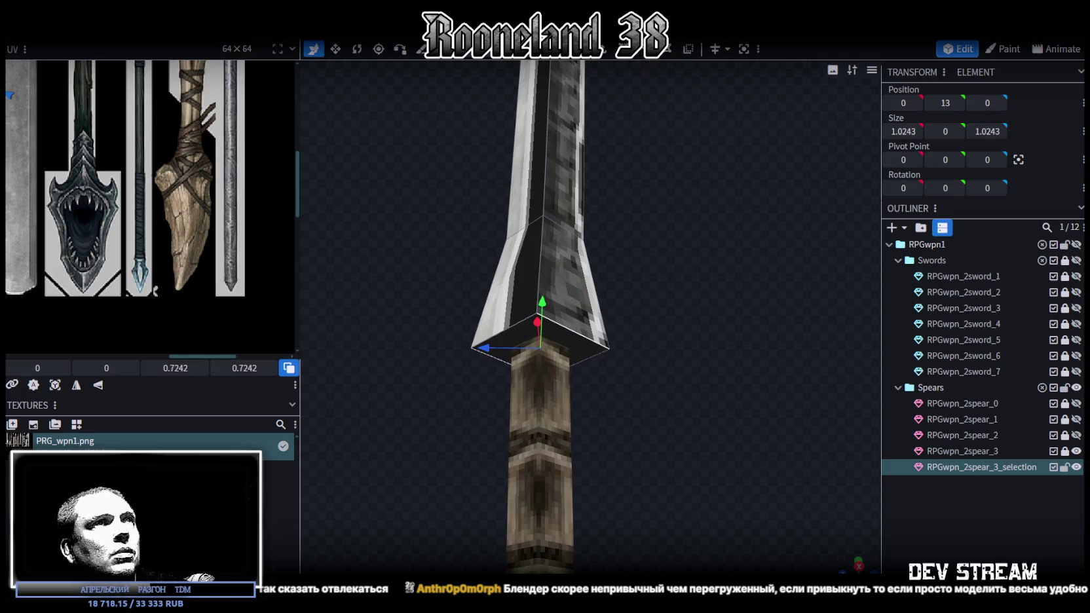
Step: Extrude the bottom face in direction Y- by 0.25 and Merge All to a point at Y 12.75
click(645, 49)
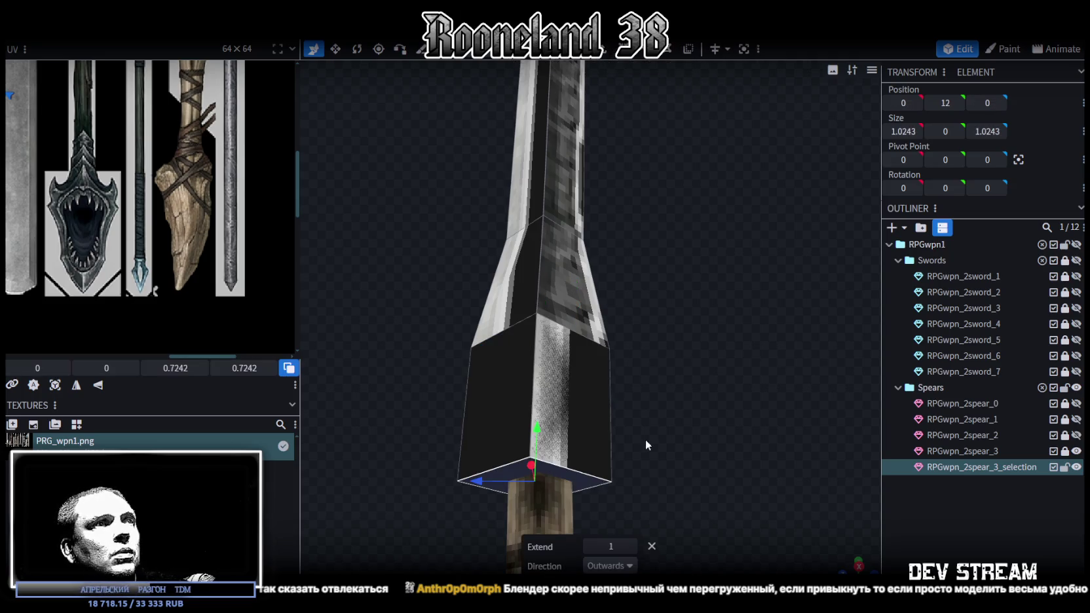
click(628, 567)
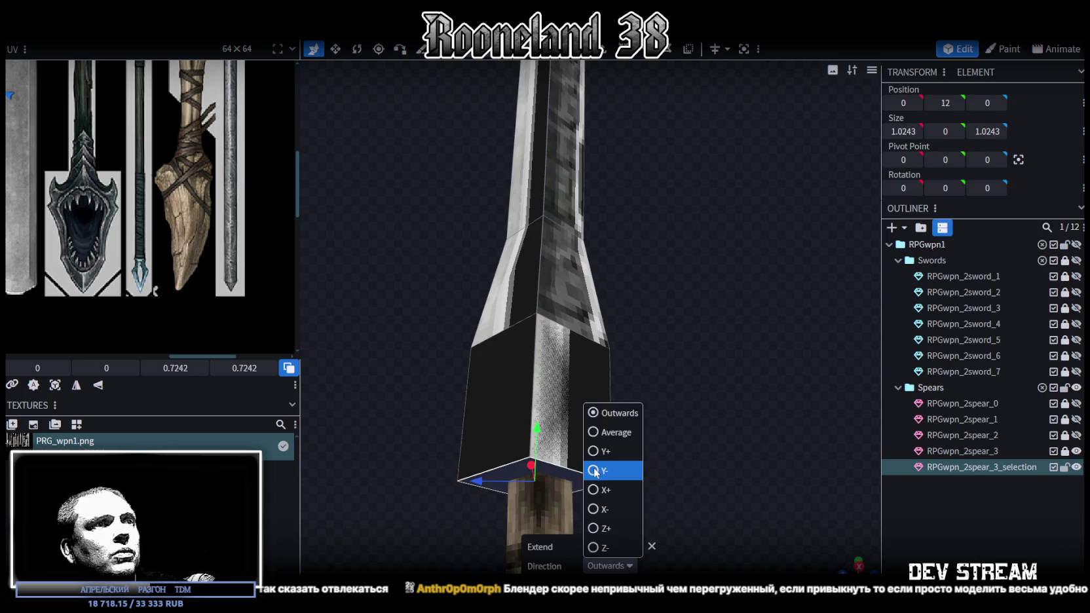
click(595, 471)
click(597, 546)
shift+click(624, 547)
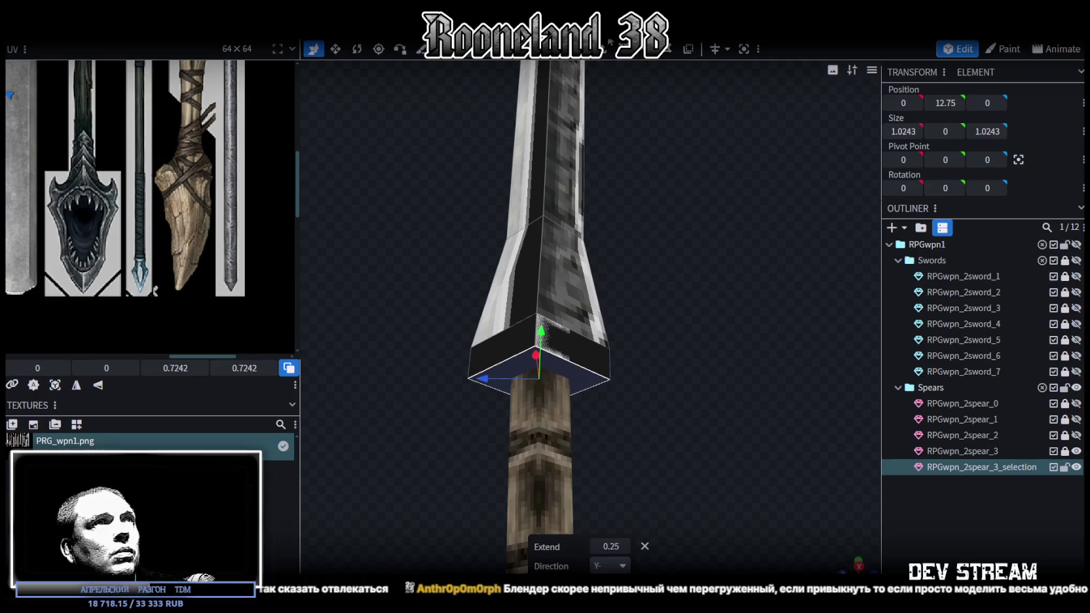
right_click(613, 378)
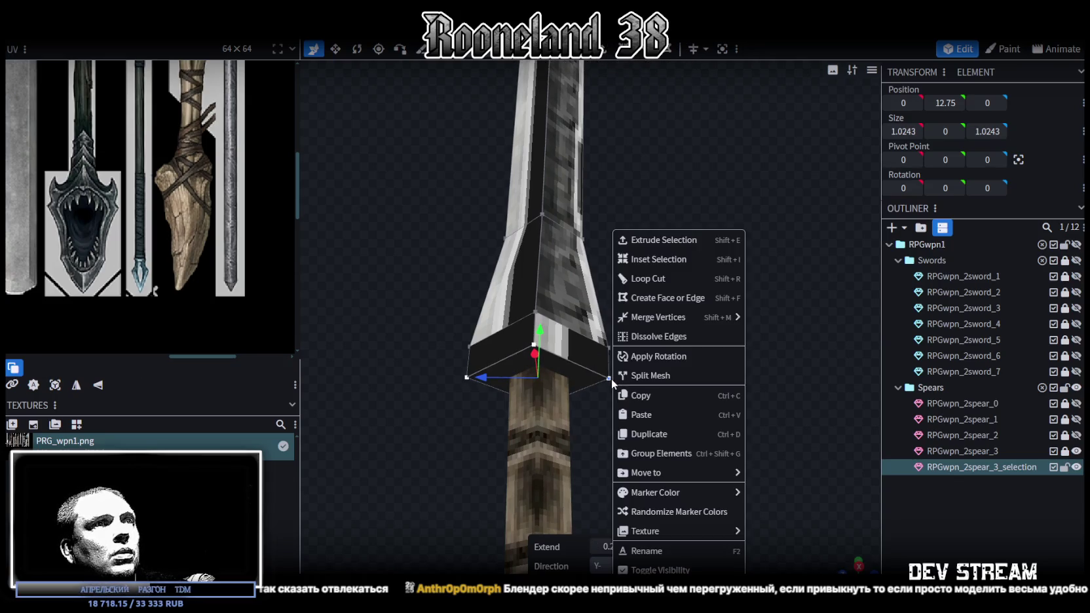
mouse_move(659, 317)
click(770, 341)
scroll(677, 354, down, 3)
scroll(668, 360, down, 2)
drag(579, 98, 767, 463)
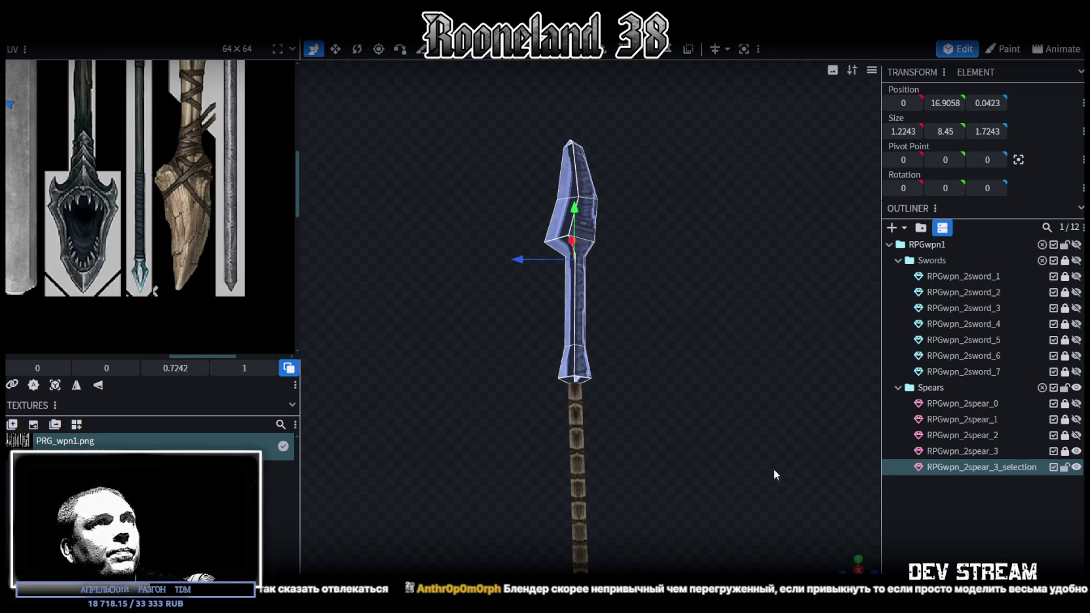
Step: From a side view of the spear, lower the blade-base vertices
drag(668, 413, 649, 318)
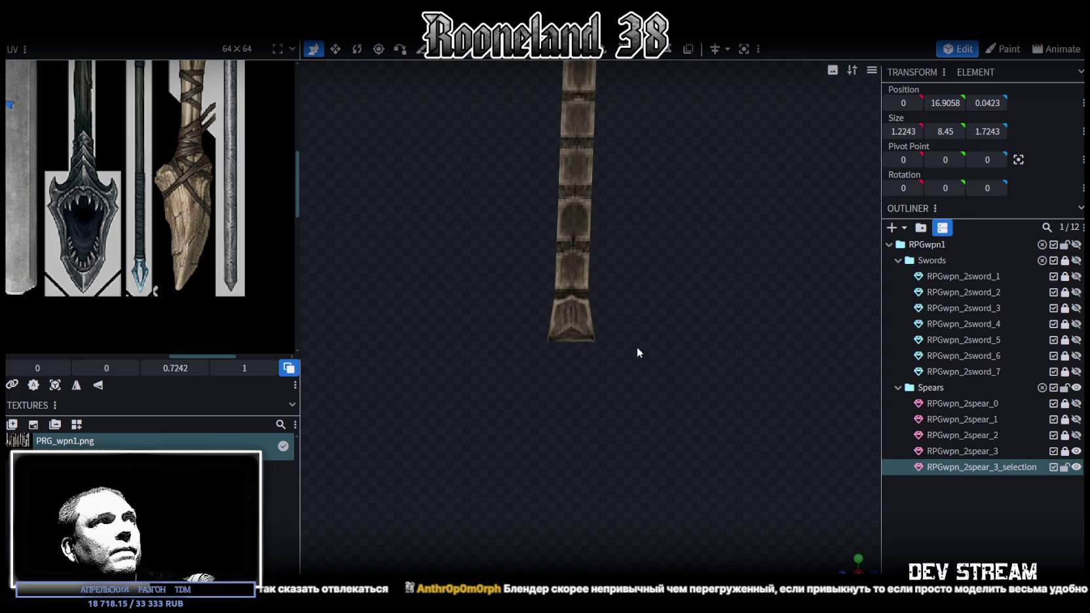
mouse_move(683, 557)
mouse_down()
mouse_move(632, 291)
mouse_move(643, 364)
mouse_move(629, 354)
mouse_up()
scroll(144, 239, down, 2)
scroll(194, 250, up, 1)
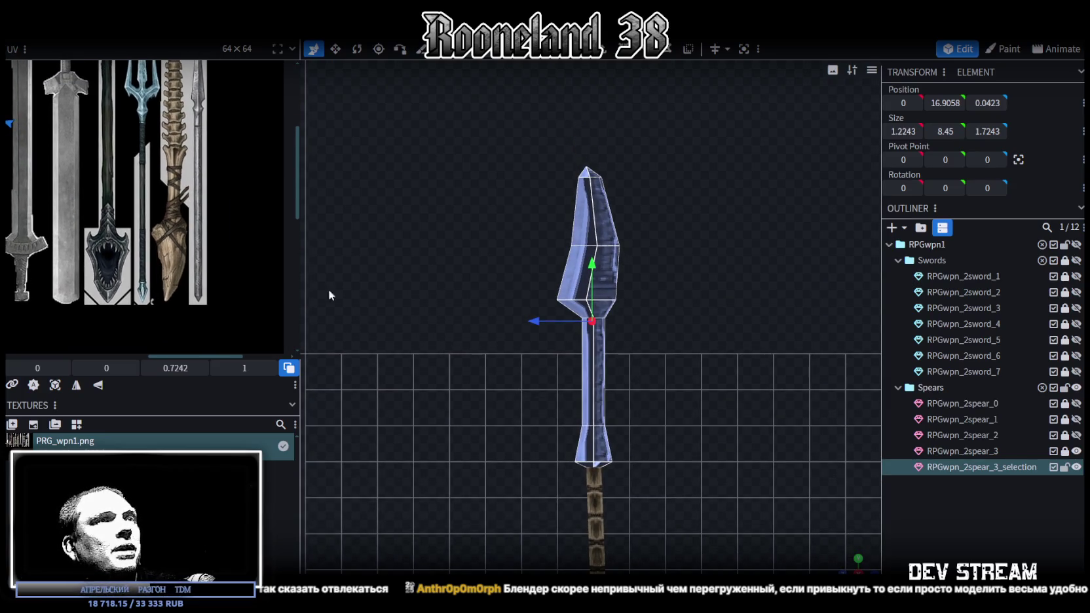
scroll(598, 356, up, 1)
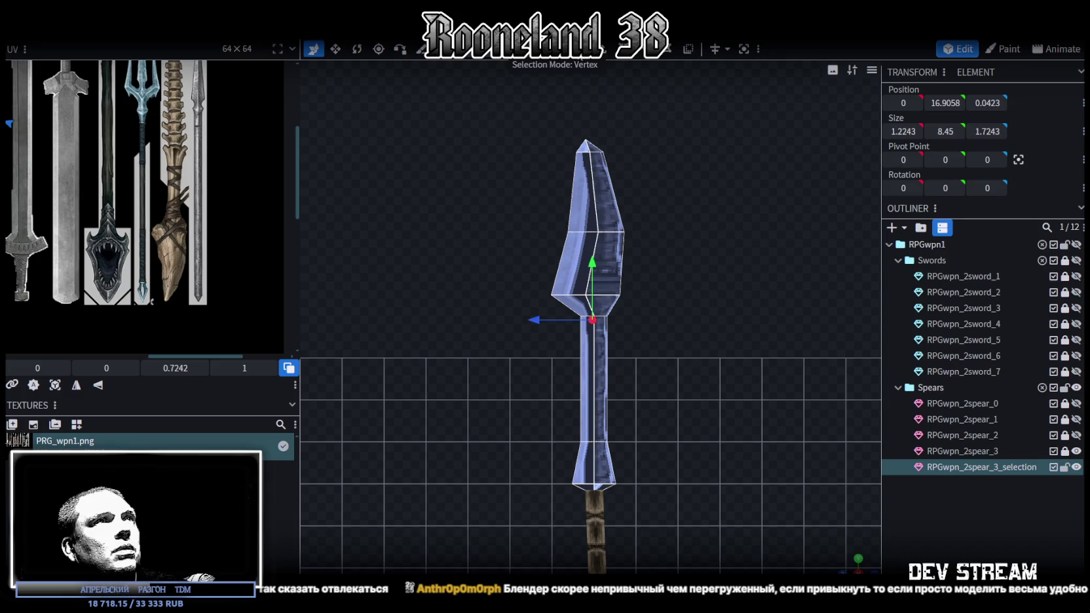
drag(527, 372, 673, 275)
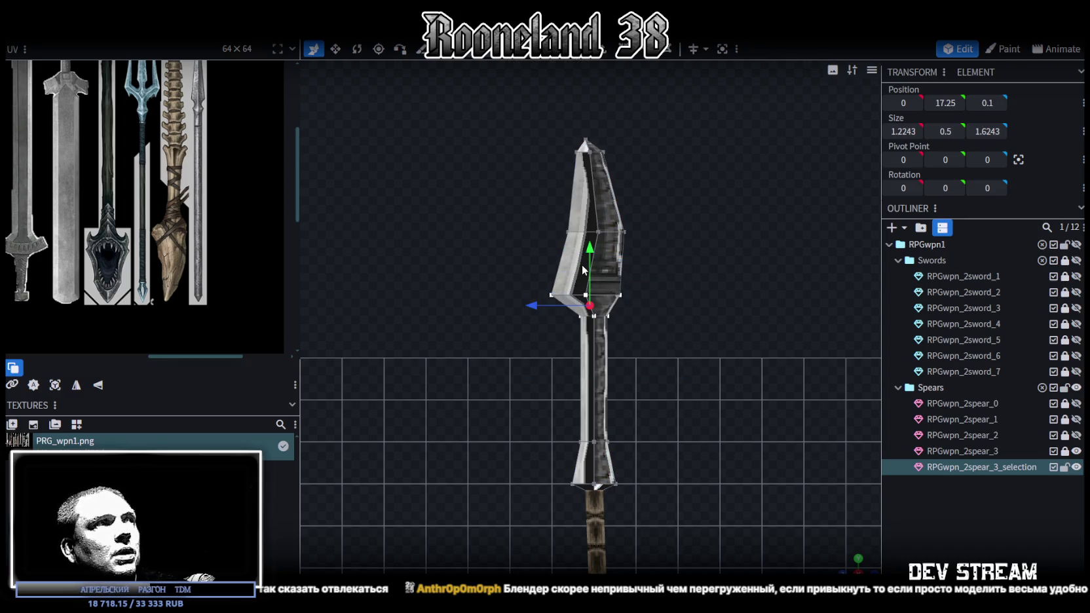
drag(588, 252, 588, 276)
Step: Lower the upper blade vertices, then squeeze the tip vertices together and lower them
drag(546, 205, 672, 258)
drag(597, 174, 599, 191)
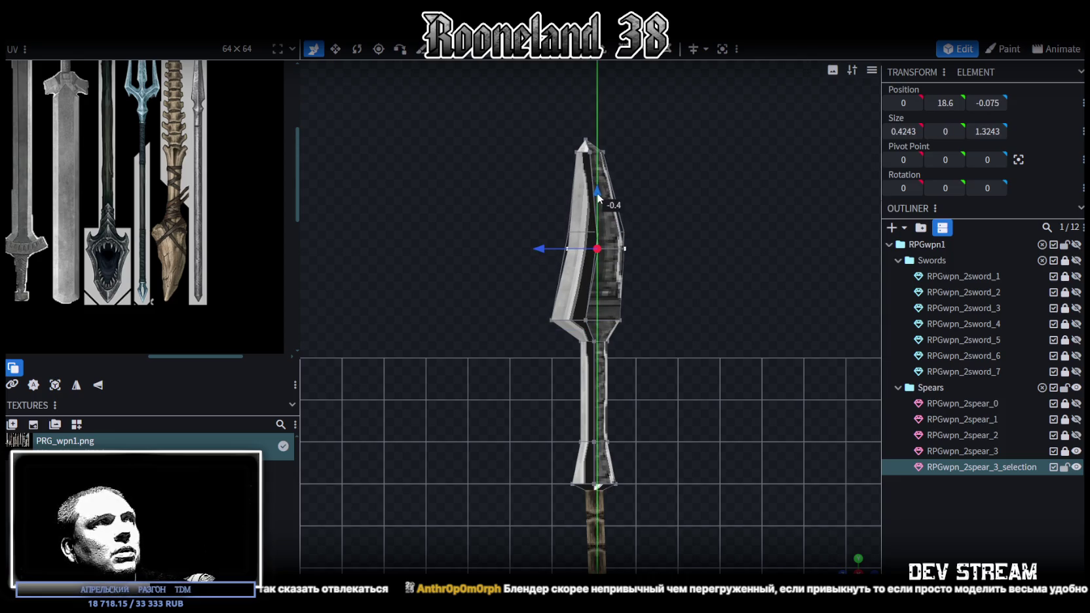
drag(572, 131, 616, 167)
drag(539, 152, 528, 153)
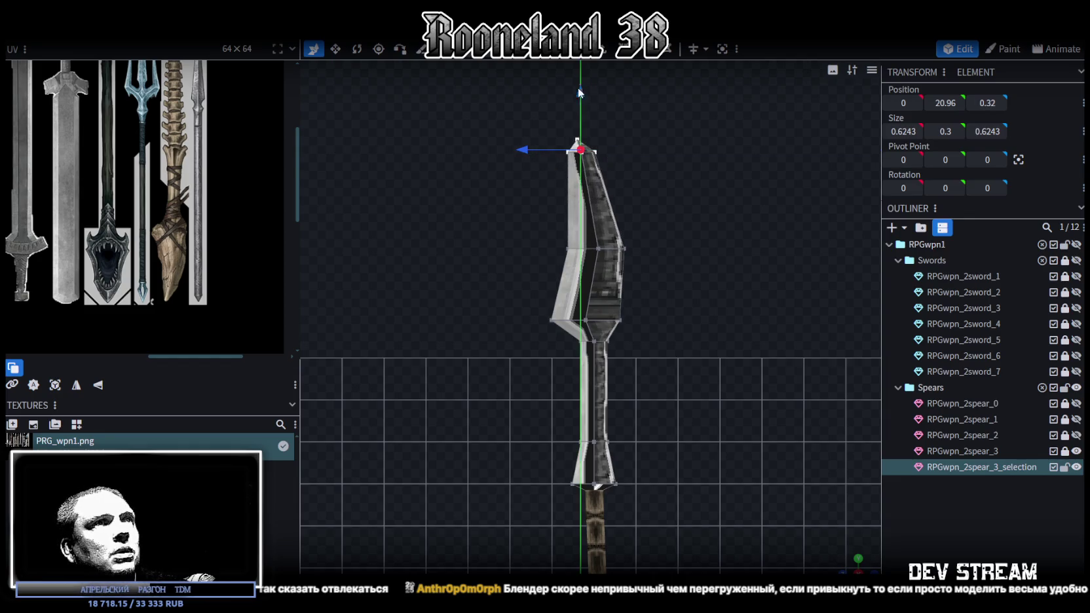
drag(577, 87, 578, 112)
Step: Rotate the blade tip vertices to tilt the tip into a curve
click(361, 52)
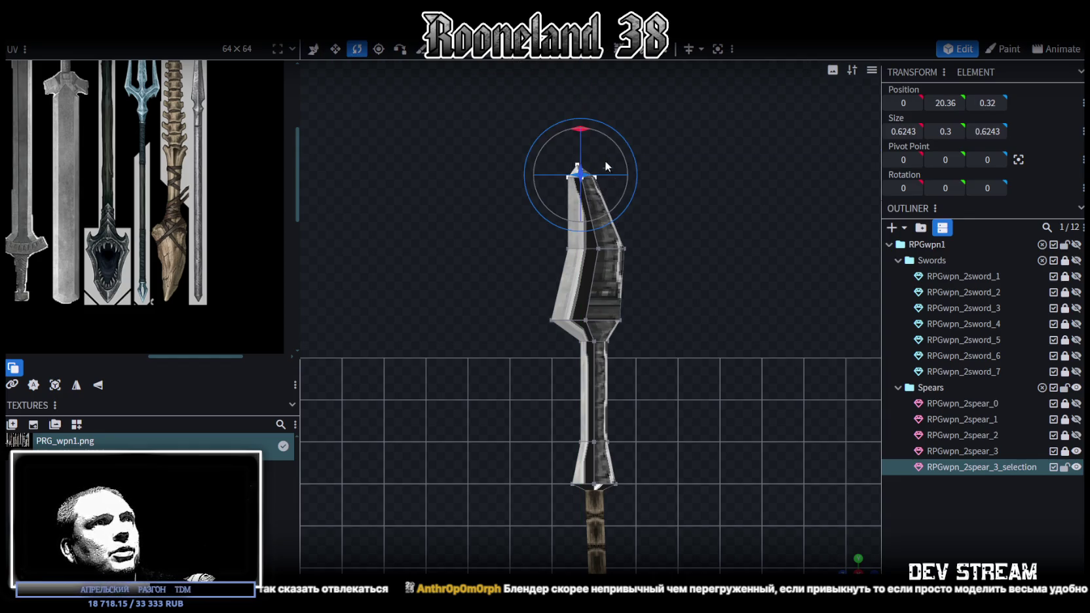
drag(855, 565, 807, 435)
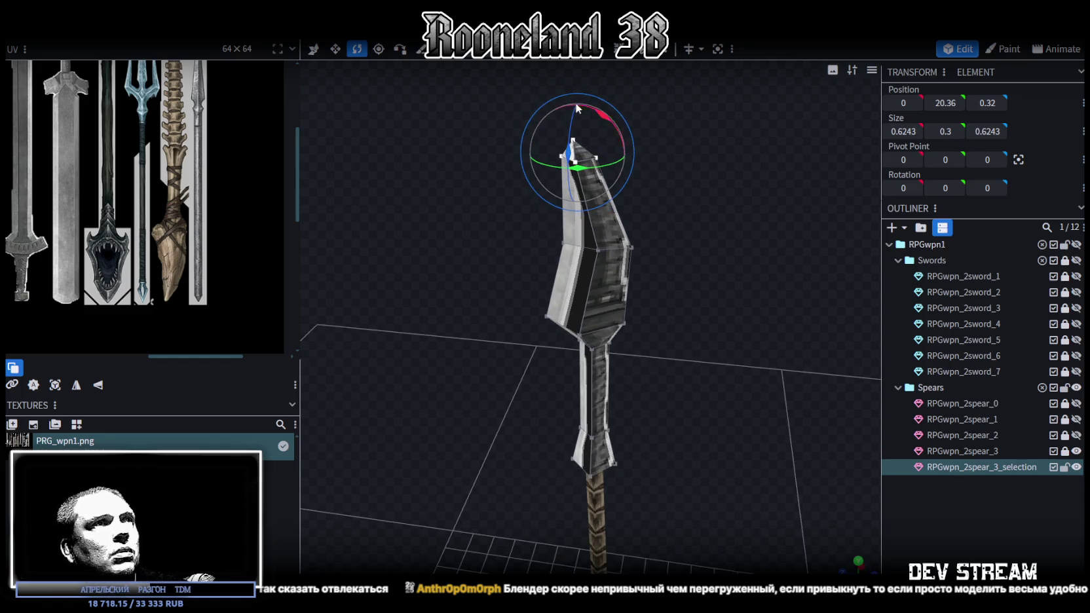
drag(603, 119, 592, 112)
mouse_move(638, 170)
mouse_down()
mouse_move(713, 213)
mouse_move(718, 238)
mouse_move(717, 224)
mouse_up()
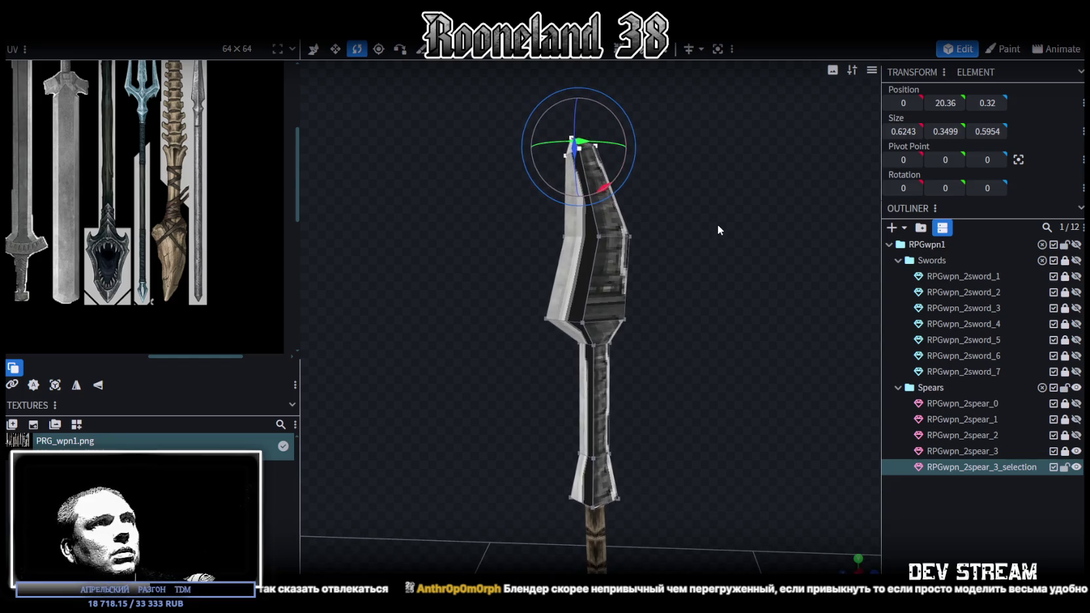
Step: Raise a single vertex on the blade edge slightly
click(554, 322)
drag(690, 342, 709, 310)
key(v)
drag(547, 270, 556, 252)
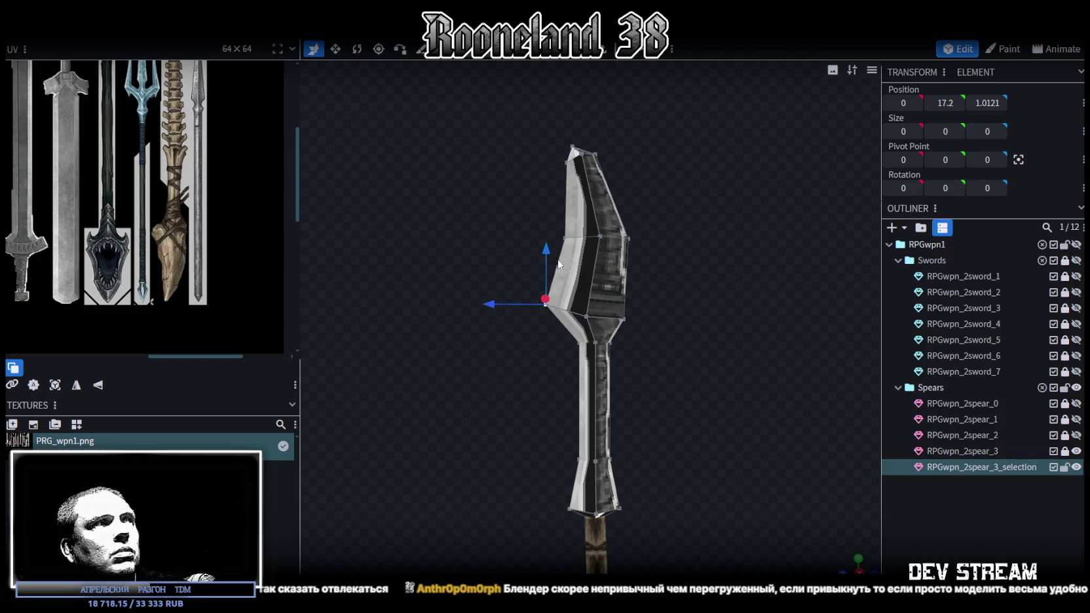
Step: Select the blade's upper-left vertices and raise them
scroll(619, 312, up, 2)
click(609, 313)
mouse_move(609, 313)
mouse_down()
mouse_move(590, 333)
mouse_move(634, 314)
mouse_move(651, 329)
mouse_move(600, 258)
mouse_move(756, 351)
mouse_move(615, 351)
mouse_move(558, 317)
mouse_up()
shift+click(634, 314)
click(544, 314)
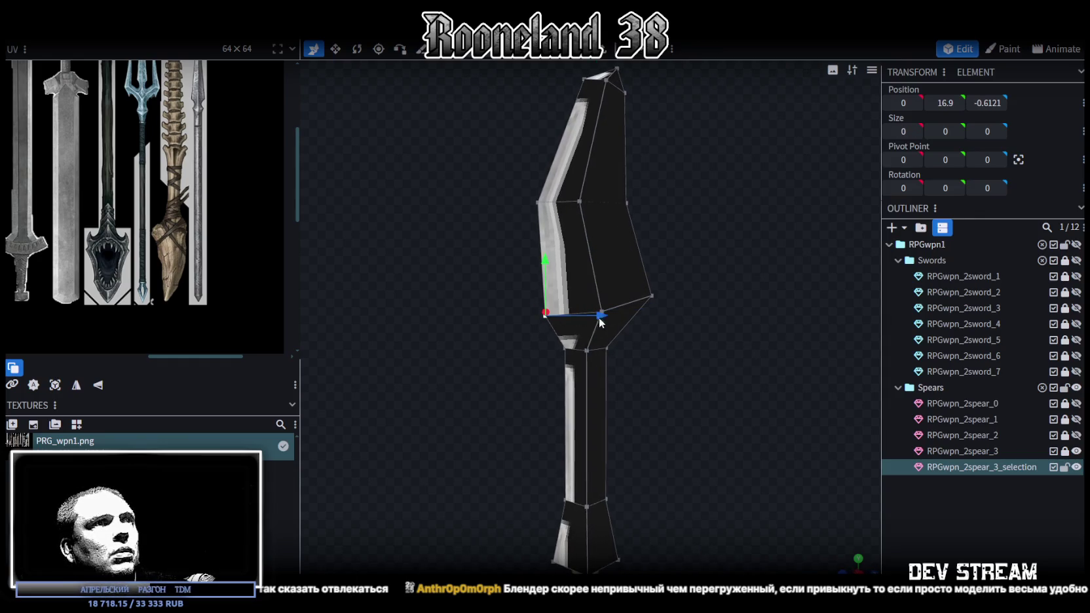
mouse_move(692, 335)
mouse_down()
mouse_move(683, 355)
mouse_move(655, 315)
mouse_up()
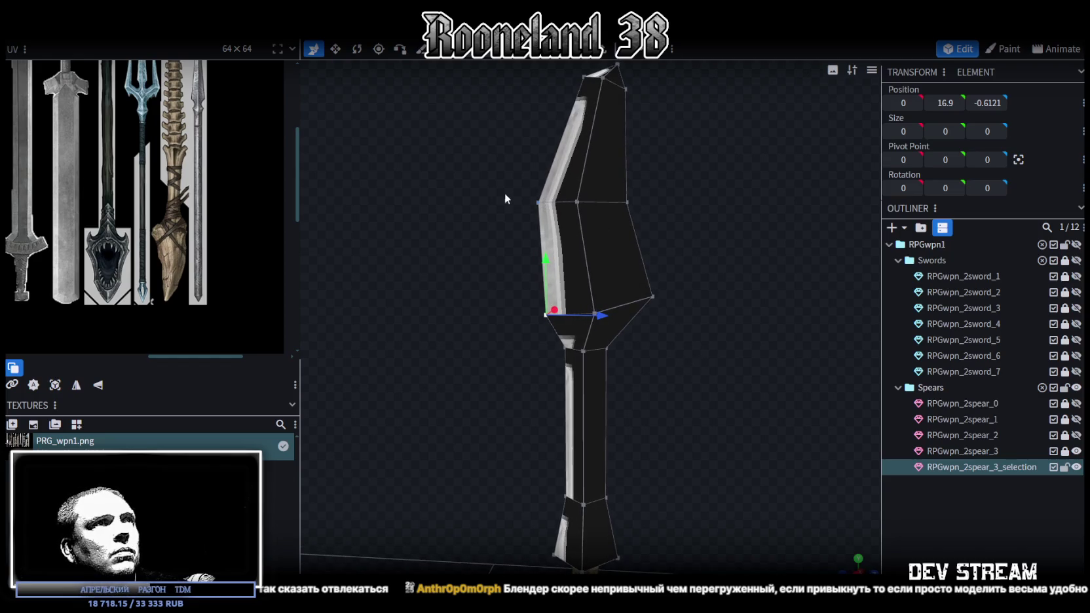
ctrl+drag(498, 169, 606, 218)
drag(734, 254, 584, 154)
ctrl+drag(503, 173, 549, 224)
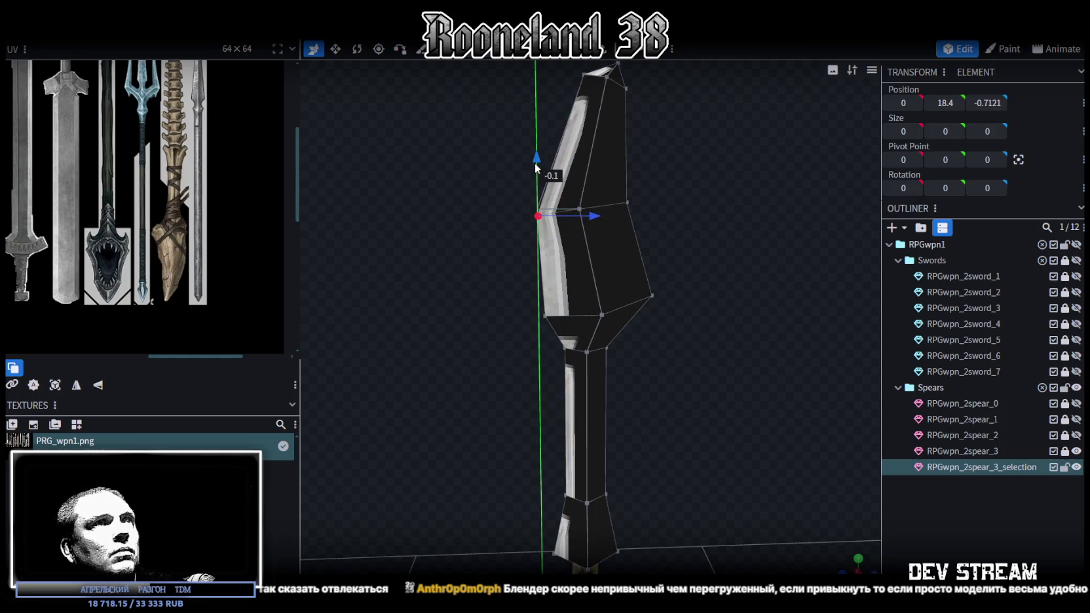
ctrl+drag(492, 138, 600, 233)
mouse_move(565, 183)
mouse_down()
mouse_move(565, 148)
mouse_move(550, 202)
mouse_move(537, 166)
mouse_up()
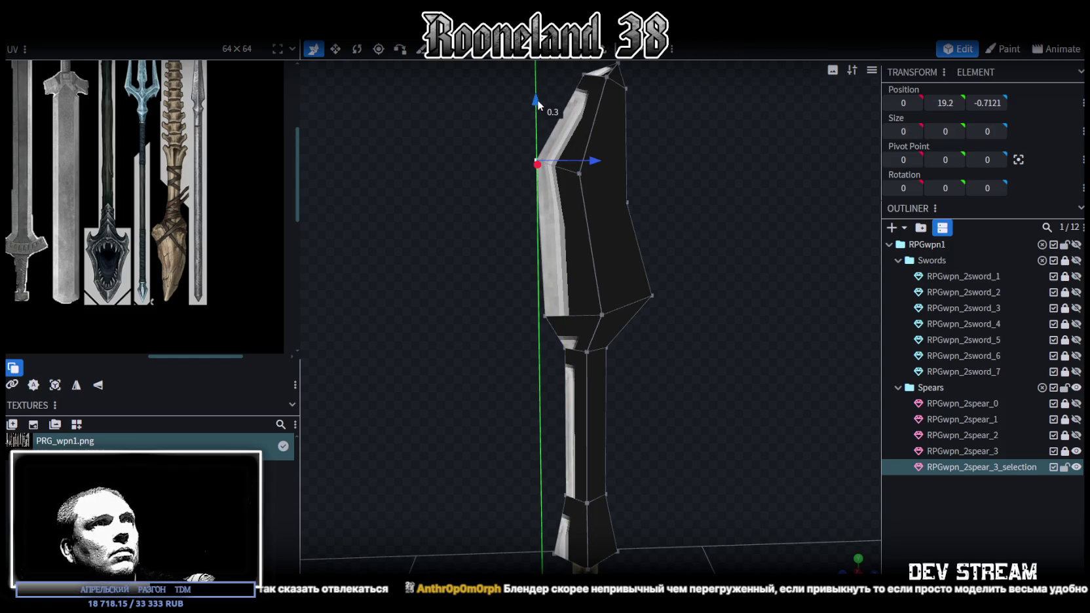
Step: Pull the right-side blade vertex inward and nudge the upper-right vertex down
scroll(686, 347, down, 2)
scroll(655, 302, up, 2)
mouse_move(648, 279)
ctrl+mouse_down()
mouse_move(602, 231)
mouse_move(628, 201)
ctrl+mouse_up()
drag(680, 241, 665, 235)
drag(714, 320, 658, 218)
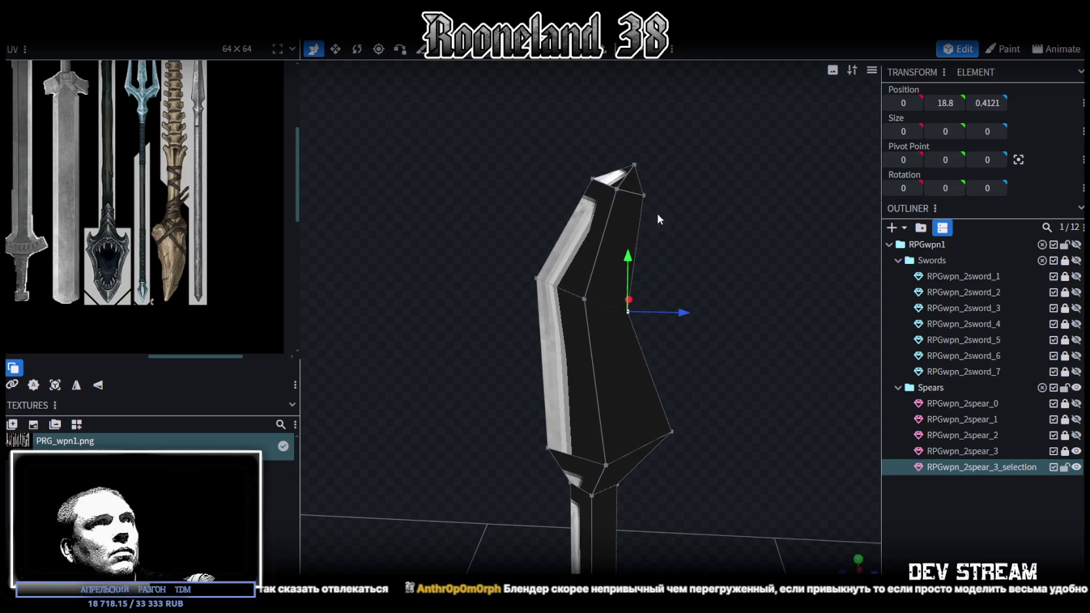
click(641, 194)
drag(644, 141, 643, 159)
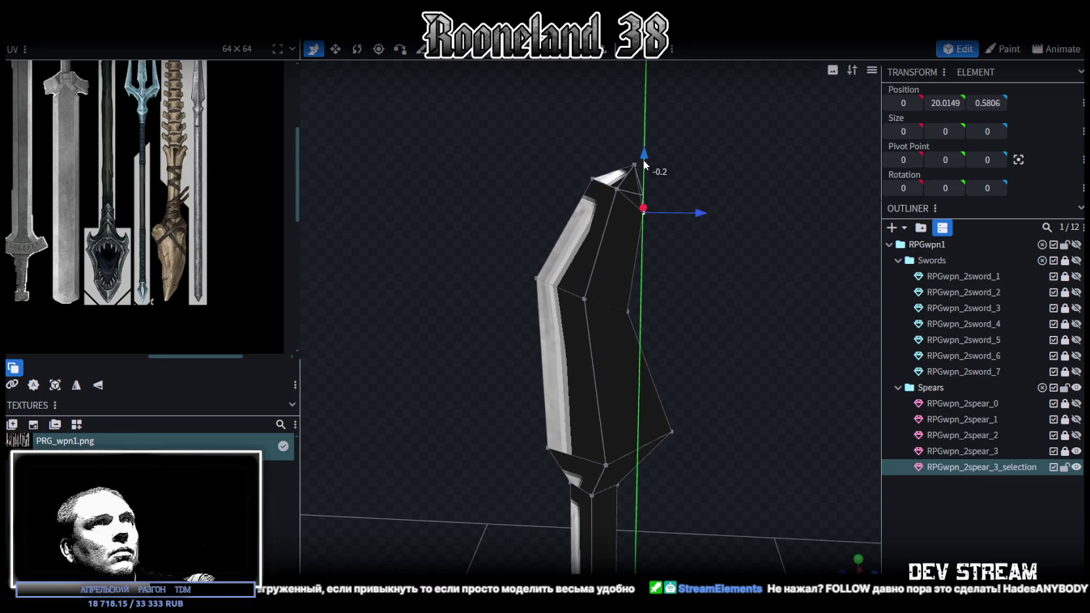
Step: Select the opposite mid-blade vertex pair near the tip
mouse_move(626, 198)
mouse_down()
mouse_move(412, 253)
mouse_move(396, 274)
mouse_move(502, 326)
mouse_move(614, 345)
mouse_move(643, 250)
mouse_move(681, 219)
mouse_move(613, 259)
mouse_move(721, 239)
mouse_move(670, 245)
mouse_move(762, 263)
mouse_move(694, 251)
mouse_move(594, 282)
mouse_up()
shift+click(592, 263)
click(594, 283)
mouse_move(772, 321)
mouse_down()
mouse_move(623, 334)
mouse_move(600, 274)
mouse_move(614, 243)
mouse_move(630, 239)
mouse_up()
scroll(623, 334, up, 2)
shift+click(580, 240)
Step: Spread the upper and lower blade vertex pairs wider apart along X
key(v)
scroll(722, 347, down, 3)
drag(737, 315, 727, 320)
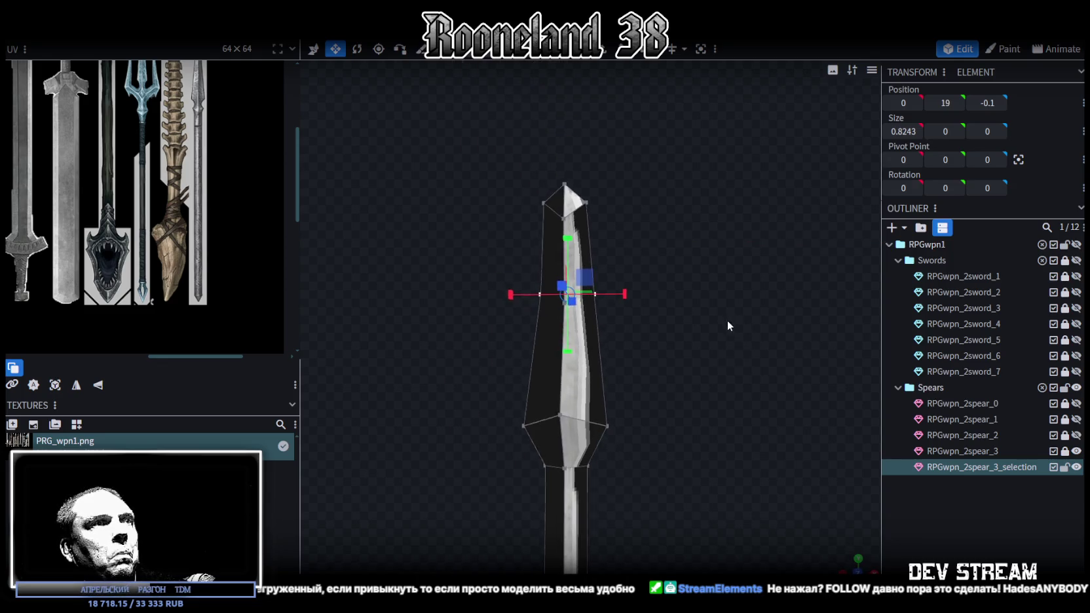
click(525, 426)
shift+click(607, 427)
mouse_move(622, 427)
mouse_down()
mouse_move(635, 425)
mouse_move(671, 361)
mouse_move(587, 222)
mouse_up()
Step: Select the left and right vertices at the blade tip
click(544, 219)
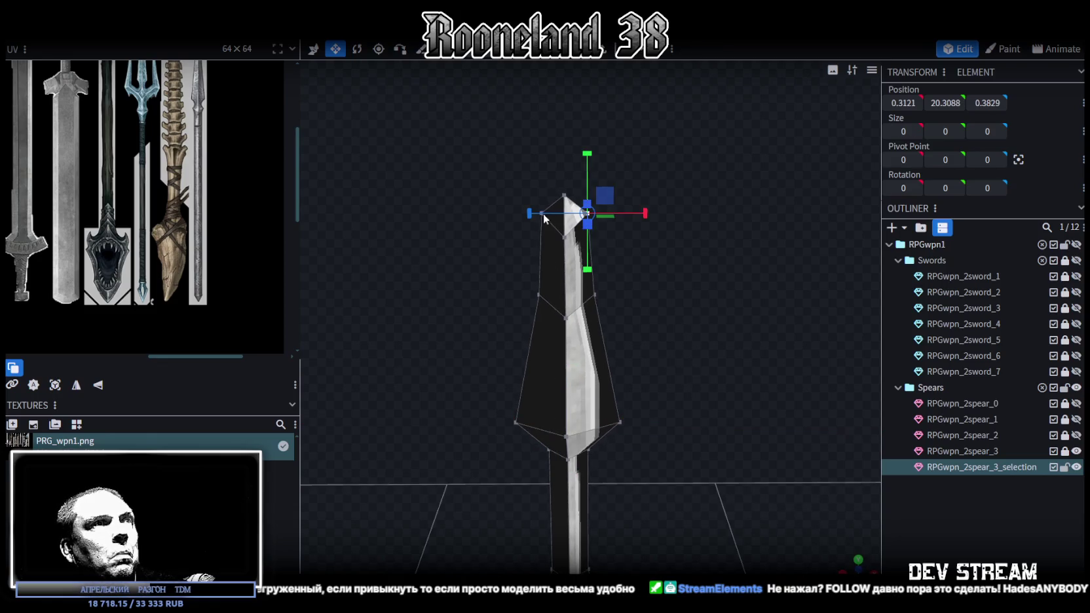
click(562, 195)
click(541, 214)
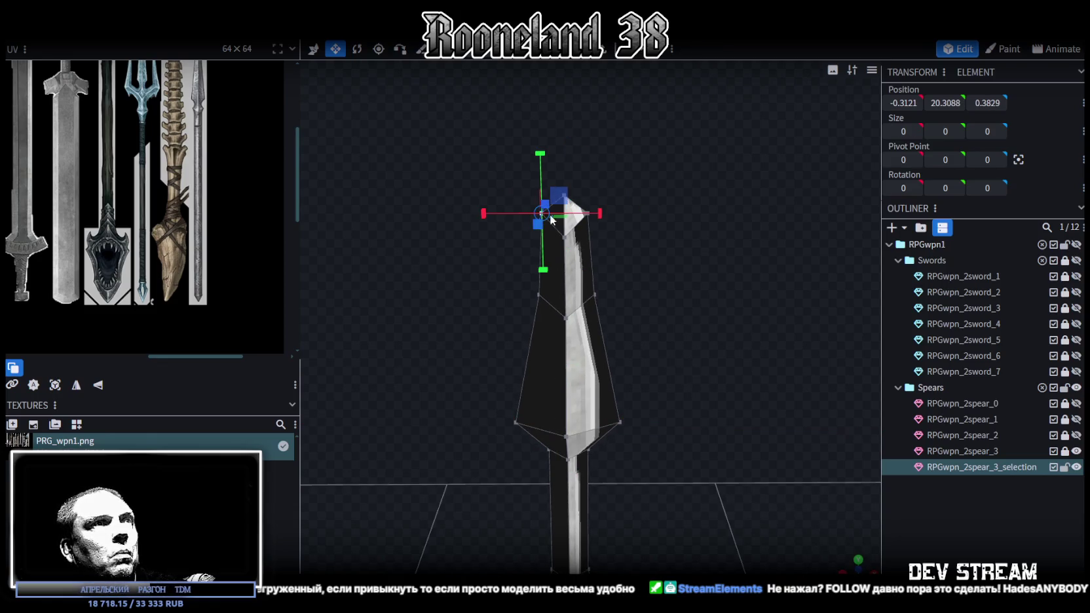
key(v)
click(586, 255)
click(588, 216)
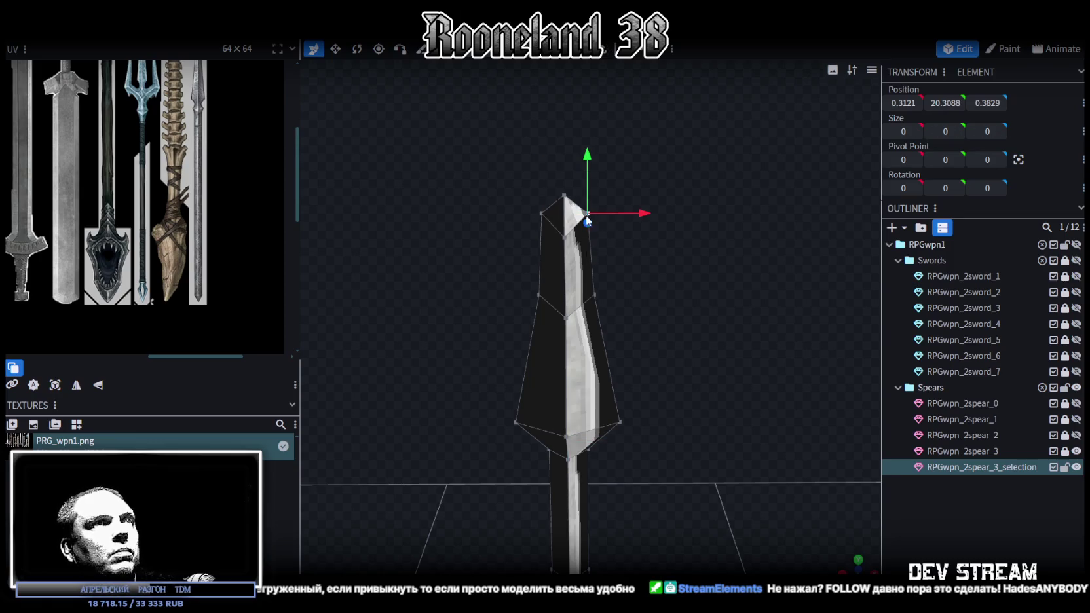
shift+click(543, 219)
key(v)
mouse_move(618, 211)
mouse_down()
mouse_move(650, 287)
mouse_move(575, 287)
mouse_move(630, 283)
mouse_move(583, 283)
mouse_move(731, 371)
mouse_move(646, 298)
mouse_up()
Step: Move the single tip vertex up and back to Y 20.6648, Z 0.5685
click(644, 298)
drag(826, 289, 752, 277)
key(x)
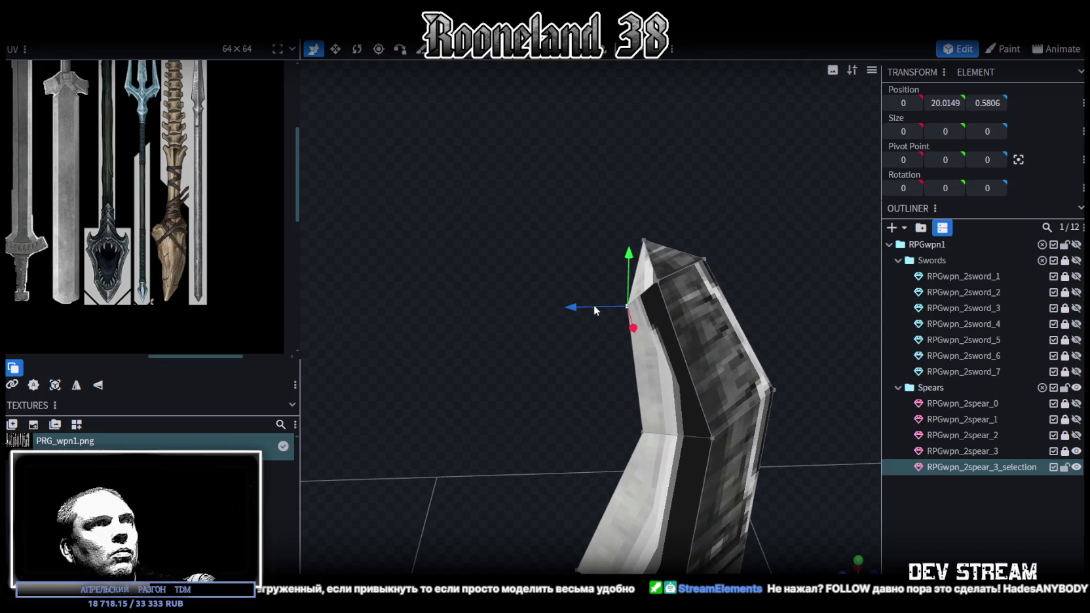
drag(593, 308, 596, 305)
mouse_move(640, 252)
mouse_down()
mouse_move(647, 241)
mouse_move(669, 251)
mouse_move(643, 245)
mouse_up()
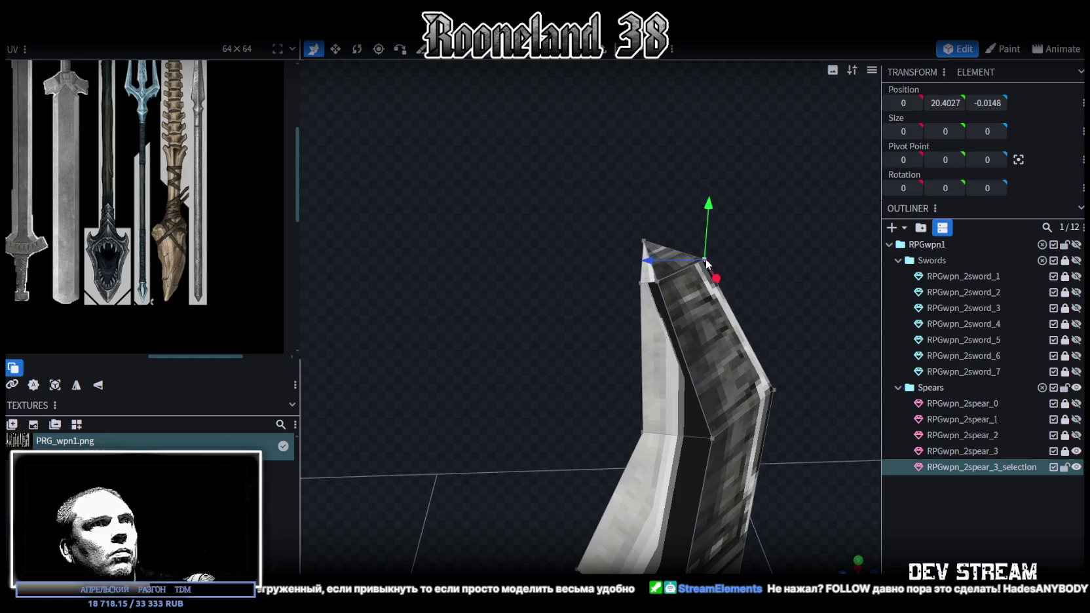
mouse_move(642, 184)
mouse_down()
mouse_move(609, 230)
mouse_move(587, 227)
mouse_up()
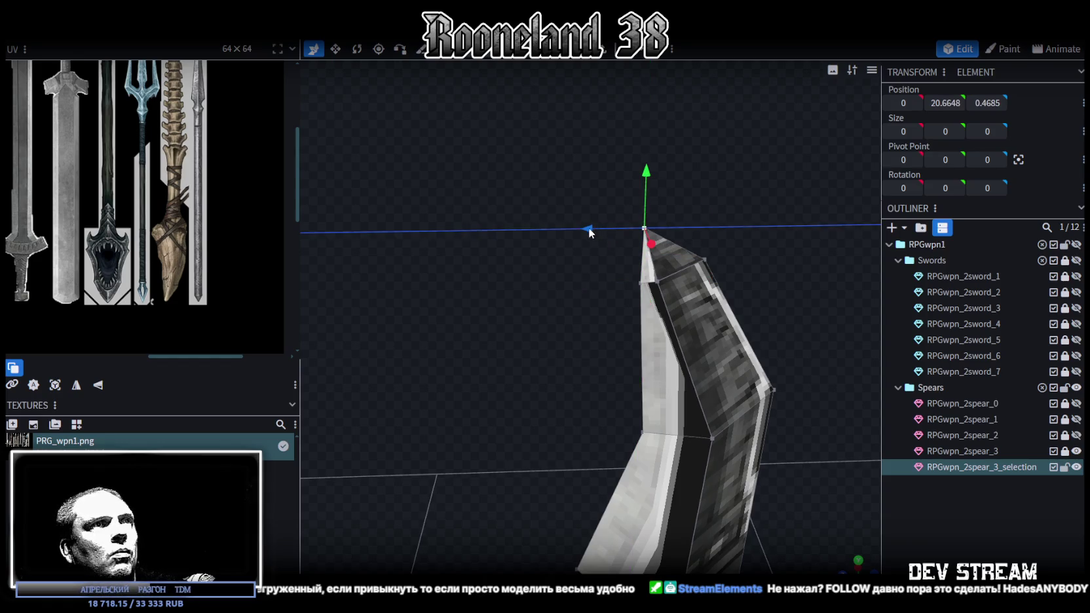
Step: View the blade standing upright and reselect the spear blade
scroll(698, 441, down, 2)
drag(699, 441, 720, 322)
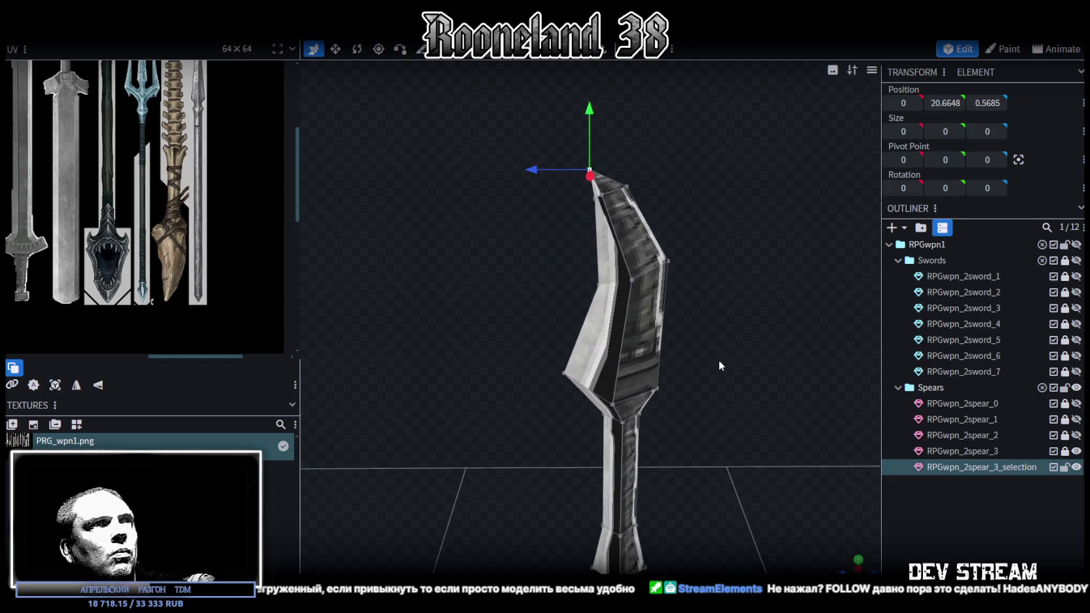
scroll(721, 321, down, 2)
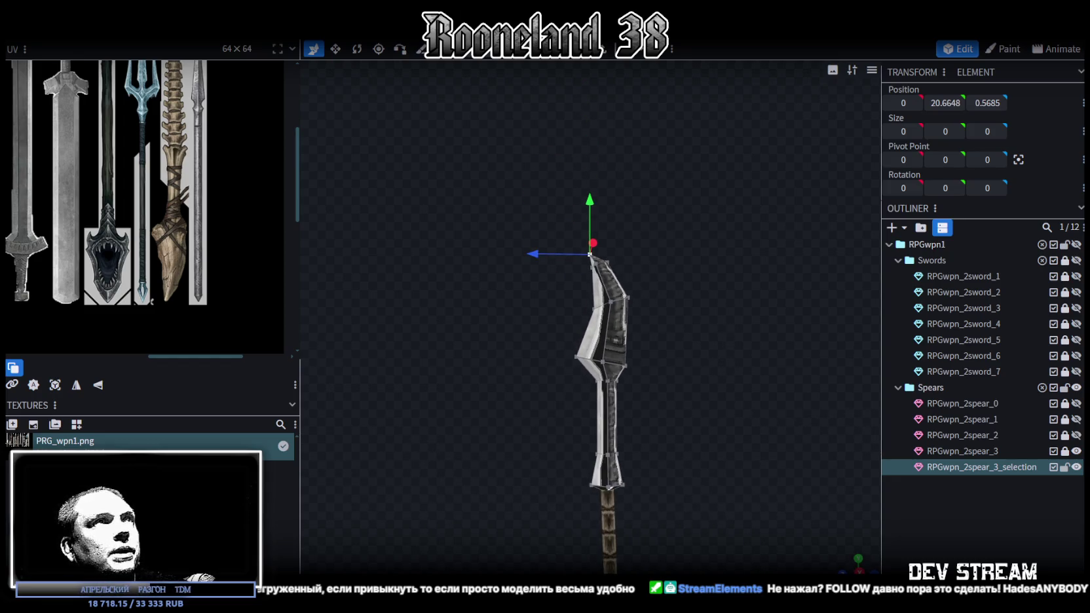
click(615, 370)
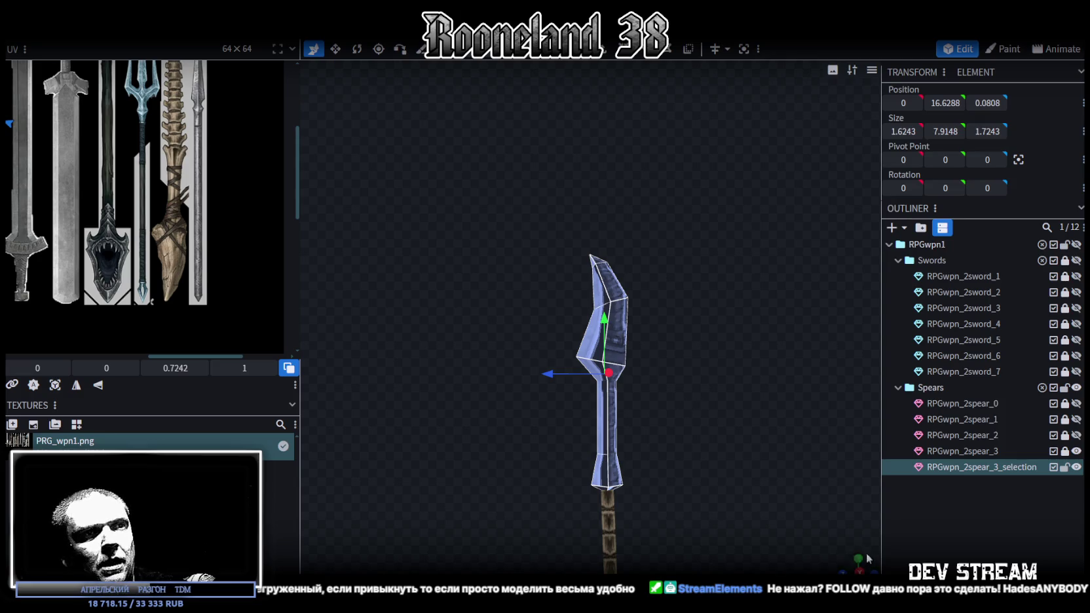
Step: In a flat side view, move the blade's UV island onto the atlas's dark metal blade texture
key(KP_3)
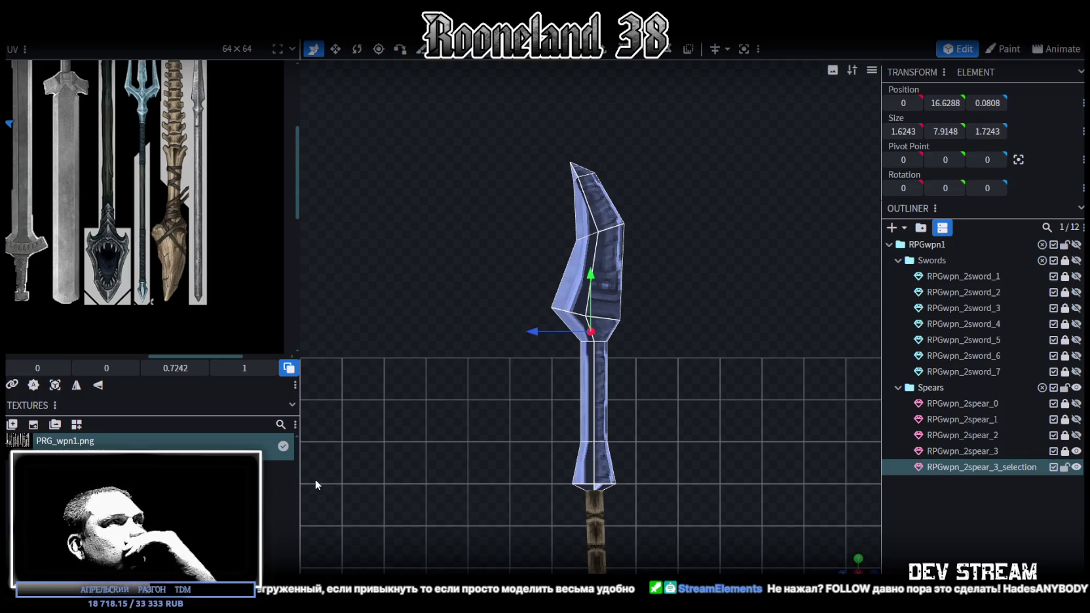
click(55, 385)
scroll(185, 239, up, 2)
scroll(185, 239, down, 3)
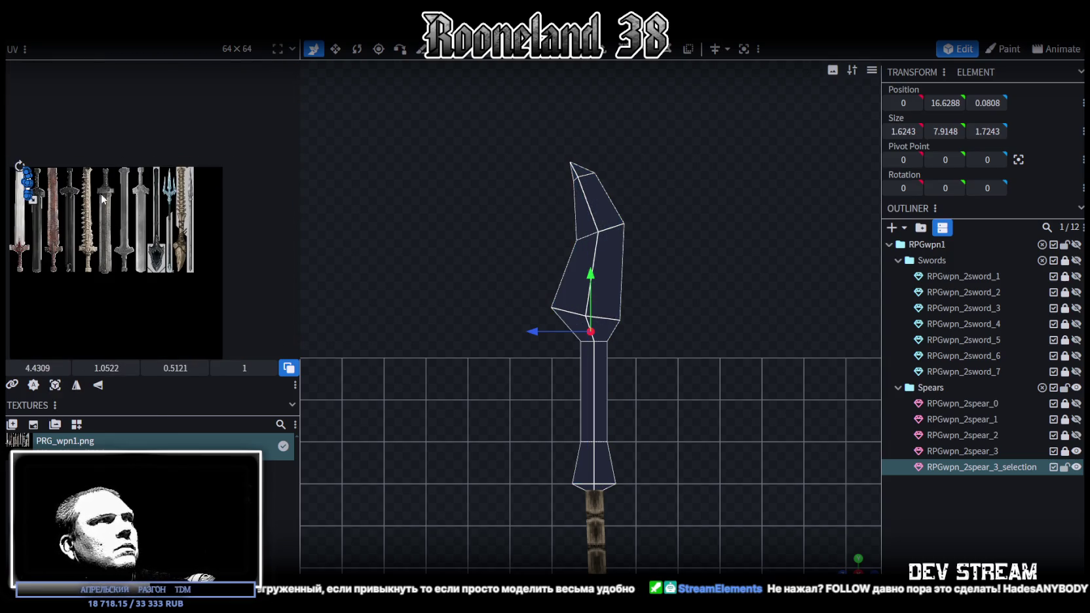
scroll(173, 229, up, 2)
mouse_move(89, 176)
mouse_down()
mouse_move(170, 228)
mouse_move(272, 267)
mouse_up()
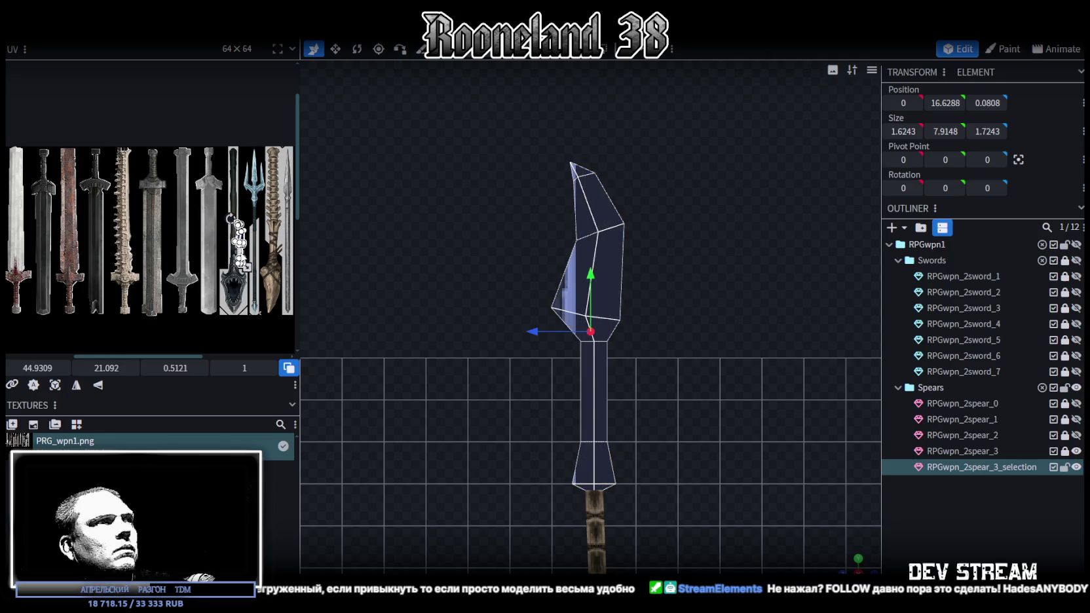
scroll(230, 262, up, 3)
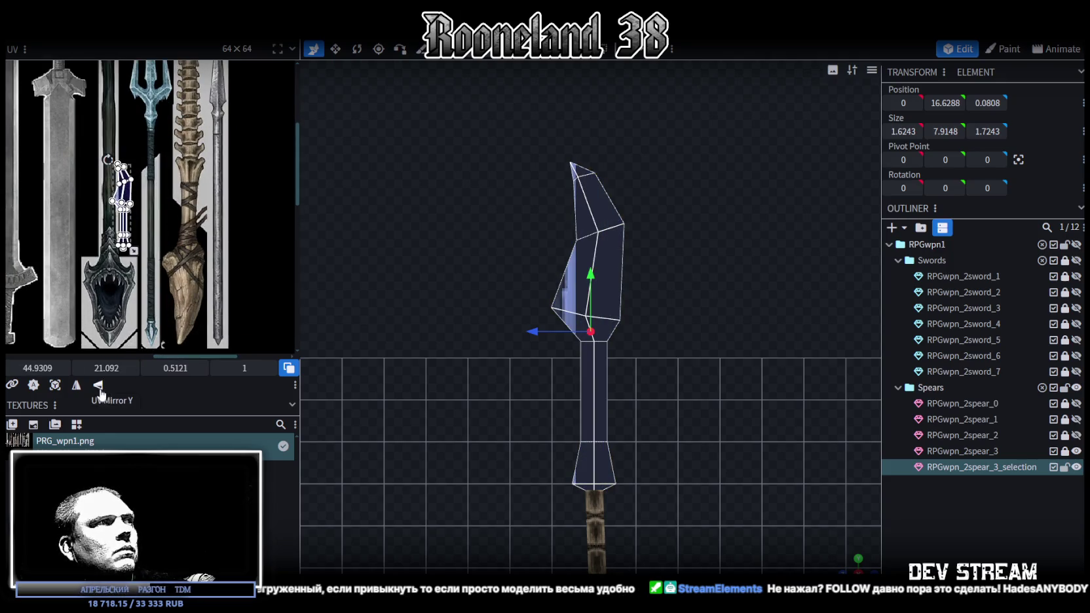
Step: Flip the blade UV vertically, scale it up to fit, then move the shaft UV onto the bone-handle texture
click(99, 389)
scroll(178, 225, up, 2)
scroll(176, 245, up, 1)
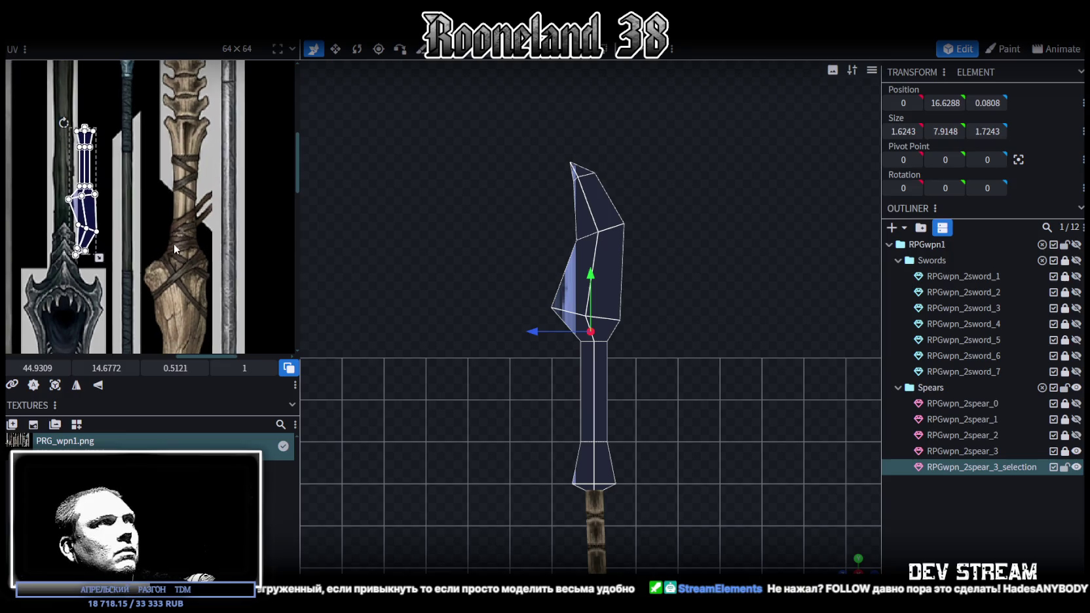
drag(105, 264, 165, 291)
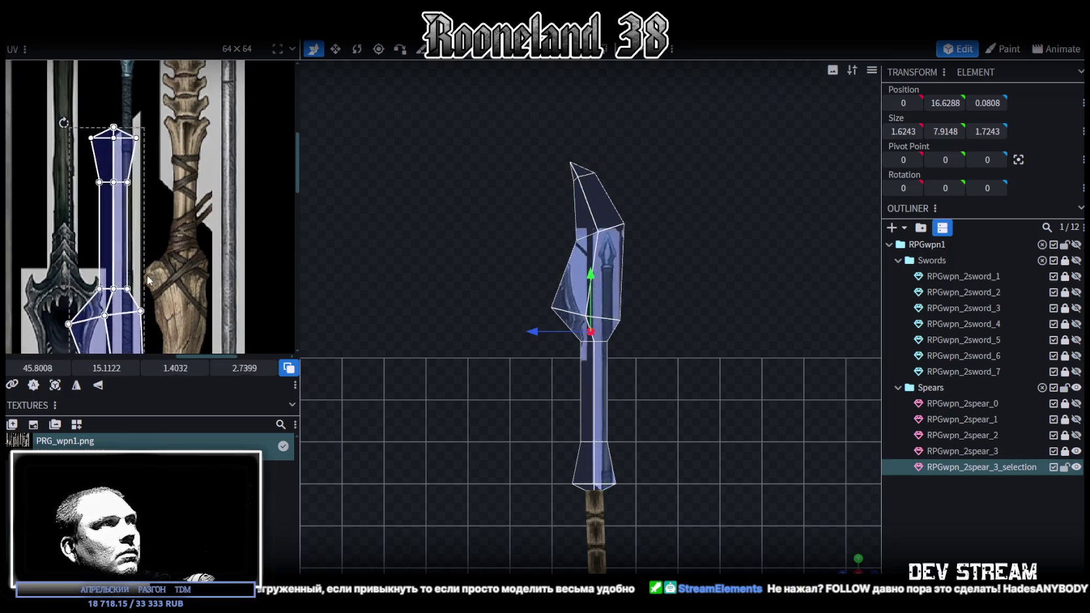
middle_drag(170, 215, 167, 278)
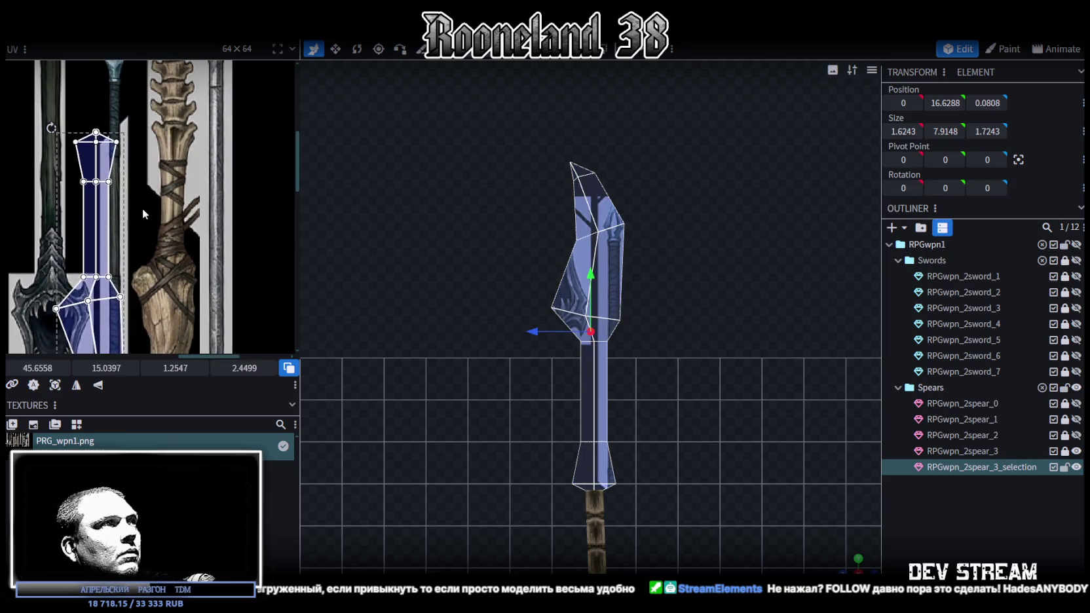
drag(91, 156, 184, 152)
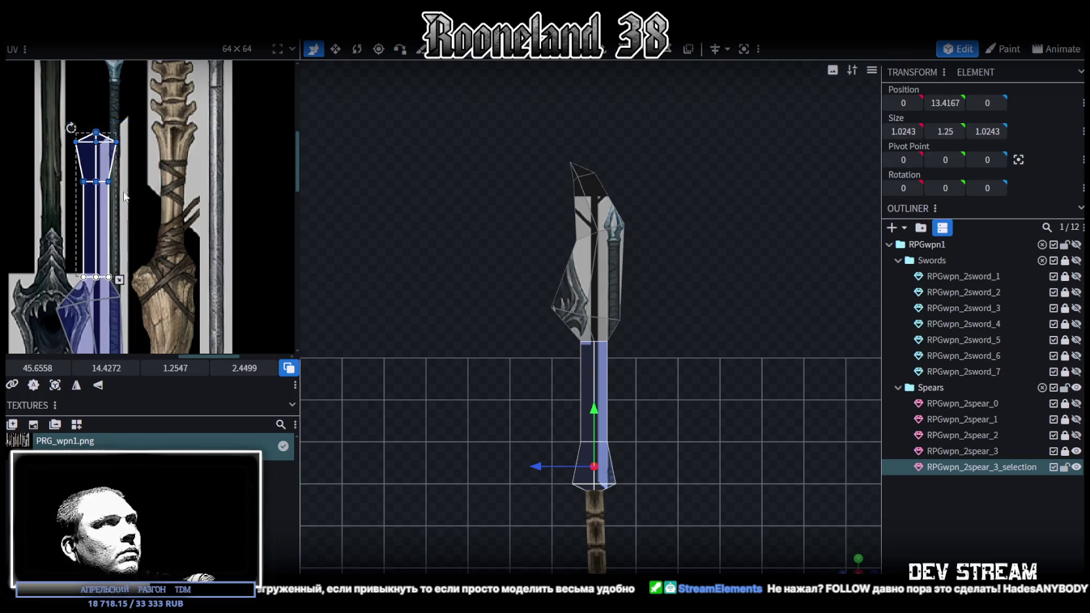
Step: Shrink the shaft's UV and shift it up on the bone texture
scroll(181, 147, up, 3)
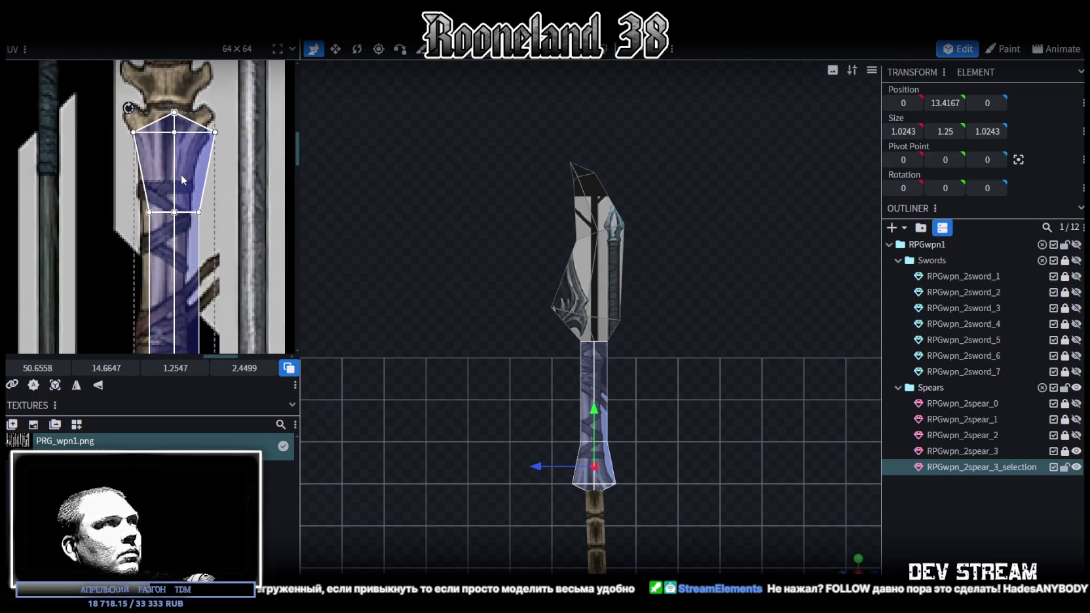
middle_drag(209, 285, 193, 195)
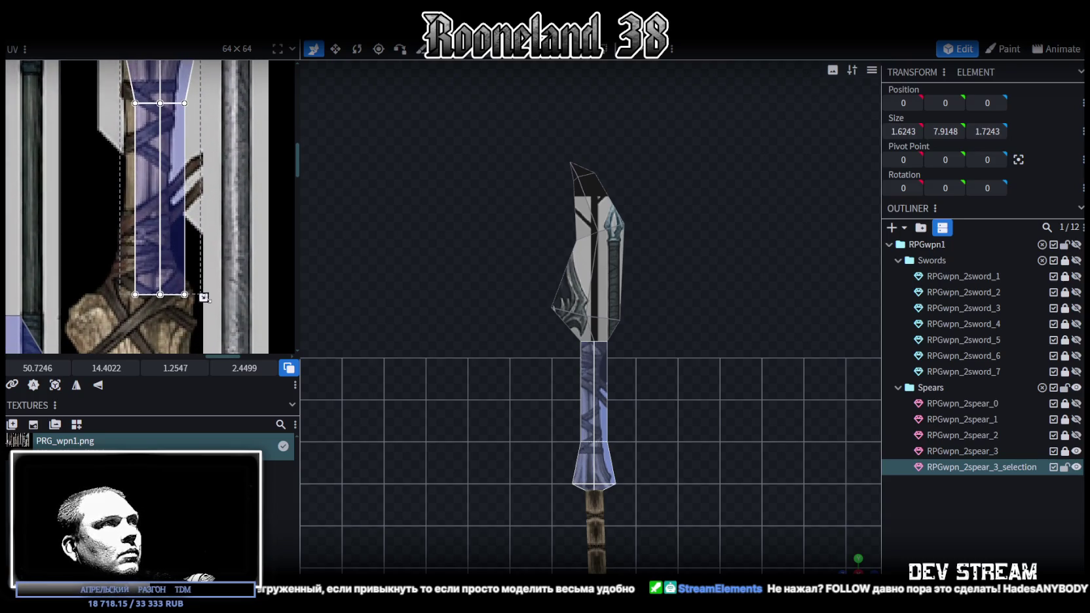
drag(205, 298, 181, 204)
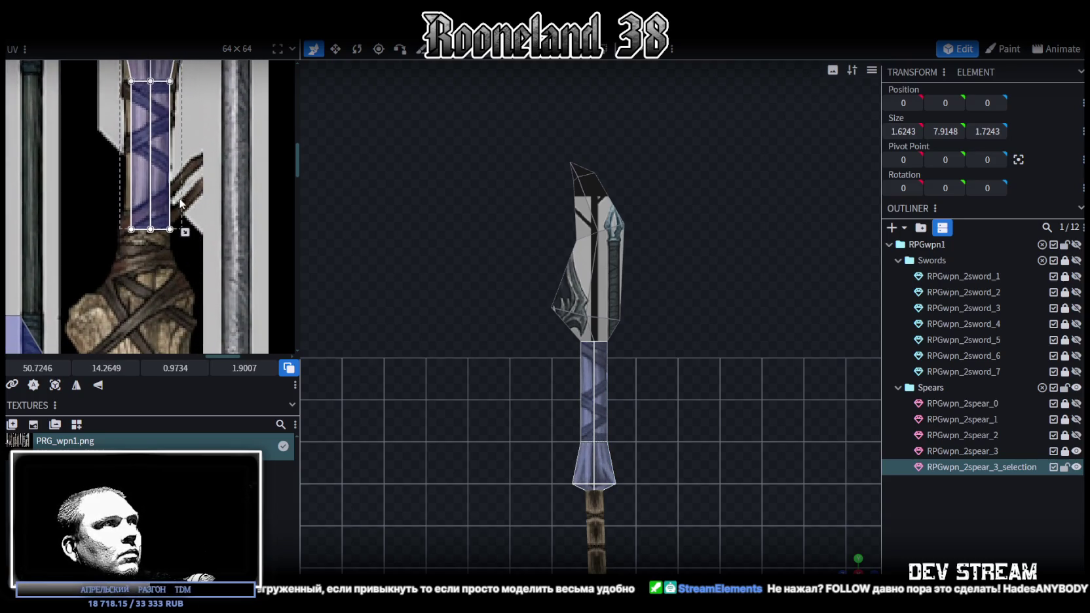
middle_drag(182, 204, 181, 259)
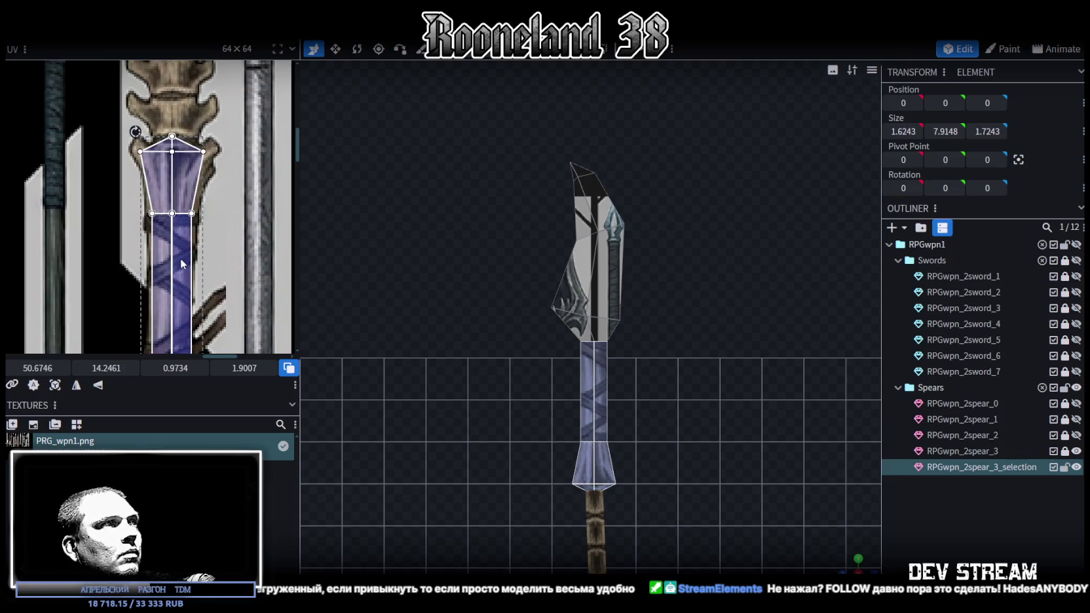
middle_drag(184, 259, 192, 174)
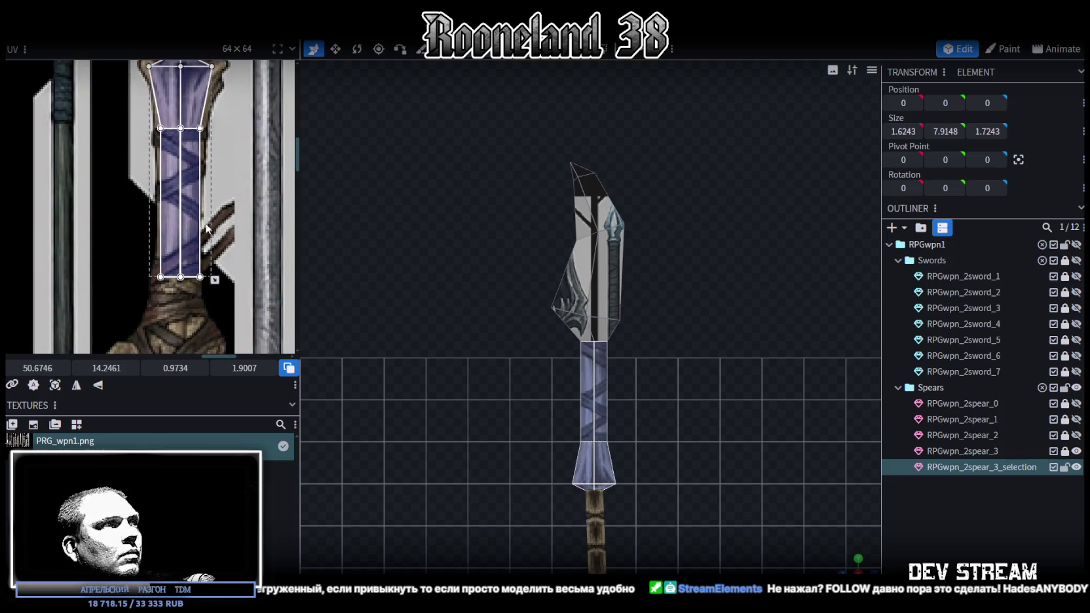
scroll(208, 226, up, 5)
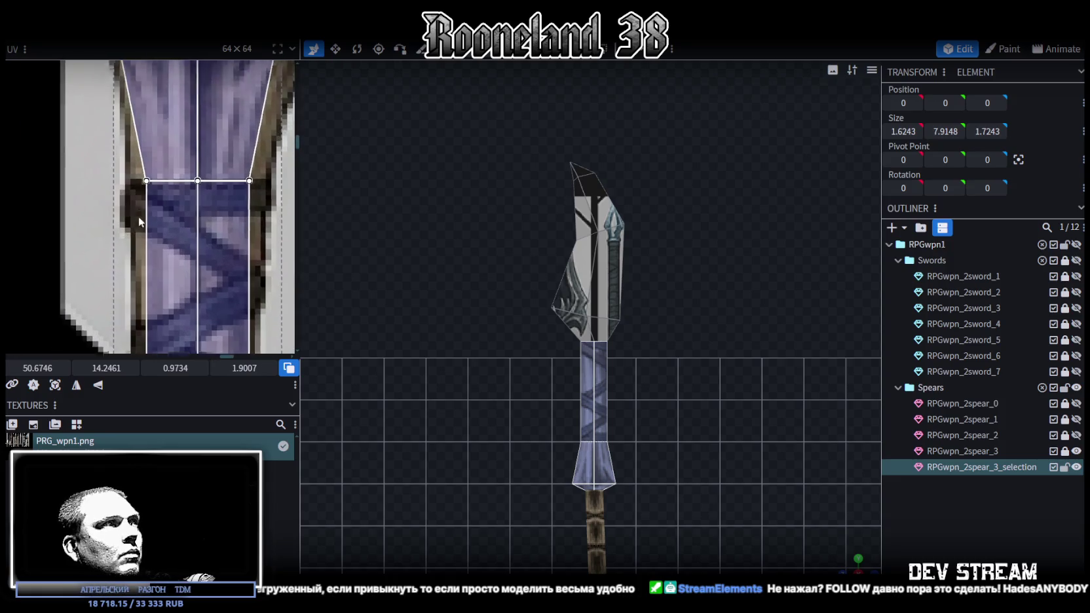
scroll(139, 200, down, 3)
middle_drag(137, 299, 142, 328)
click(146, 242)
click(147, 241)
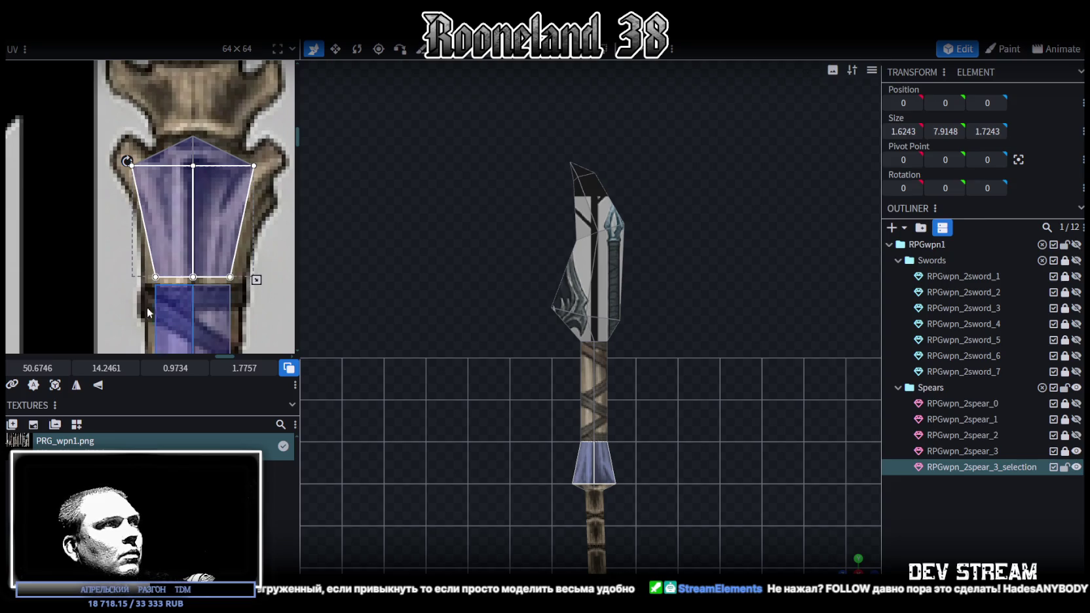
Step: Shift the lower handle strip face slightly left and widen it on the wrap texture
click(154, 312)
middle_drag(265, 337, 296, 161)
drag(210, 224, 203, 220)
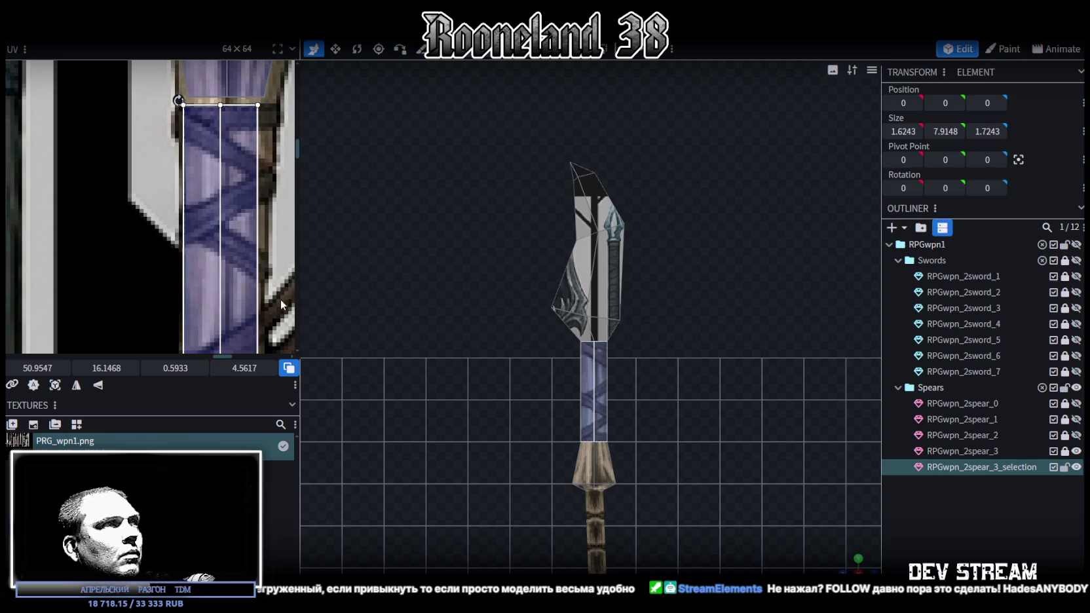
middle_drag(281, 301, 246, 190)
drag(228, 263, 232, 264)
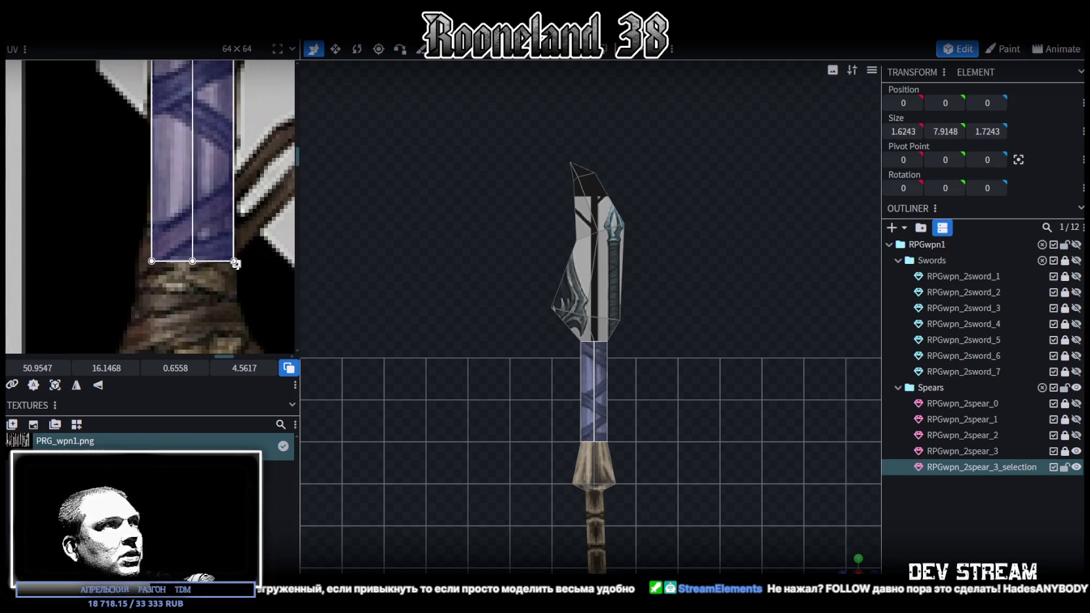
Step: Stretch the strip face's right and left edges outward to cover the full wrap width
scroll(236, 149, up, 3)
click(212, 162)
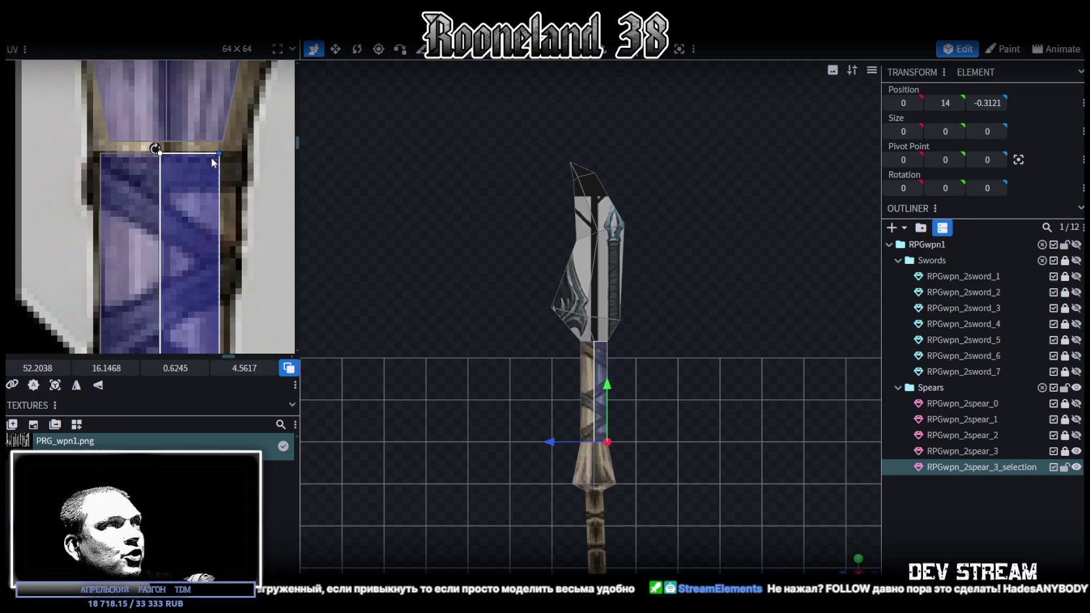
drag(218, 153, 232, 154)
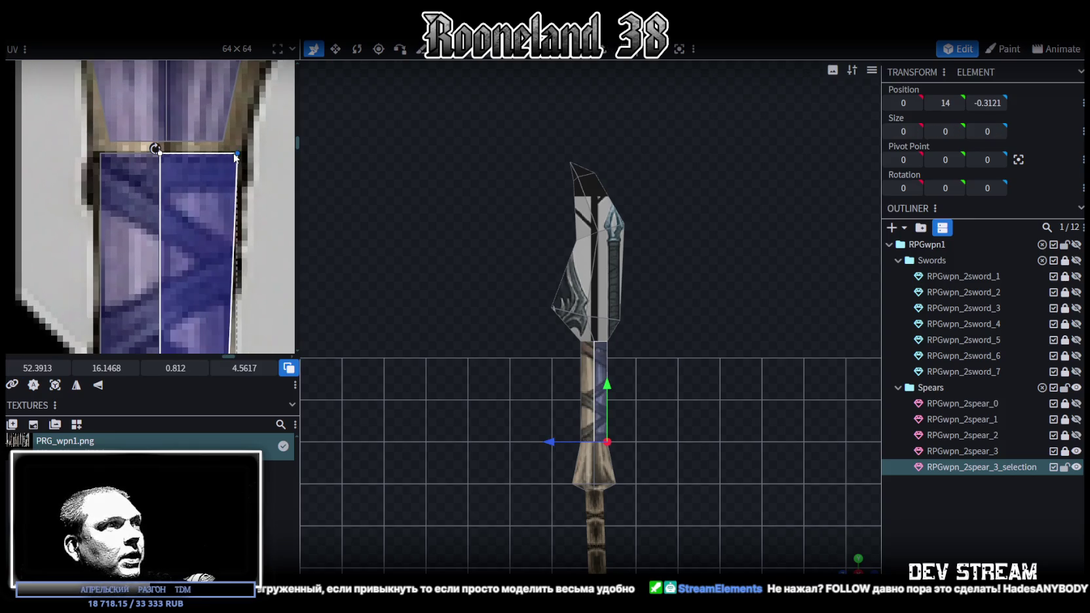
click(103, 157)
drag(102, 153, 95, 153)
scroll(131, 152, down, 3)
scroll(138, 151, up, 2)
scroll(143, 254, up, 2)
drag(105, 251, 230, 236)
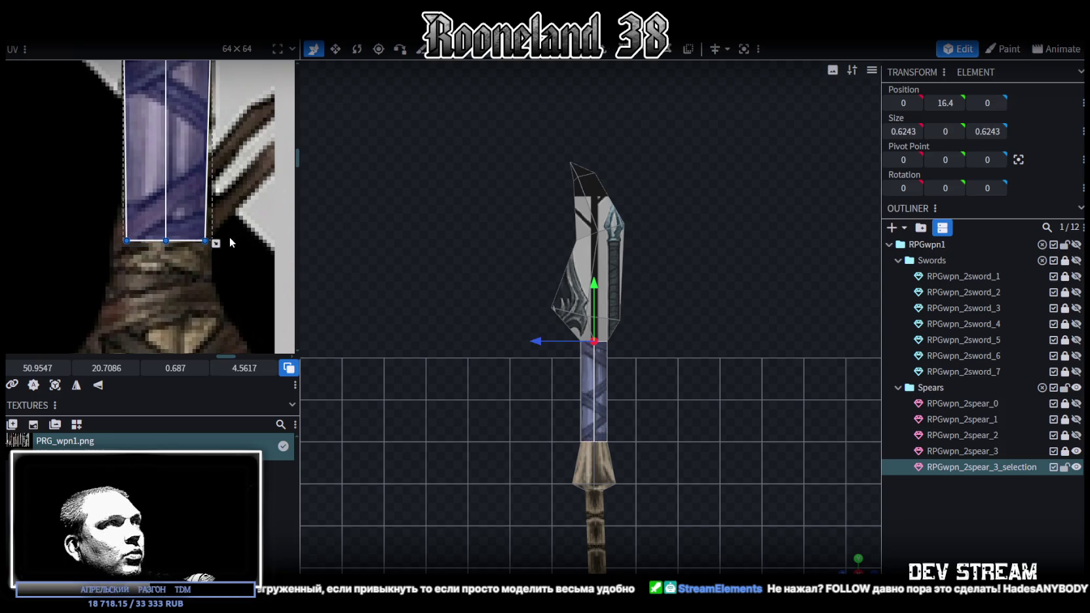
middle_drag(230, 236, 249, 277)
scroll(459, 354, up, 3)
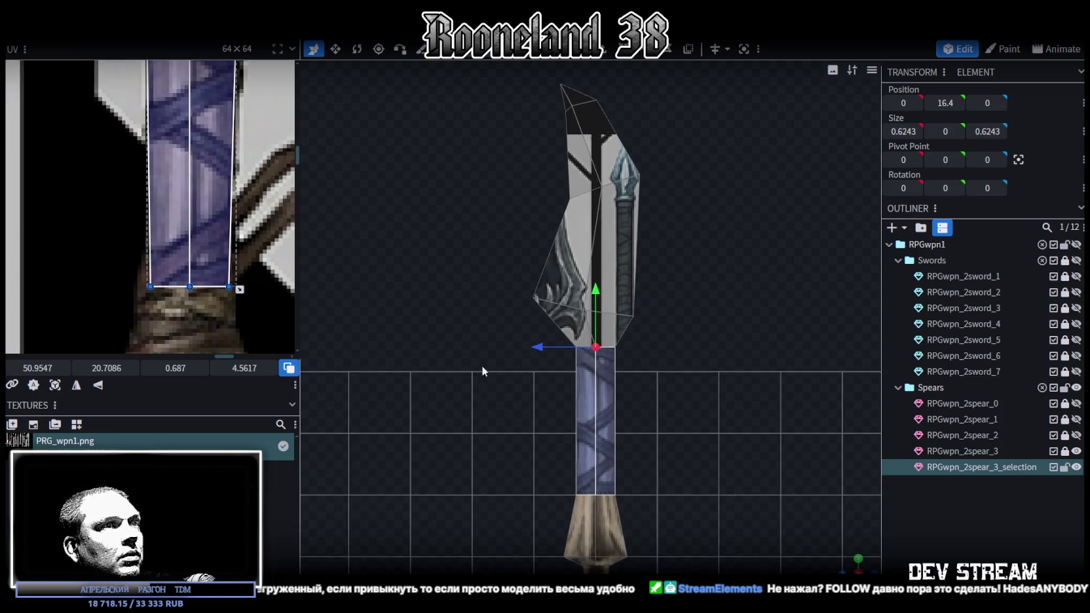
Step: Move a vertex of the pommel bottom face's UV polygon to the right
middle_drag(260, 194, 216, 216)
scroll(216, 216, down, 2)
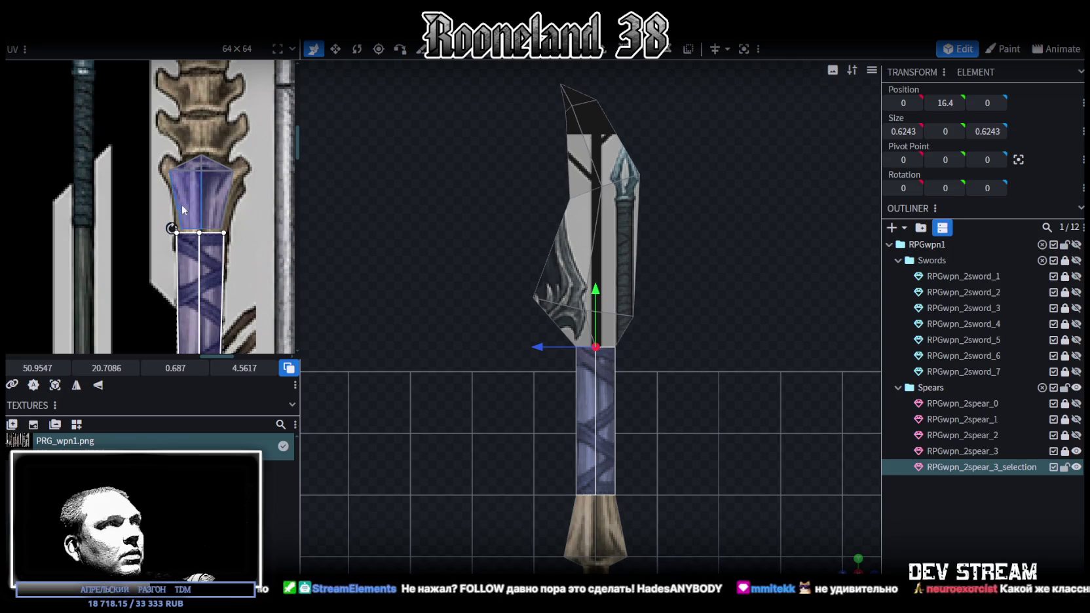
scroll(172, 224, up, 2)
scroll(166, 165, up, 1)
scroll(186, 160, up, 1)
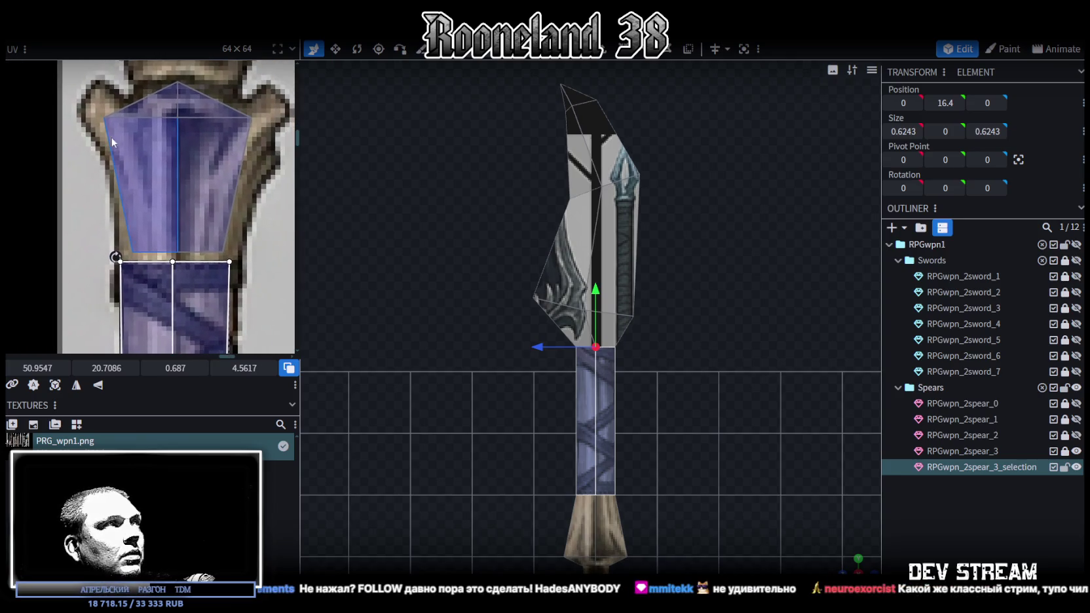
click(285, 110)
drag(236, 145, 270, 129)
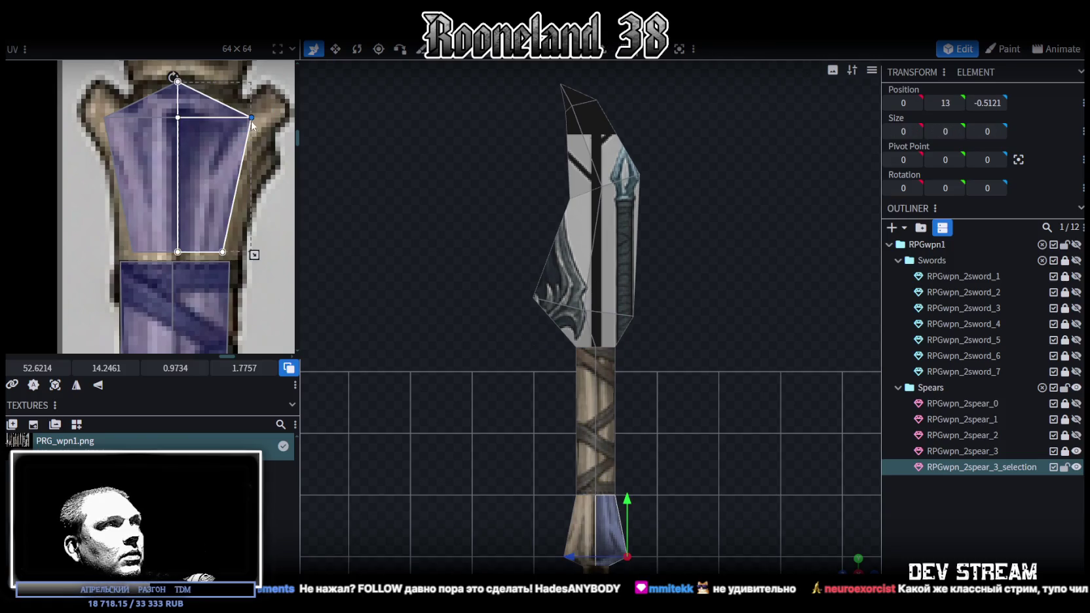
Step: Reshape the collar's quad and left sub-faces: bottom corners pulled down and out, top corners raised
click(221, 250)
drag(222, 251, 229, 260)
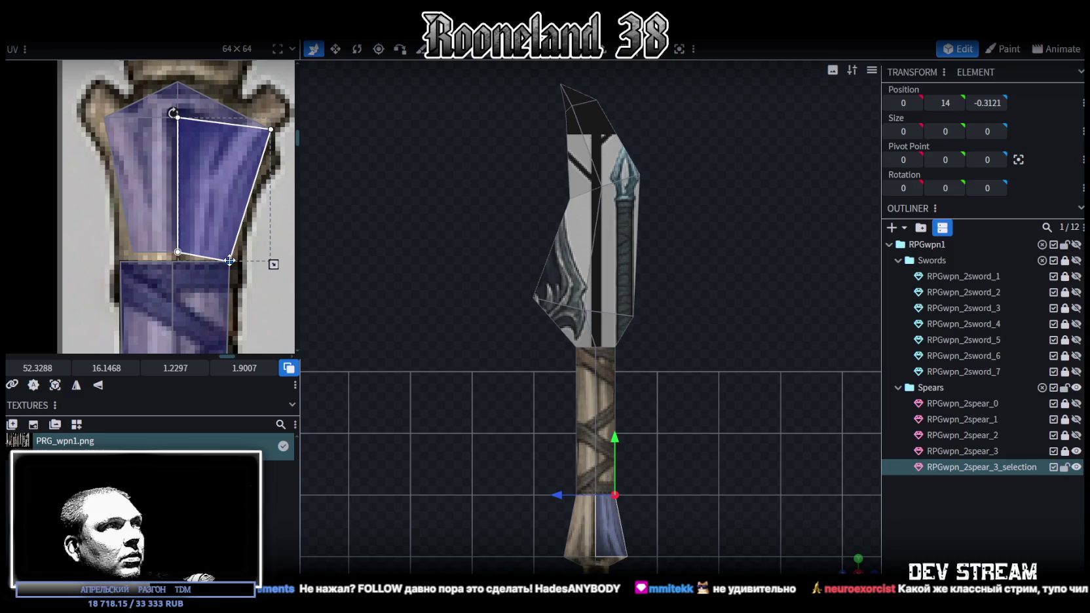
click(175, 253)
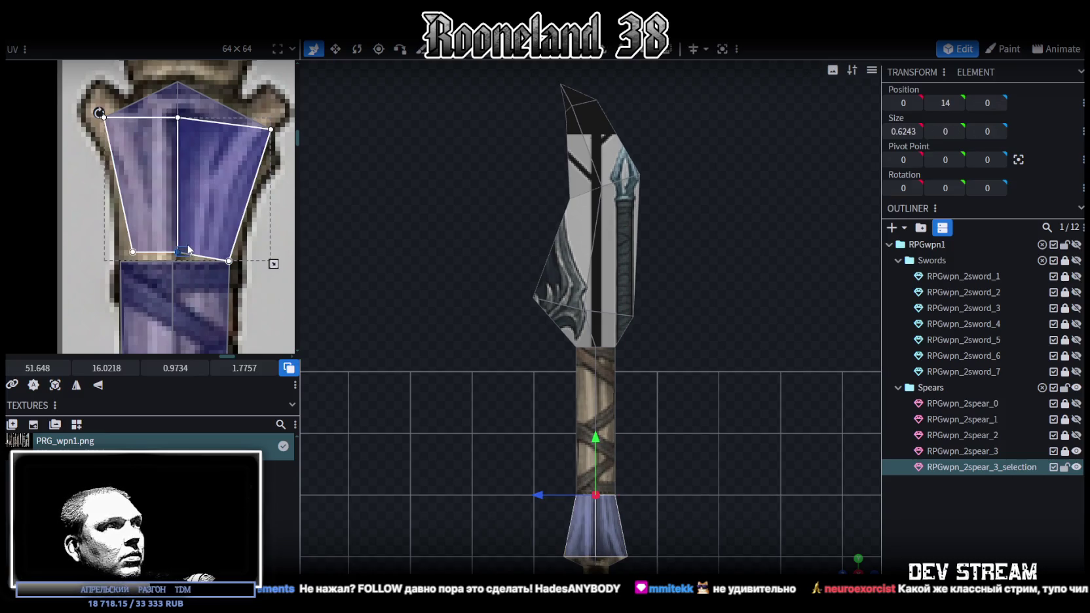
drag(179, 250, 173, 260)
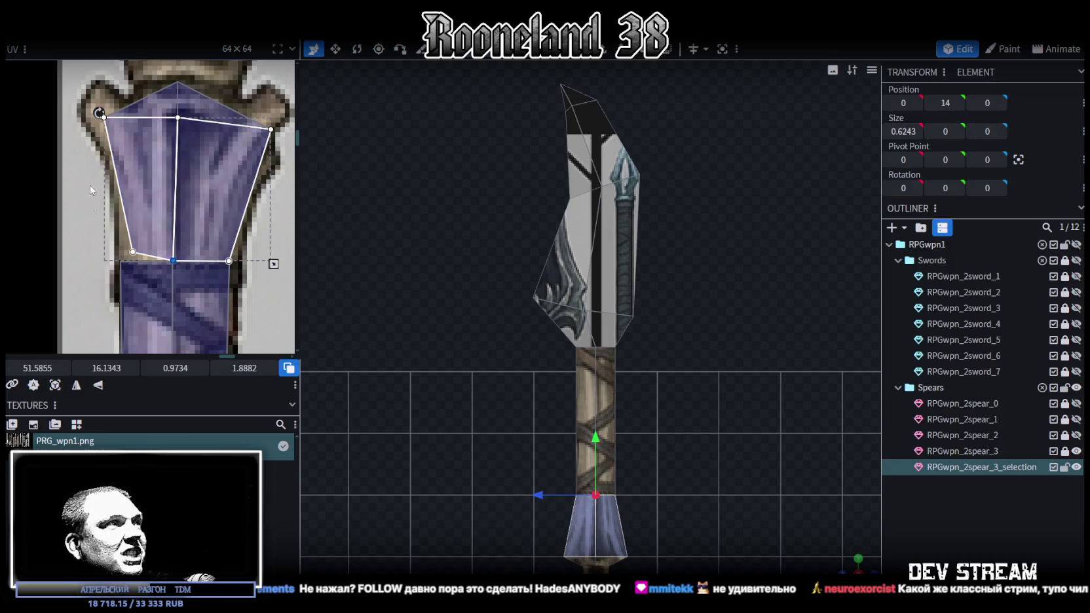
click(145, 248)
drag(133, 251, 123, 260)
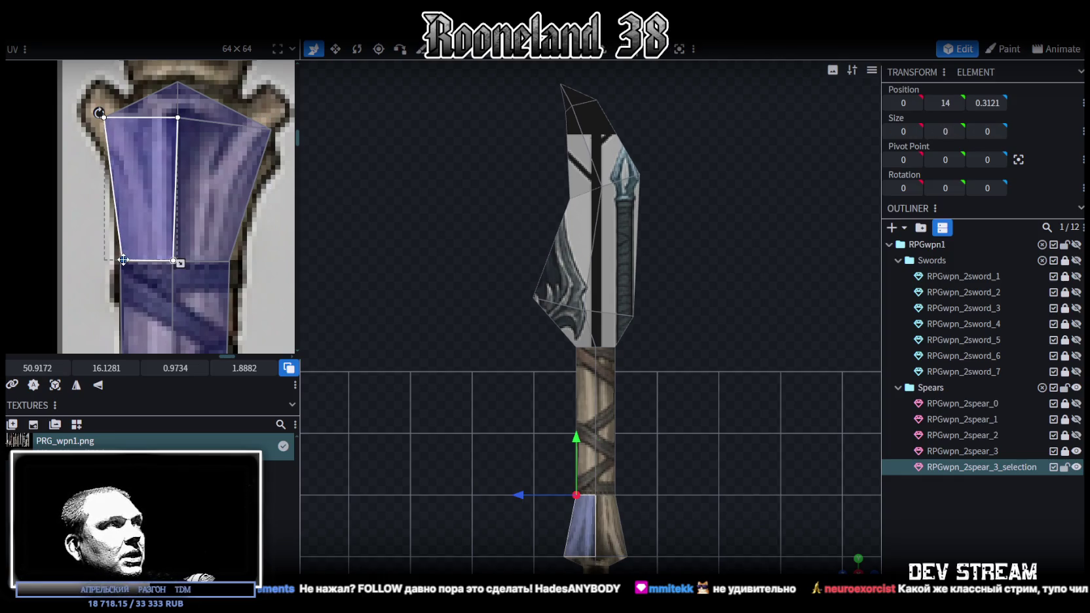
drag(103, 116, 110, 122)
drag(178, 117, 178, 82)
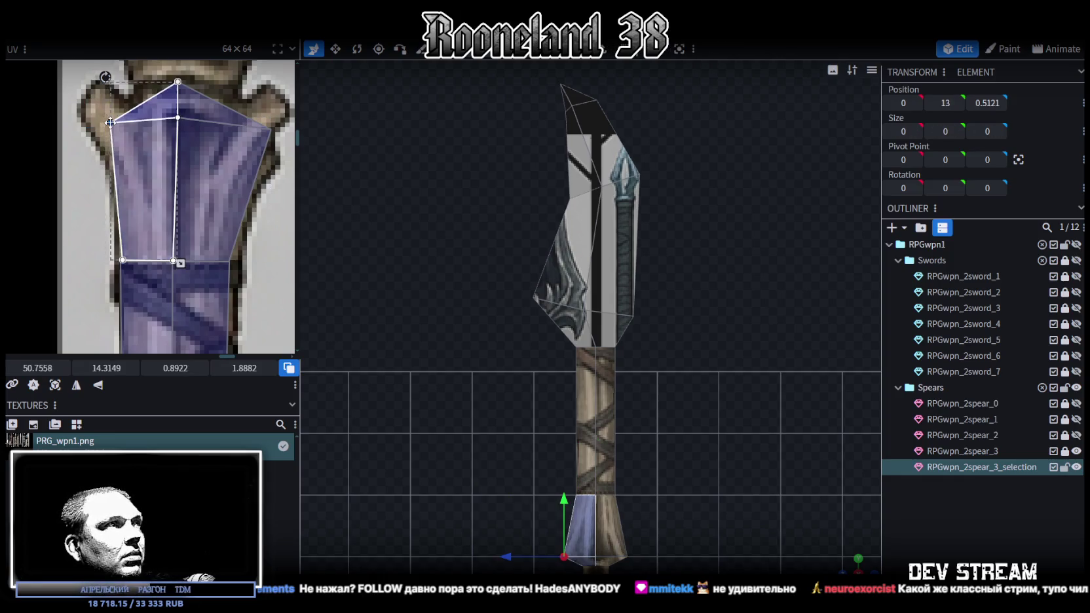
Step: Raise the upper tip face's top and inner UV vertices, then check the collar face mapping
scroll(211, 175, up, 2)
click(199, 198)
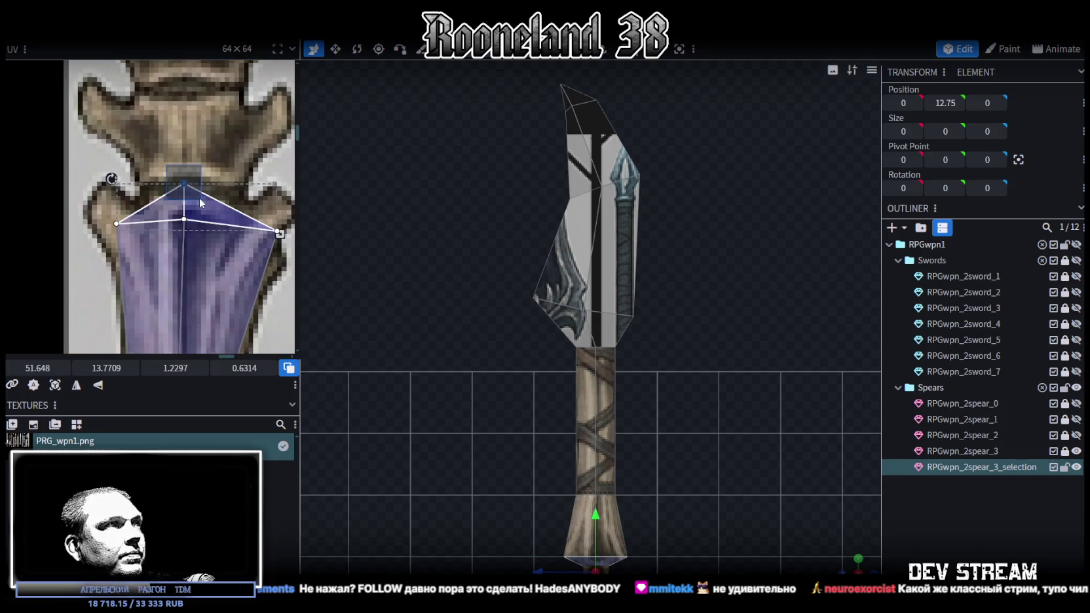
drag(184, 184, 188, 160)
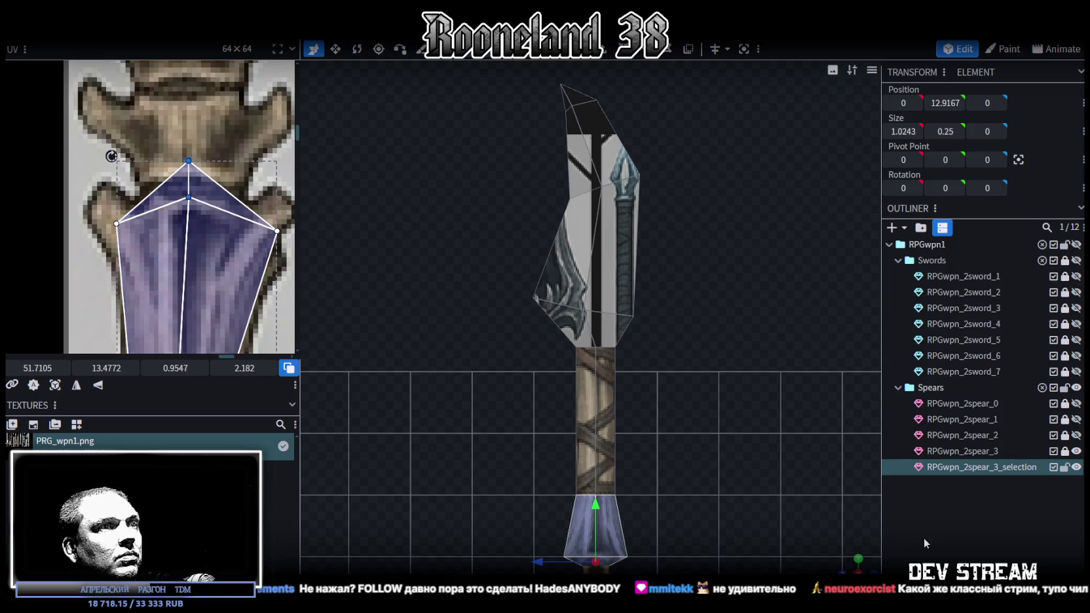
click(924, 538)
click(205, 208)
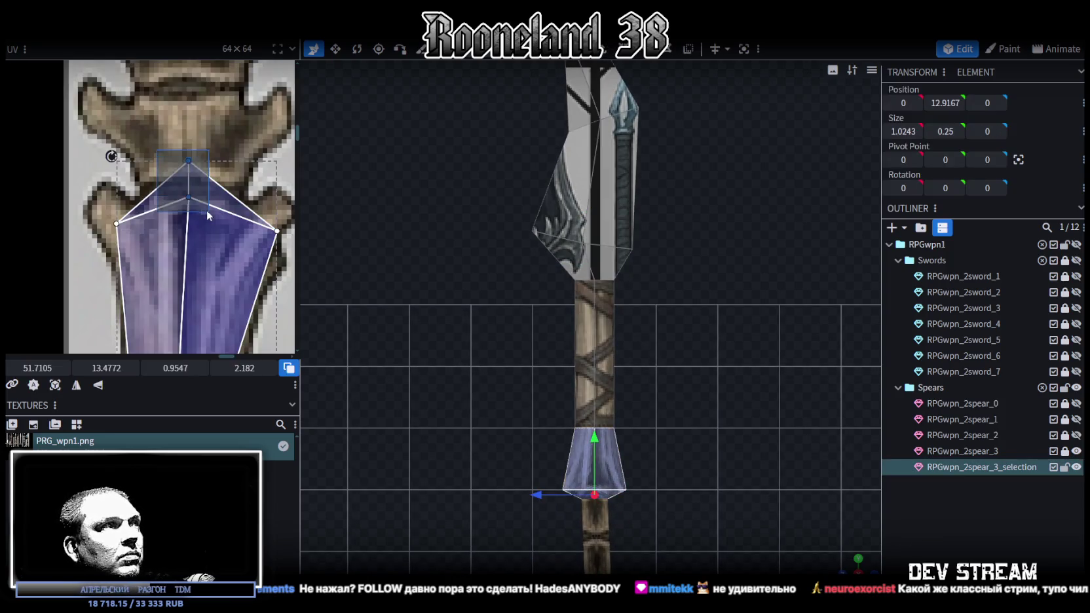
scroll(718, 428, up, 2)
scroll(702, 337, up, 2)
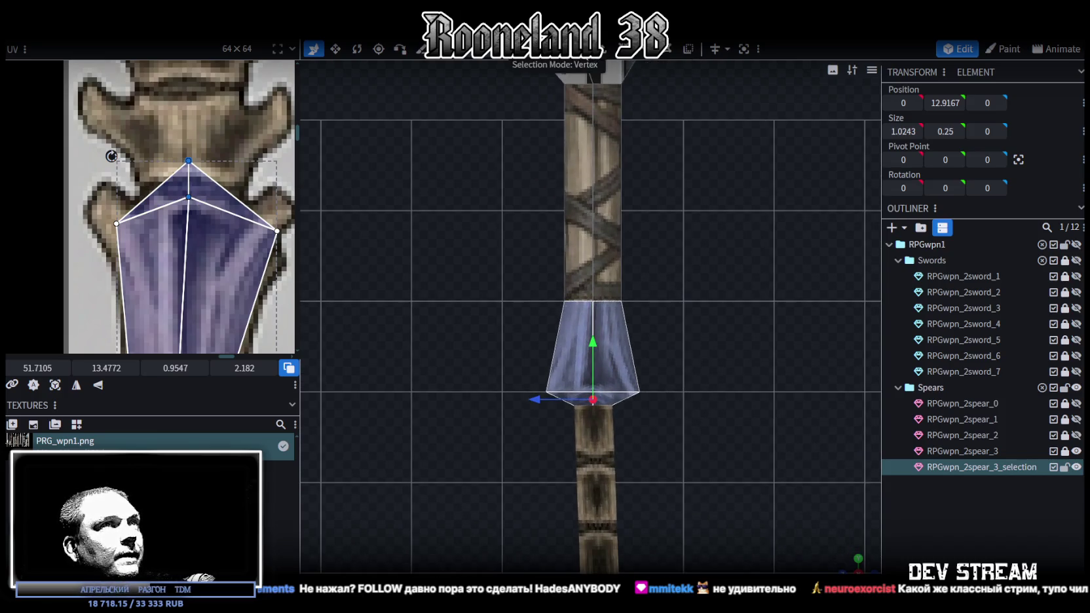
Step: Raise the collar's bottom rim vertices by 0.2 and push the right rim vertex outward by 0.1
click(611, 374)
click(642, 393)
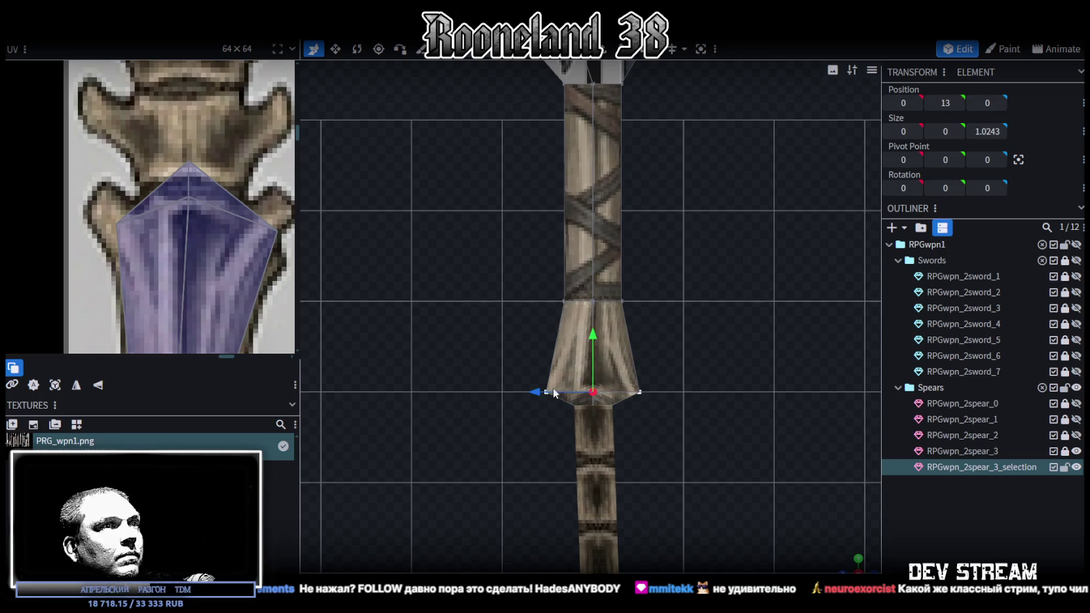
mouse_move(593, 336)
mouse_down()
mouse_move(593, 320)
mouse_move(628, 342)
mouse_up()
click(640, 383)
drag(596, 377, 607, 374)
click(262, 220)
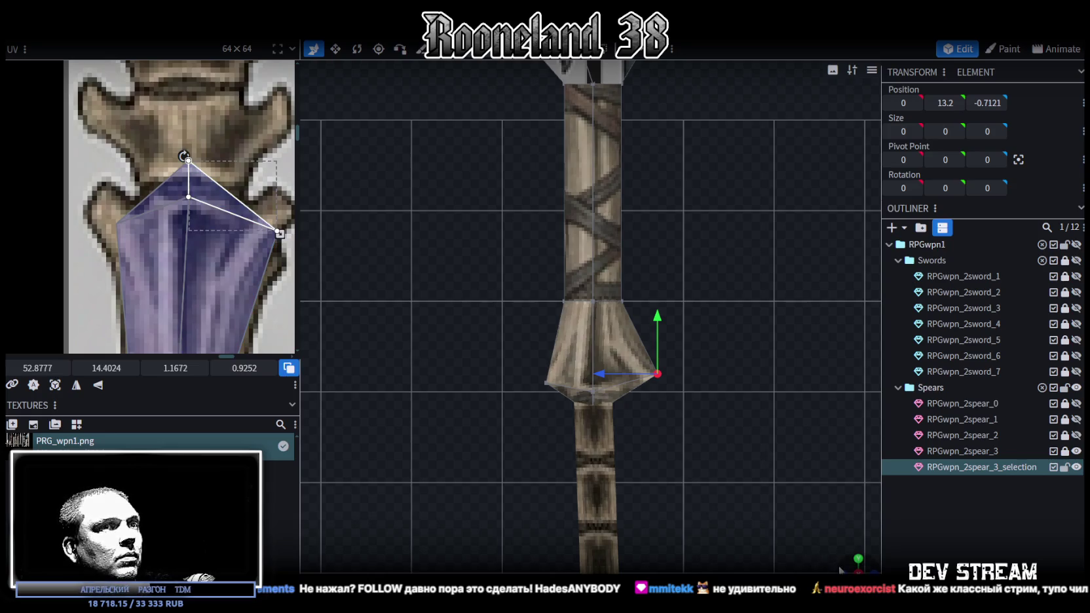
Step: Lower the front and opposite rim vertices slightly, checking the collar from the side
drag(841, 570, 871, 570)
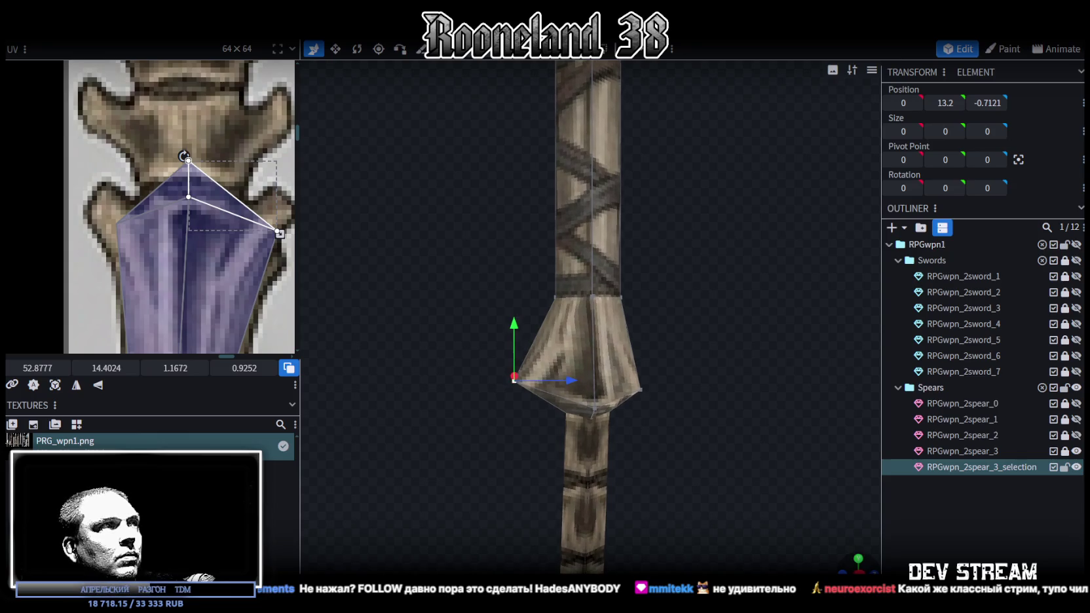
drag(440, 350, 777, 411)
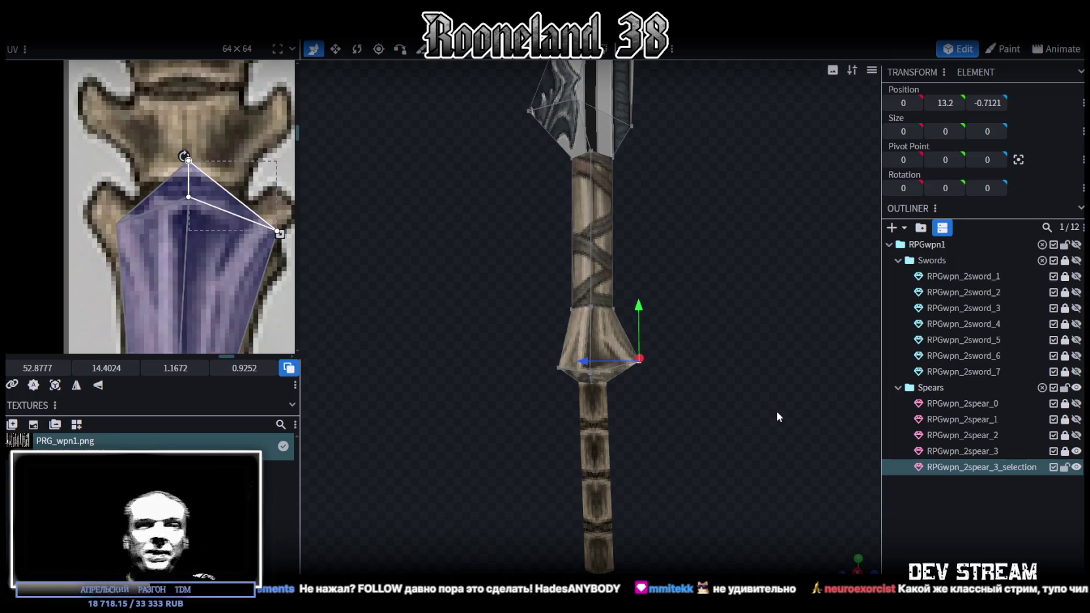
scroll(711, 403, up, 1)
scroll(724, 405, up, 2)
scroll(728, 419, up, 2)
scroll(729, 420, up, 2)
click(591, 415)
shift+click(661, 427)
drag(591, 366, 594, 379)
Step: Inspect the collar from an angle, select the left rim vertex, then select the upper wrapped shaft segment
mouse_move(471, 480)
mouse_down()
mouse_move(663, 473)
mouse_move(542, 416)
mouse_up()
click(519, 412)
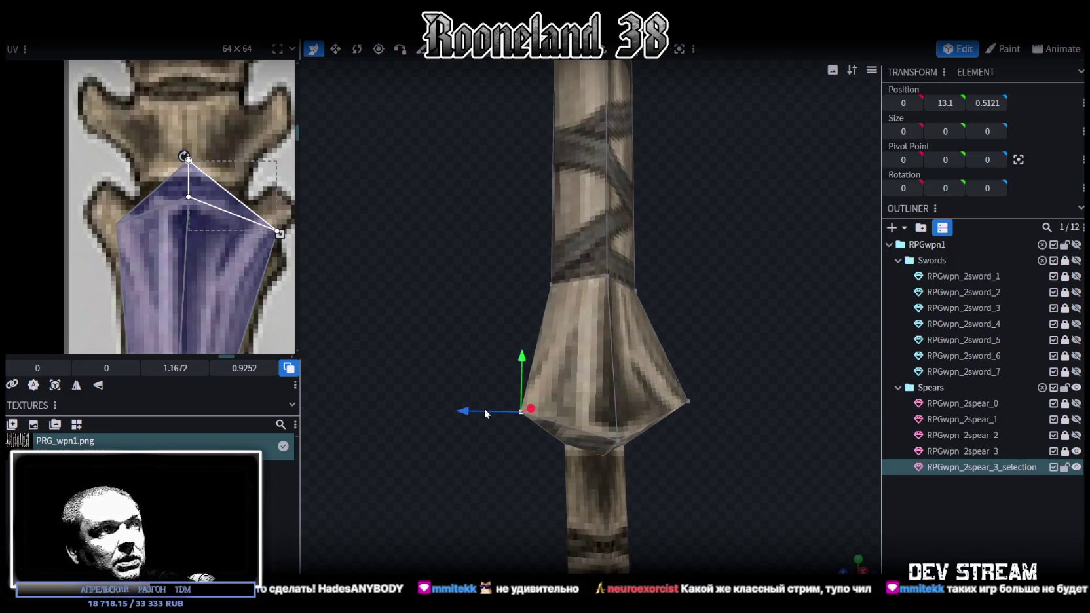
scroll(625, 449, down, 3)
drag(625, 449, 683, 406)
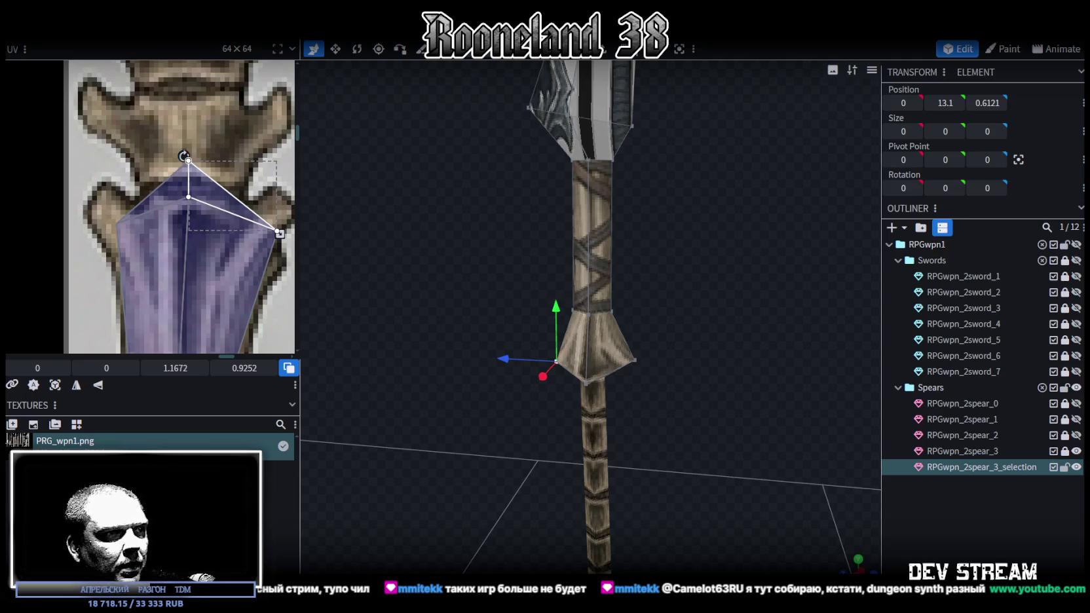
click(593, 222)
Step: Move the blade's UV island onto the wrapped handle texture
scroll(219, 185, down, 2)
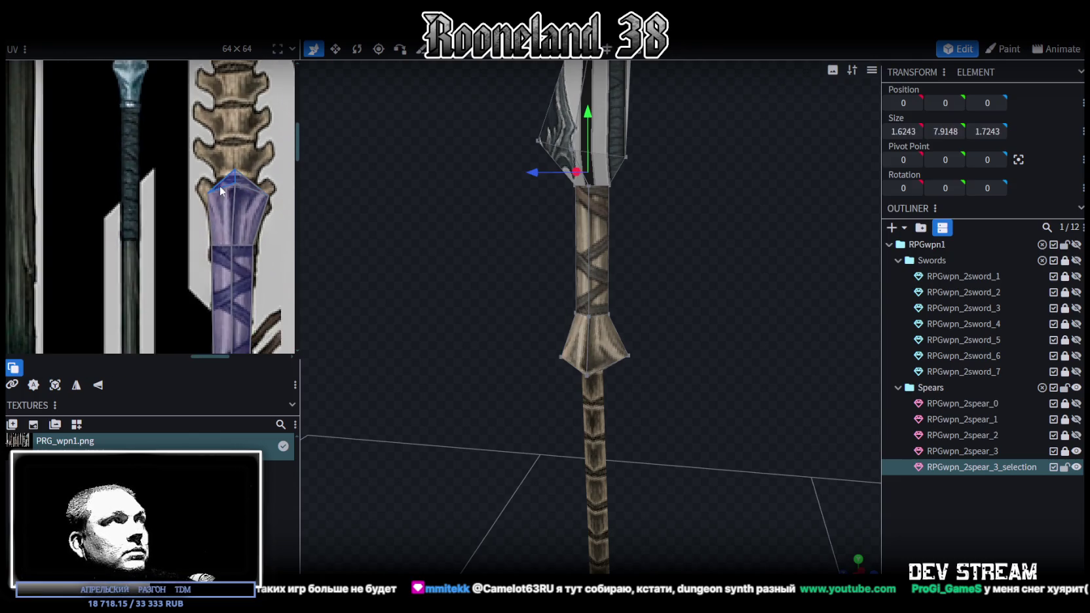
scroll(217, 95, down, 2)
middle_drag(230, 232, 178, 104)
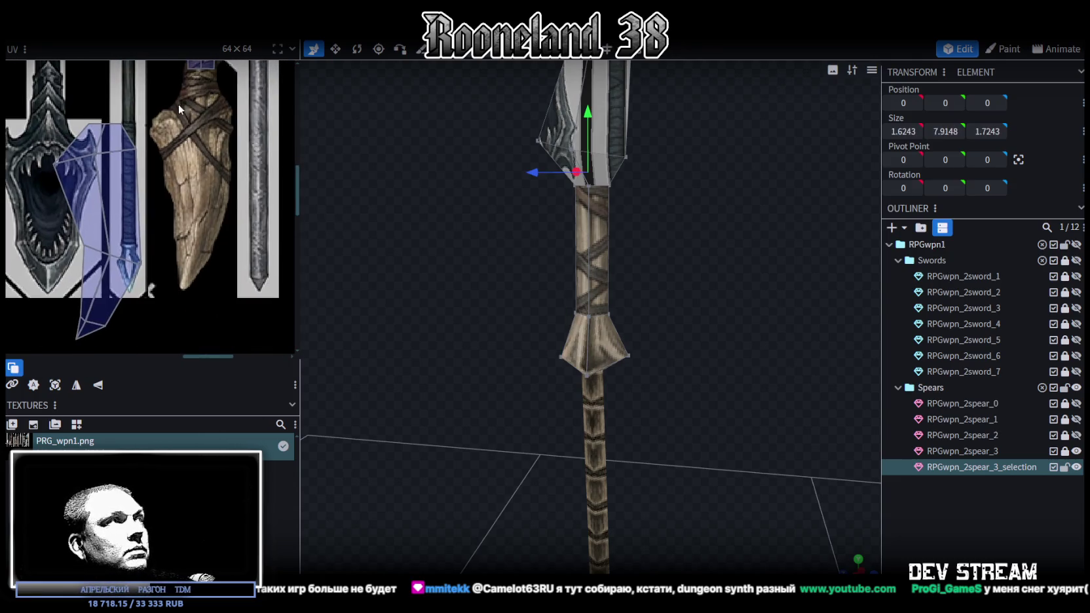
click(78, 170)
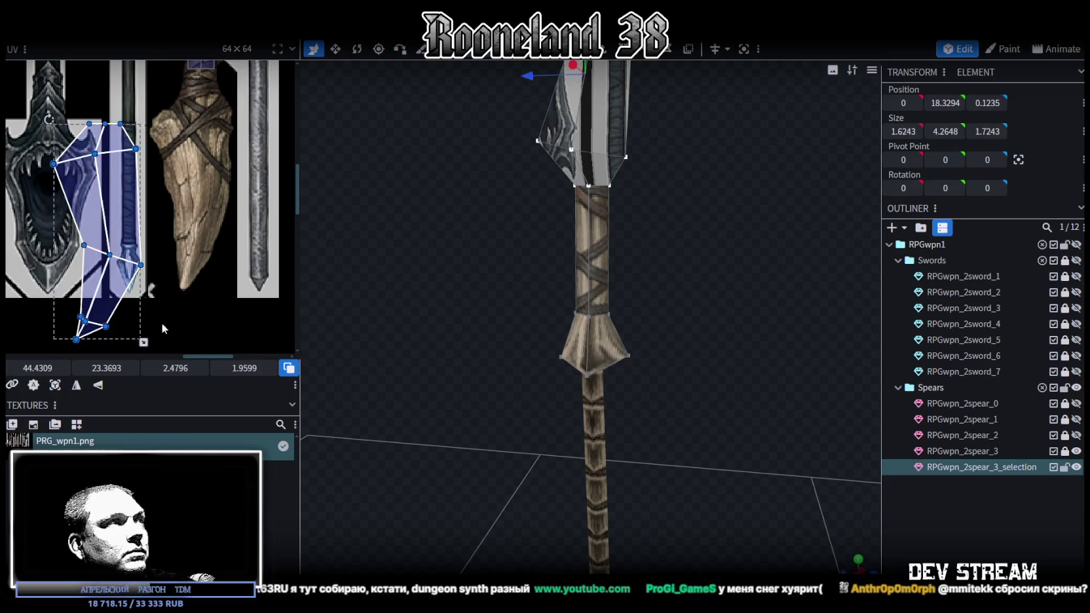
drag(128, 177, 207, 134)
scroll(208, 135, up, 2)
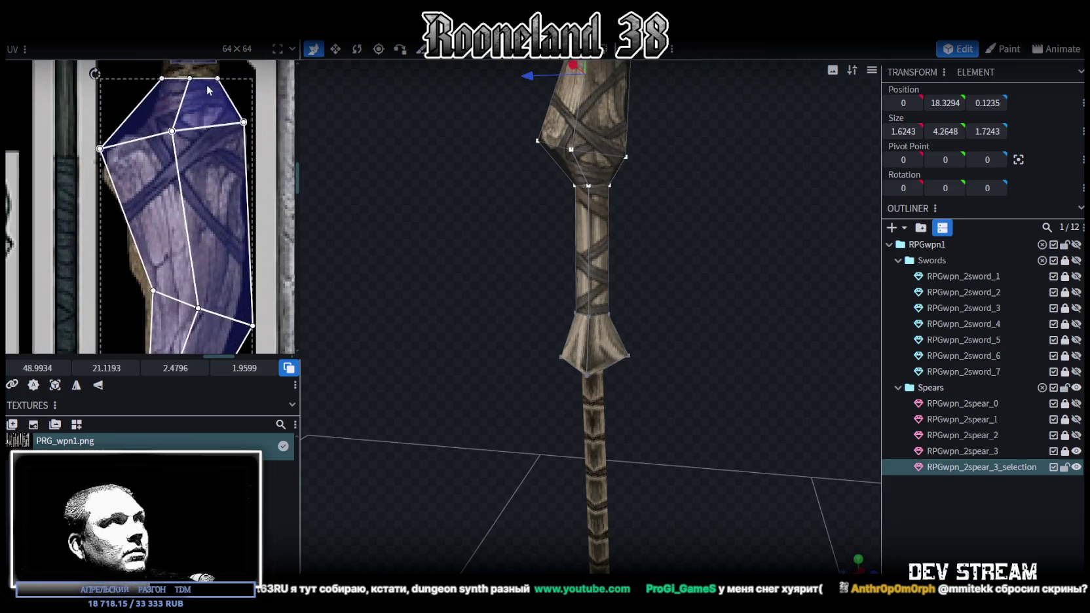
scroll(215, 173, up, 1)
scroll(575, 276, up, 2)
scroll(681, 256, up, 1)
scroll(710, 249, up, 1)
Step: Add a loop cut around the spear head base and nudge a lower-corner vertex back and up
click(543, 224)
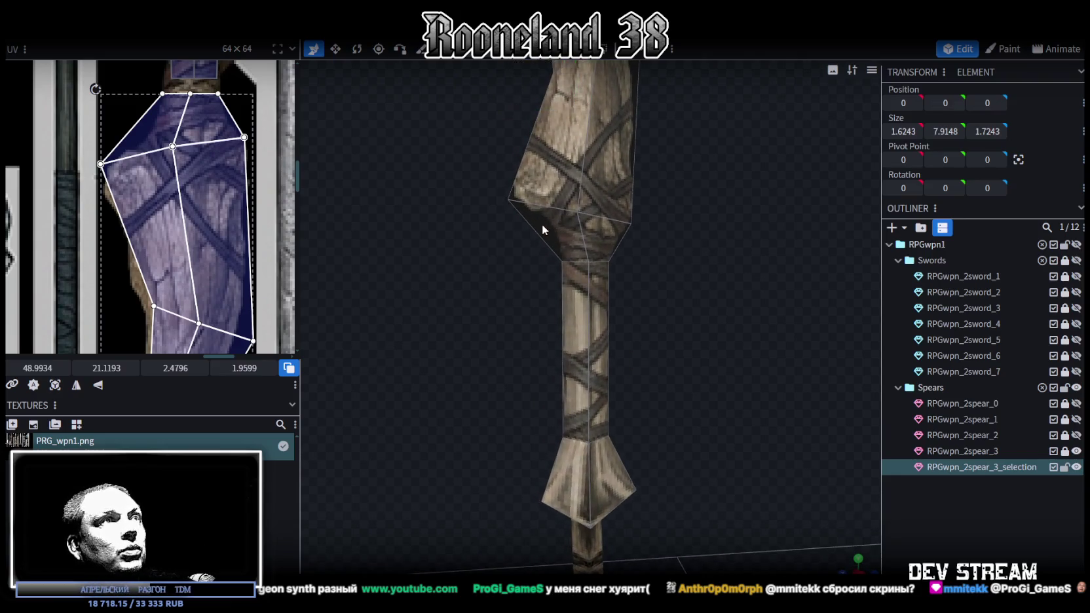
click(538, 237)
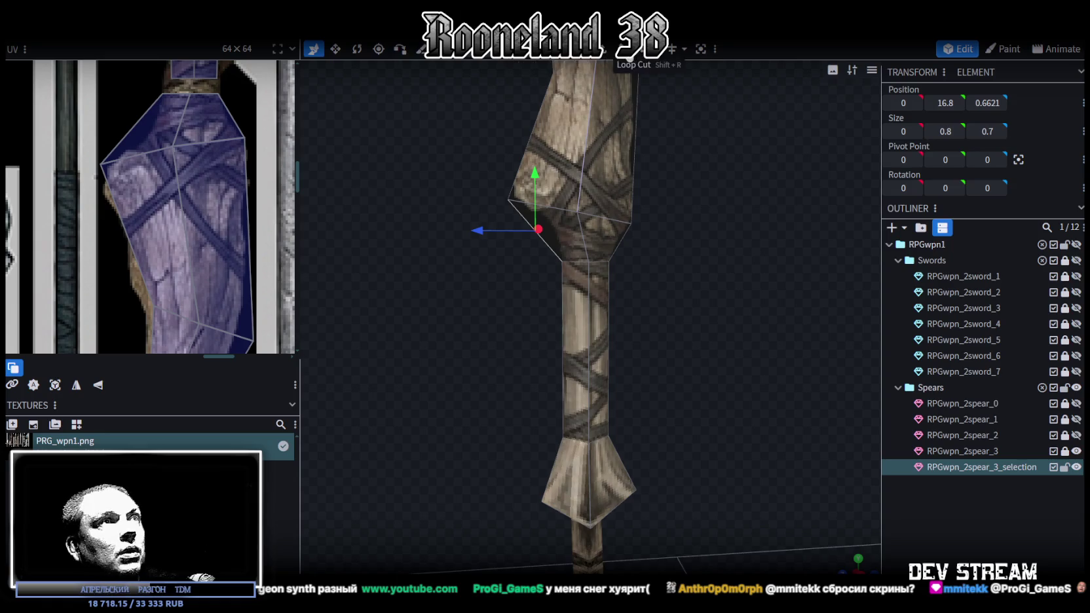
key(ctrl+r)
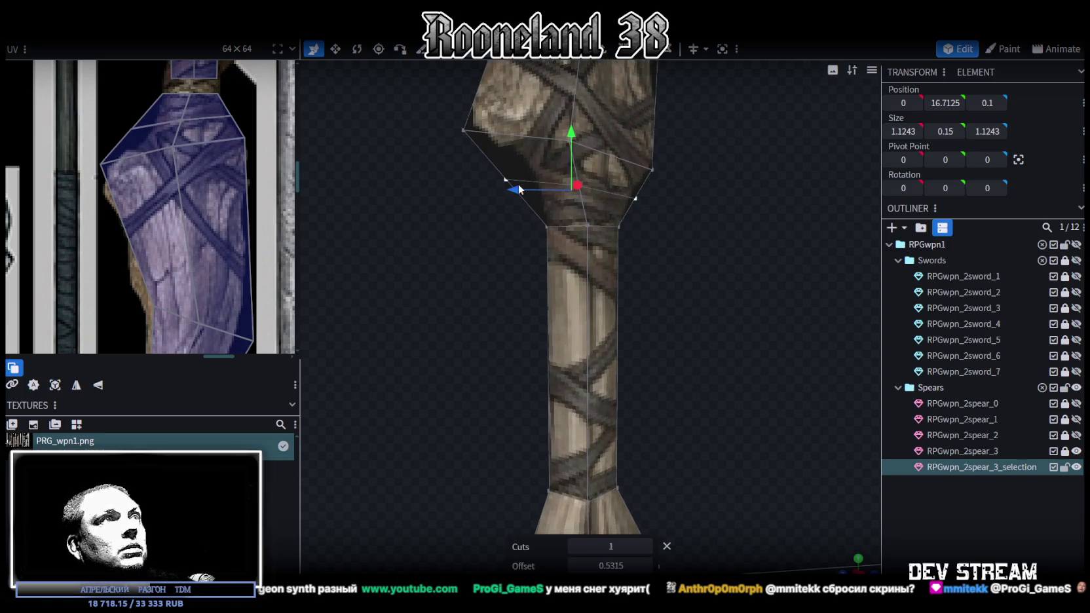
click(507, 176)
drag(456, 179, 488, 174)
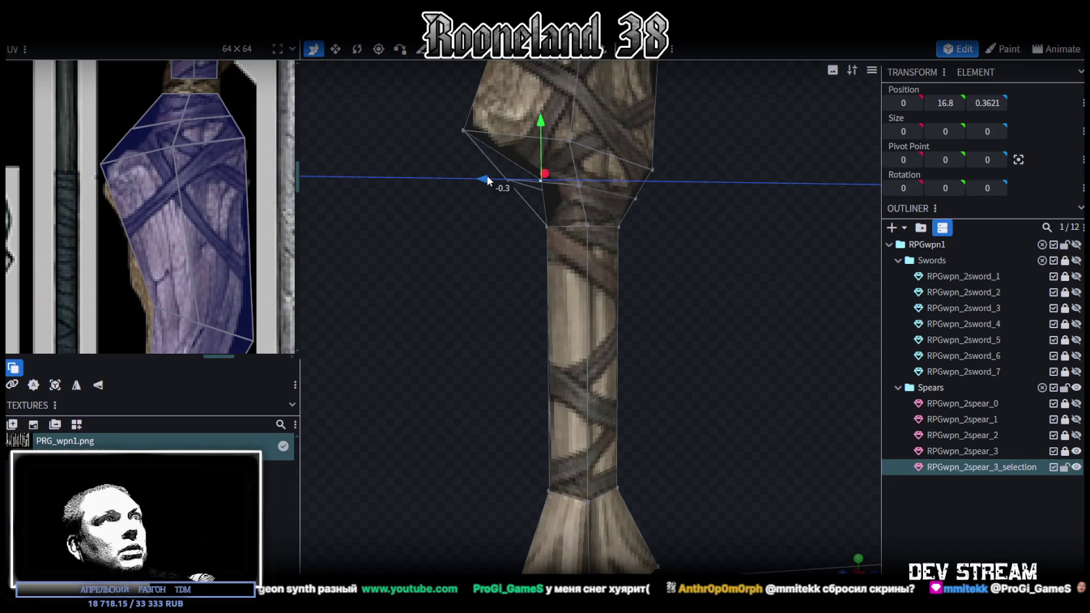
drag(539, 114, 542, 108)
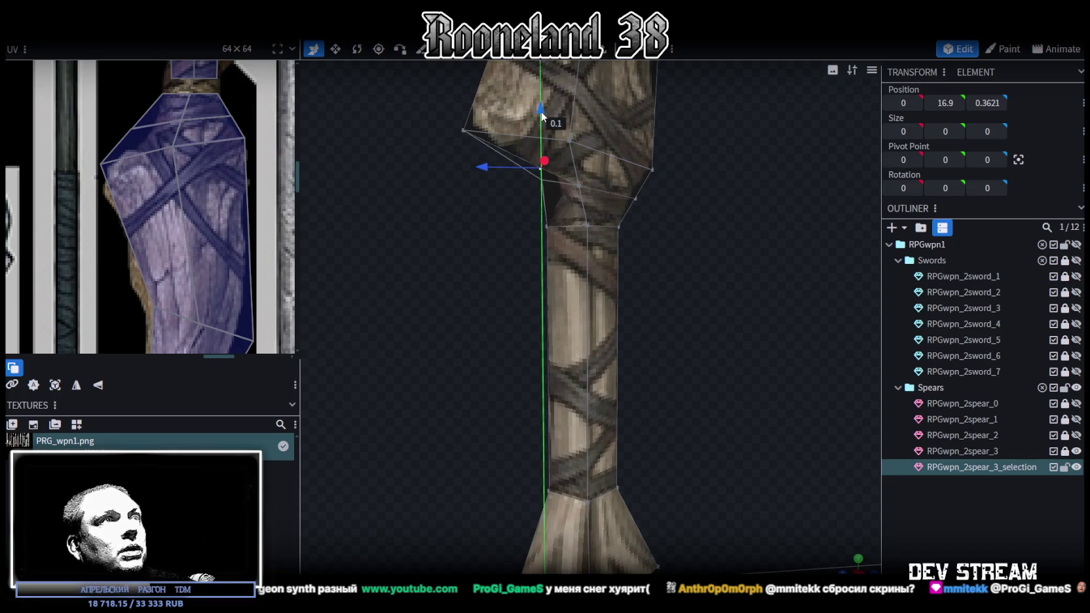
Step: Select the new cut's collar vertices on both sides of the spear head
click(569, 140)
click(542, 164)
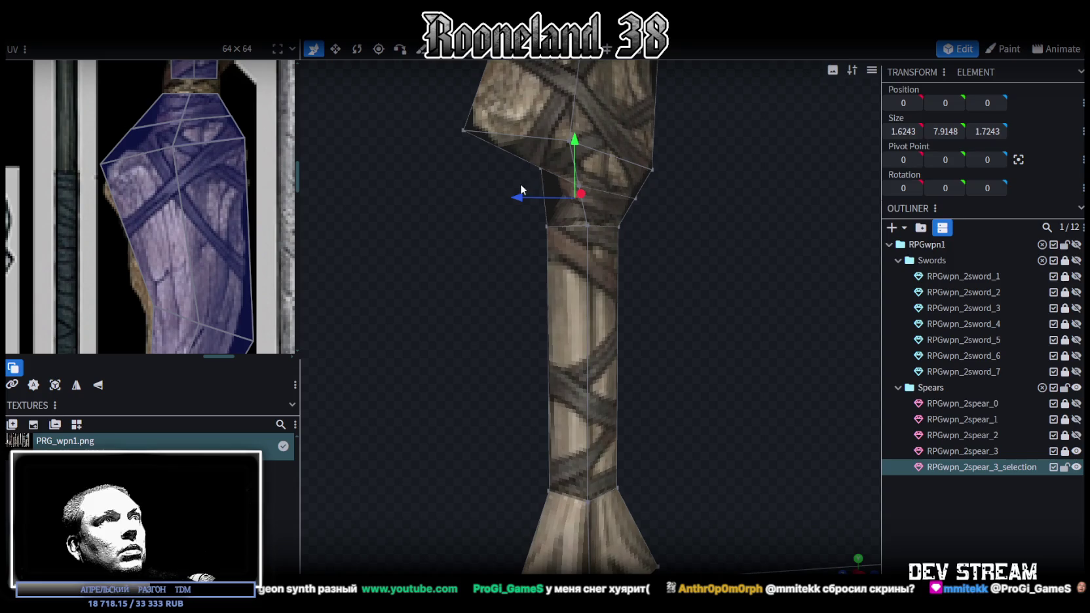
click(540, 167)
shift+click(569, 140)
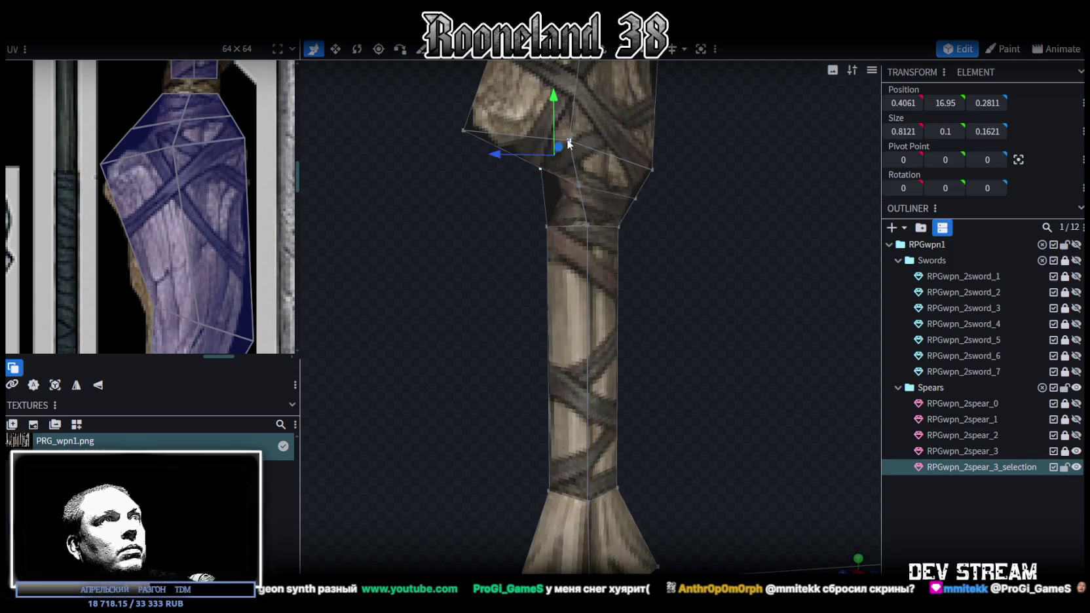
mouse_move(509, 224)
mouse_down()
mouse_move(602, 219)
mouse_move(598, 156)
mouse_up()
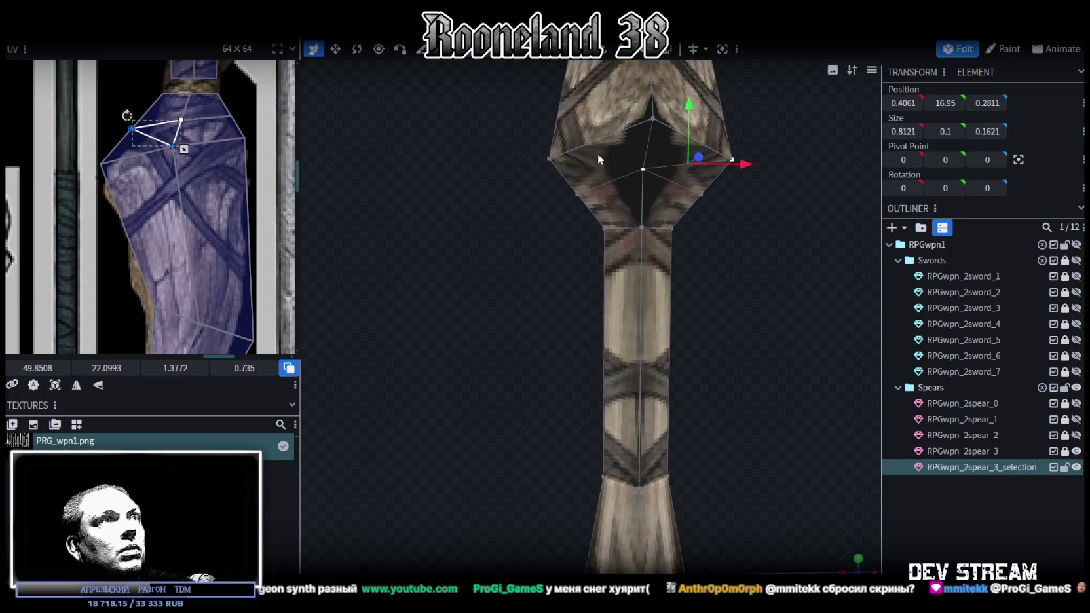
click(550, 159)
shift+click(644, 169)
mouse_move(695, 207)
mouse_down()
mouse_move(654, 219)
mouse_move(701, 239)
mouse_move(628, 232)
mouse_move(685, 242)
mouse_move(636, 155)
mouse_up()
key(z)
key(z)
key(z)
key(z)
key(z)
key(z)
key(z)
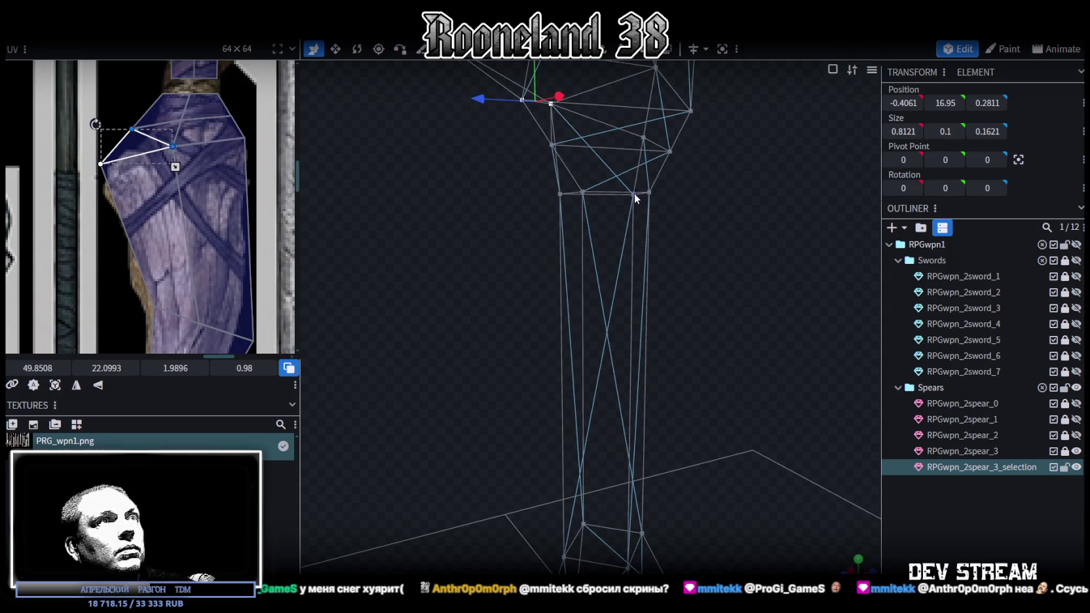
Step: Move the collar edge vertices along X to pinch the neck to 0.7243 across at Y 16.7
click(634, 193)
mouse_move(803, 216)
mouse_down()
mouse_move(702, 180)
mouse_move(671, 182)
mouse_move(590, 239)
mouse_up()
click(619, 189)
key(v)
key(z)
mouse_move(659, 231)
mouse_down()
mouse_move(578, 224)
mouse_move(710, 211)
mouse_move(684, 213)
mouse_up()
click(622, 193)
Step: Shift the selected collar vertex 0.1 along the depth axis
key(k)
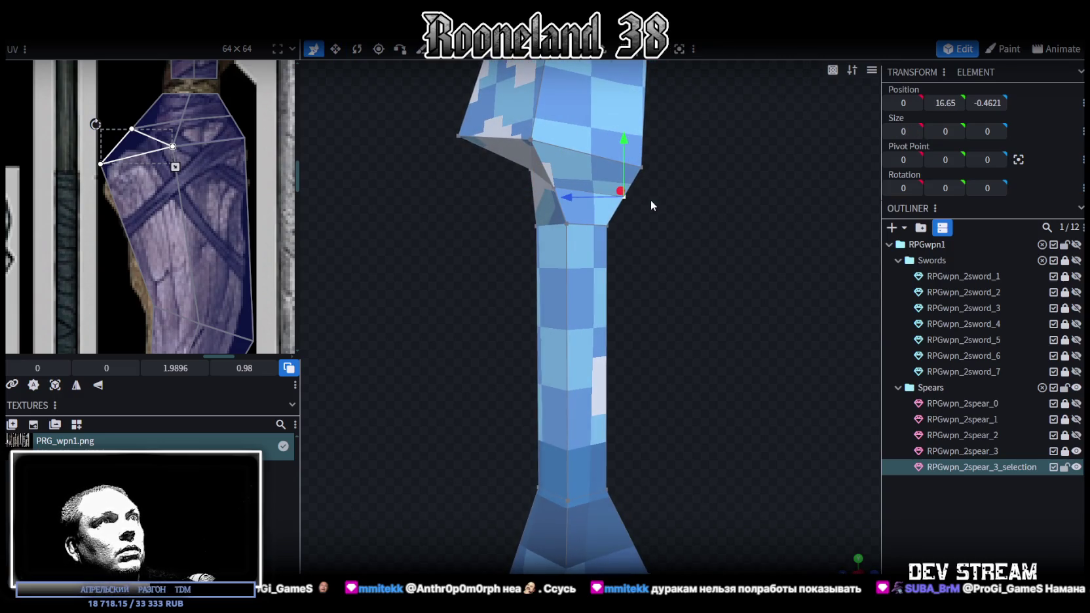
drag(570, 194, 567, 204)
mouse_move(629, 239)
mouse_down()
mouse_move(490, 257)
mouse_move(741, 251)
mouse_up()
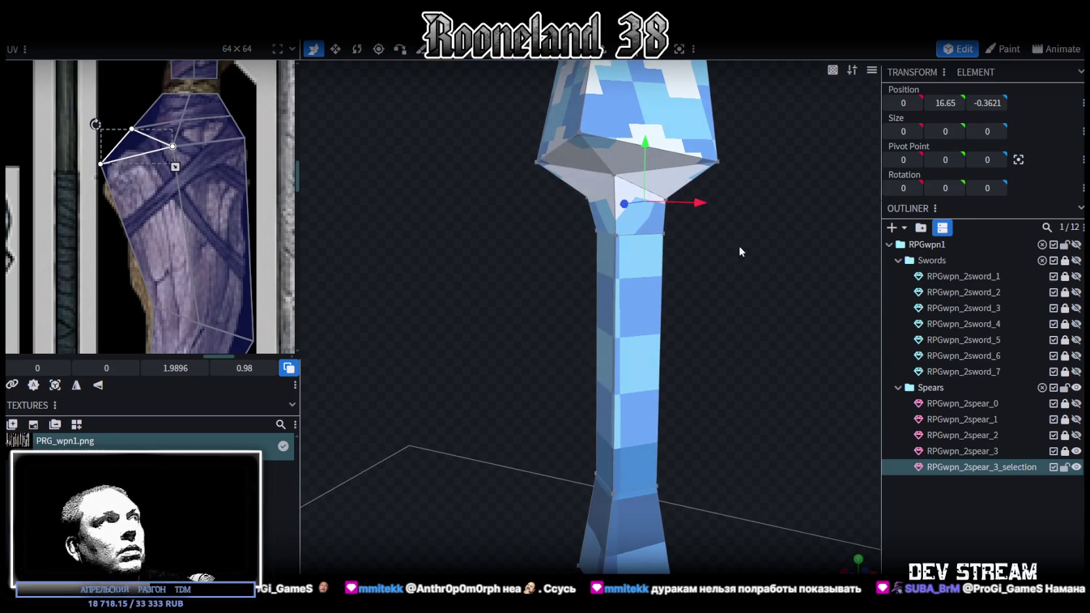
scroll(169, 148, up, 2)
scroll(180, 131, up, 1)
scroll(209, 127, up, 2)
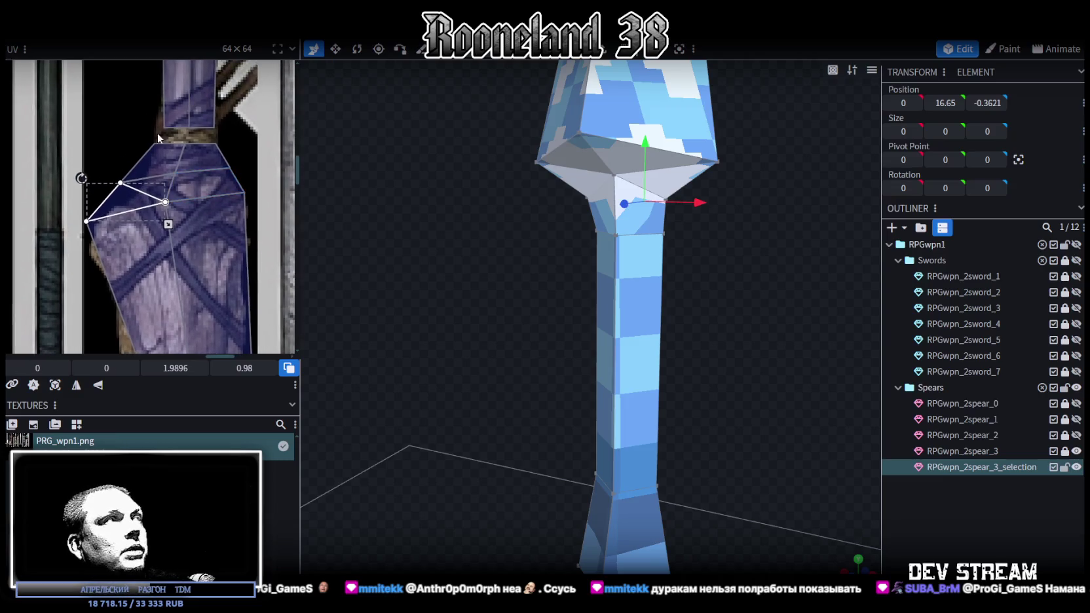
scroll(157, 132, up, 2)
Step: Pull the left, right and lower collar faces' UV vertices up onto the wrap texture
drag(157, 152, 214, 139)
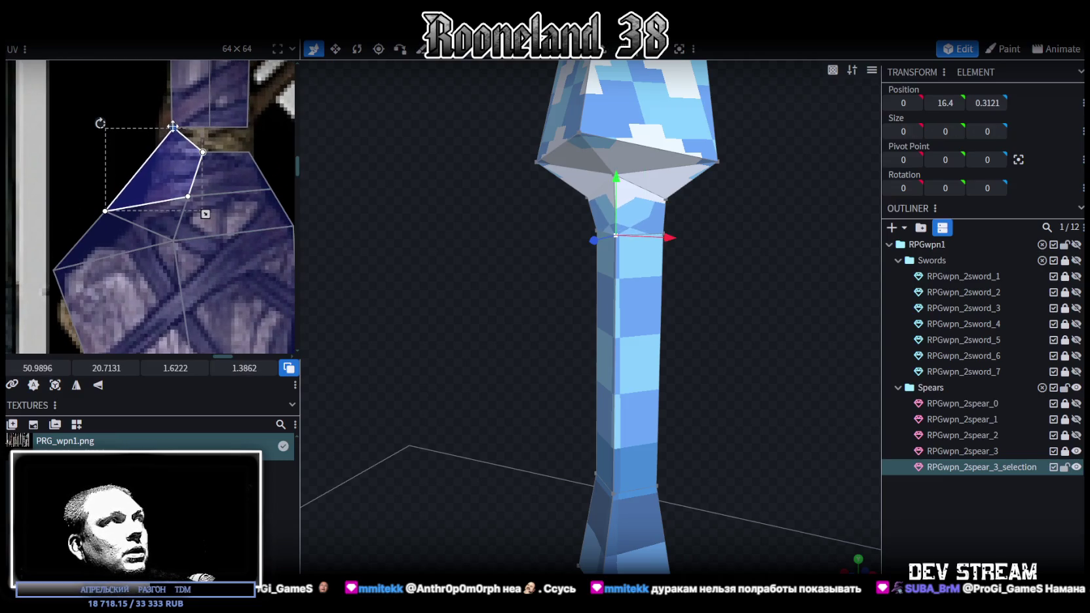
drag(203, 152, 210, 127)
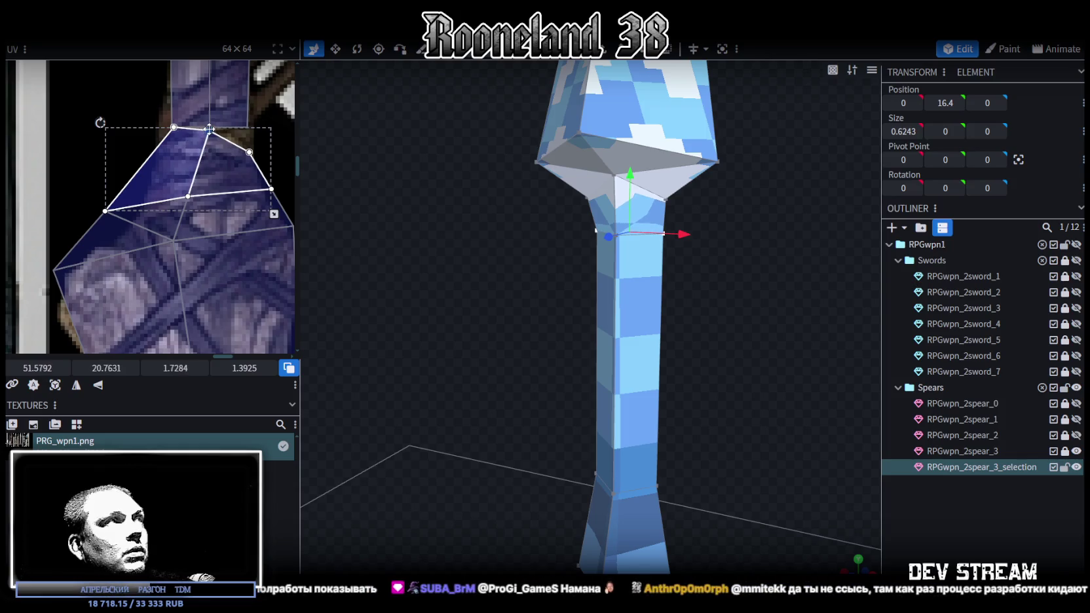
click(246, 160)
drag(250, 152, 243, 126)
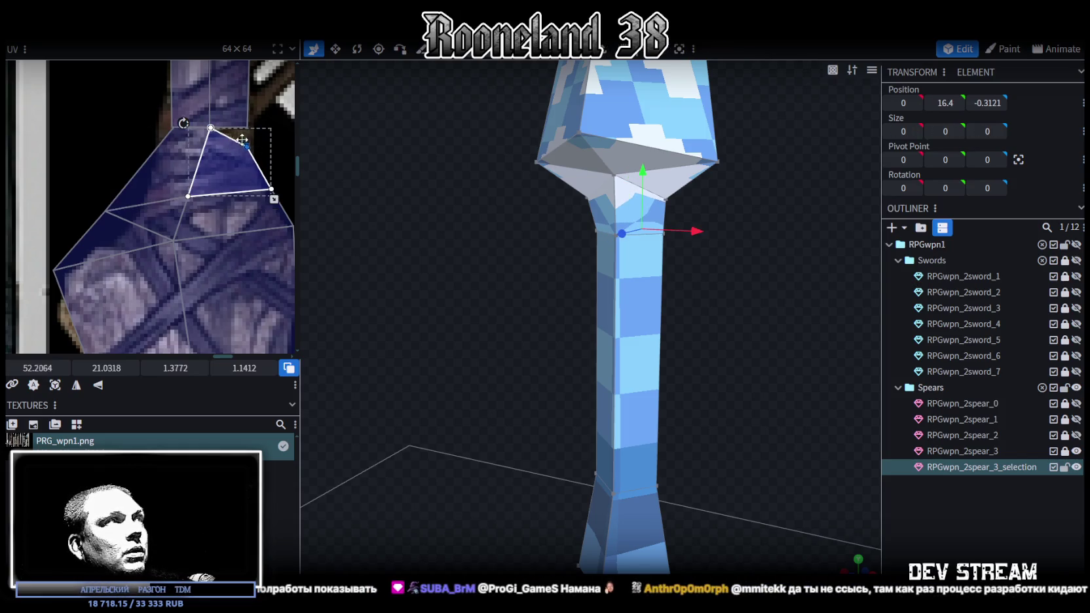
shift+click(270, 188)
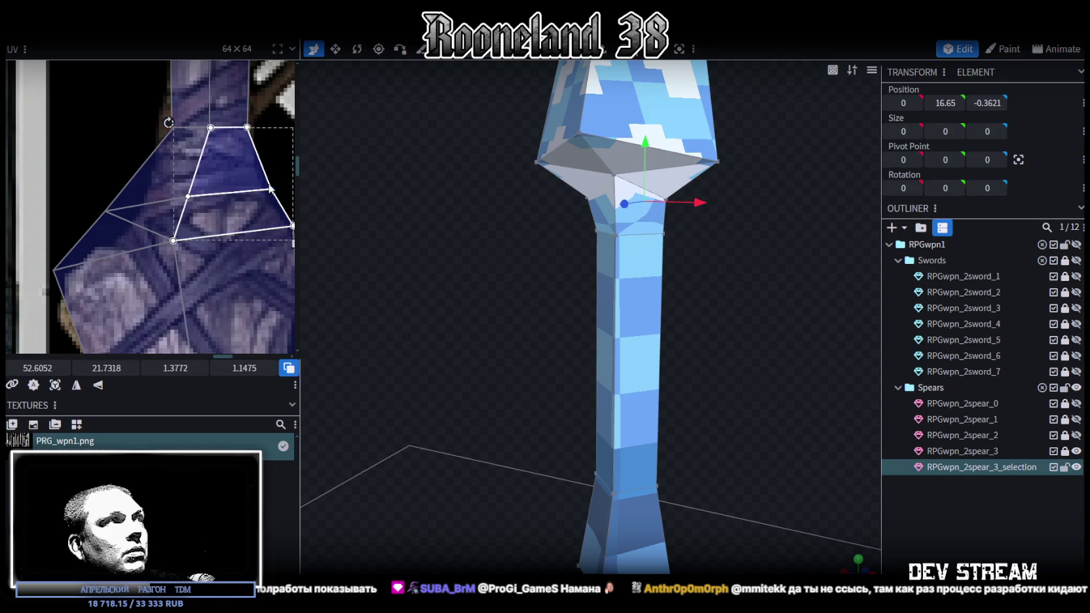
drag(272, 189, 256, 187)
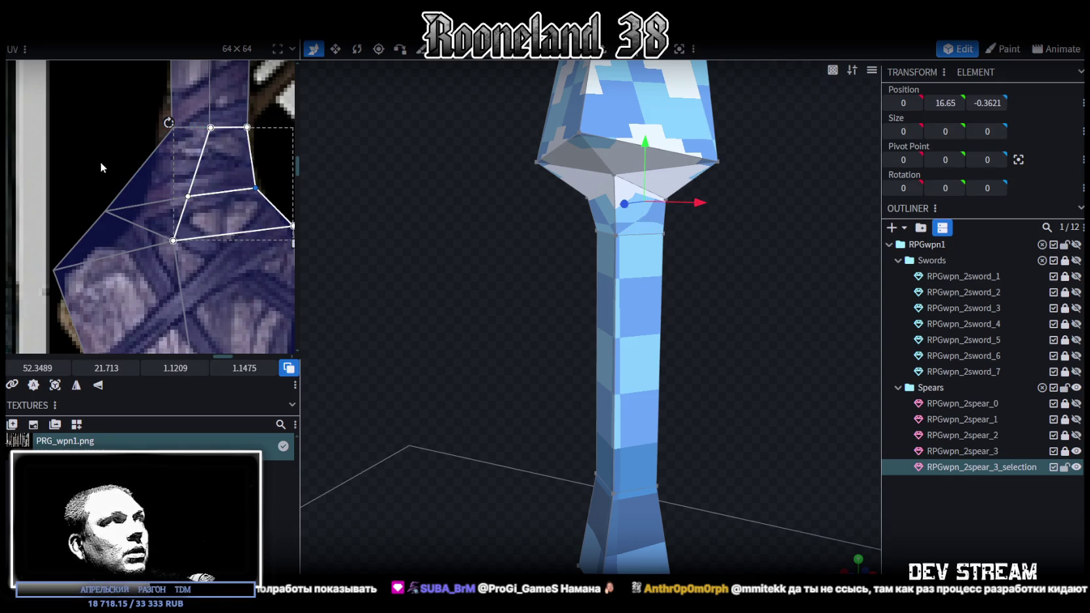
shift+click(141, 181)
drag(188, 196, 208, 188)
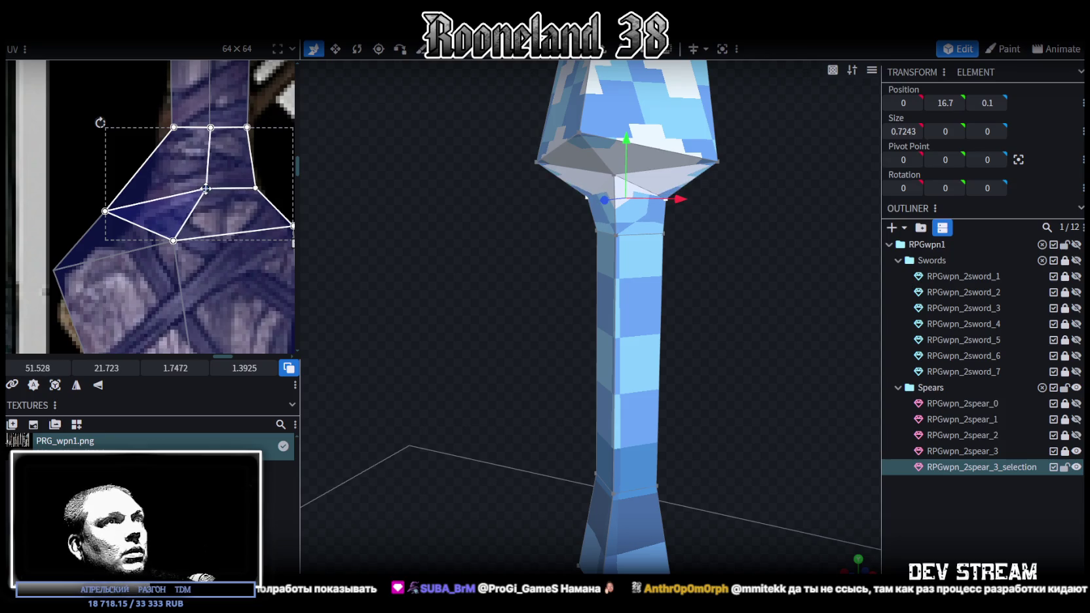
Step: Move the collar vertex back to depth 0, then select the collar triangle face
key(z)
key(z)
key(z)
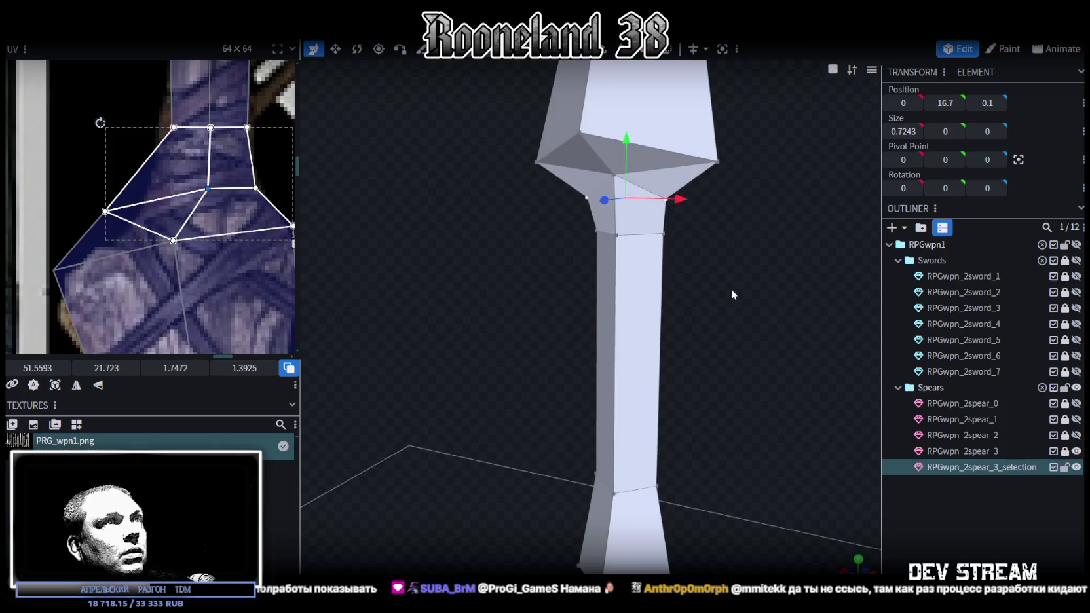
key(z)
key(z)
key(z)
key(z)
drag(759, 280, 659, 281)
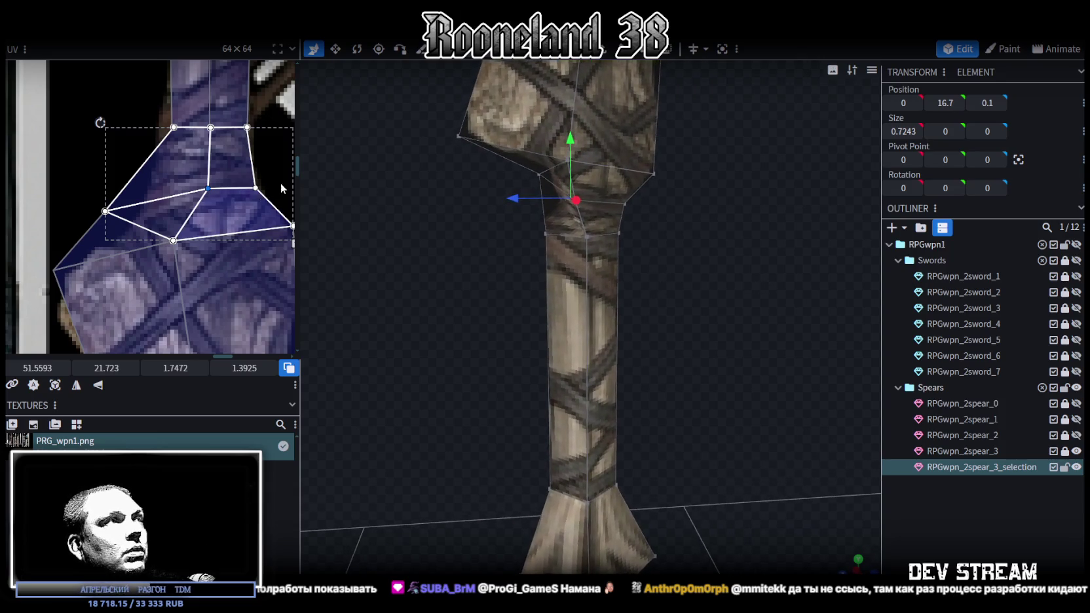
mouse_move(529, 210)
mouse_down()
mouse_move(468, 168)
mouse_move(567, 129)
mouse_move(513, 141)
mouse_up()
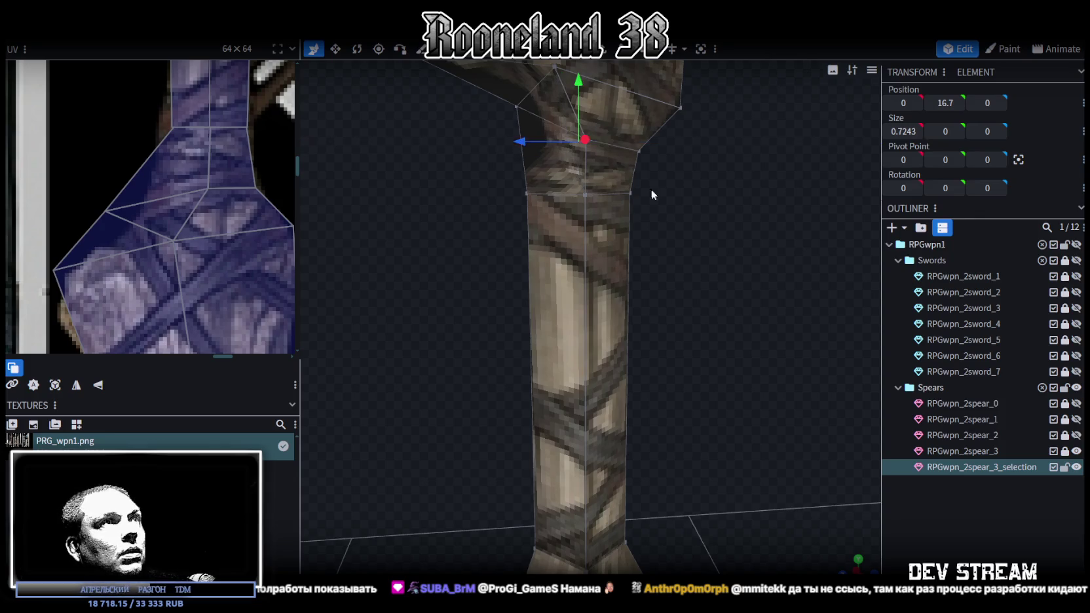
mouse_move(651, 190)
mouse_down()
mouse_move(743, 214)
mouse_move(690, 161)
mouse_up()
click(685, 172)
click(683, 160)
Step: Select the remaining collar faces around the spear head base
drag(514, 203, 595, 162)
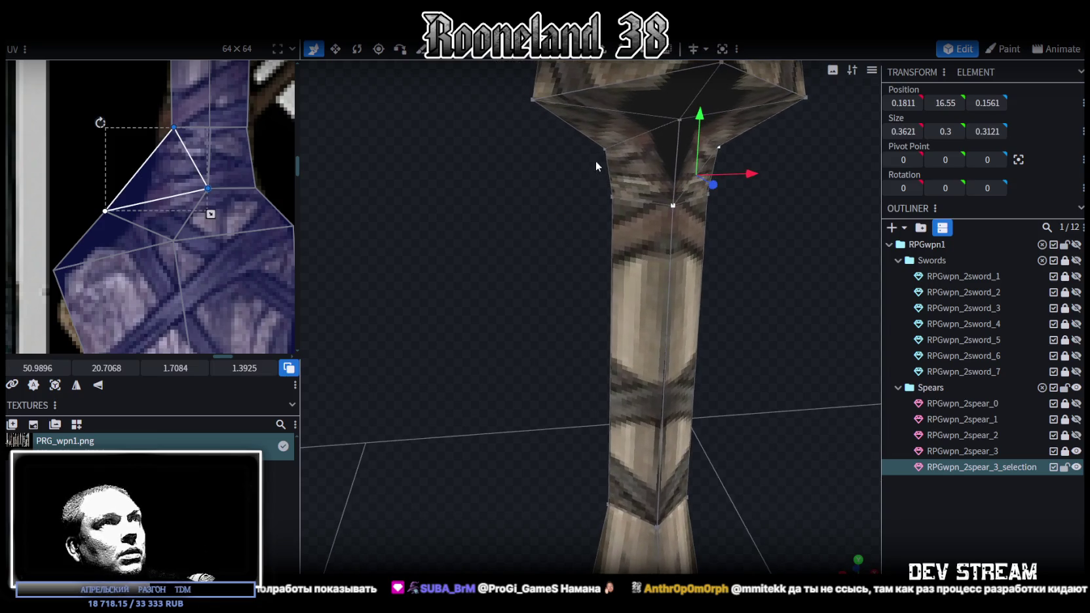
click(672, 201)
mouse_move(715, 224)
mouse_down()
mouse_move(670, 232)
mouse_move(826, 217)
mouse_move(608, 337)
mouse_move(521, 273)
mouse_move(649, 238)
mouse_move(625, 113)
mouse_up()
key(z)
key(z)
key(z)
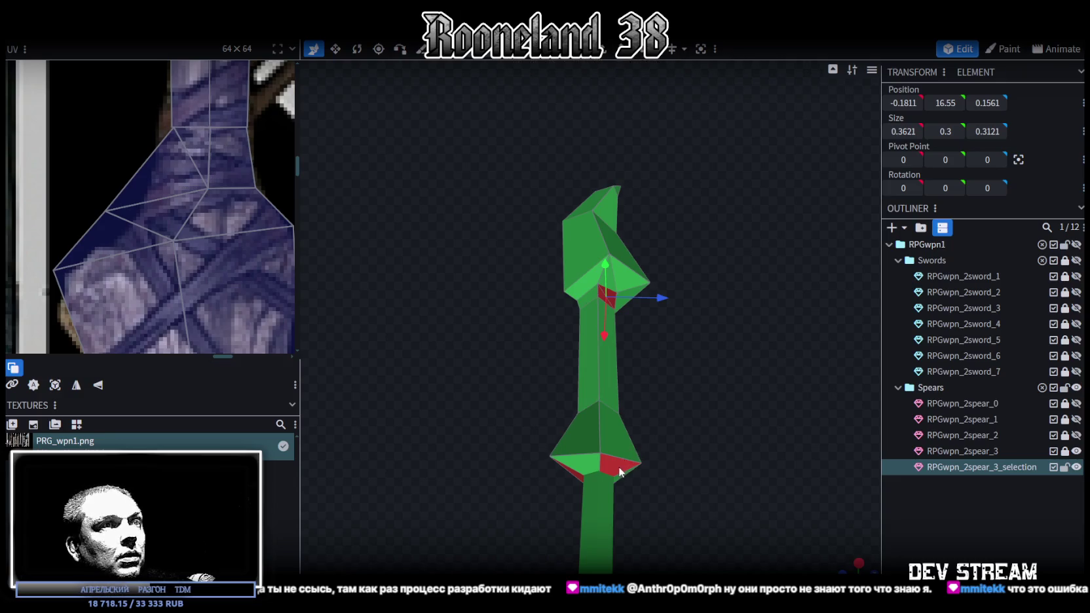
click(591, 469)
shift+click(579, 480)
shift+click(609, 301)
shift+click(600, 366)
mouse_move(737, 247)
mouse_down()
mouse_move(389, 350)
mouse_move(548, 441)
mouse_move(679, 270)
mouse_up()
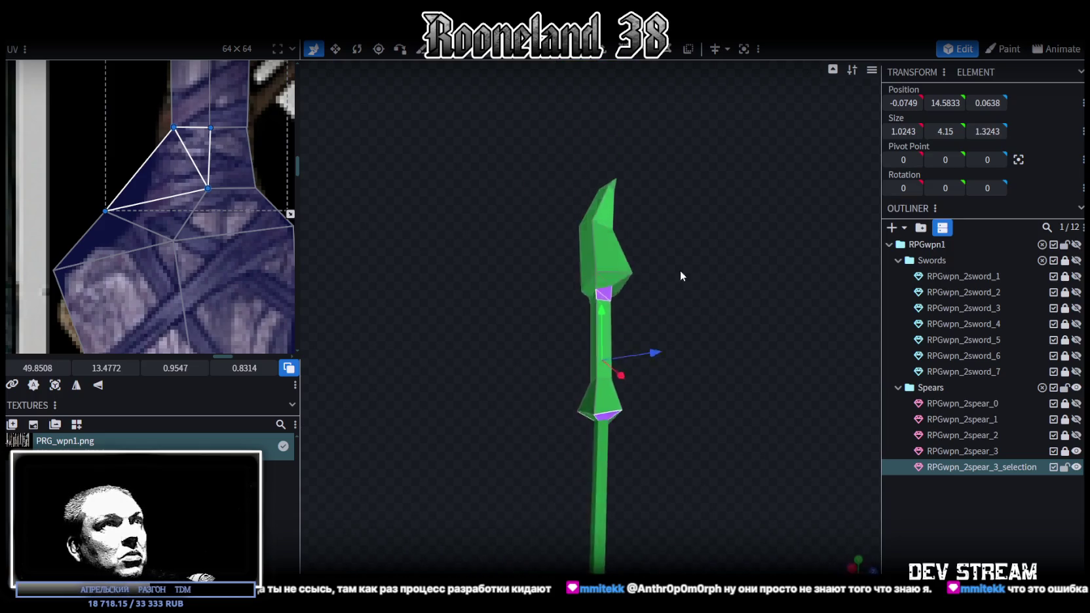
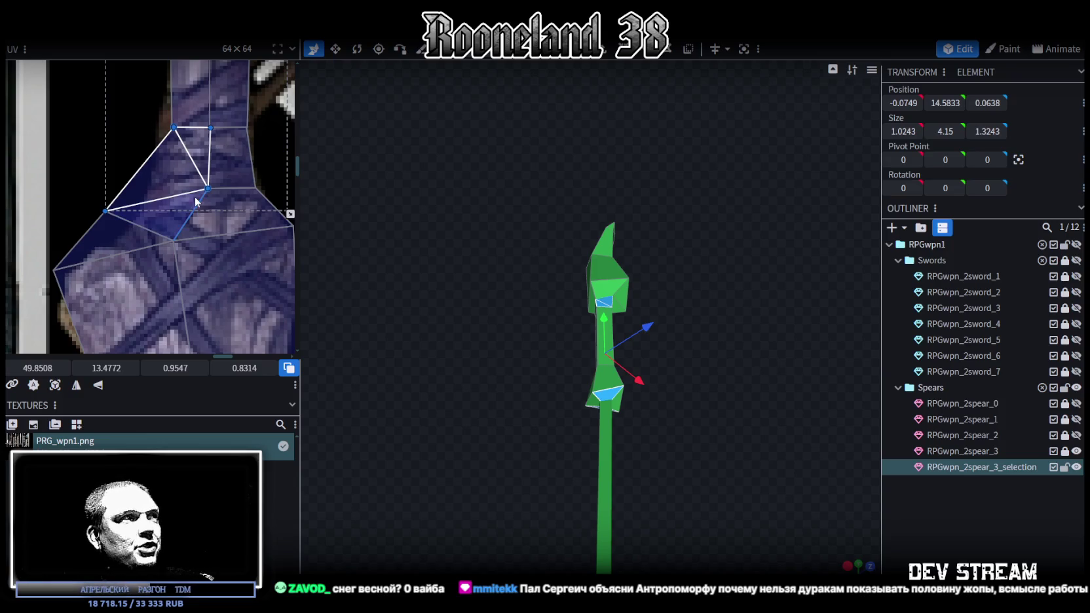
Step: Reshape the blade's UV face by dragging its vertices across the wood texture
middle_drag(196, 202, 192, 197)
drag(103, 204, 145, 205)
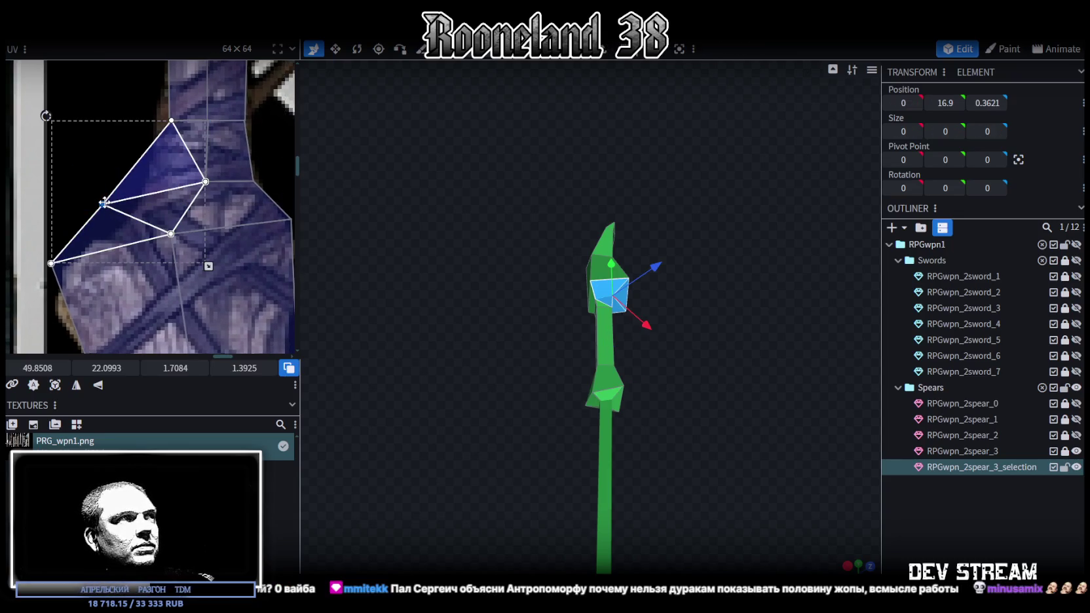
scroll(191, 202, up, 2)
mouse_move(161, 155)
mouse_down()
mouse_move(222, 186)
mouse_move(250, 186)
mouse_up()
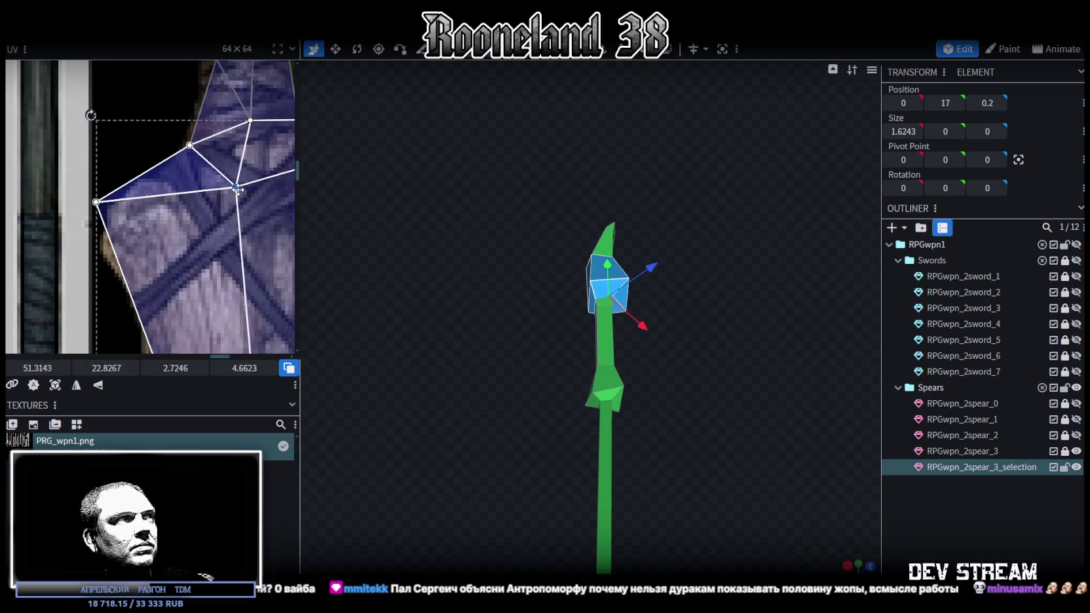
scroll(577, 332, up, 2)
Step: Push the blade's bottom edge back along Z with the move gizmo
drag(685, 407, 517, 448)
scroll(487, 378, up, 2)
scroll(452, 418, up, 2)
mouse_move(451, 418)
mouse_down()
mouse_move(576, 439)
mouse_move(395, 439)
mouse_move(446, 448)
mouse_up()
scroll(262, 321, down, 2)
drag(341, 262, 701, 344)
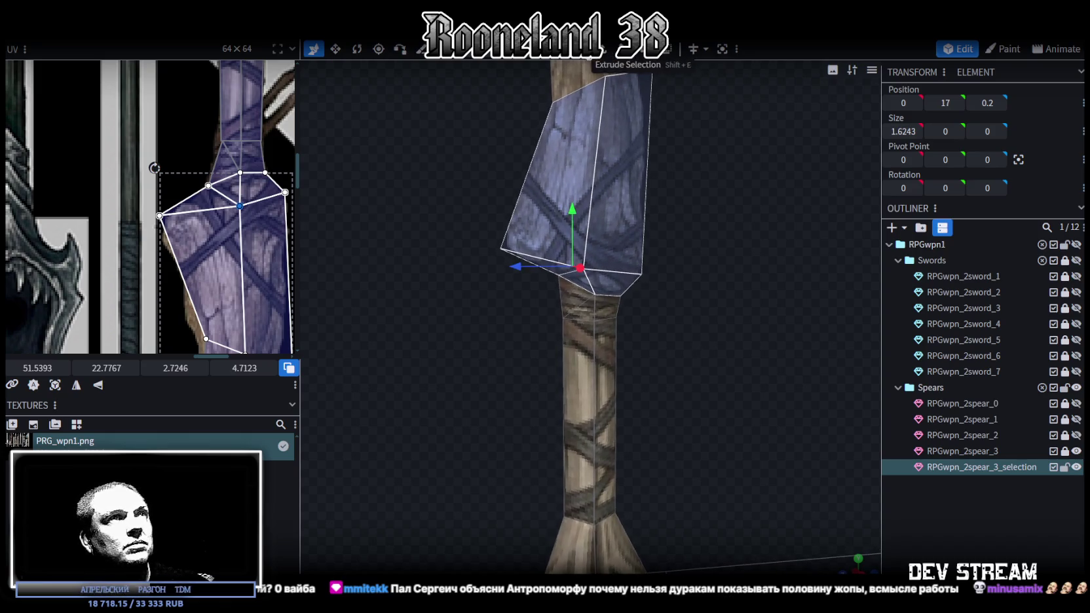
click(613, 253)
mouse_move(613, 253)
mouse_down()
mouse_move(736, 269)
mouse_move(659, 259)
mouse_move(667, 308)
mouse_move(535, 265)
mouse_move(551, 259)
mouse_move(564, 314)
mouse_up()
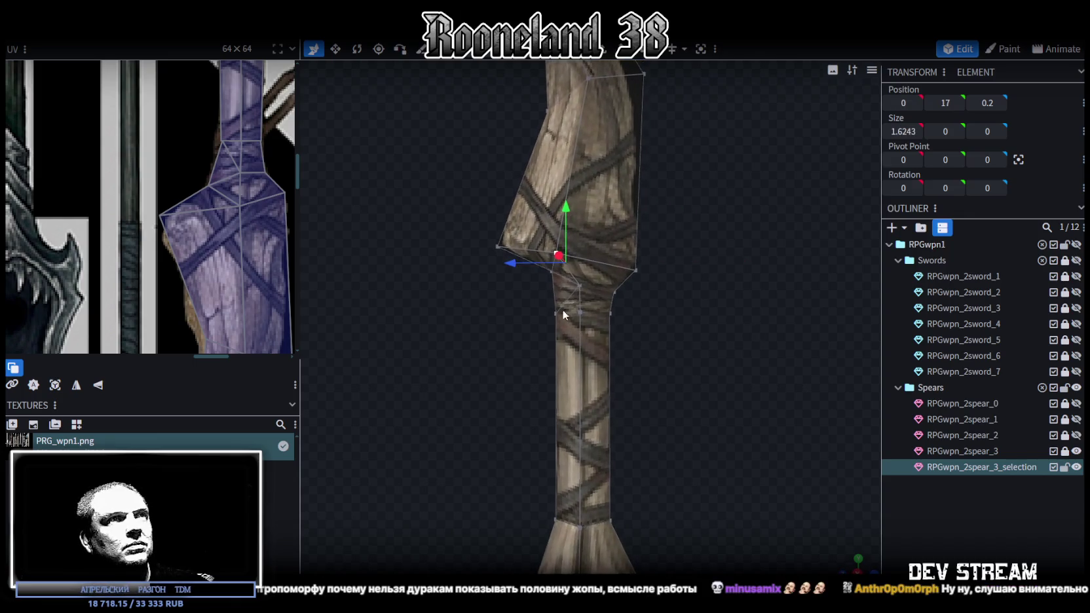
drag(510, 264, 592, 295)
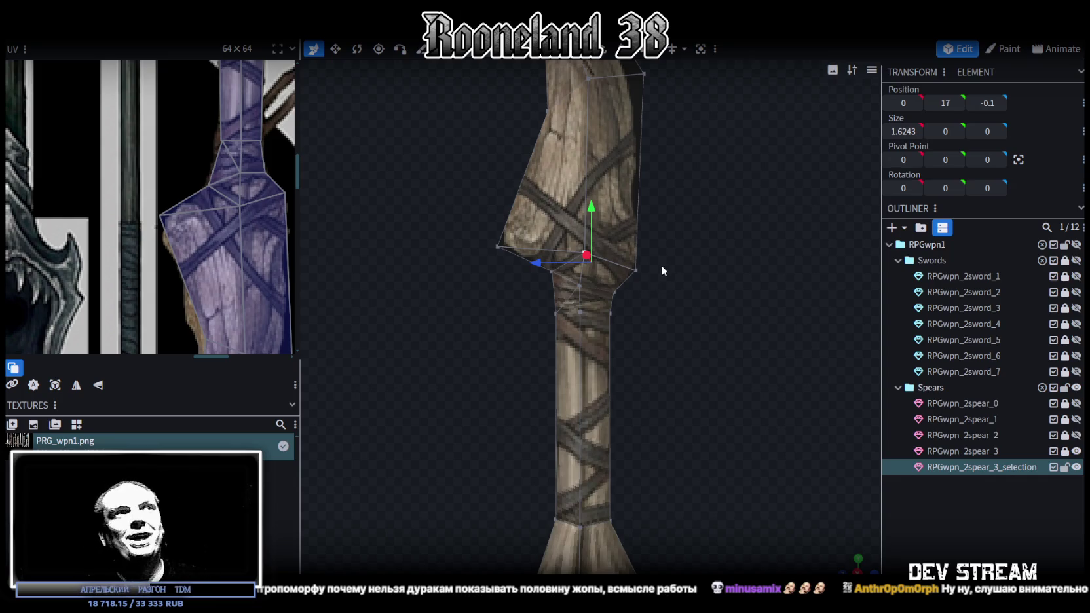
Step: Drag the lower blade UV faces' vertices down onto the wood pattern
scroll(192, 187, up, 3)
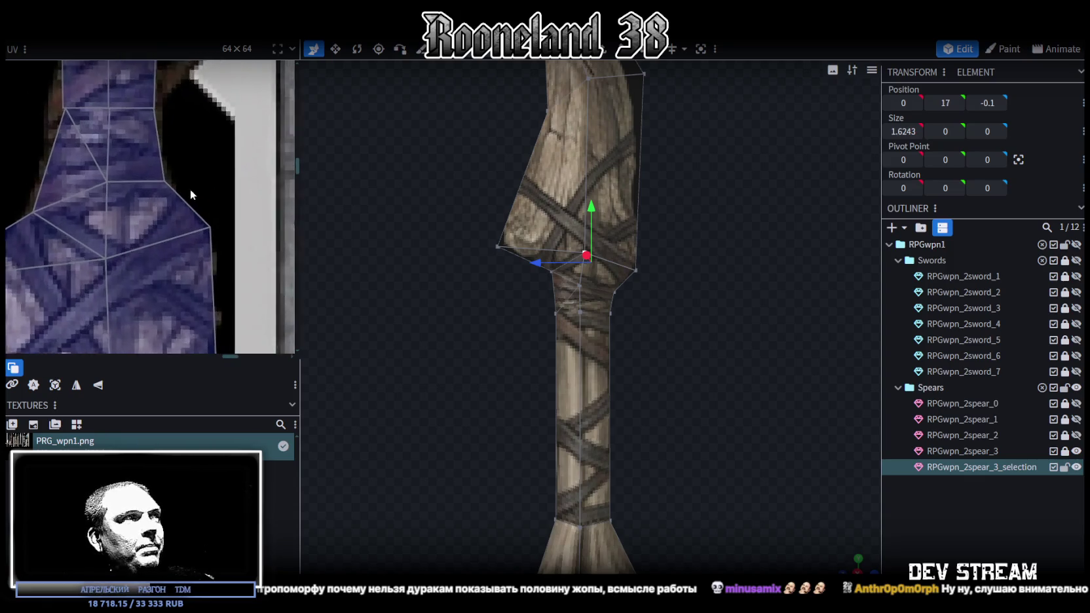
click(165, 182)
click(165, 182)
drag(159, 180, 157, 187)
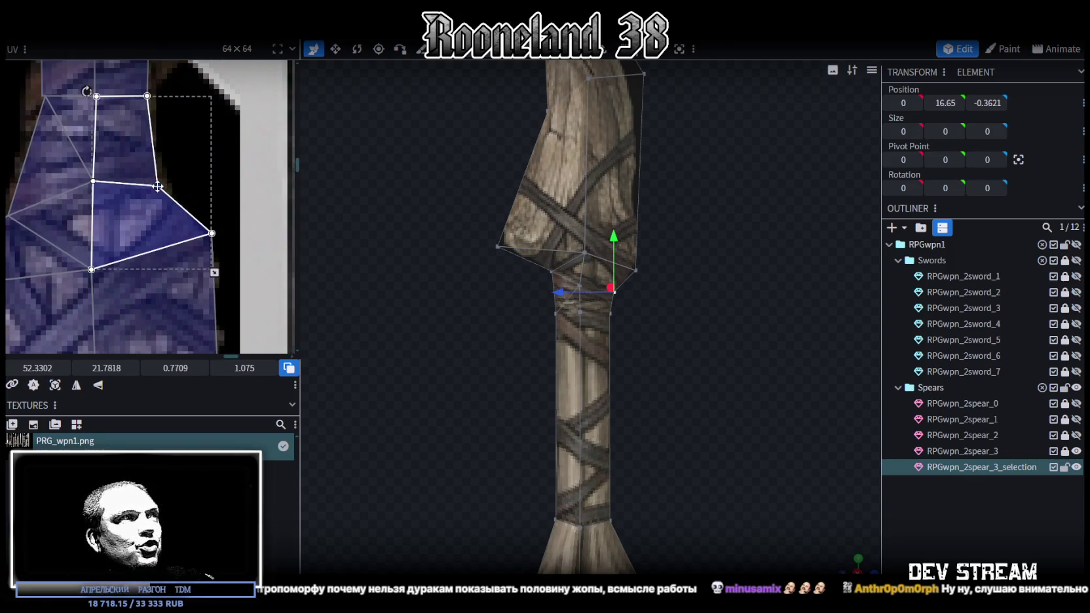
click(213, 252)
drag(212, 234, 208, 257)
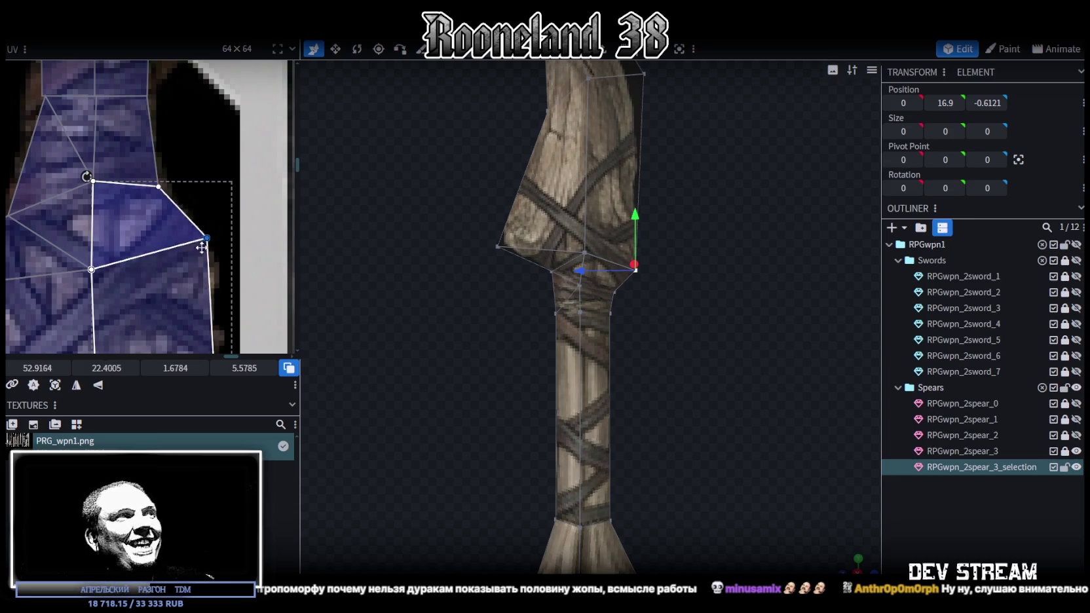
scroll(207, 257, down, 5)
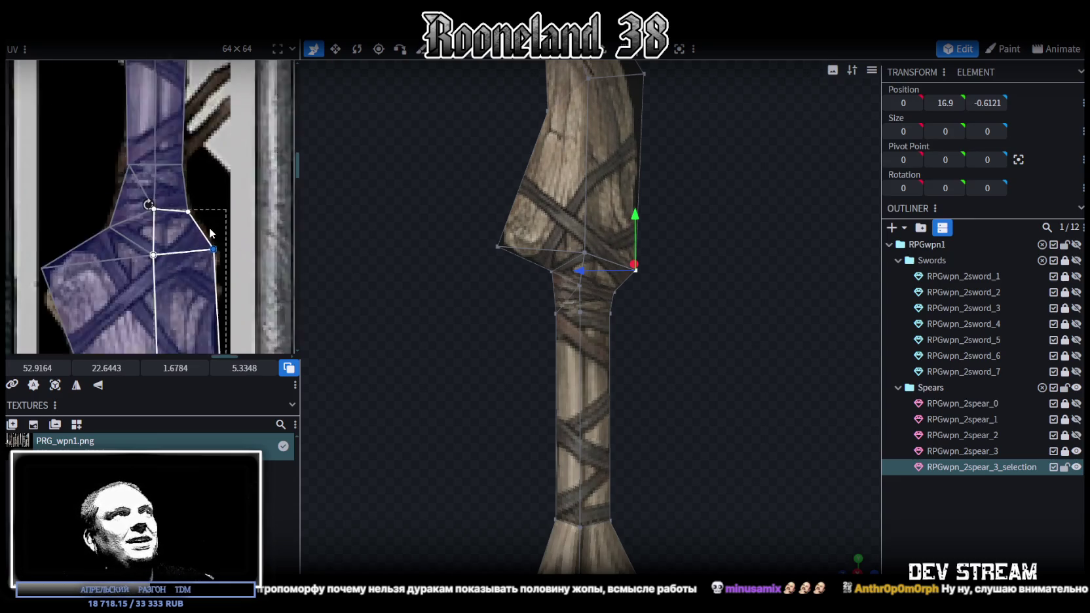
click(150, 231)
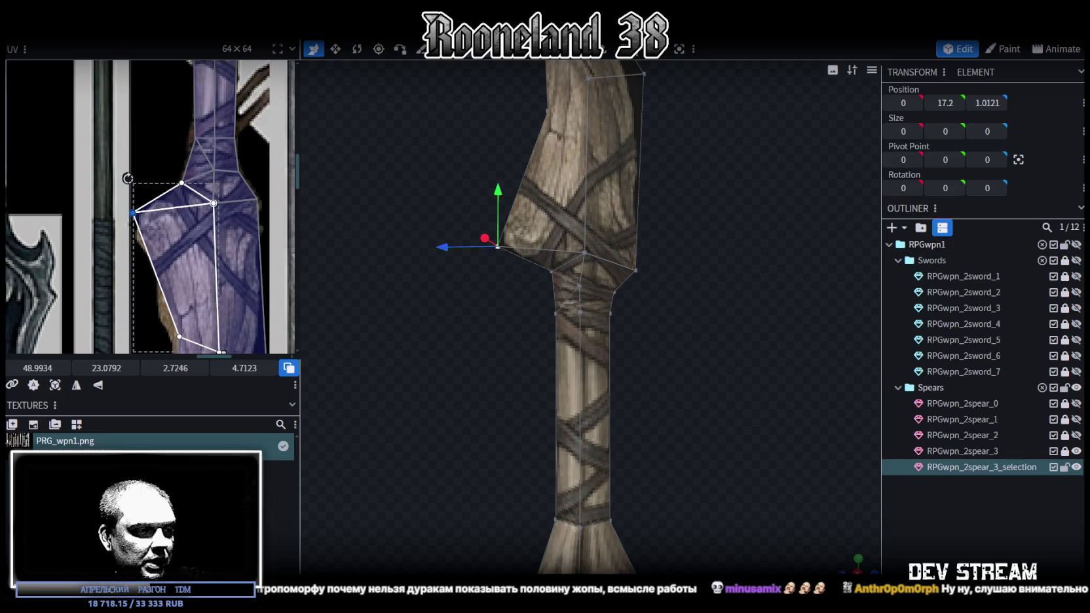
scroll(619, 207, down, 3)
scroll(620, 207, down, 3)
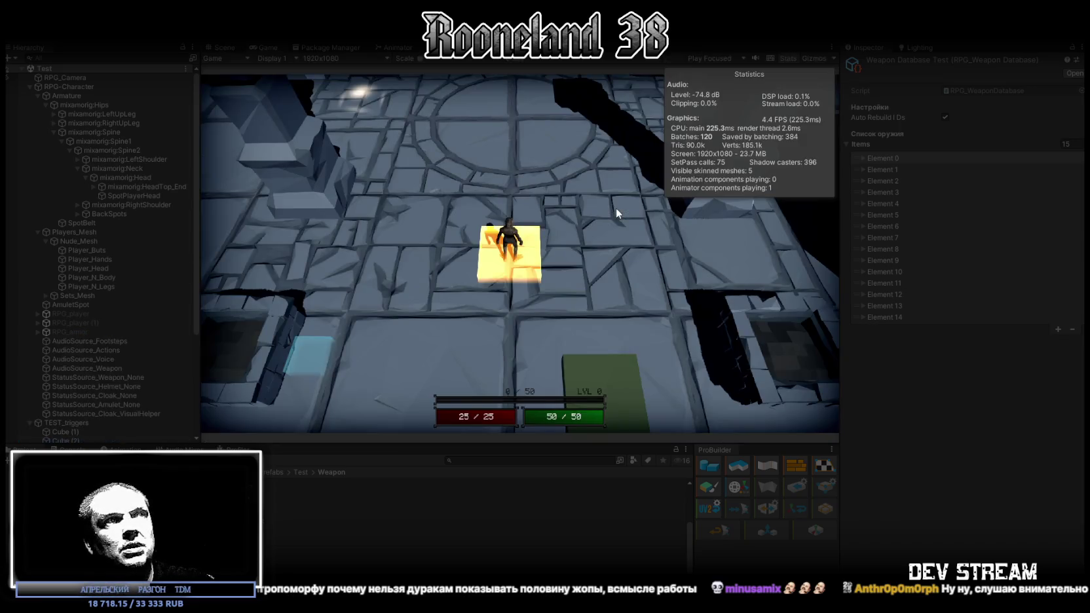
Step: Maximize the Game view and walk the character onto the green tile to equip armour
double_click(267, 47)
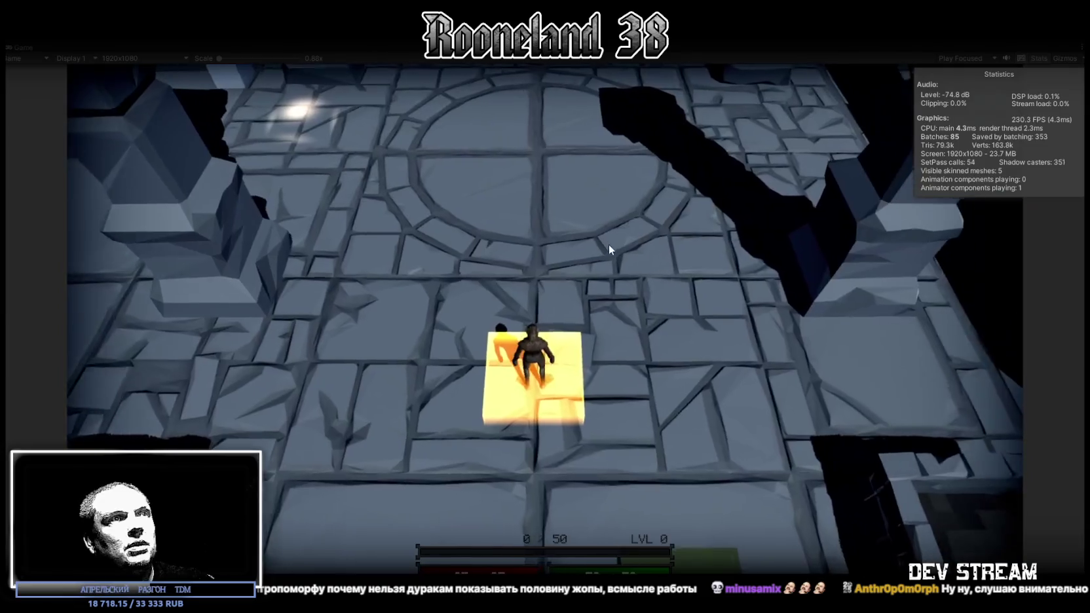
key(w)
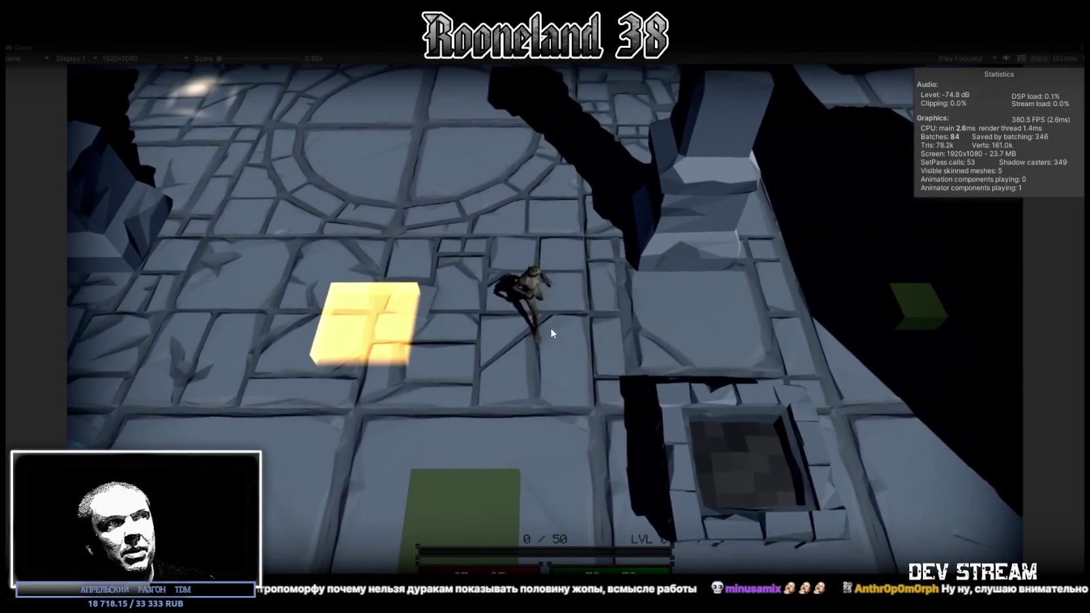
key(s)
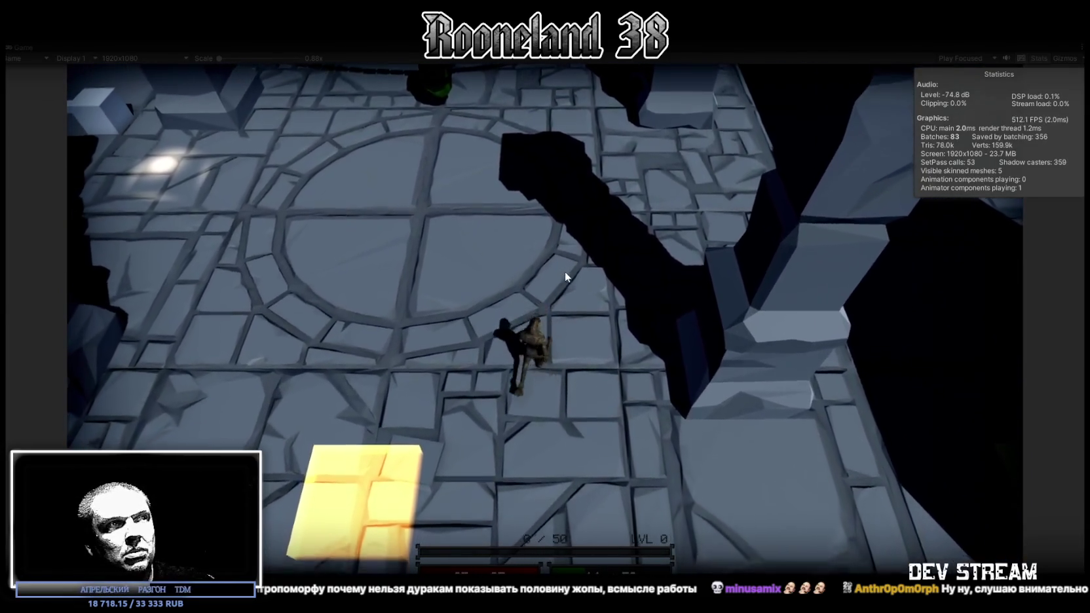
key(s)
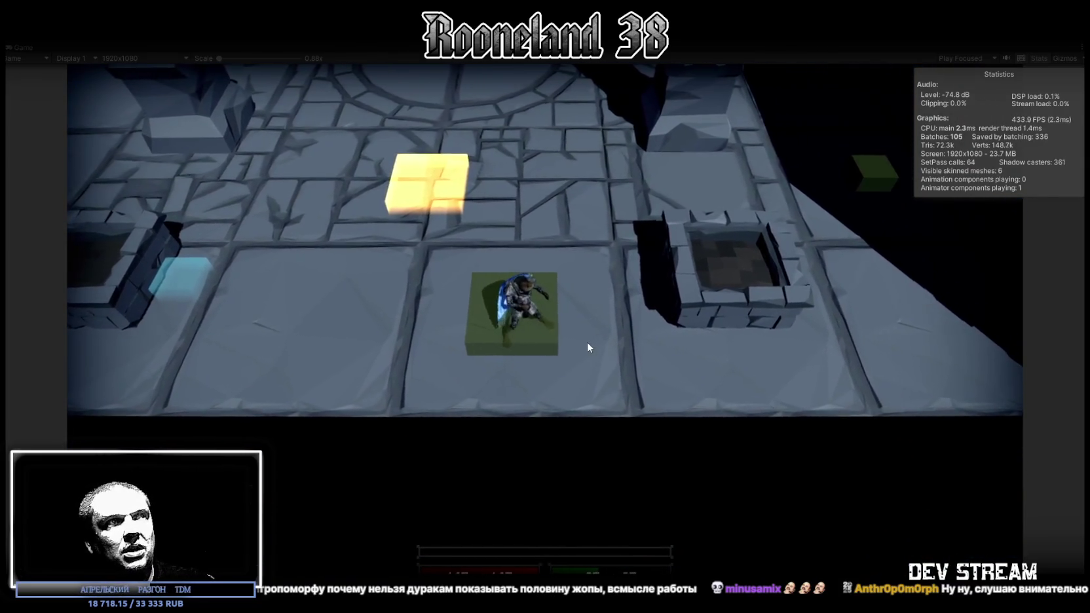
key(w)
key(w)
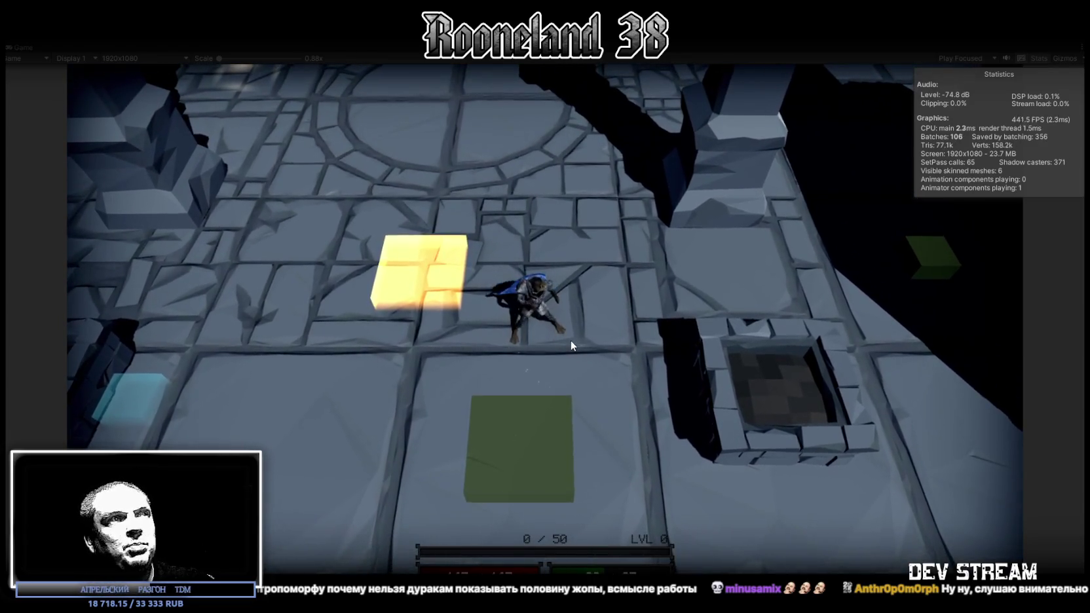
Step: Test the sword swings, spin and large attacks around the pit and tiled room
click(570, 340)
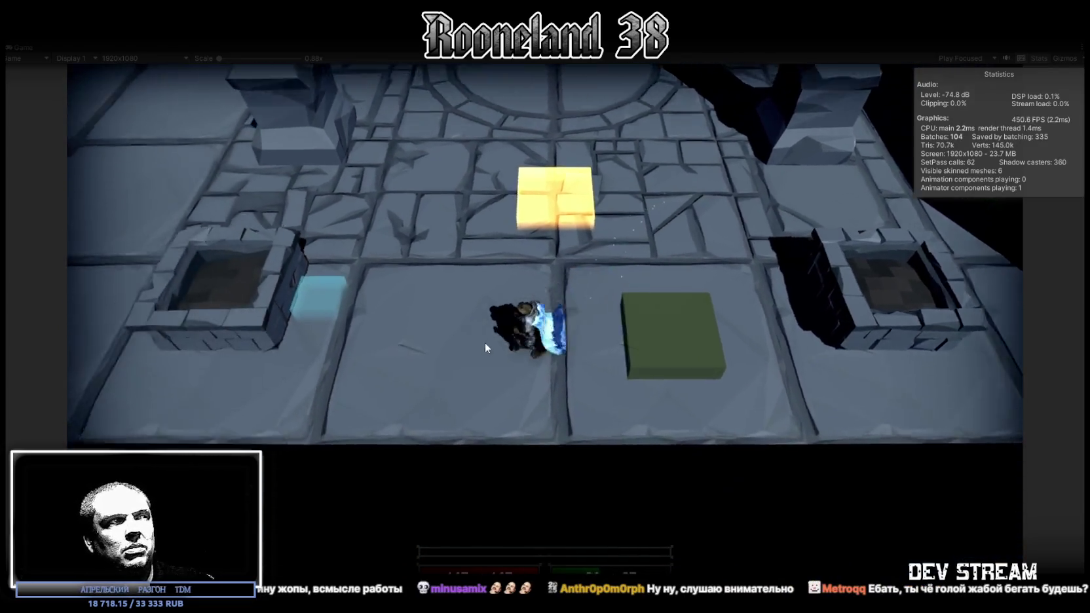
key(a)
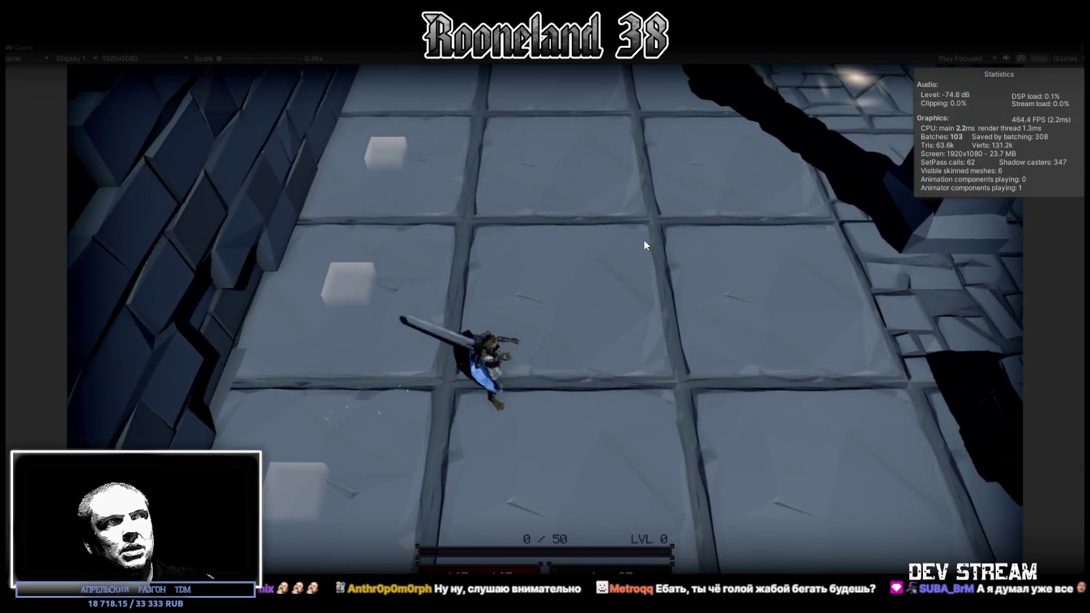
click(640, 239)
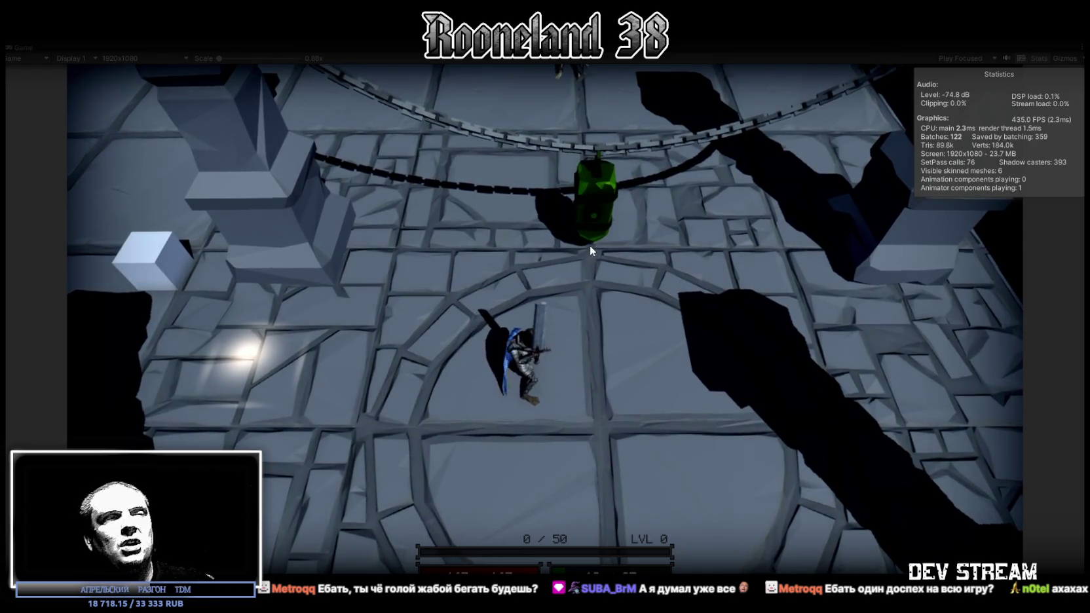
click(592, 247)
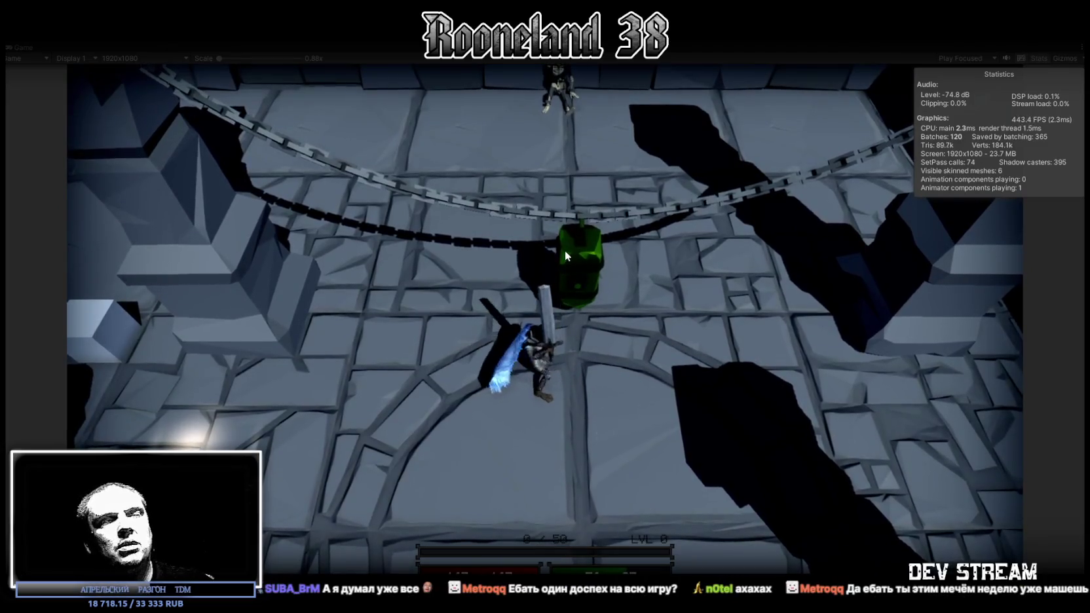
click(565, 250)
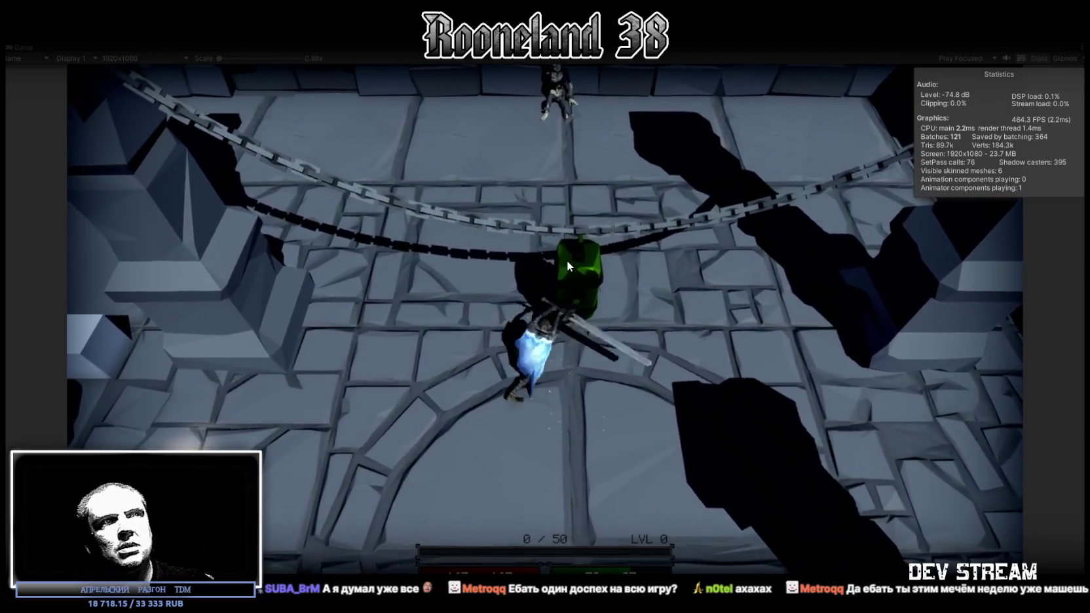
click(566, 259)
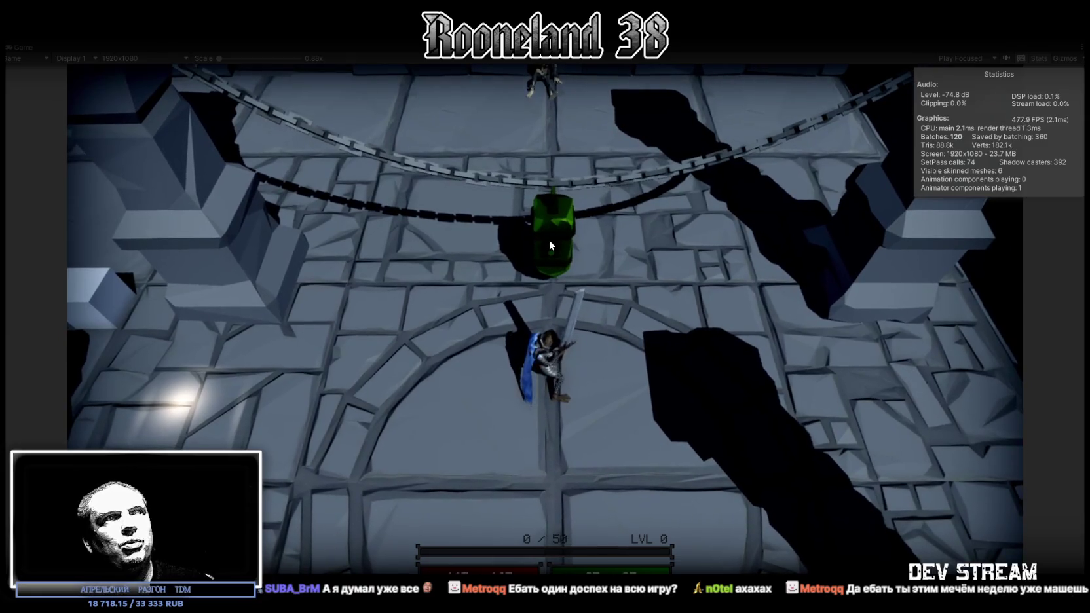
click(549, 245)
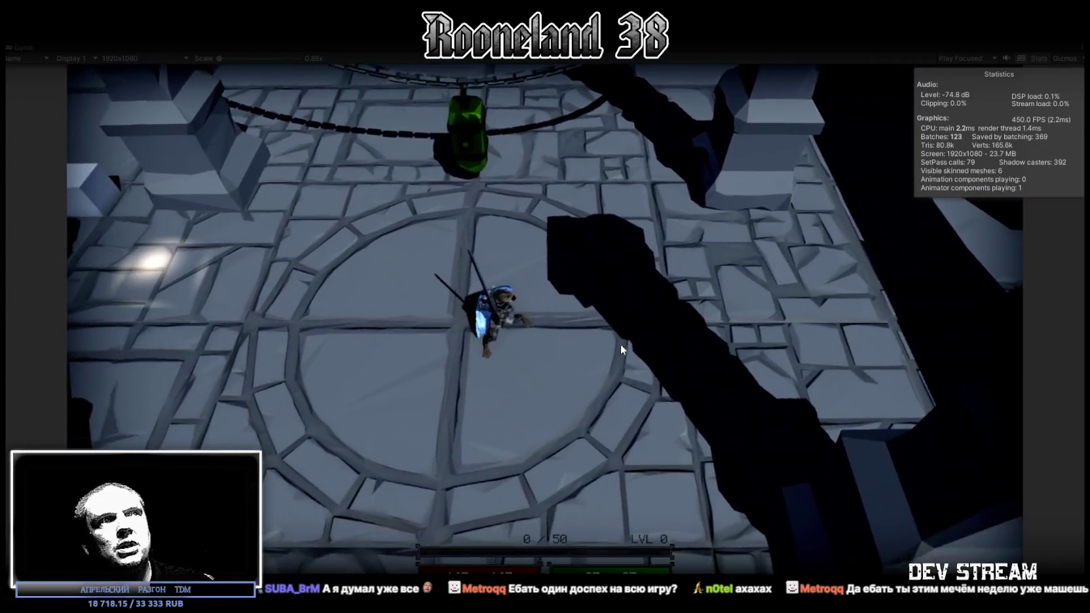
click(620, 343)
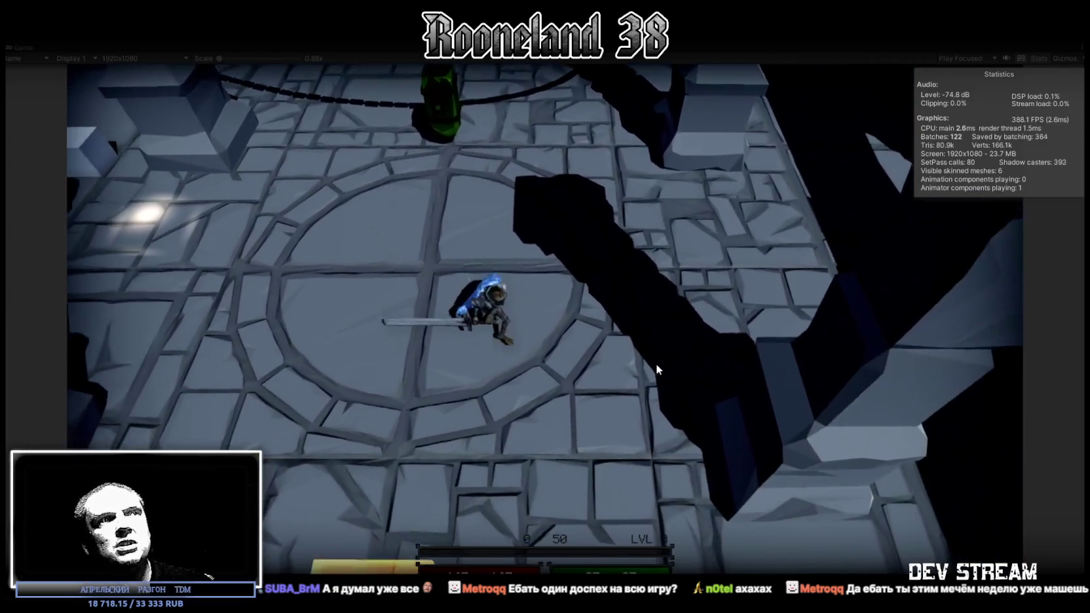
click(473, 300)
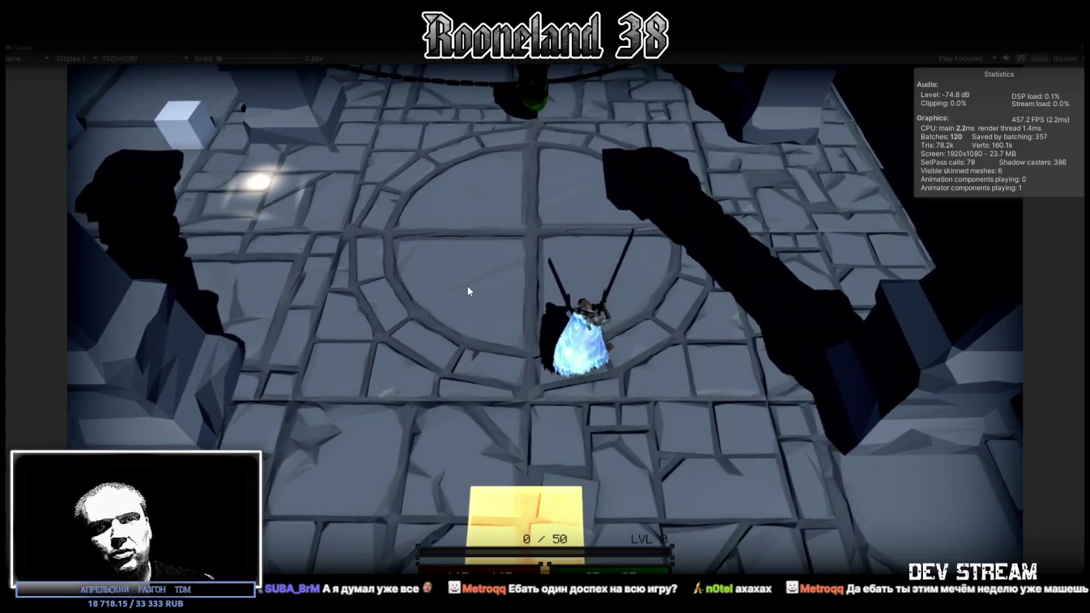
click(467, 286)
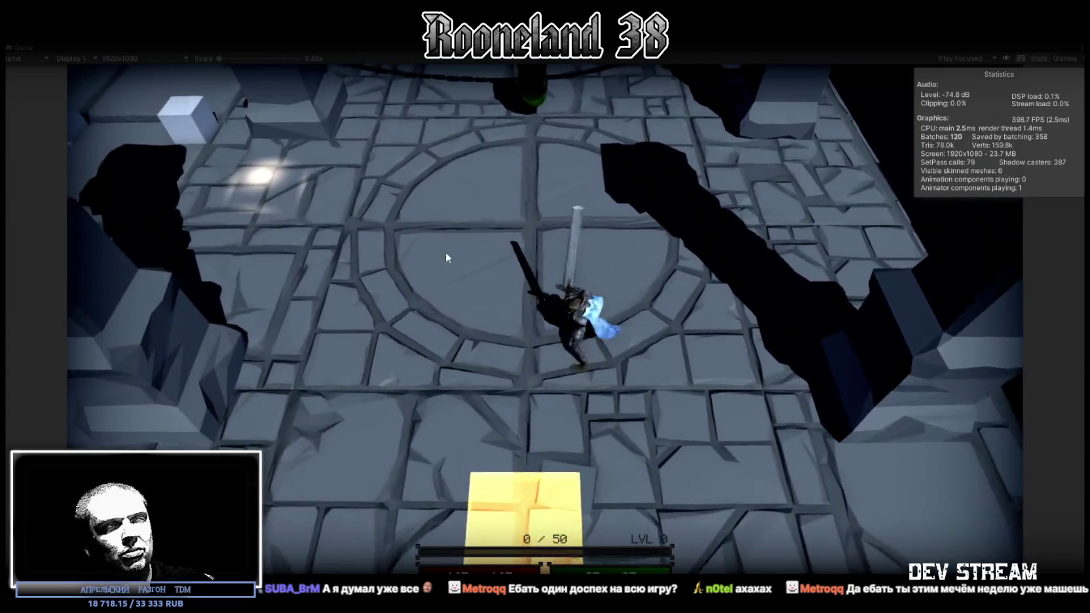
click(445, 251)
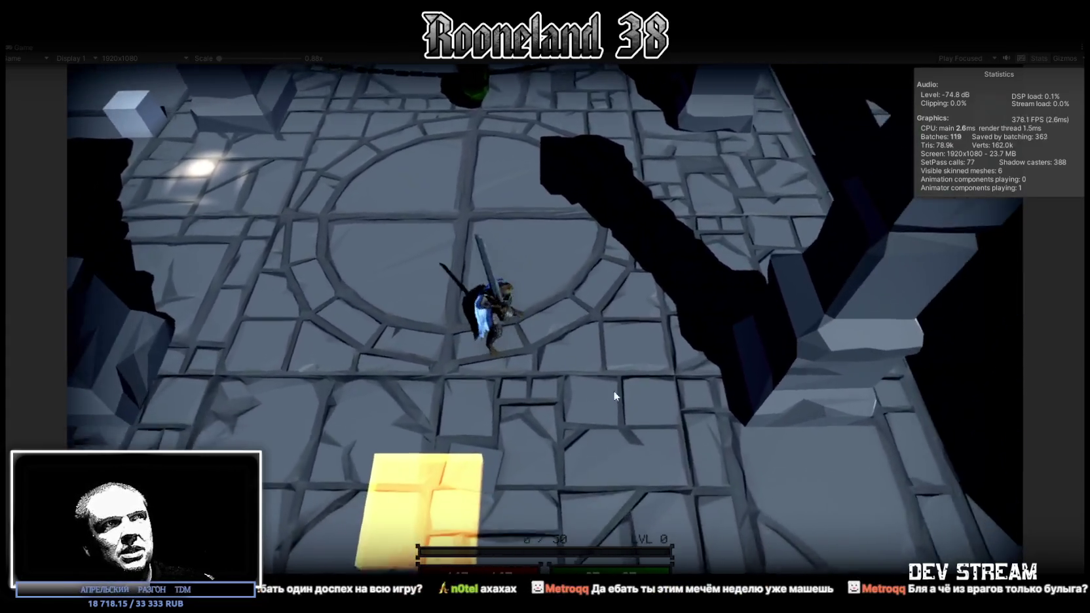
click(429, 196)
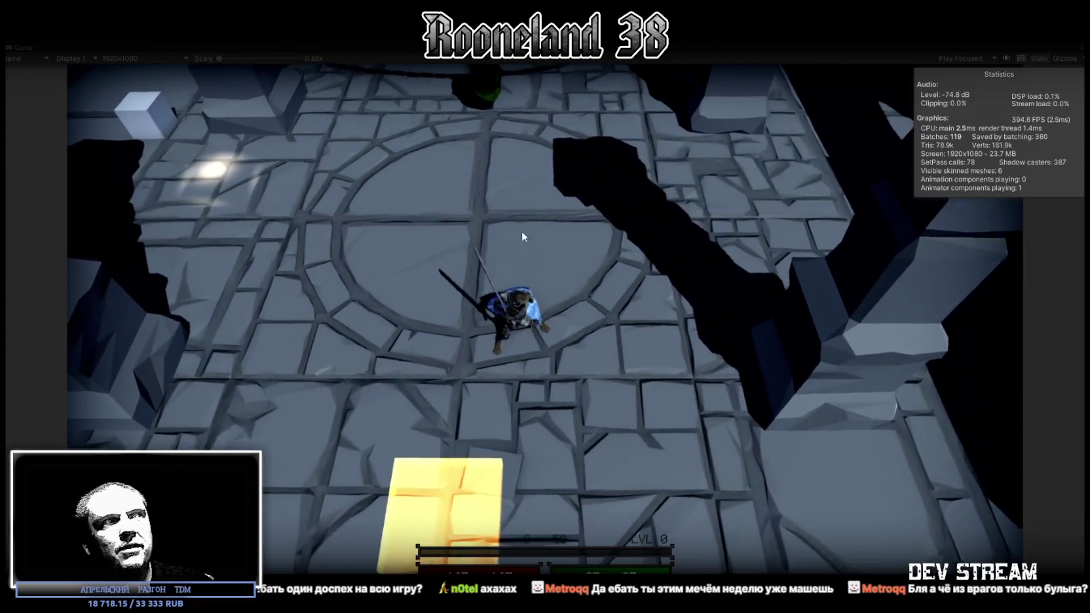
click(521, 231)
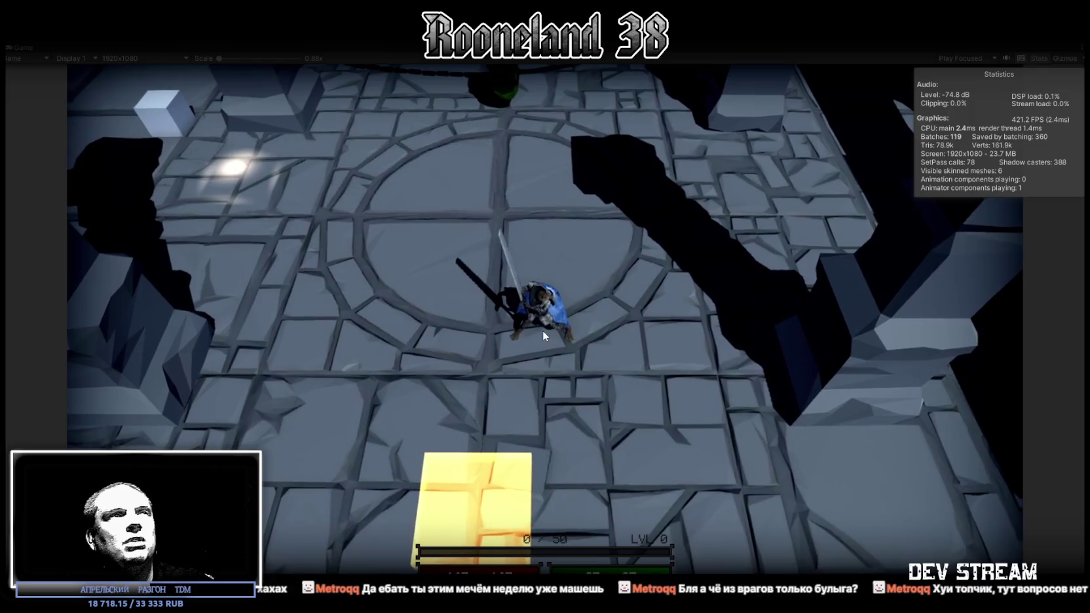
click(543, 330)
click(541, 335)
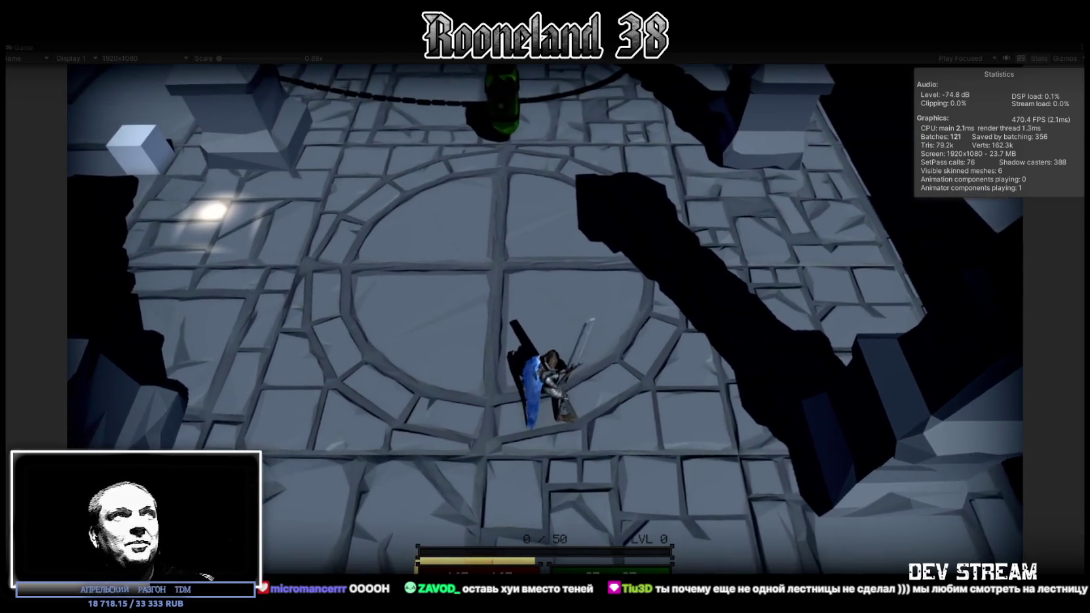
Step: Exit Play mode with Ctrl+P to get back to the editor layout
key(ctrl+p)
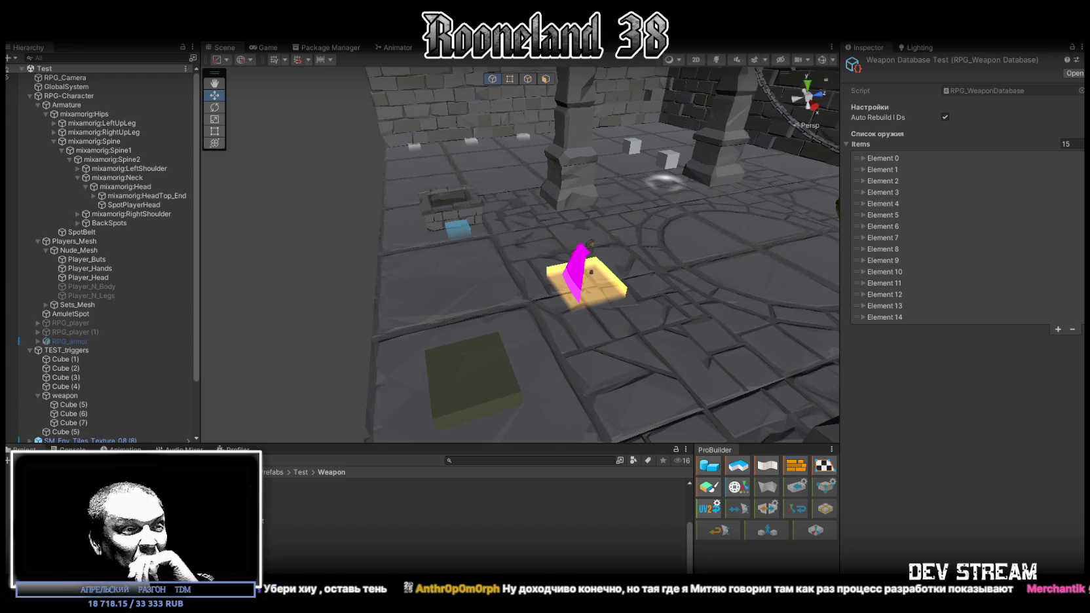
Step: Bring up the Chrome Imgur post, raise its window, then dismiss it back to Unity
key(alt+Tab)
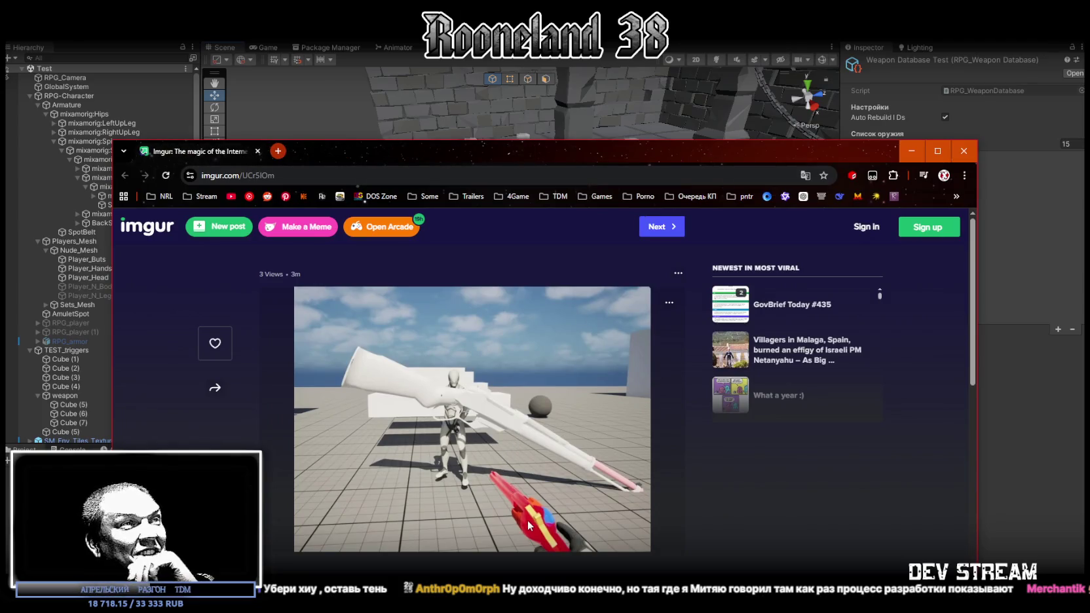
drag(798, 164, 807, 95)
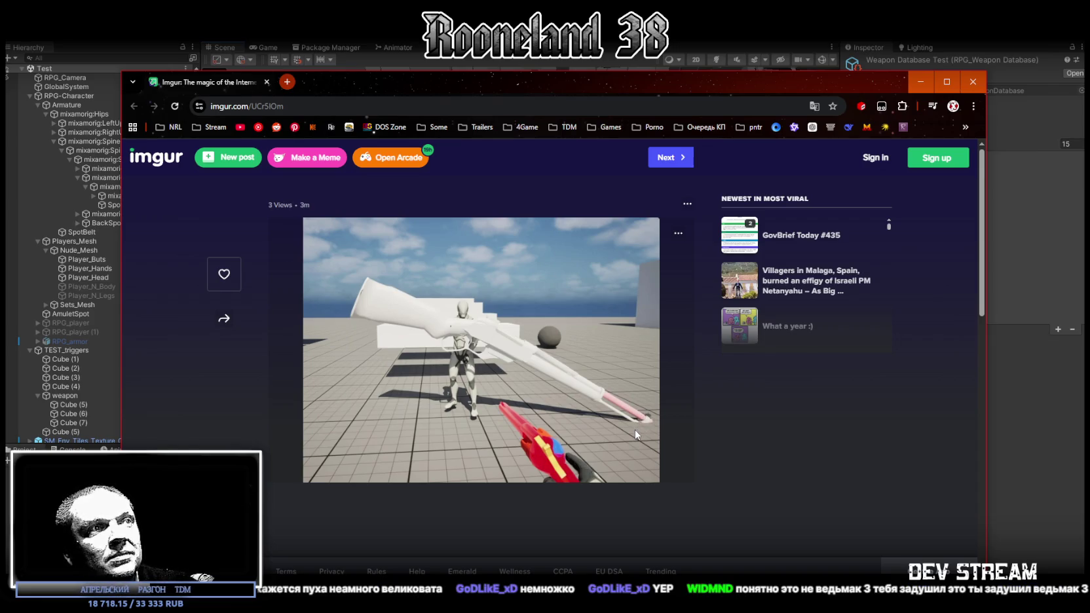
key(alt+Tab)
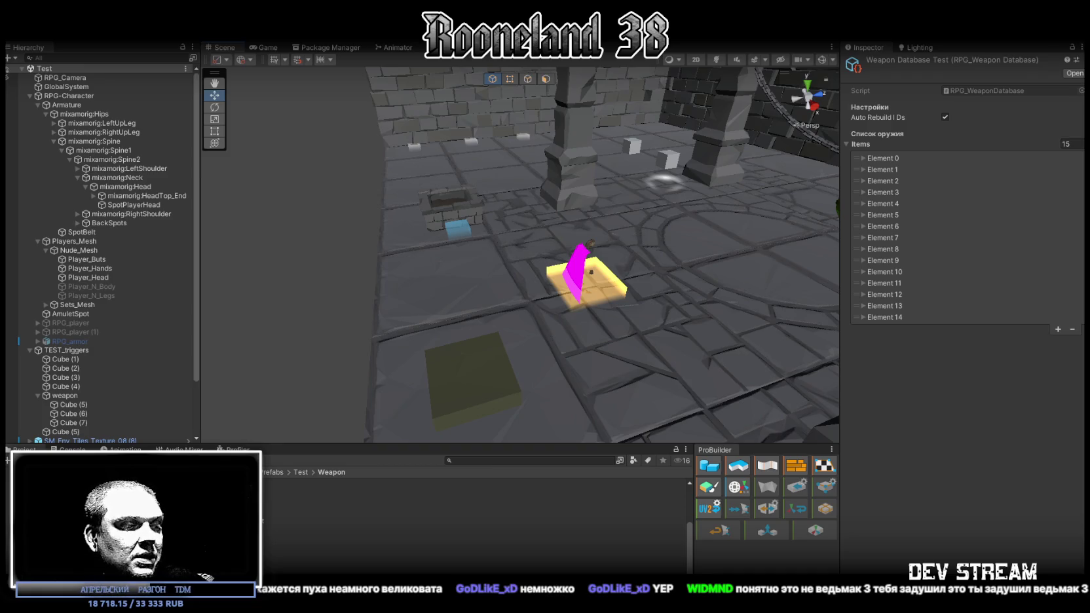
Step: Realign the blade's left and upper texture points on the wrapped-wood UV map
key(alt+Tab)
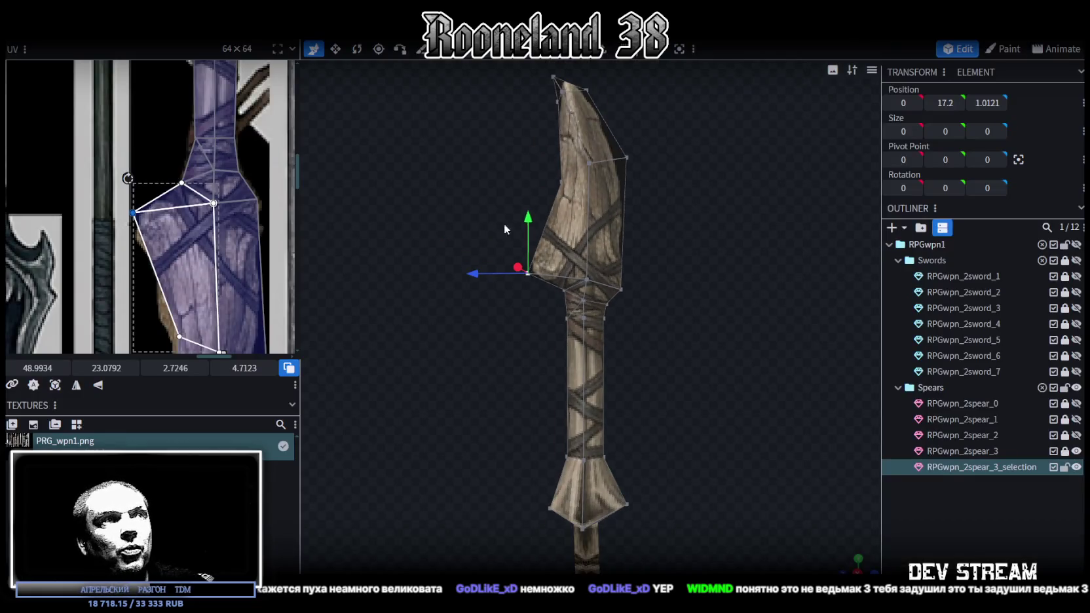
scroll(380, 278, up, 2)
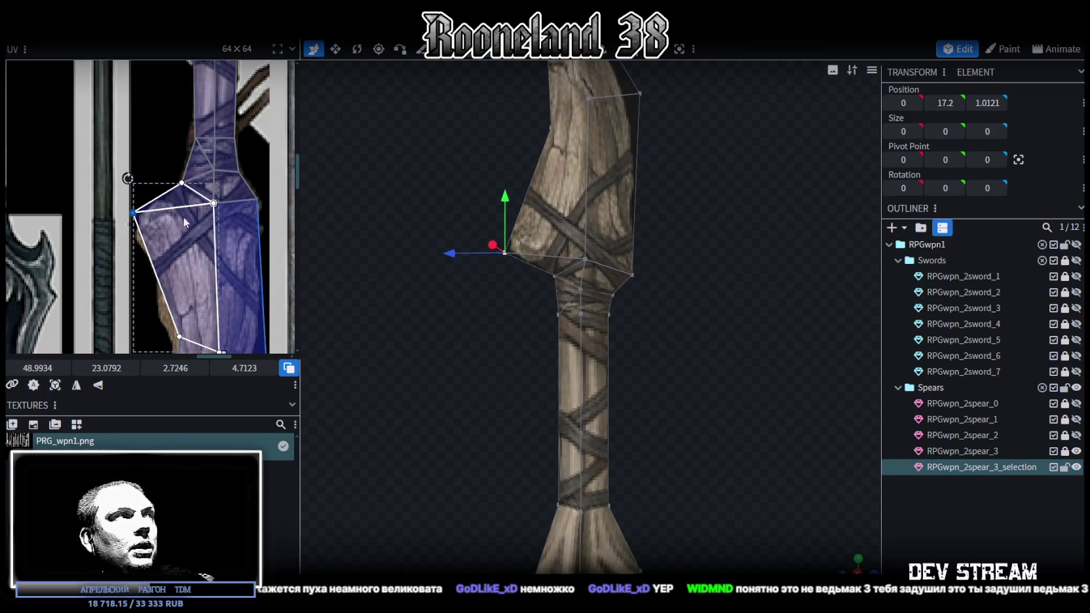
scroll(141, 230, up, 2)
drag(133, 208, 139, 215)
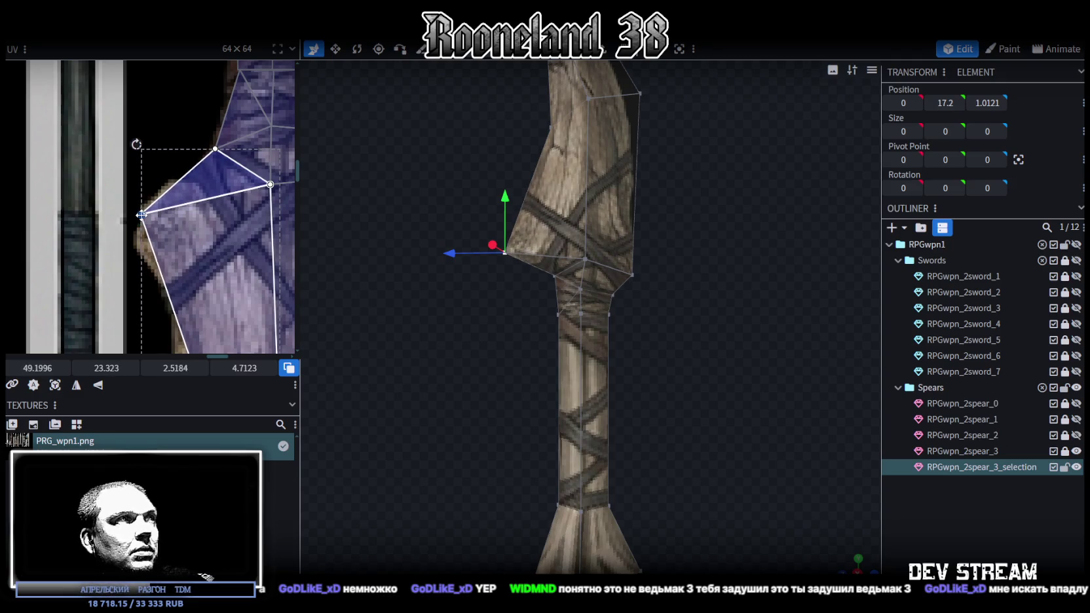
drag(141, 215, 144, 233)
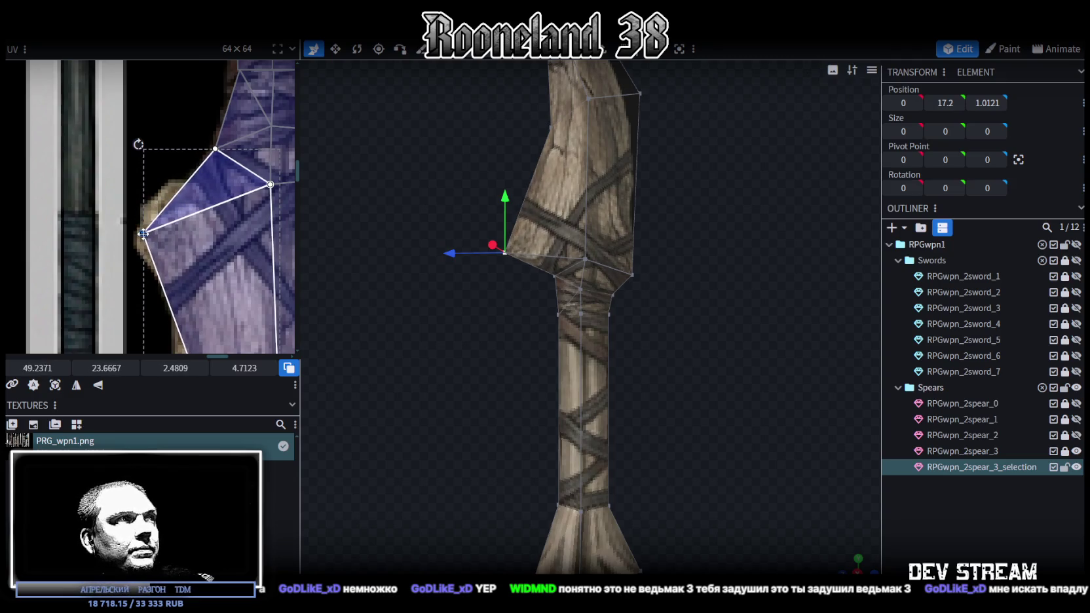
mouse_move(483, 273)
mouse_down()
mouse_move(488, 328)
mouse_move(446, 334)
mouse_move(655, 343)
mouse_move(675, 292)
mouse_move(609, 290)
mouse_move(451, 351)
mouse_move(429, 301)
mouse_up()
scroll(228, 283, down, 3)
scroll(202, 157, up, 2)
scroll(184, 188, up, 2)
click(186, 192)
drag(188, 192, 268, 193)
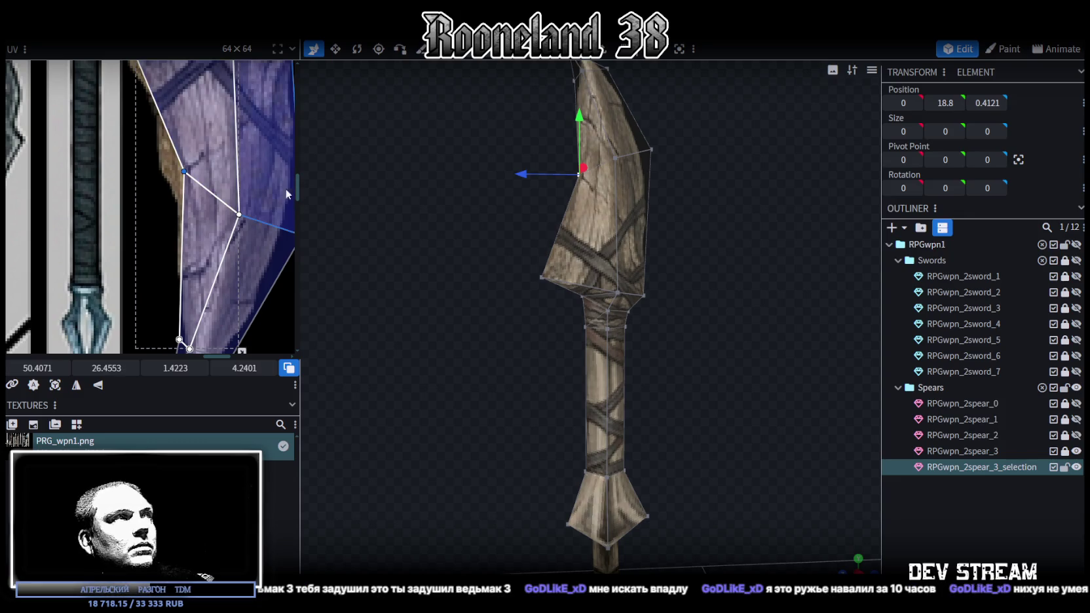
scroll(262, 216, up, 1)
scroll(226, 251, up, 2)
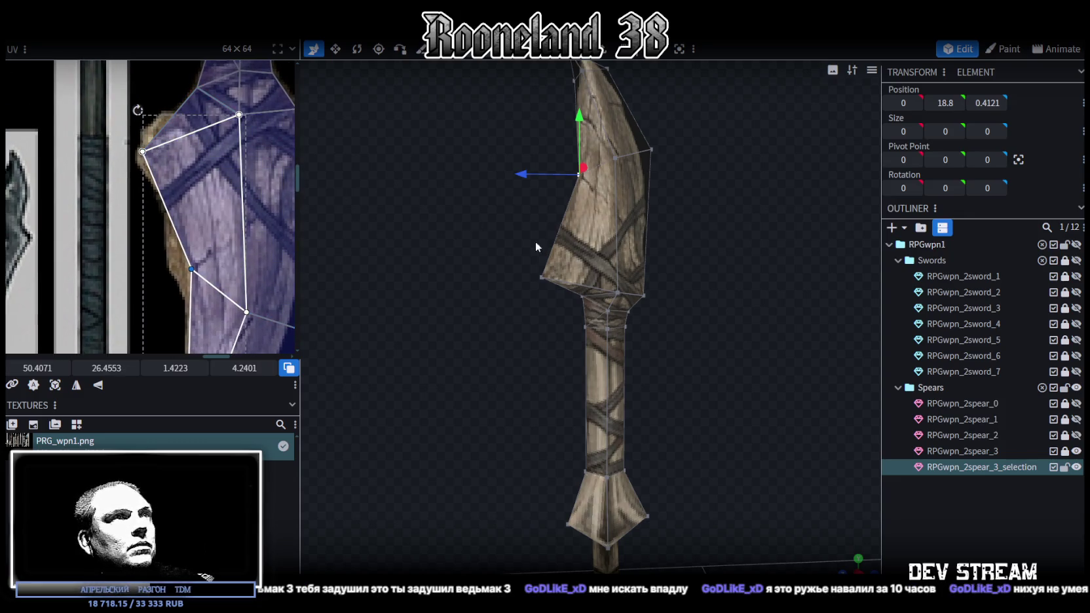
scroll(582, 233, up, 2)
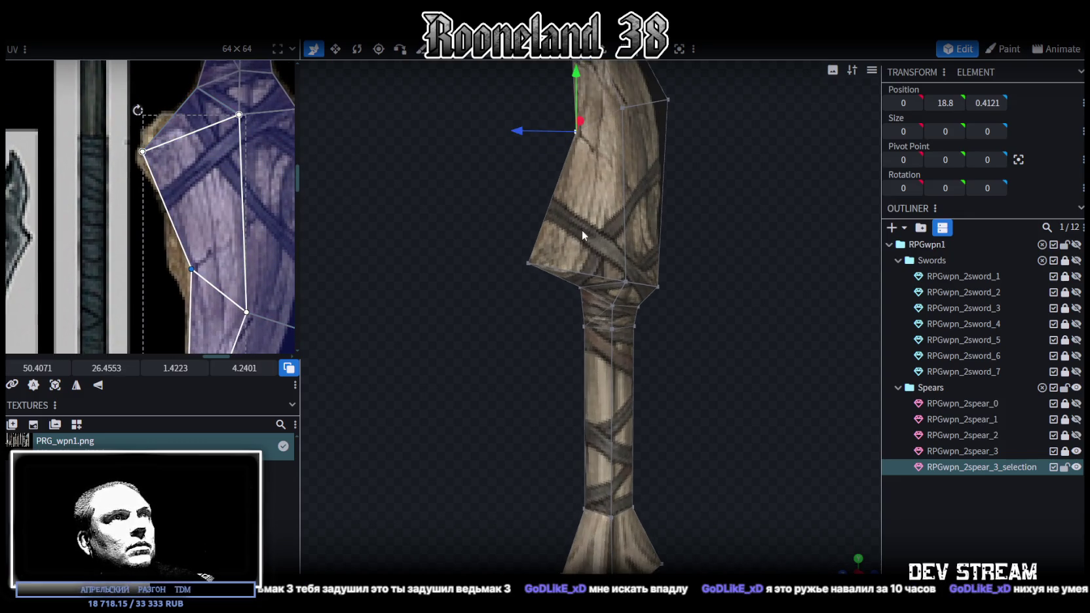
Step: Loop-cut the blade's left edge with 2 cuts and refit the new faces' UV points
click(557, 192)
click(627, 52)
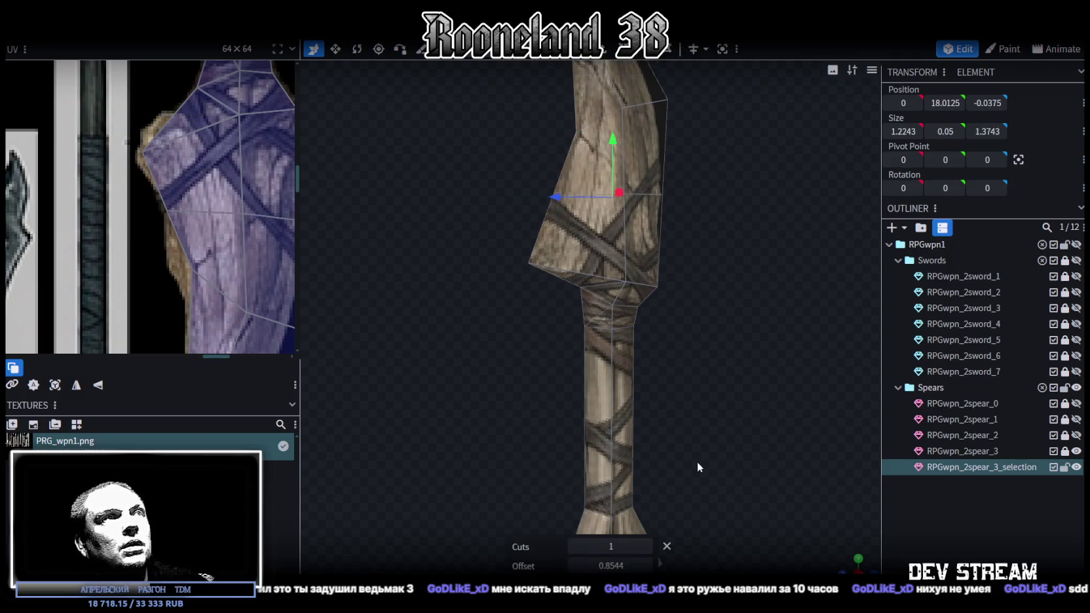
click(647, 547)
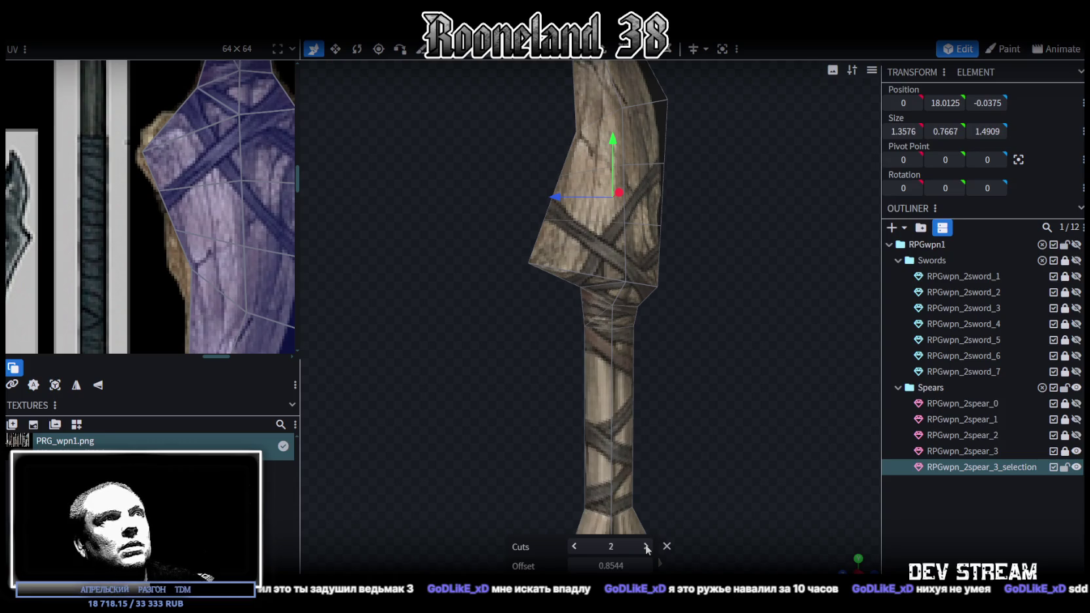
middle_drag(186, 139, 231, 174)
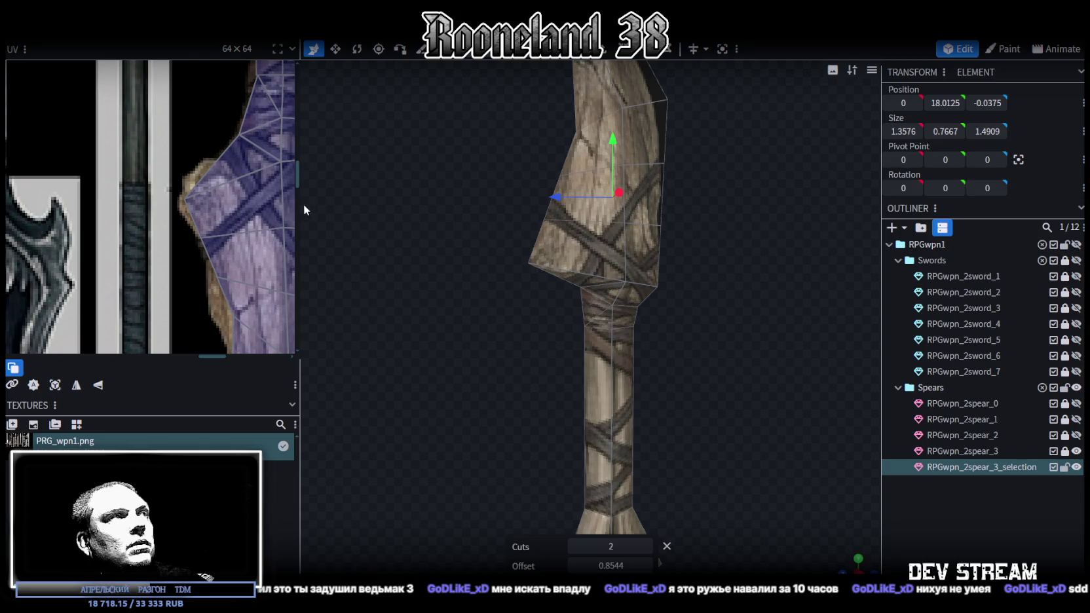
click(184, 190)
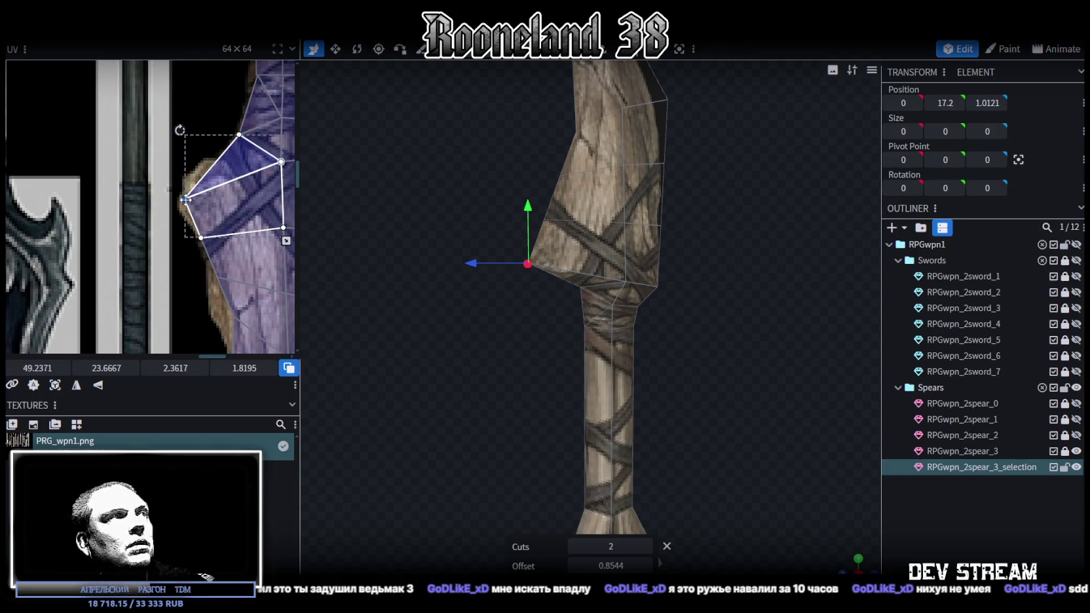
click(221, 250)
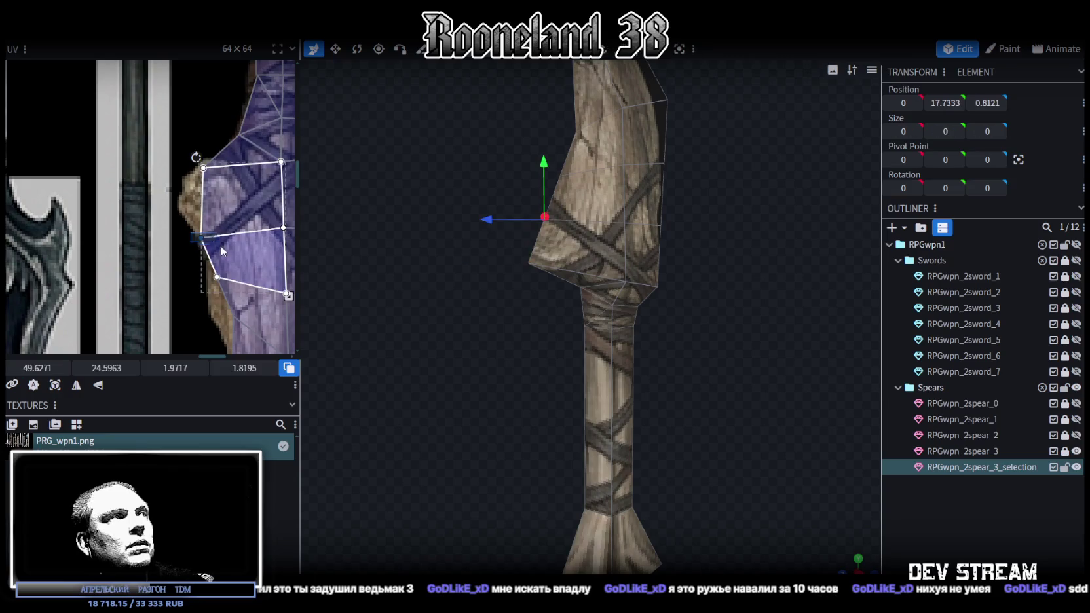
drag(201, 237, 180, 205)
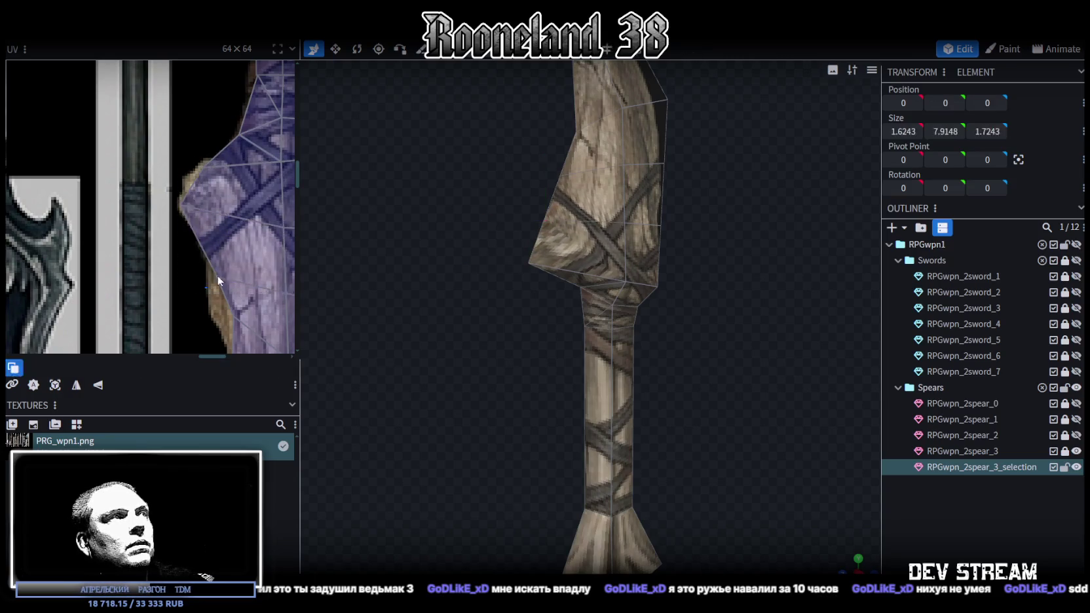
drag(217, 277, 211, 253)
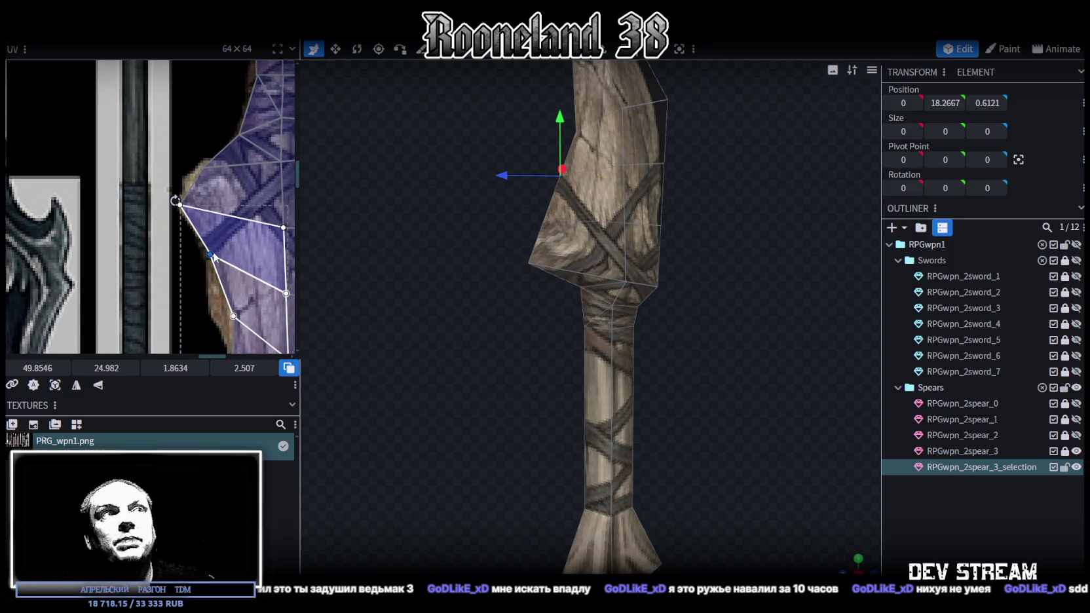
Step: Drag the blade's lower-left tip point along Y and Z to form a barb
scroll(213, 256, up, 2)
scroll(514, 296, up, 2)
scroll(514, 297, up, 1)
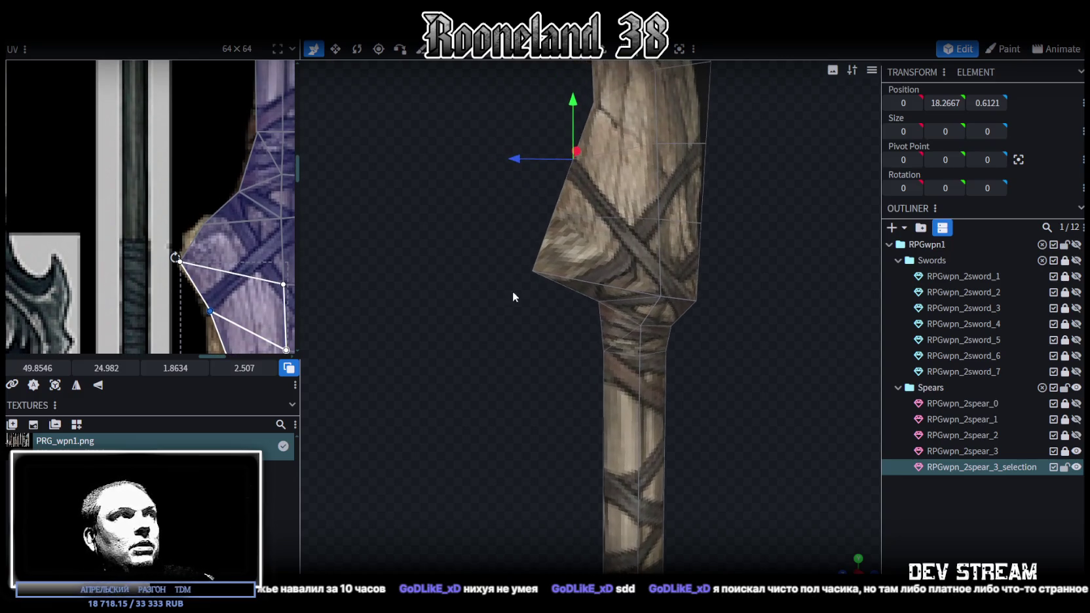
drag(496, 245, 525, 272)
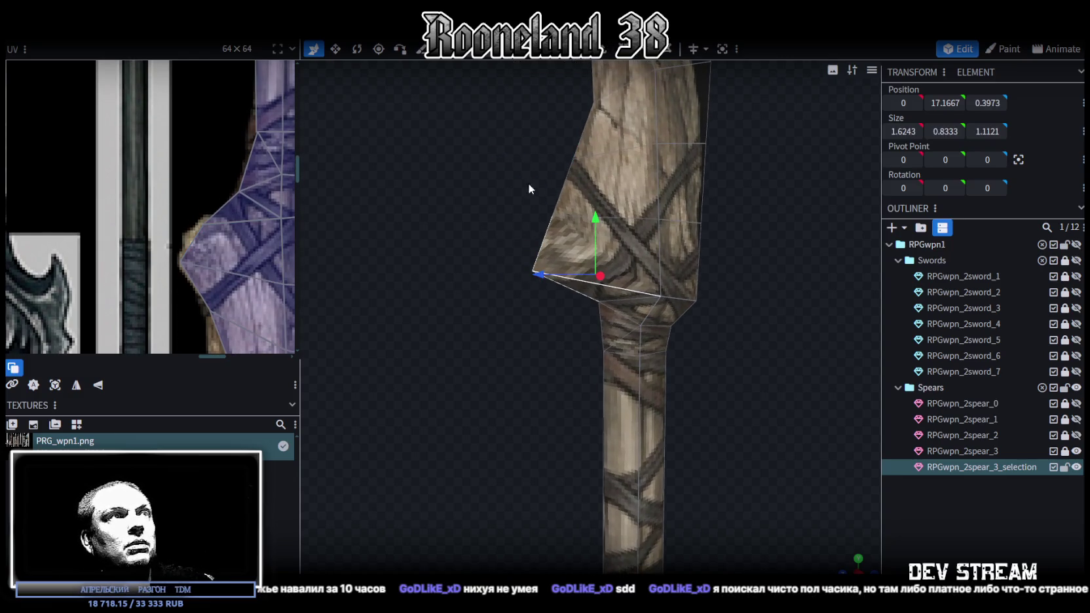
click(532, 272)
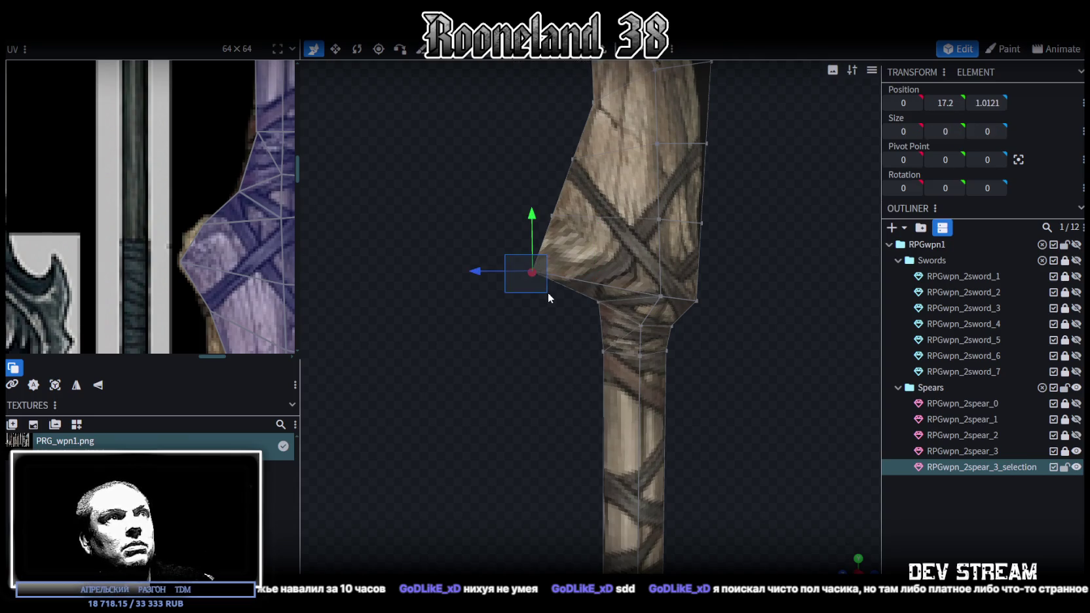
scroll(508, 321, up, 1)
drag(462, 252, 496, 263)
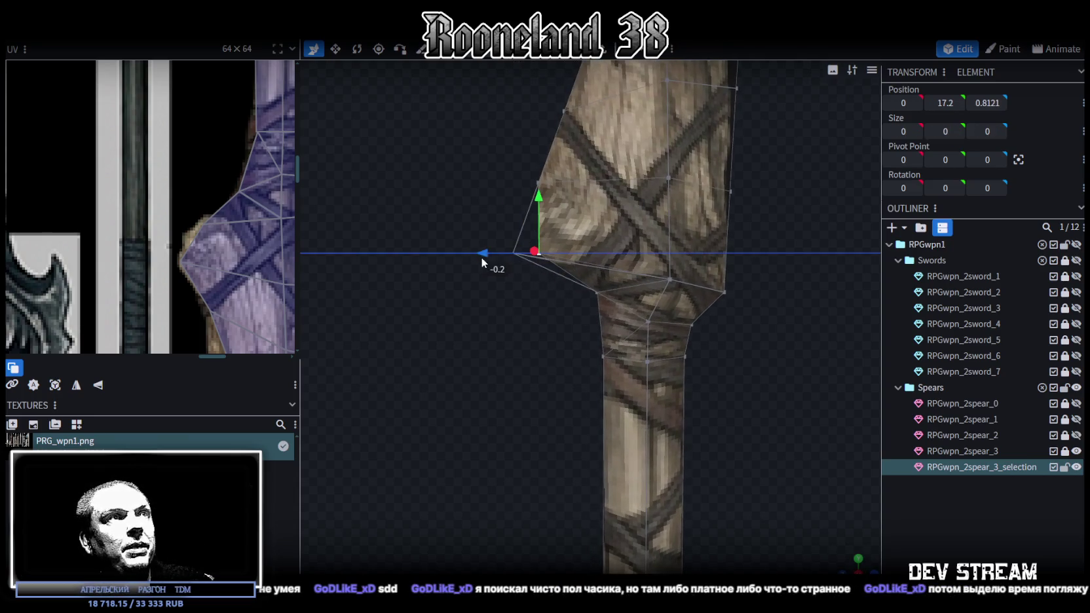
drag(552, 216, 518, 270)
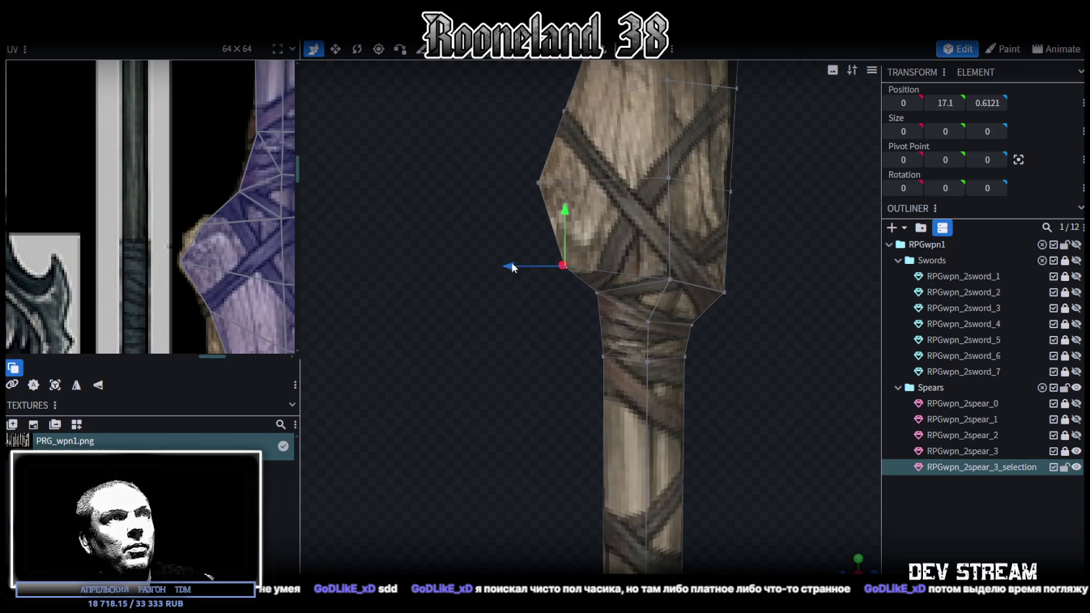
drag(494, 226, 512, 230)
drag(528, 268, 504, 270)
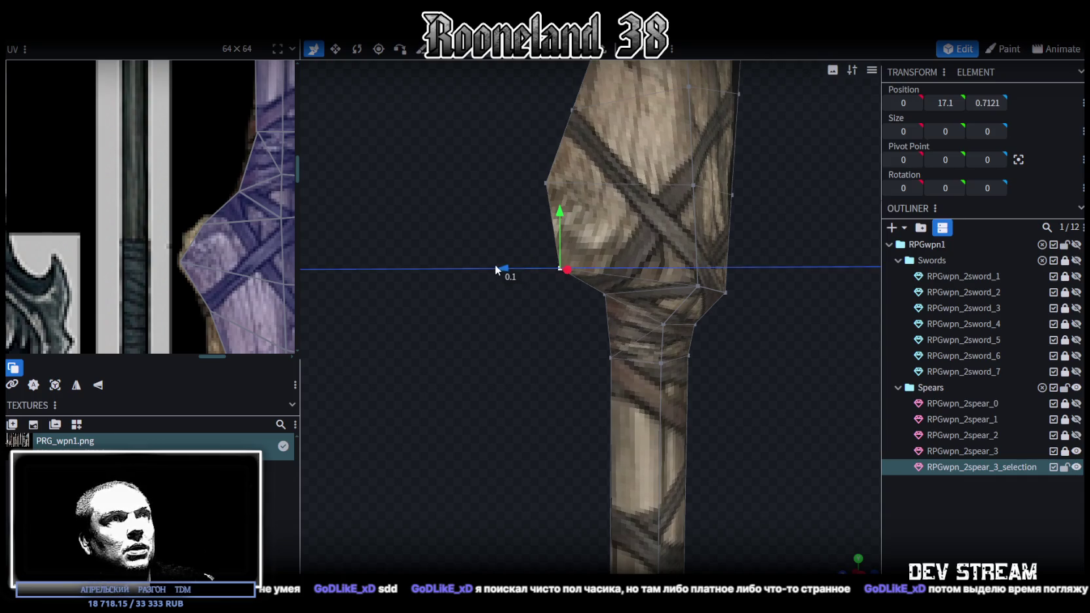
mouse_move(494, 378)
mouse_down()
mouse_move(626, 376)
mouse_move(476, 374)
mouse_up()
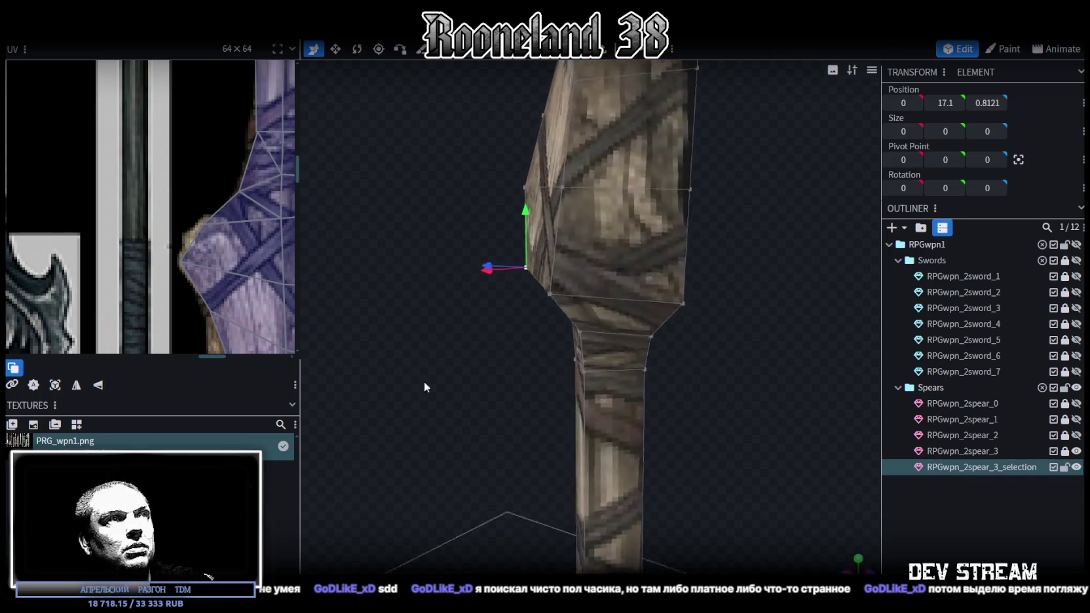
drag(532, 275, 535, 191)
drag(429, 209, 455, 205)
mouse_move(515, 179)
mouse_down()
mouse_move(427, 200)
mouse_move(442, 198)
mouse_move(448, 223)
mouse_up()
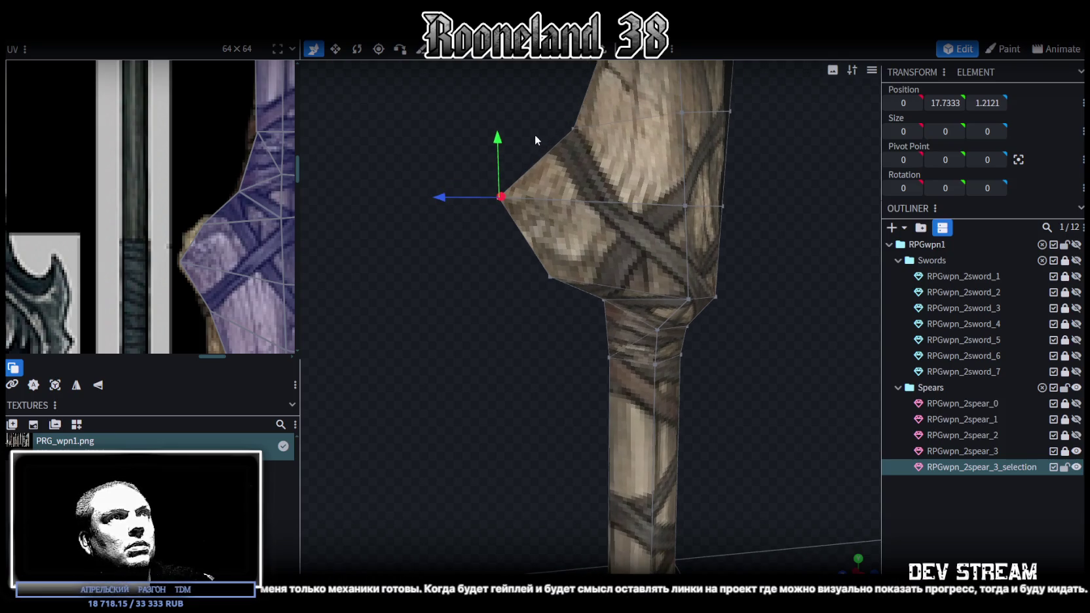
drag(497, 154, 690, 280)
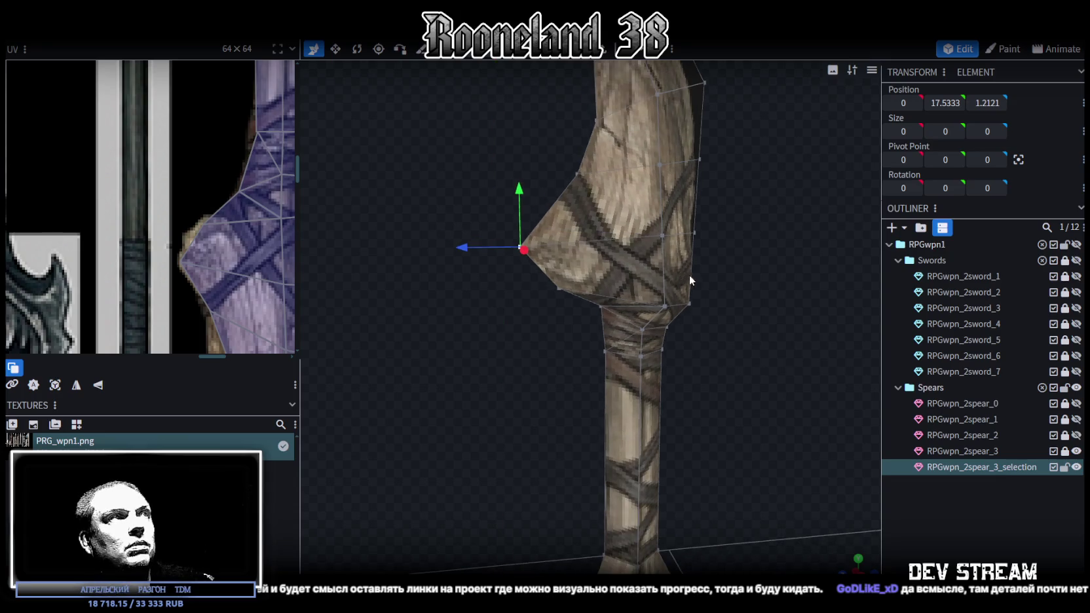
Step: Nudge the barb point down and outward to finish the hooked profile
scroll(216, 255, up, 2)
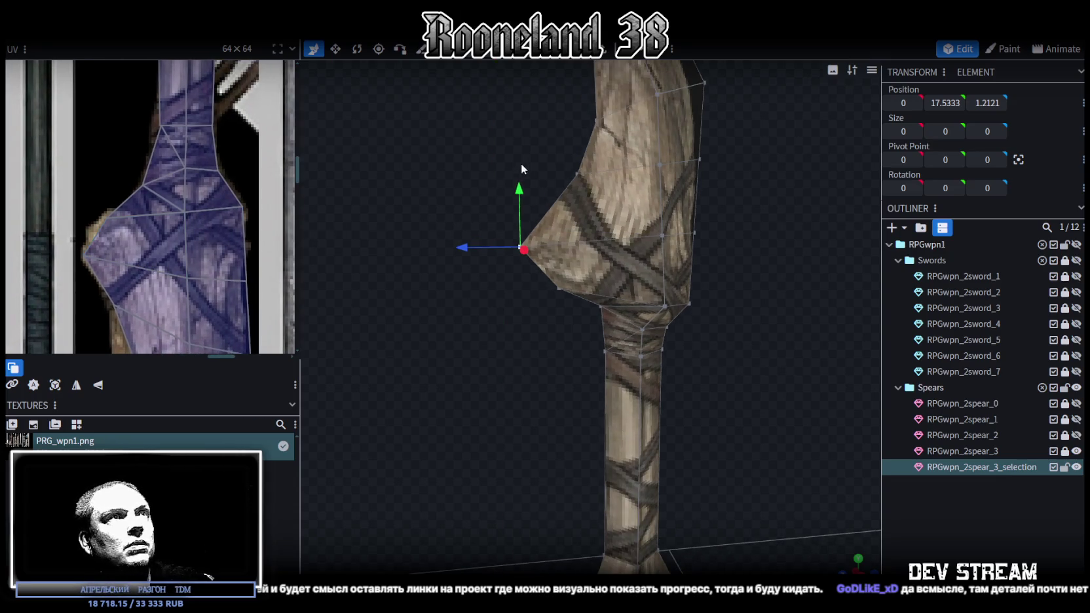
drag(564, 176, 575, 139)
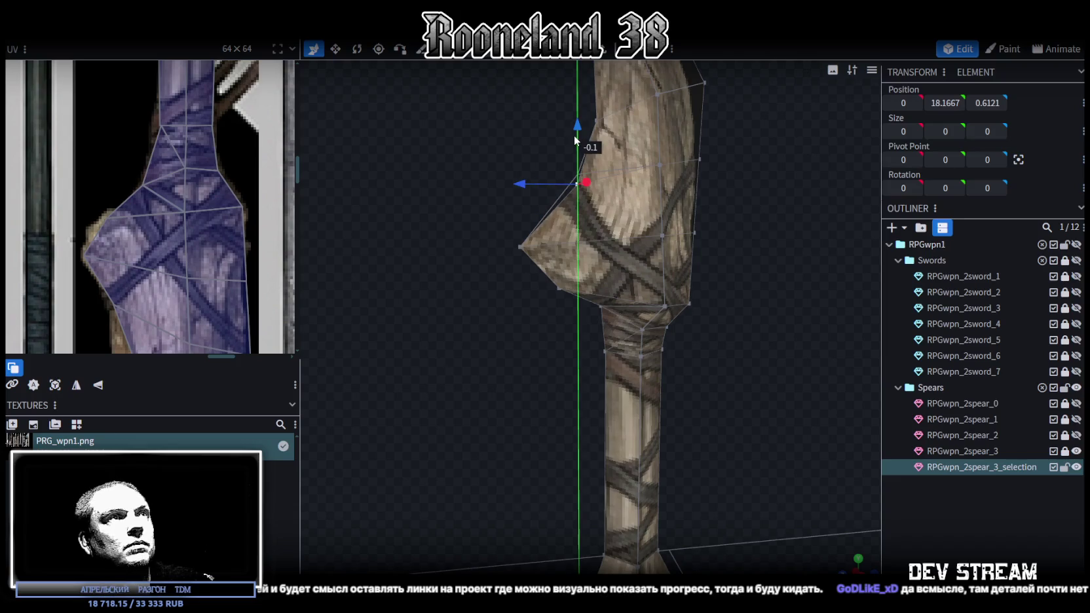
drag(576, 139, 577, 149)
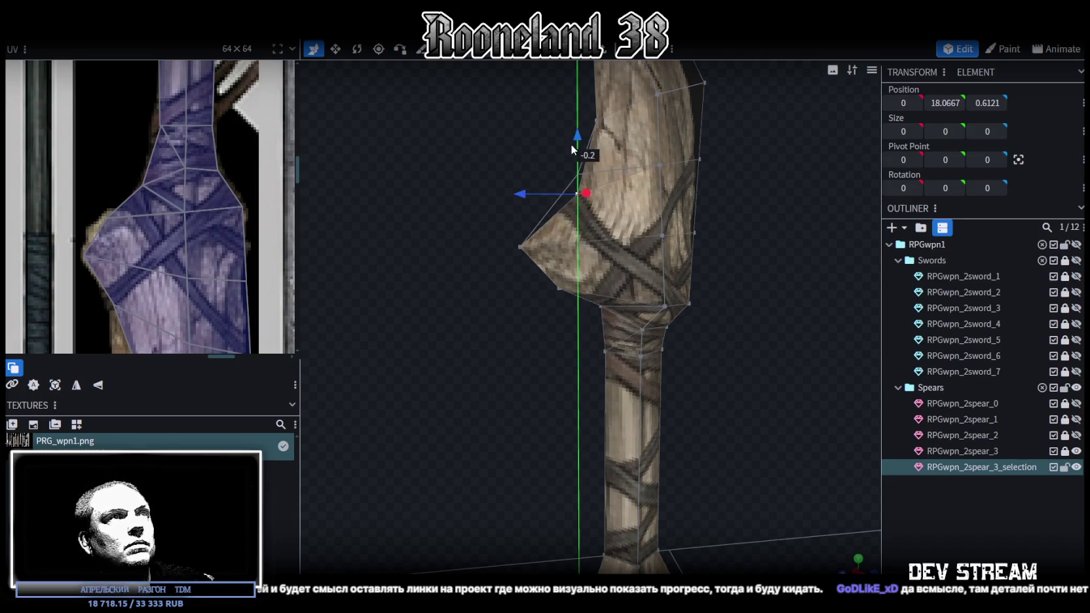
drag(517, 194, 511, 199)
scroll(536, 253, down, 2)
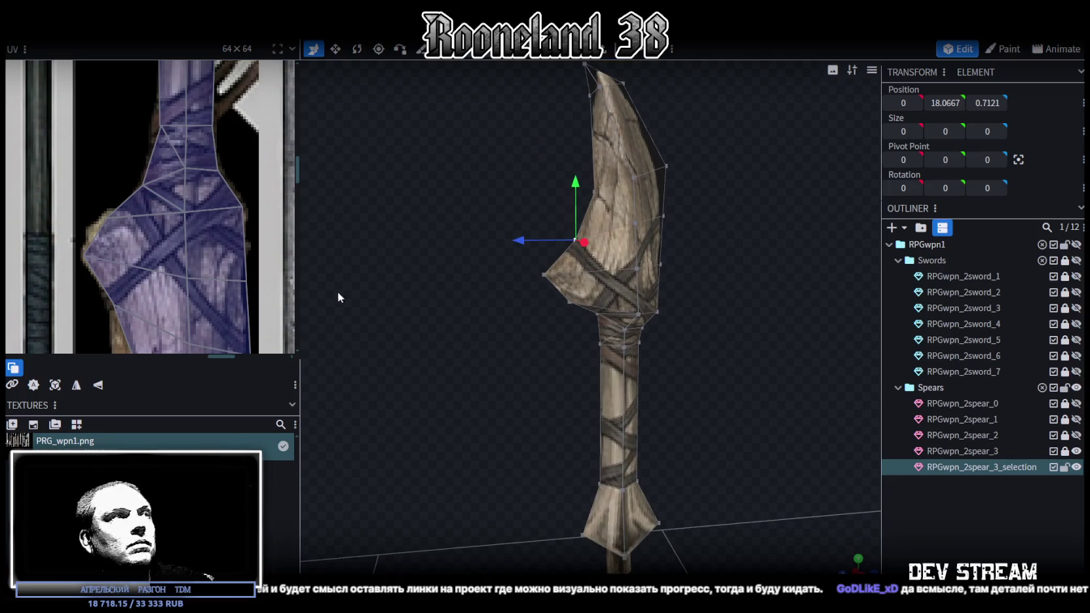
scroll(190, 250, down, 2)
scroll(143, 190, up, 2)
scroll(163, 191, up, 2)
click(191, 198)
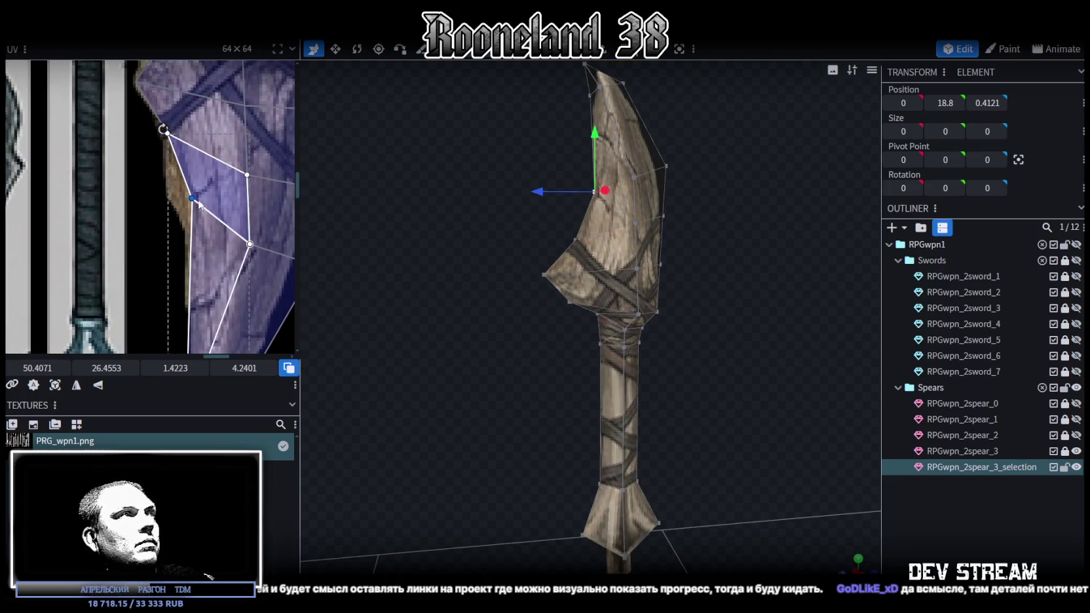
Step: Shift the blade-tip UV points left and raise the upper face's UV edge
drag(193, 197, 174, 197)
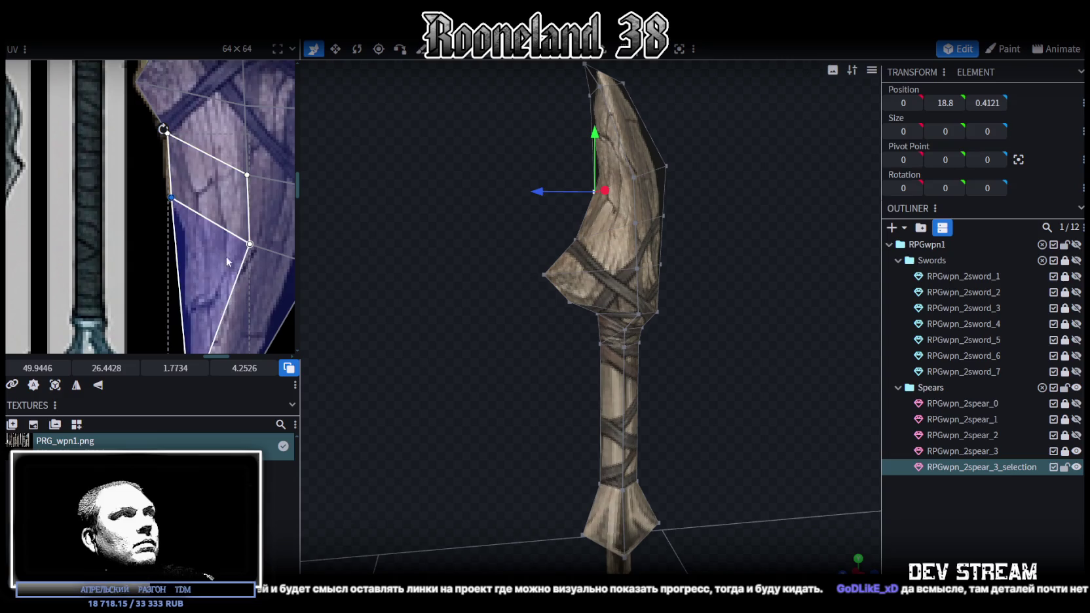
middle_drag(247, 274, 151, 236)
scroll(227, 184, up, 3)
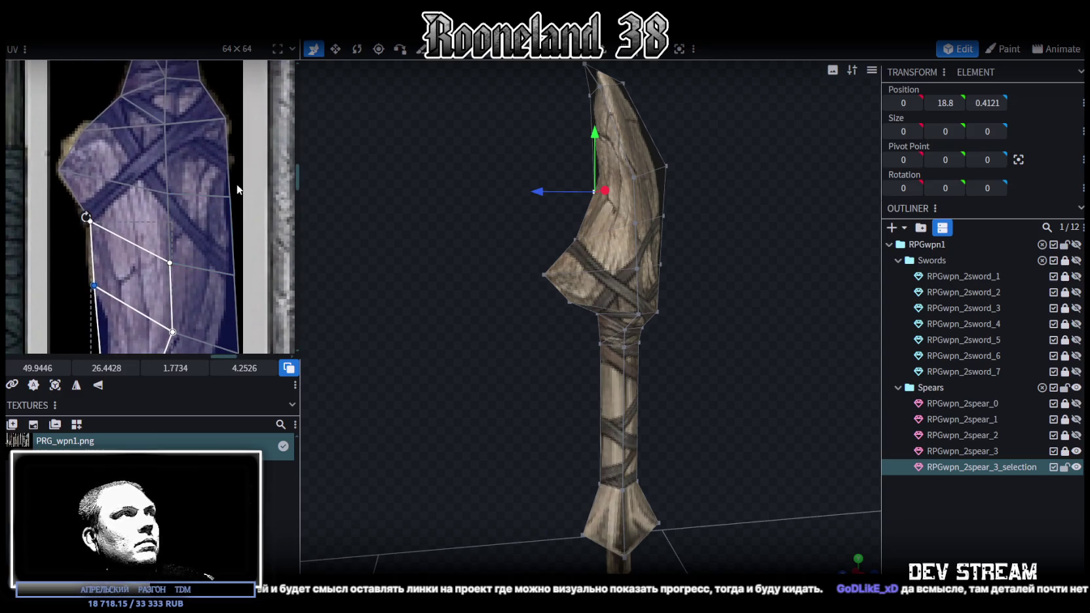
click(233, 198)
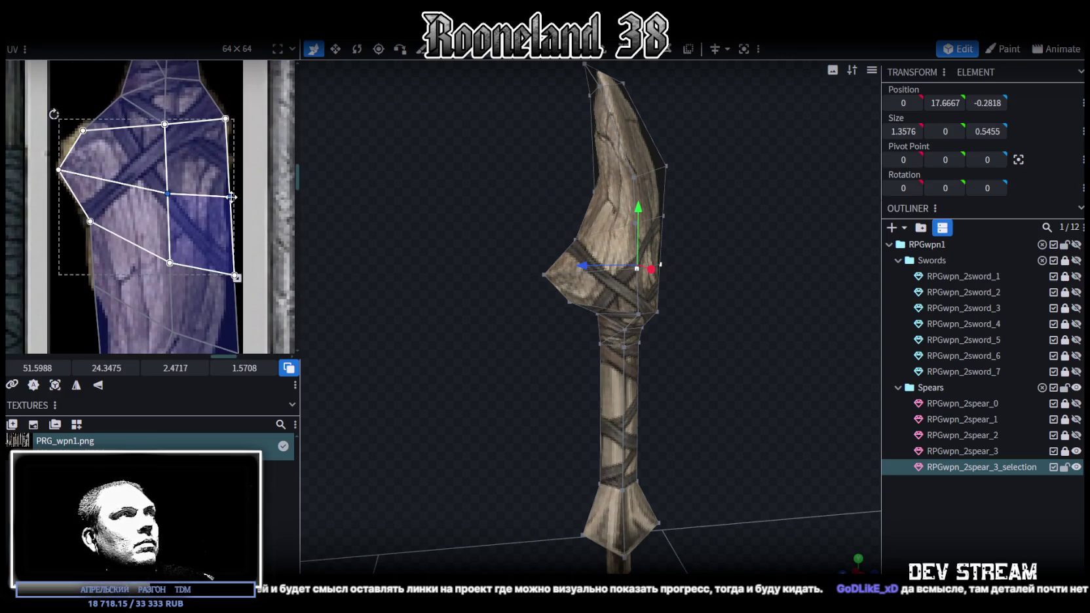
drag(232, 197, 227, 173)
scroll(708, 261, up, 3)
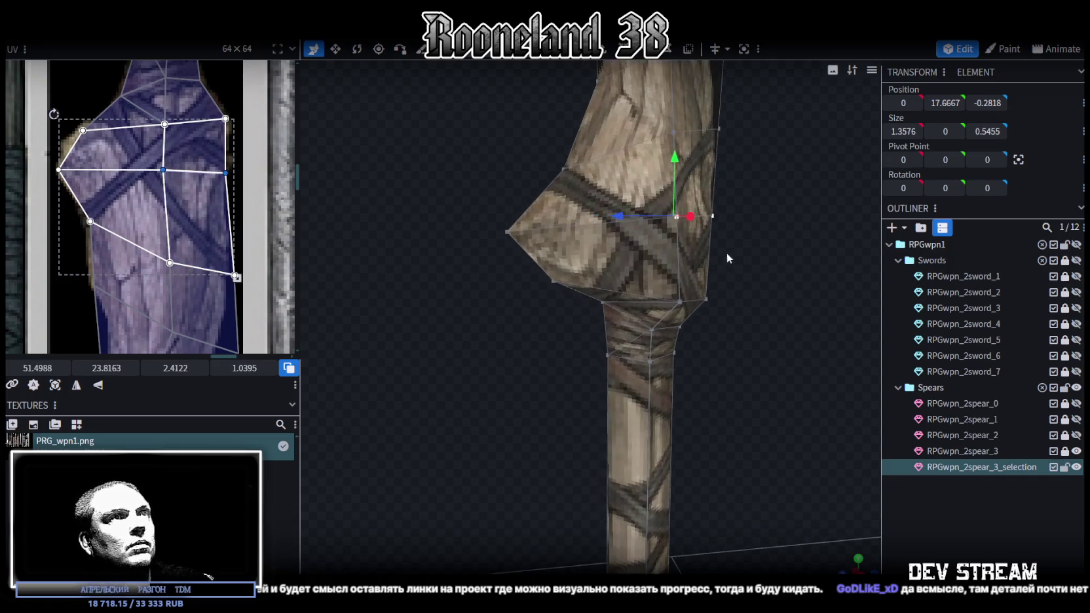
Step: Move the blade's flared section -0.1 on Y and 0.1 on Z
click(721, 207)
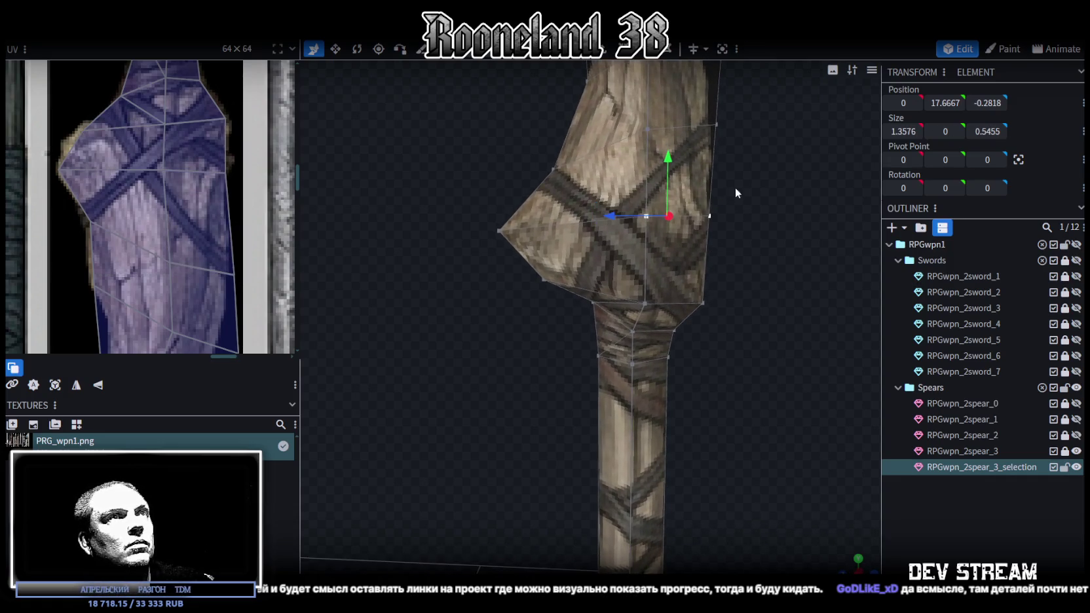
drag(669, 169, 670, 182)
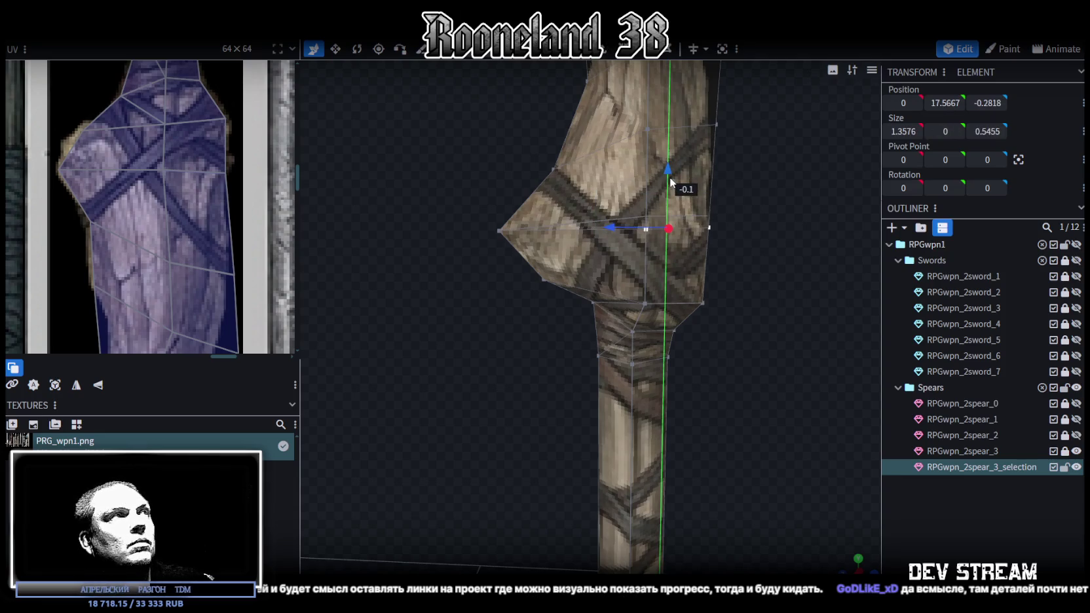
drag(616, 230, 606, 230)
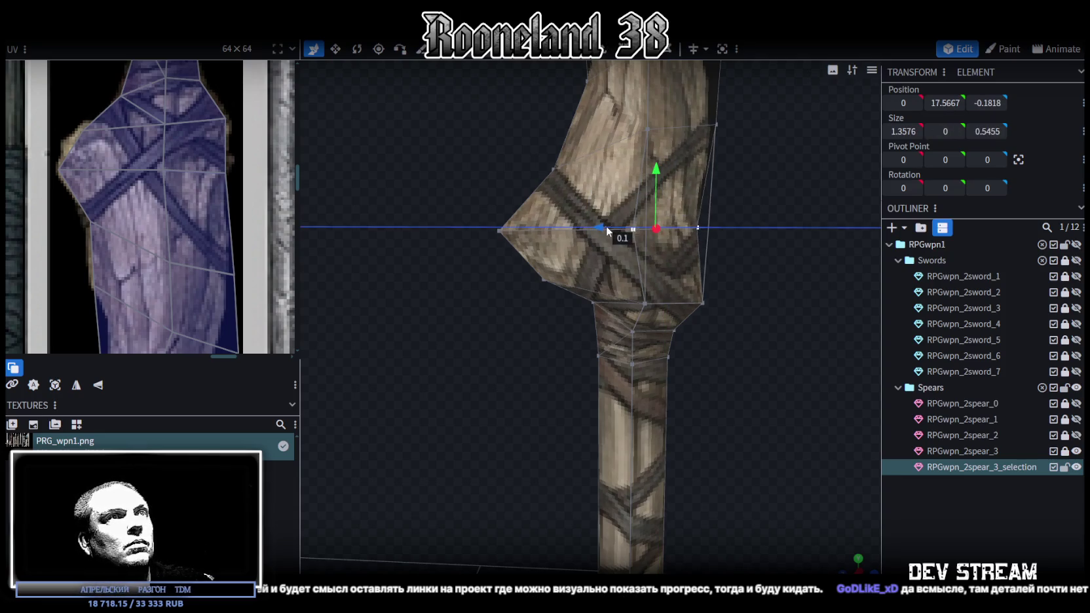
drag(713, 264, 701, 290)
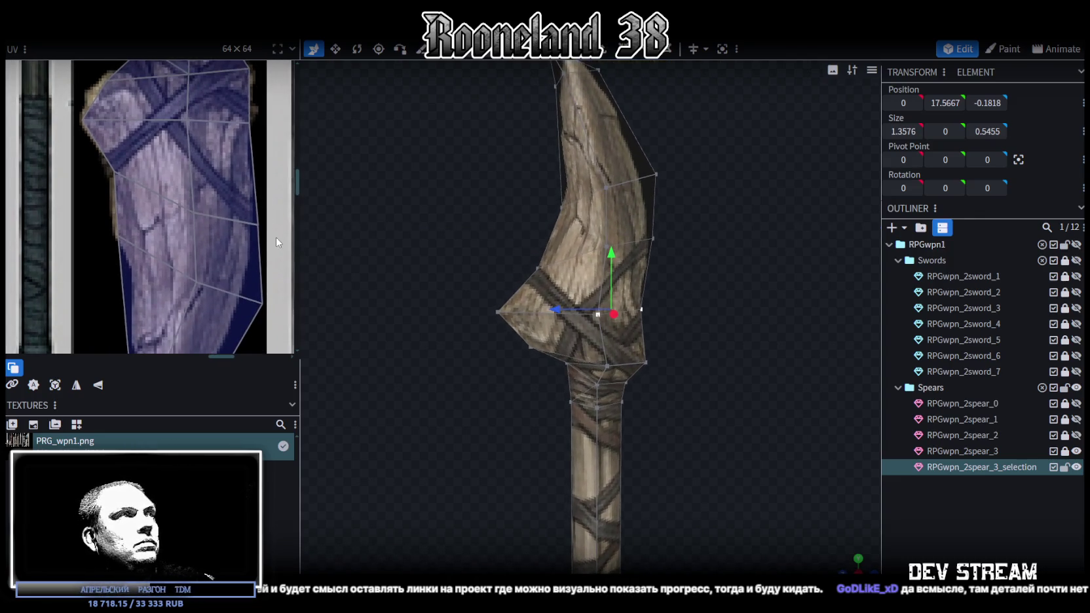
Step: Refit the flared faces' UVs, slanting one face edge over the wood texture
click(258, 227)
drag(258, 226, 247, 204)
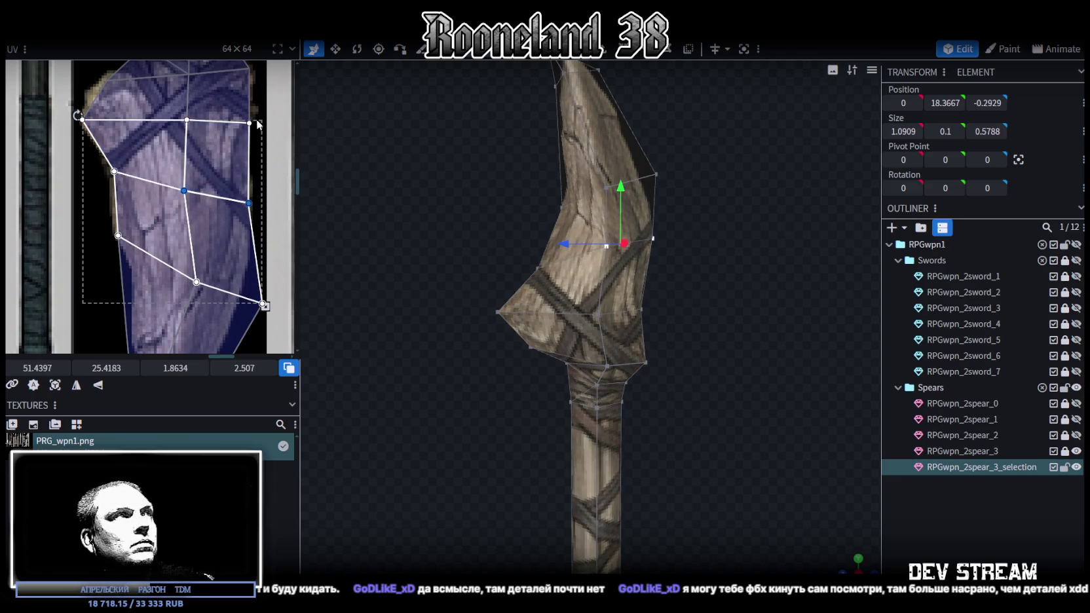
ctrl+scroll(265, 172, up, 1)
scroll(265, 173, down, 1)
ctrl+scroll(265, 172, up, 1)
ctrl+scroll(262, 174, up, 1)
ctrl+scroll(259, 175, up, 1)
click(239, 183)
drag(239, 183, 296, 204)
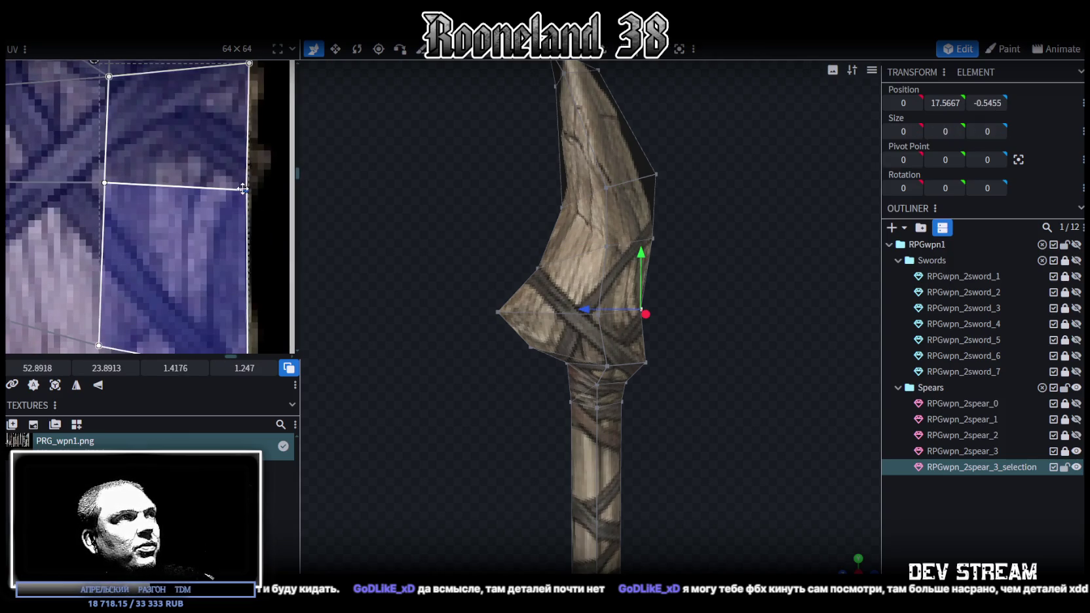
mouse_move(683, 250)
mouse_down()
mouse_move(730, 262)
mouse_move(725, 250)
mouse_up()
ctrl+scroll(154, 242, down, 2)
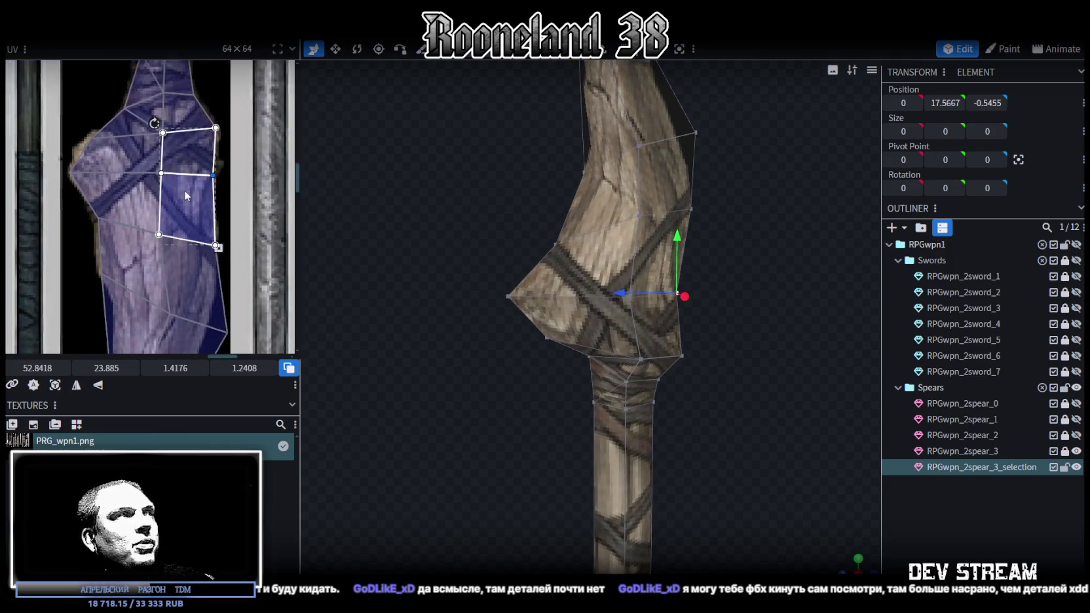
ctrl+scroll(171, 220, down, 2)
scroll(236, 189, down, 3)
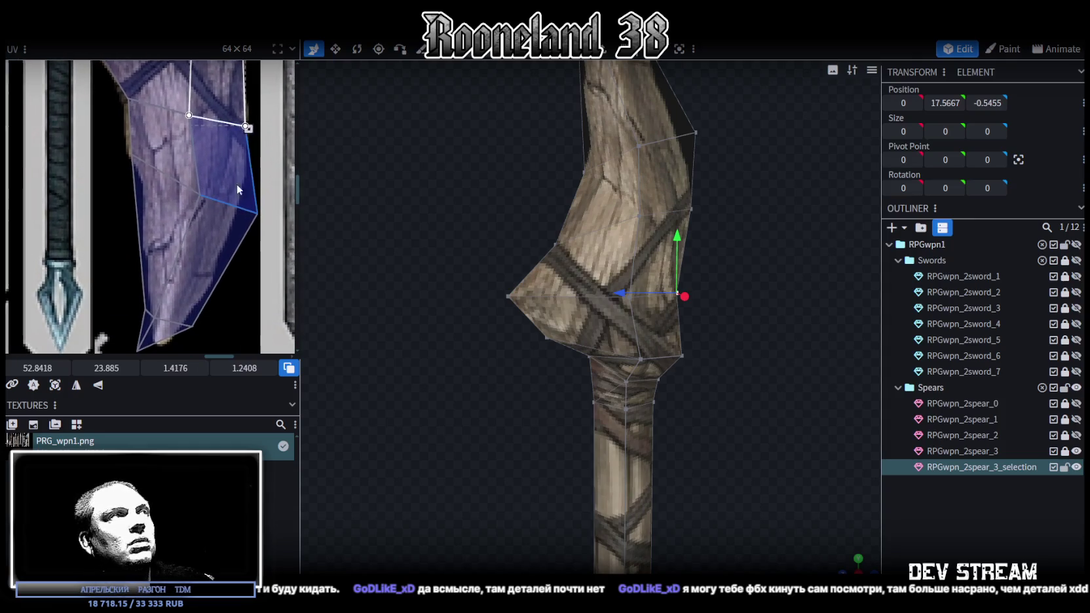
drag(534, 233, 551, 255)
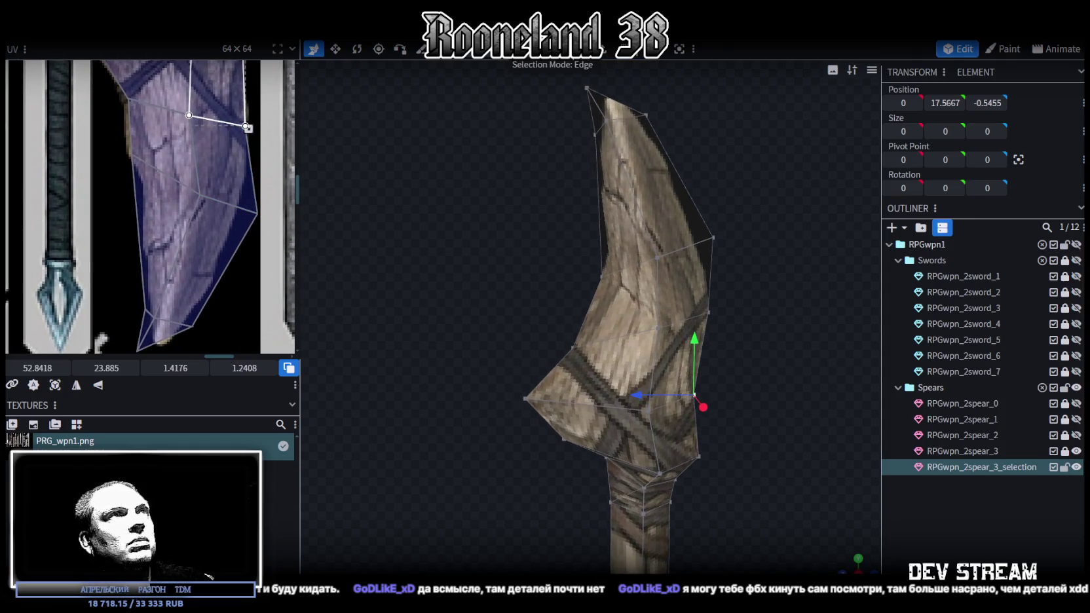
click(631, 210)
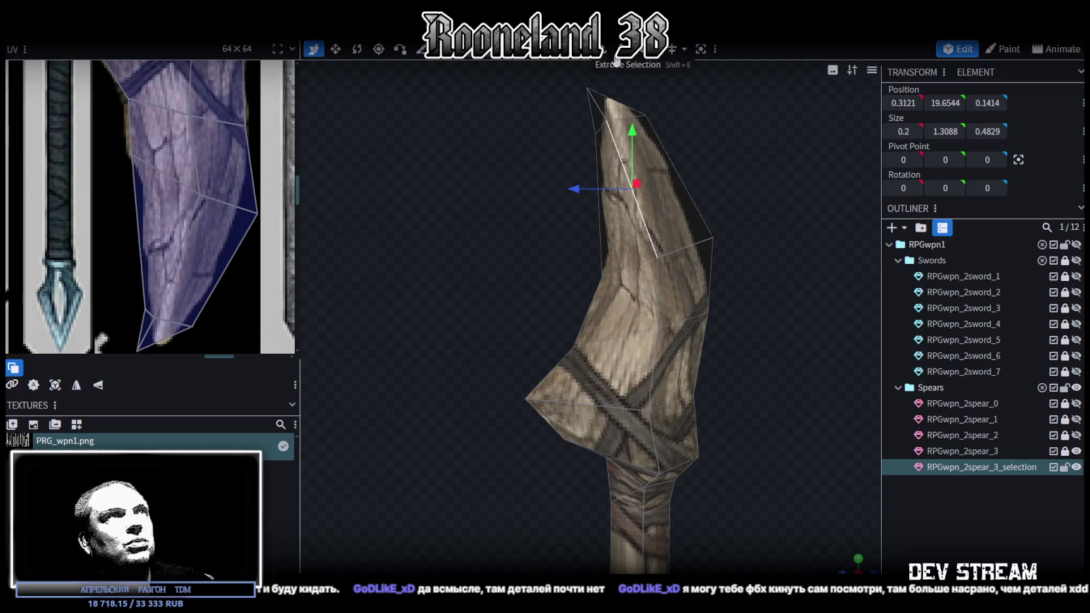
Step: Add a 2-cut loop cut across the upper blade and select its new UV faces
key(ctrl+r)
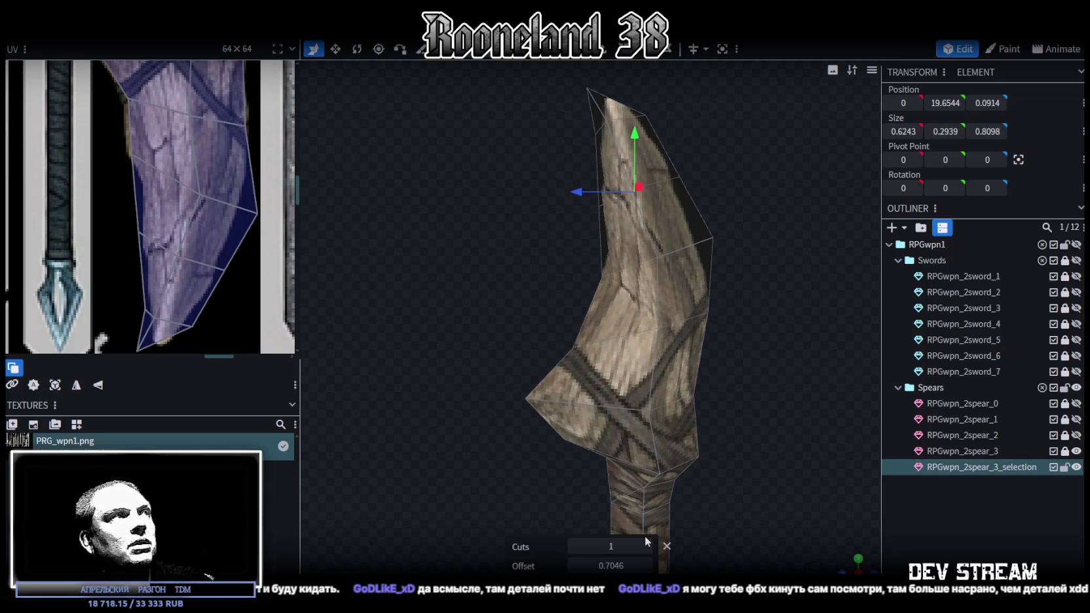
click(648, 546)
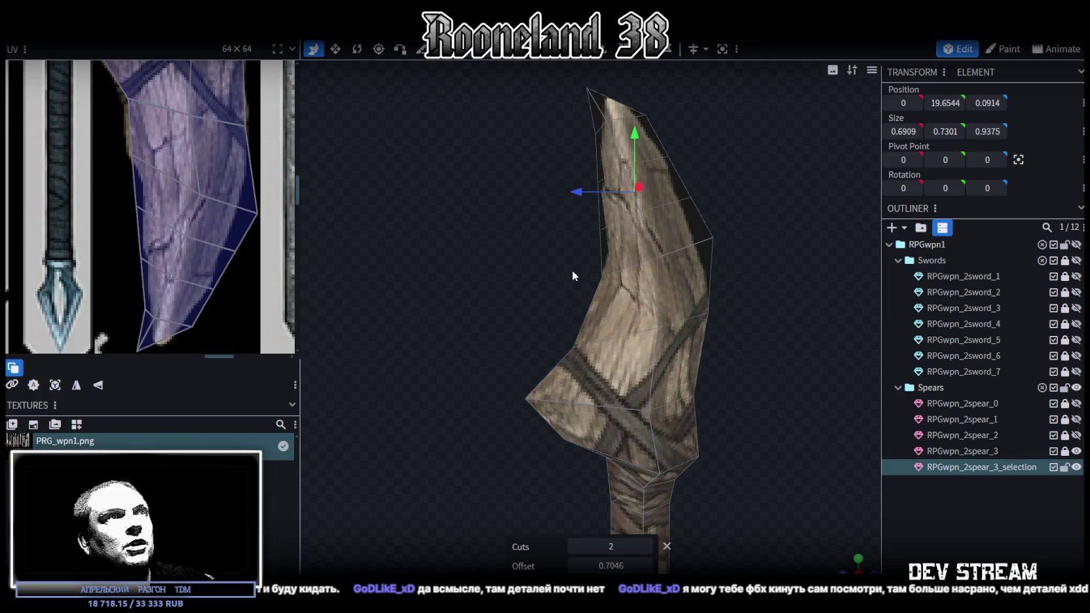
scroll(579, 281, up, 3)
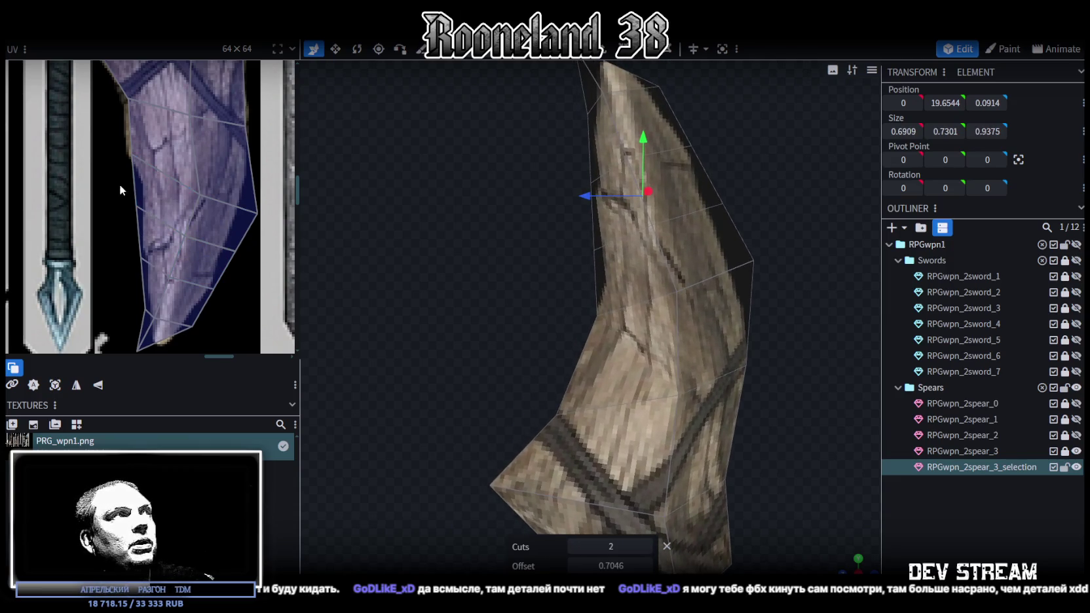
drag(119, 195, 157, 225)
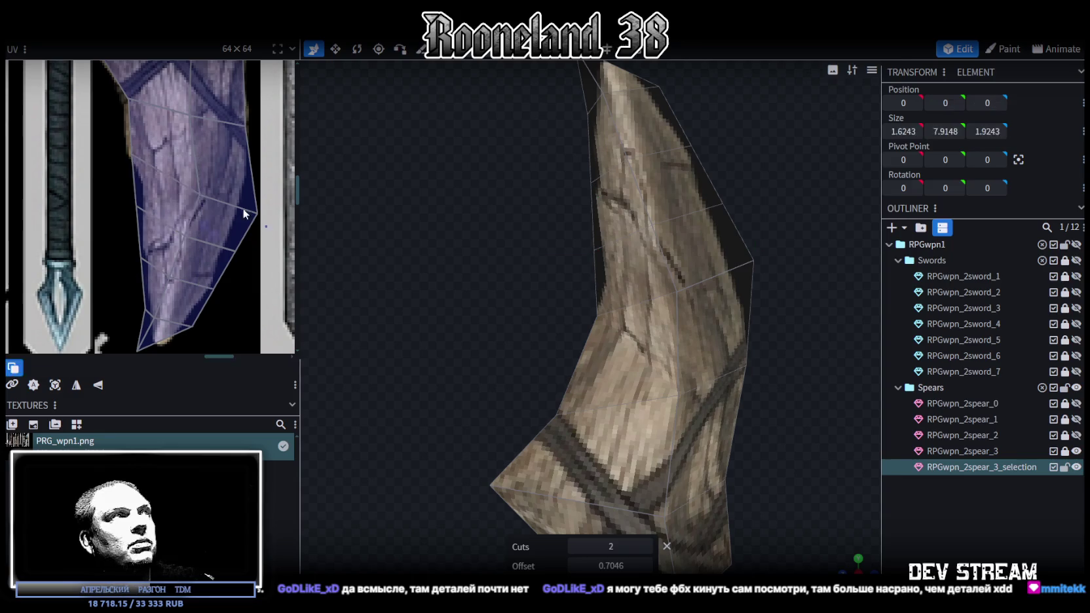
mouse_move(156, 225)
mouse_down()
mouse_move(258, 212)
mouse_move(240, 187)
mouse_up()
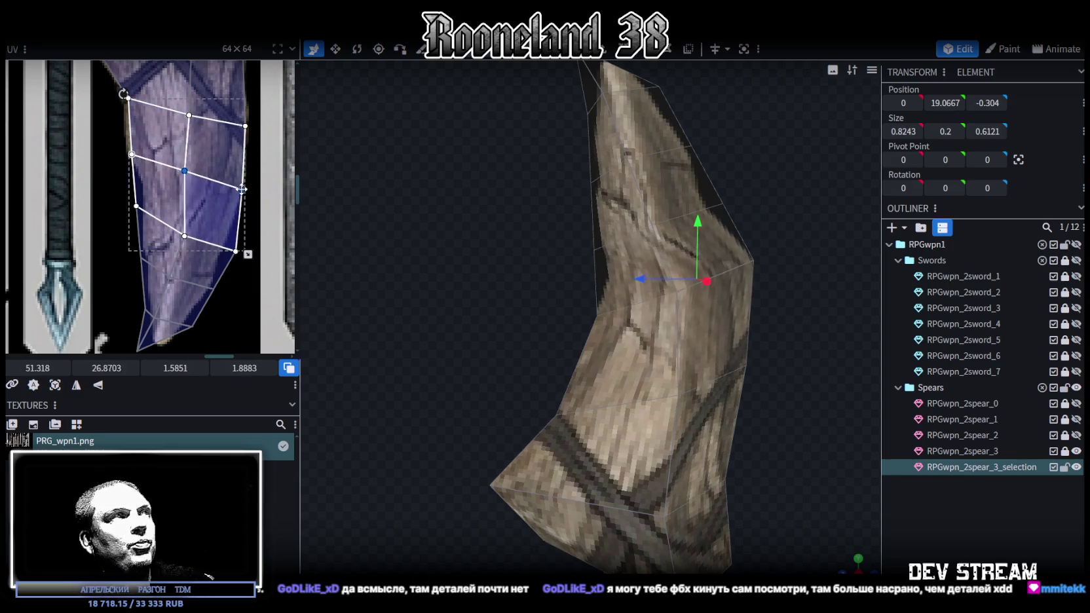
click(239, 187)
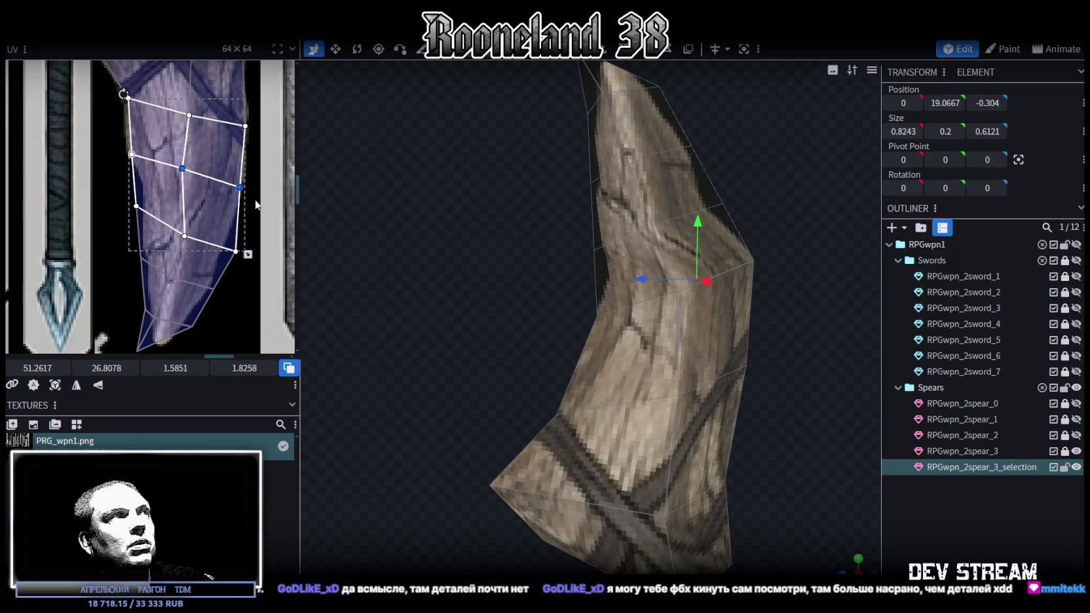
Step: Lower the inner-curve vertices and push a left-edge vertex to Y 18.6, Z 0.5121
drag(758, 176, 648, 244)
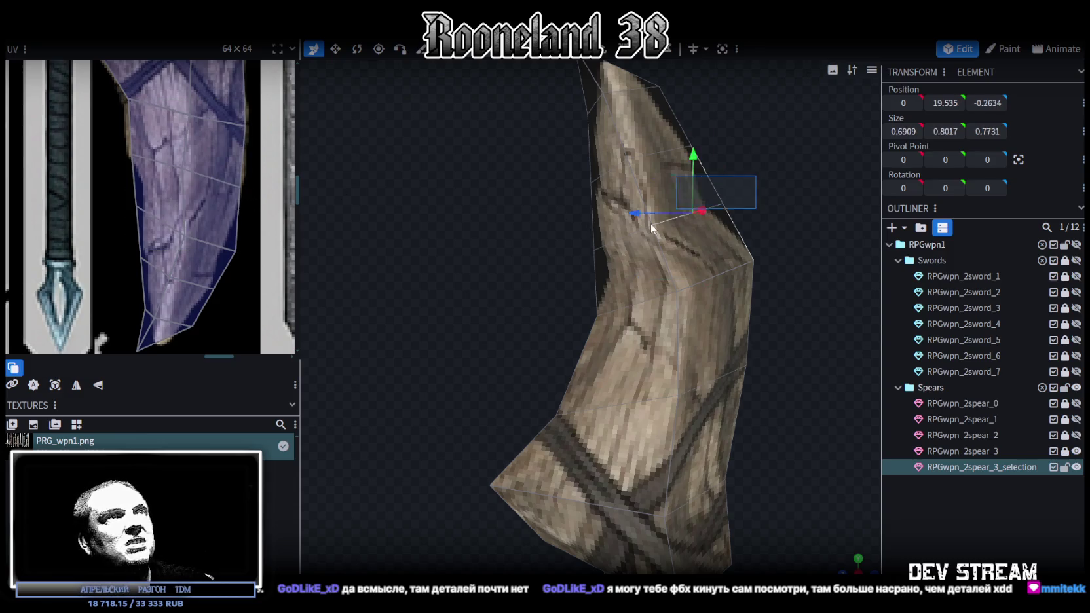
click(752, 205)
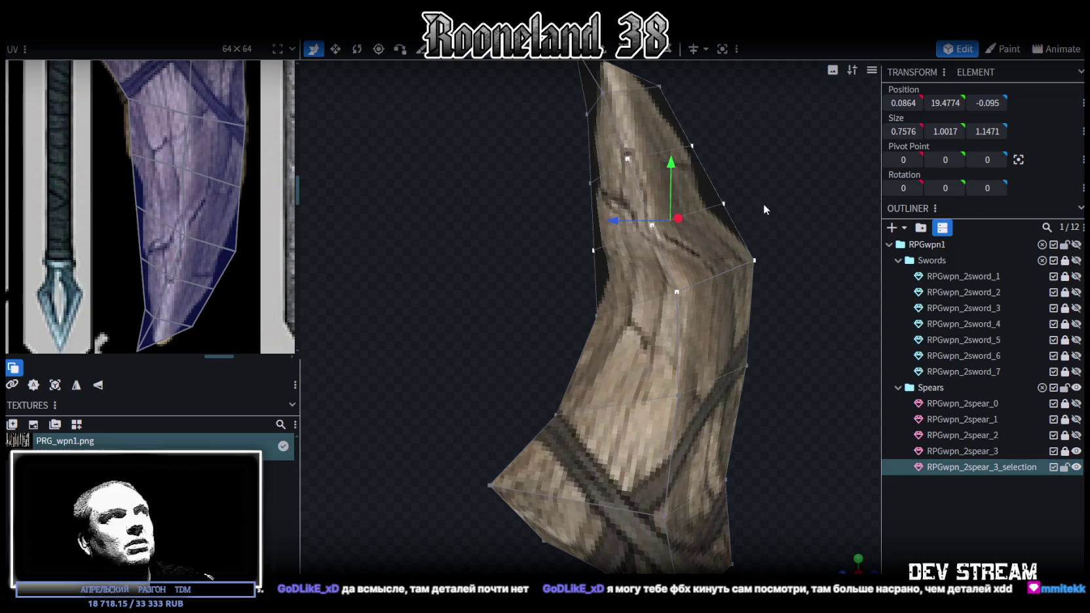
drag(789, 235, 656, 330)
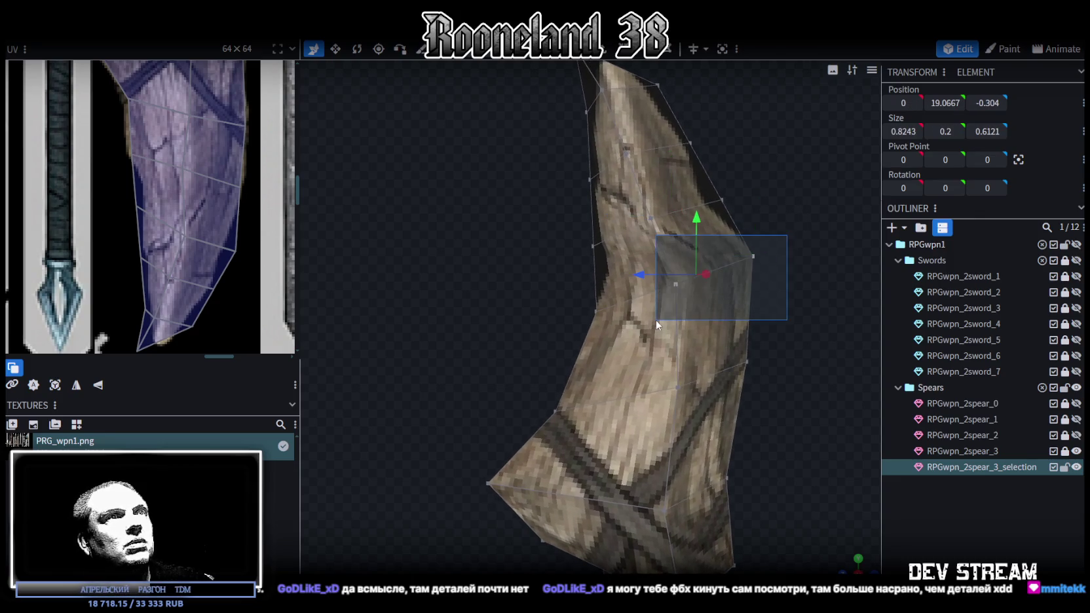
drag(697, 242, 697, 284)
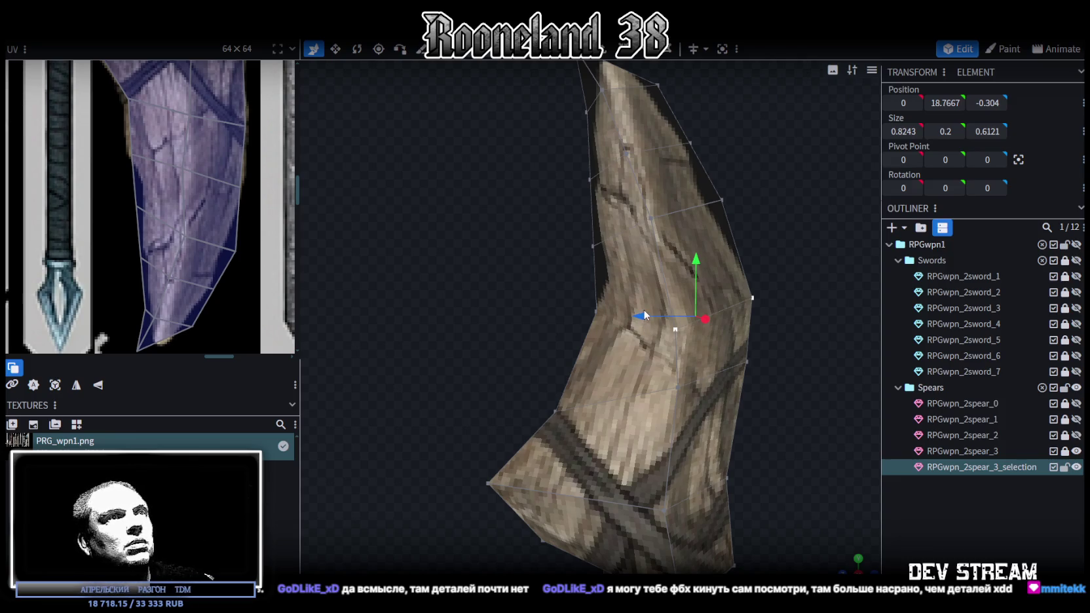
click(597, 313)
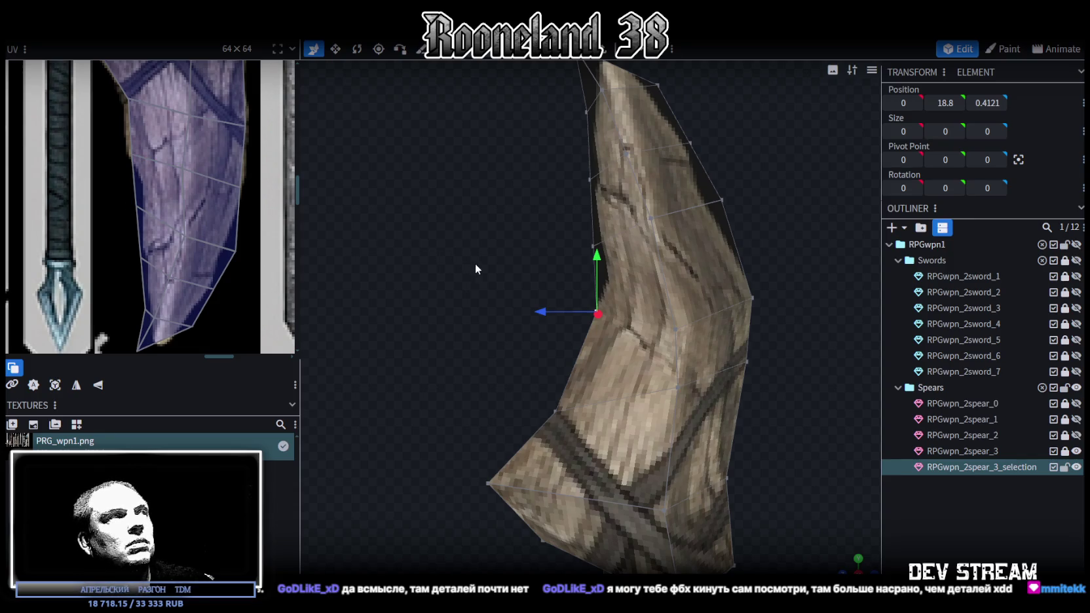
drag(524, 275, 599, 318)
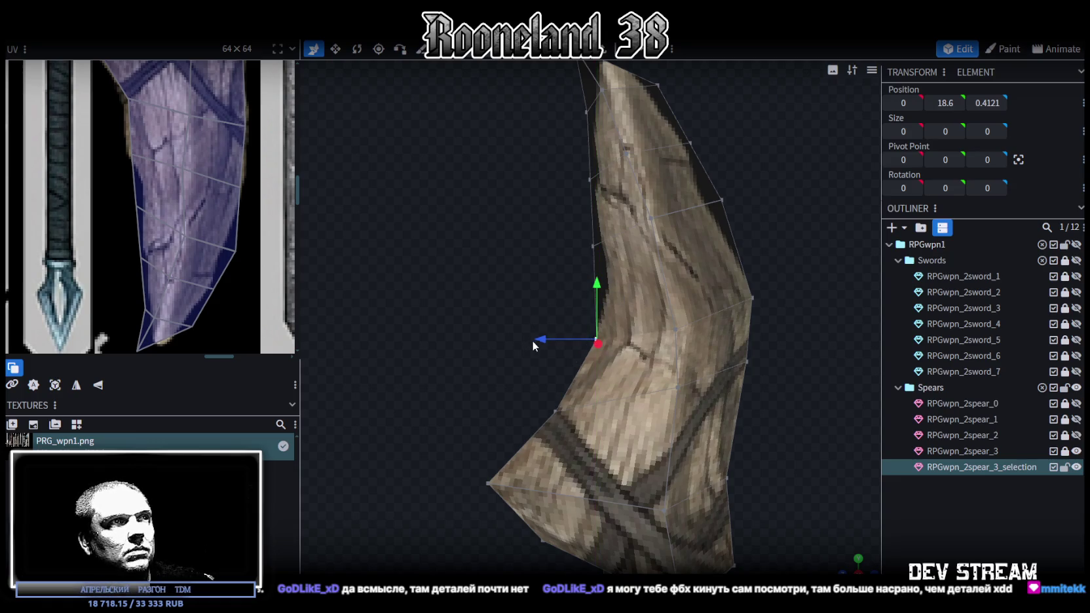
drag(533, 342, 538, 341)
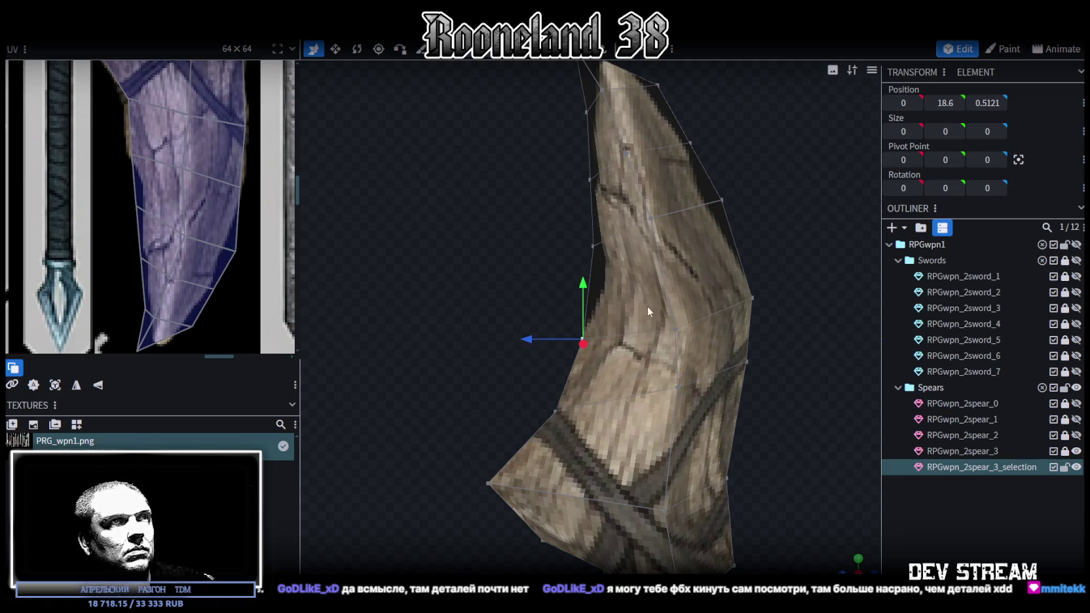
Step: Select two upper-blade UV faces and nudge a UV point to refit the texture
drag(628, 316, 661, 317)
scroll(228, 222, down, 1)
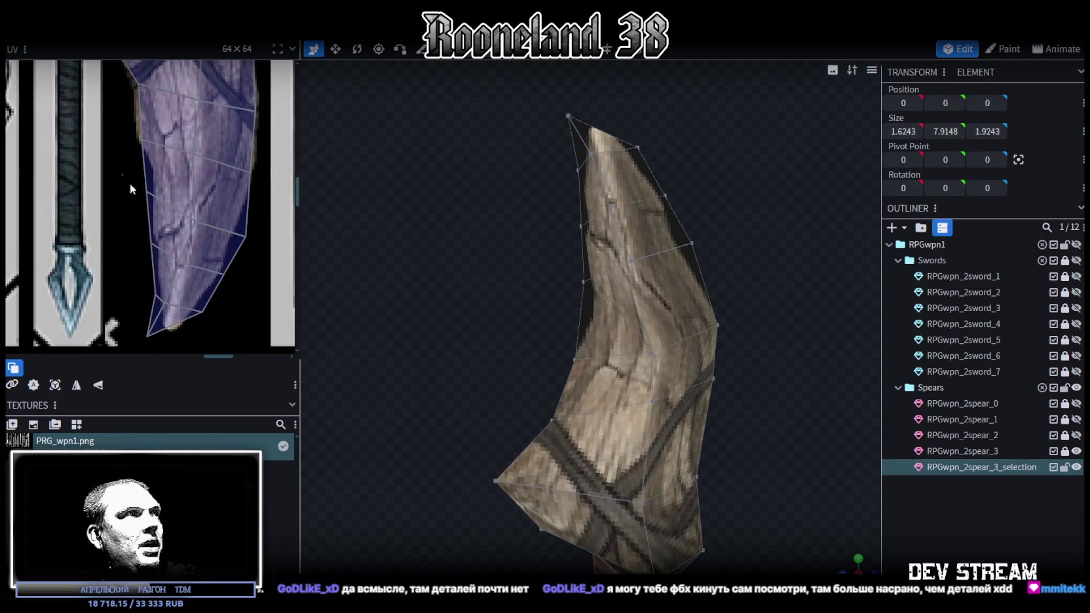
drag(123, 179, 199, 266)
scroll(127, 190, up, 2)
drag(168, 192, 177, 183)
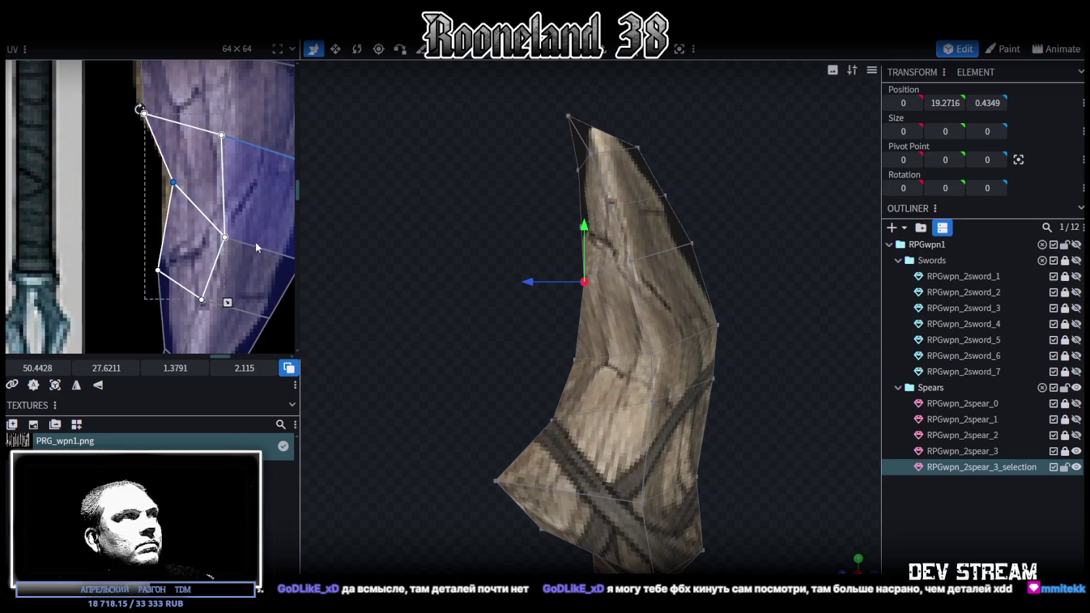
Step: Move a blade-tip UV vertex up-left and shift the blade's UV face up and right on the wood texture
scroll(255, 241, down, 1)
mouse_move(241, 268)
mouse_down()
mouse_move(182, 272)
mouse_move(192, 261)
mouse_up()
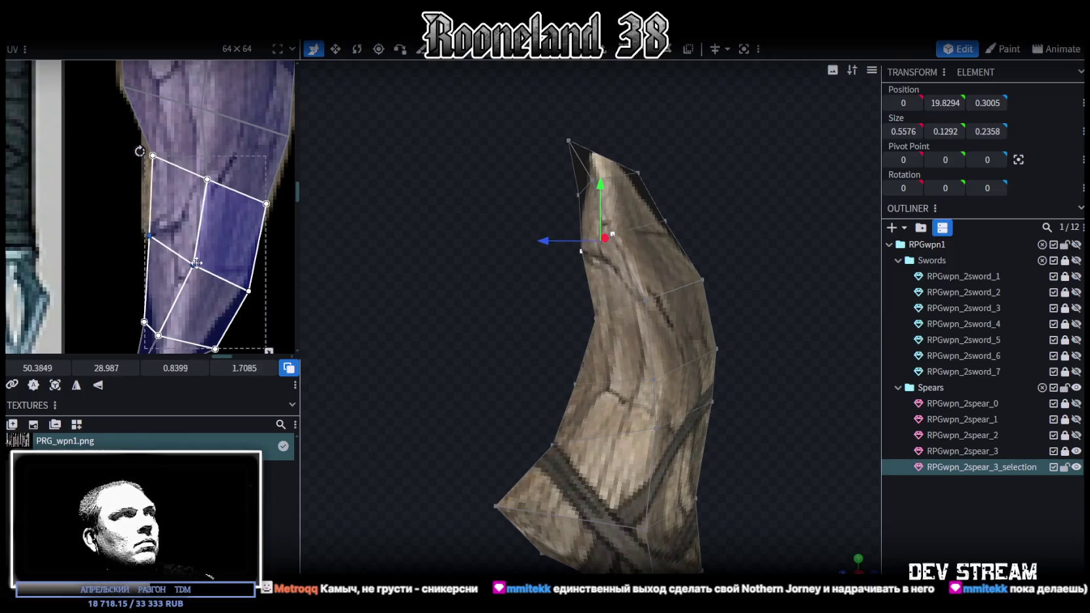
drag(266, 302, 236, 282)
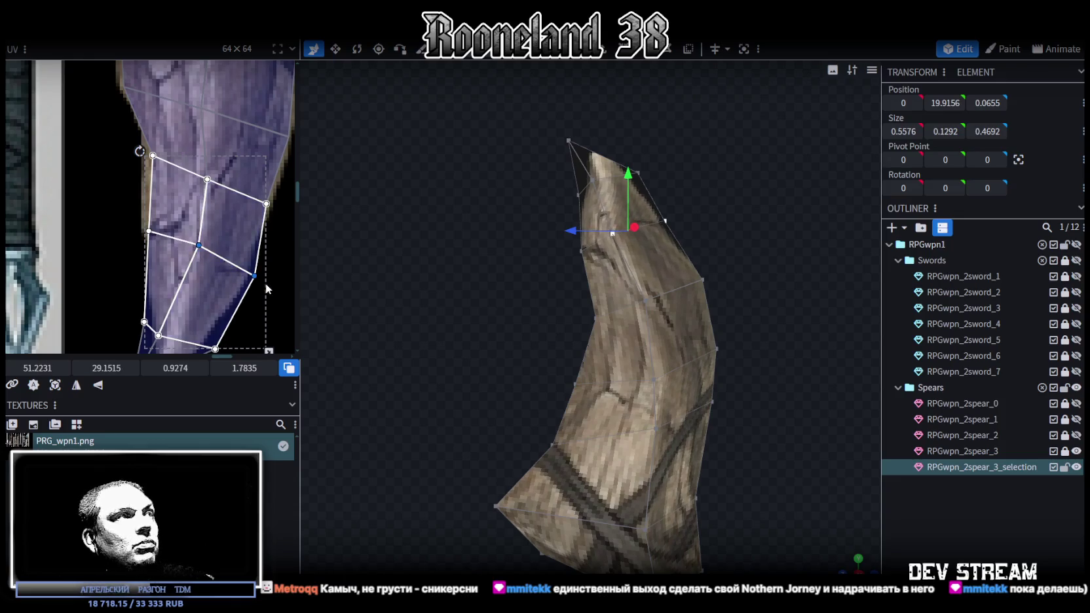
drag(249, 290, 242, 274)
scroll(222, 276, left, 3)
click(206, 282)
drag(206, 281, 268, 280)
Step: Widen the tip UV faces, lowering an upper tip point and pulling the lowest tip point higher
drag(200, 252, 216, 247)
drag(276, 285, 239, 266)
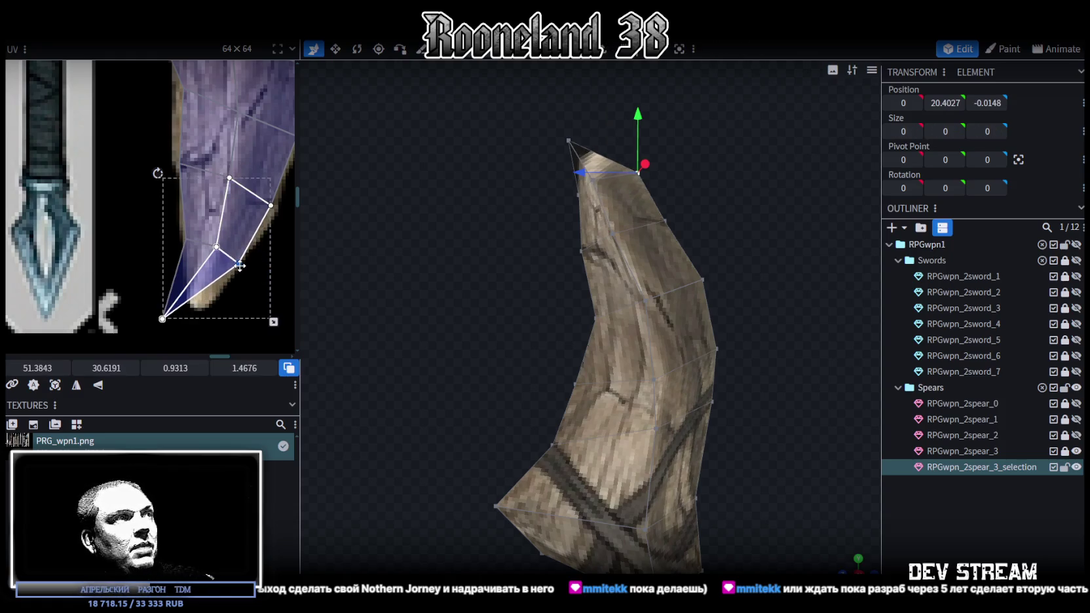
click(262, 201)
drag(273, 203, 270, 210)
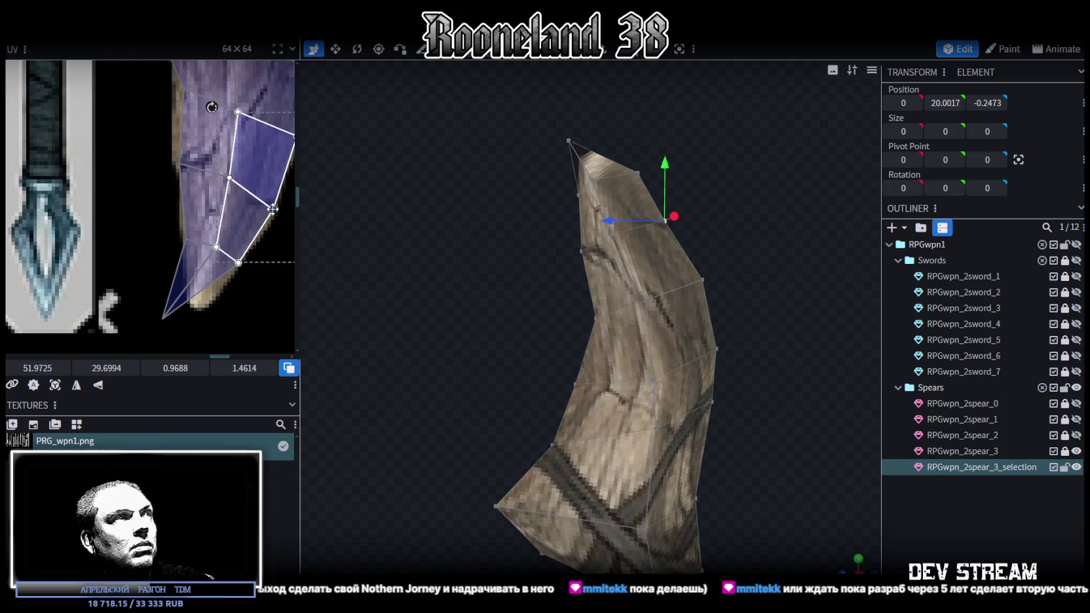
drag(161, 321, 200, 305)
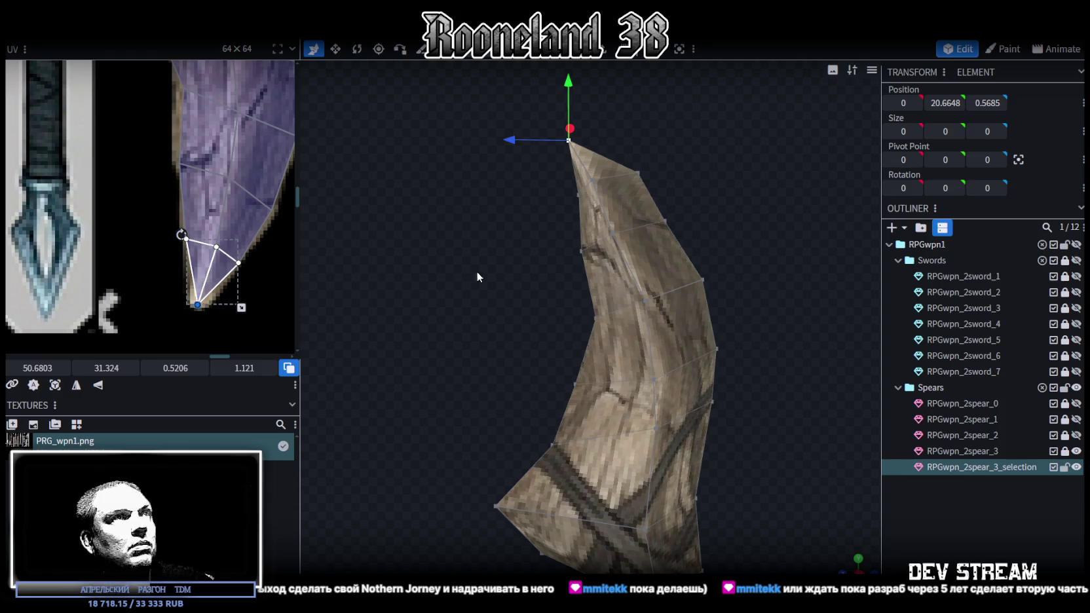
scroll(477, 276, up, 3)
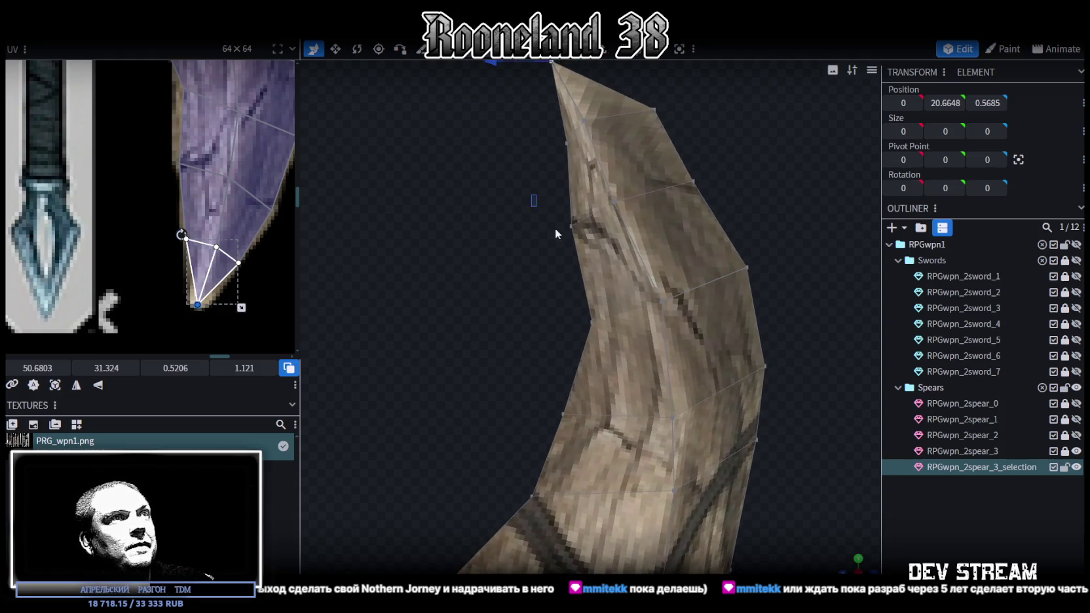
Step: Shift two blade vertices right, then push the tip vertices along the Z depth axis
drag(555, 233, 592, 246)
drag(516, 226, 529, 226)
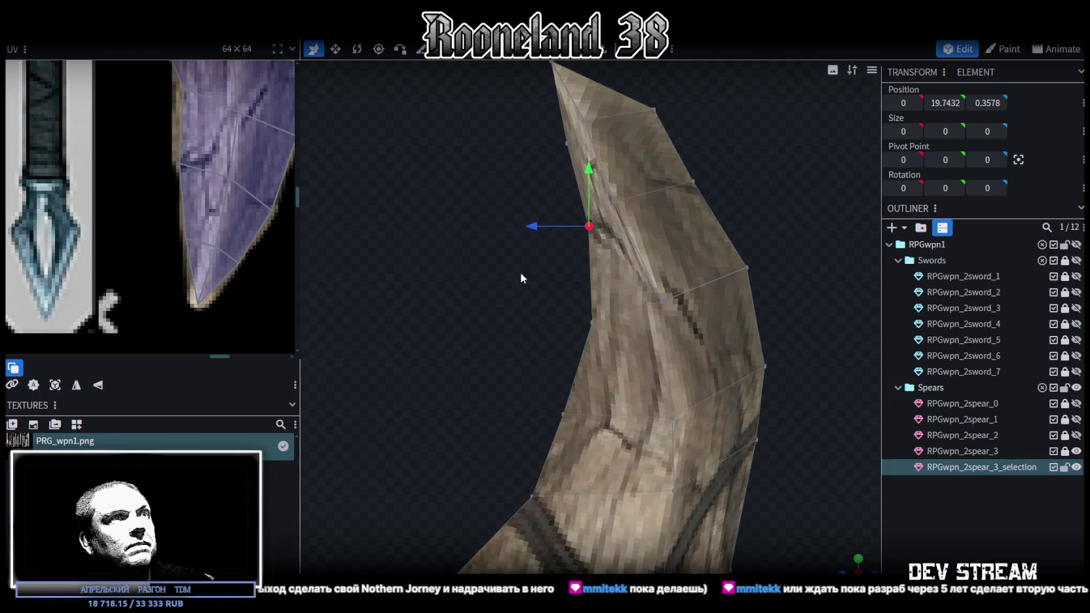
mouse_move(522, 277)
mouse_down()
mouse_move(539, 198)
mouse_move(619, 196)
mouse_up()
drag(531, 158, 653, 216)
drag(558, 206, 596, 207)
mouse_move(638, 146)
mouse_down()
mouse_move(509, 213)
mouse_move(508, 287)
mouse_move(624, 163)
mouse_move(608, 170)
mouse_move(569, 253)
mouse_move(601, 161)
mouse_move(581, 195)
mouse_up()
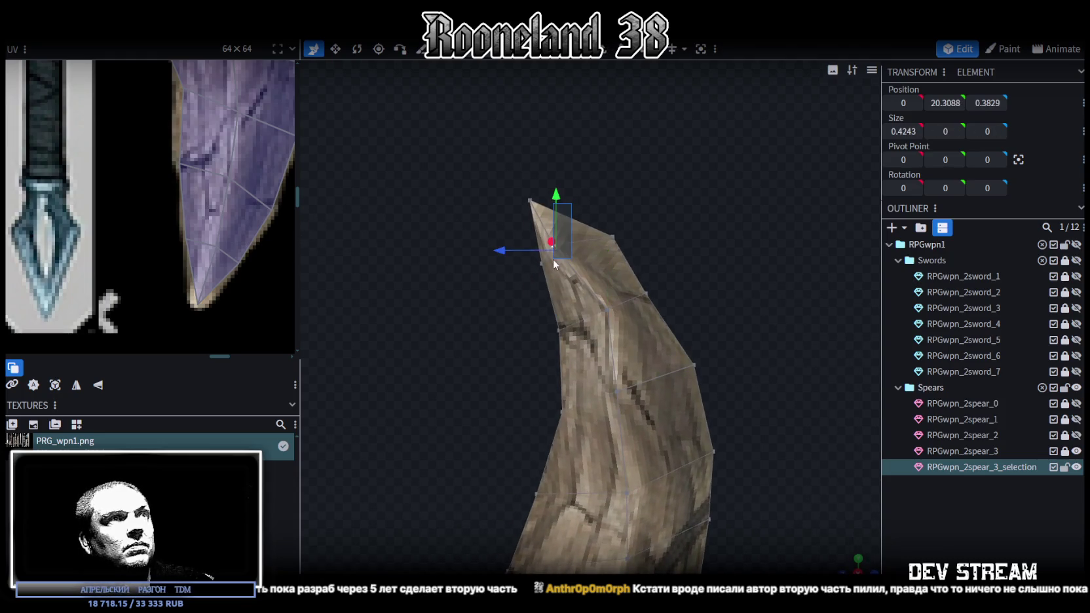
drag(515, 249, 527, 252)
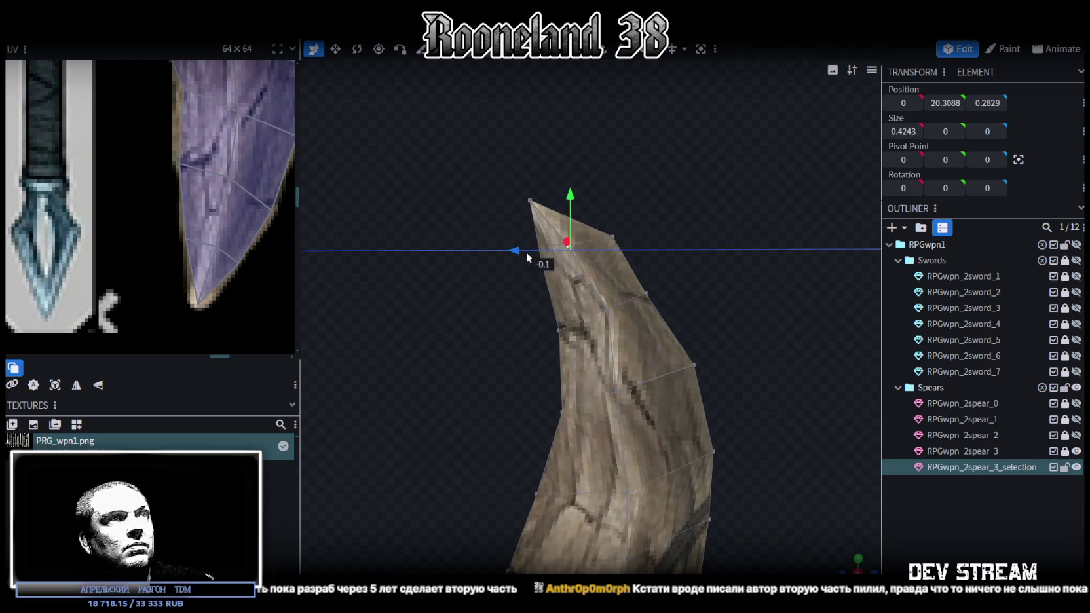
Step: Move a second vertex group near the tip along Z, slimming the point, then deselect everything
right_drag(690, 334, 646, 291)
ctrl+drag(537, 275, 651, 312)
drag(563, 305, 586, 313)
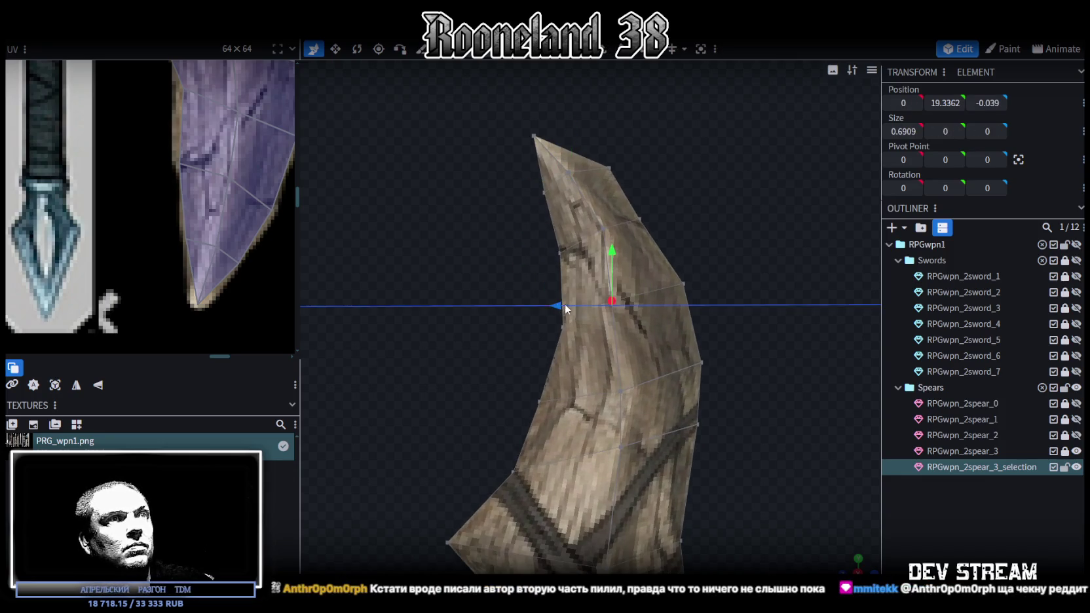
scroll(682, 253, down, 2)
mouse_move(646, 216)
ctrl+mouse_down()
mouse_move(625, 238)
mouse_move(637, 235)
ctrl+mouse_up()
click(600, 232)
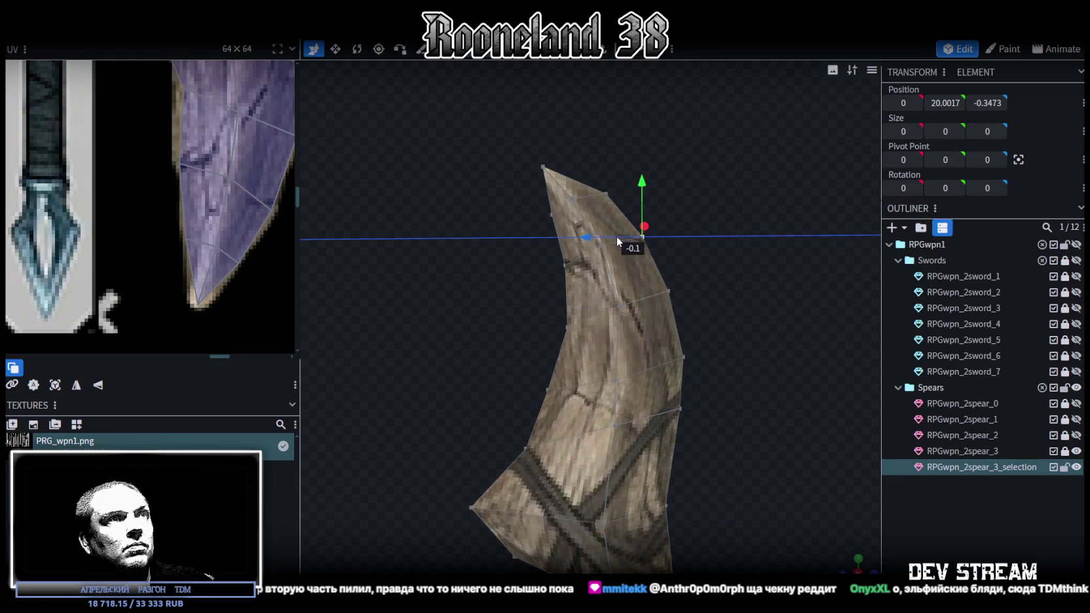
click(807, 454)
scroll(757, 338, down, 3)
drag(756, 338, 530, 263)
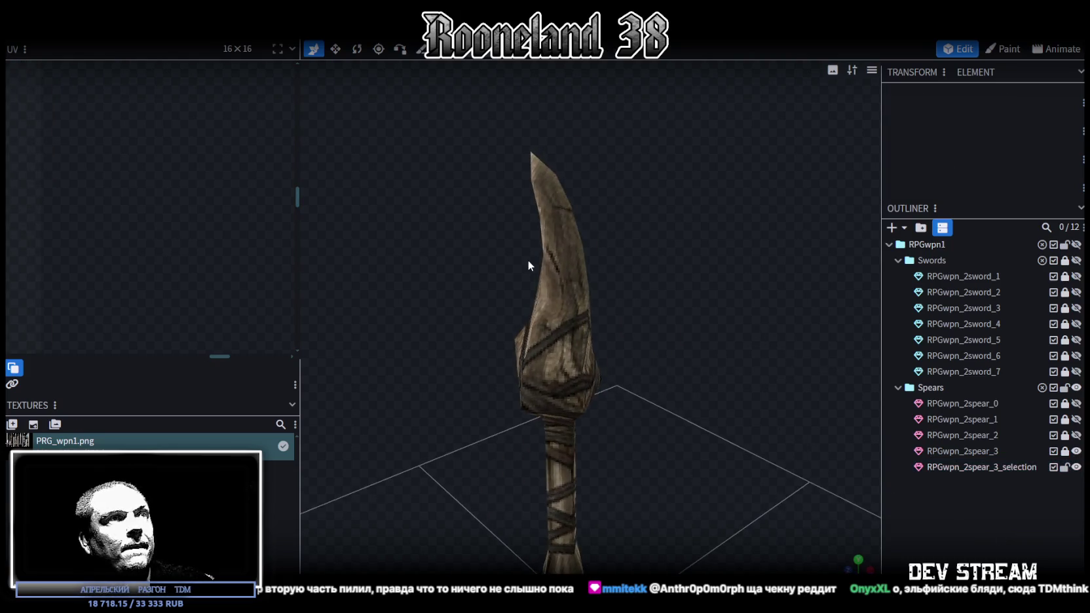
Step: Select faces on the blade's side and nudge them 0.1 up and 0.1 back
click(576, 281)
drag(688, 326, 670, 312)
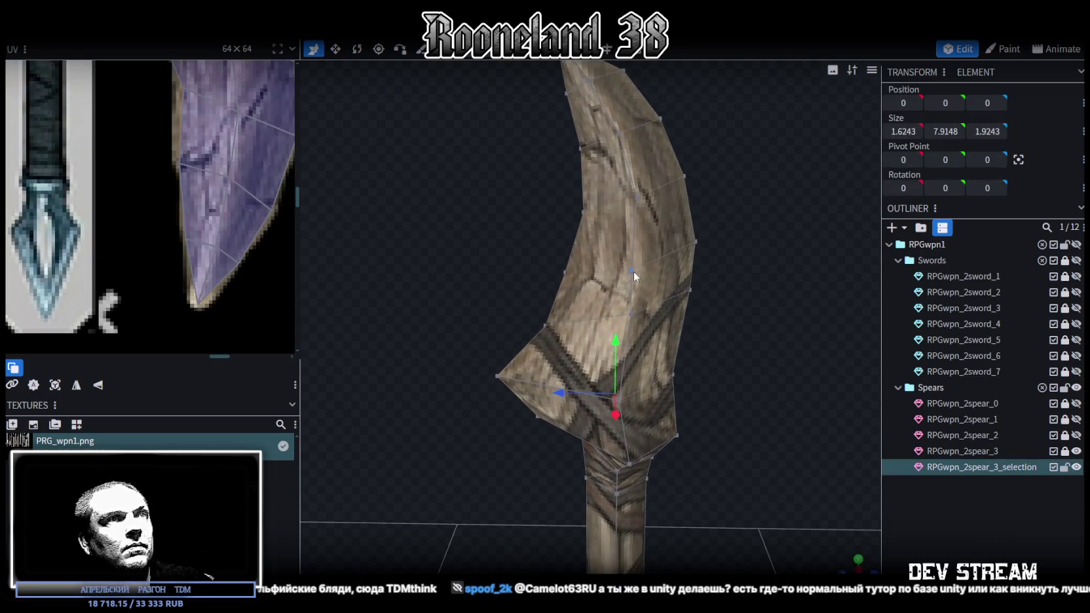
click(636, 278)
mouse_move(755, 253)
mouse_down()
mouse_move(494, 268)
mouse_move(524, 239)
mouse_up()
shift+click(524, 239)
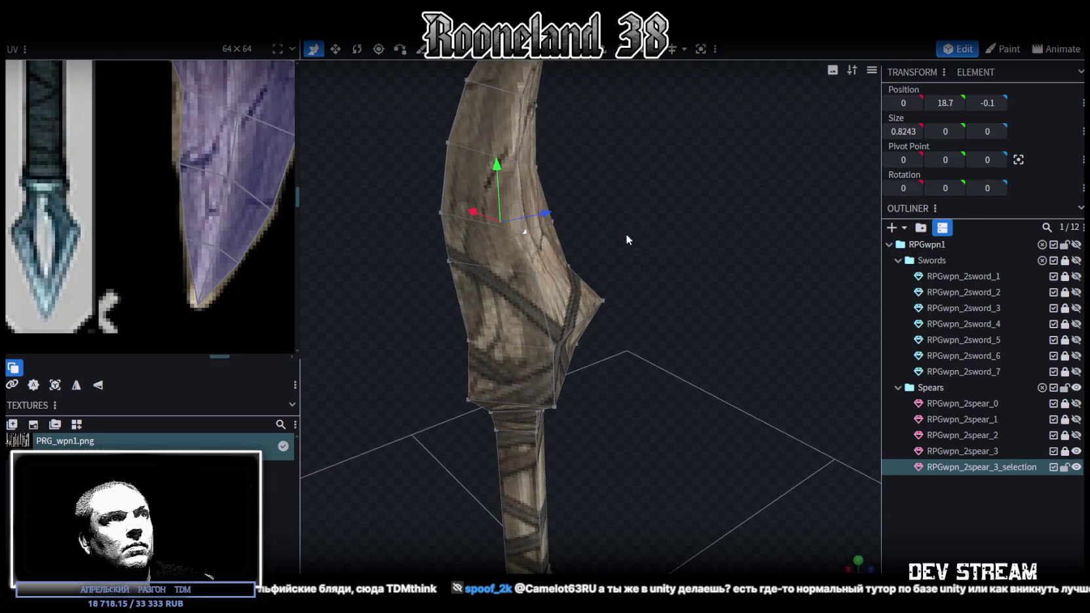
drag(628, 239, 621, 200)
drag(549, 191, 547, 182)
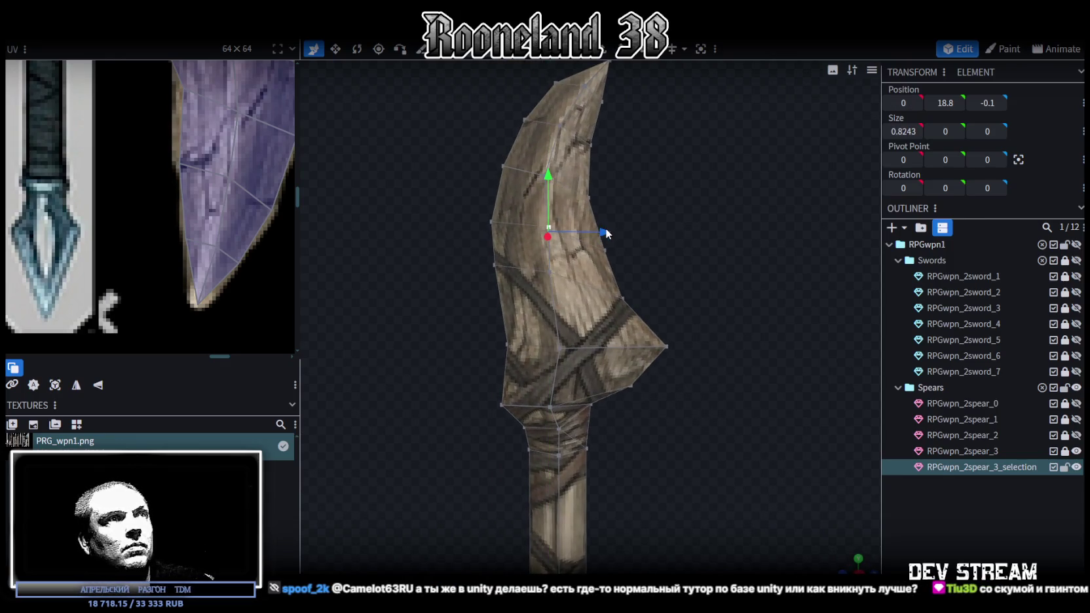
drag(605, 231, 596, 226)
Step: Refit a UV point of the mid-blade face over the wrapped-wood texture, then deselect and reselect the spear
scroll(248, 278, up, 1)
scroll(248, 278, up, 2)
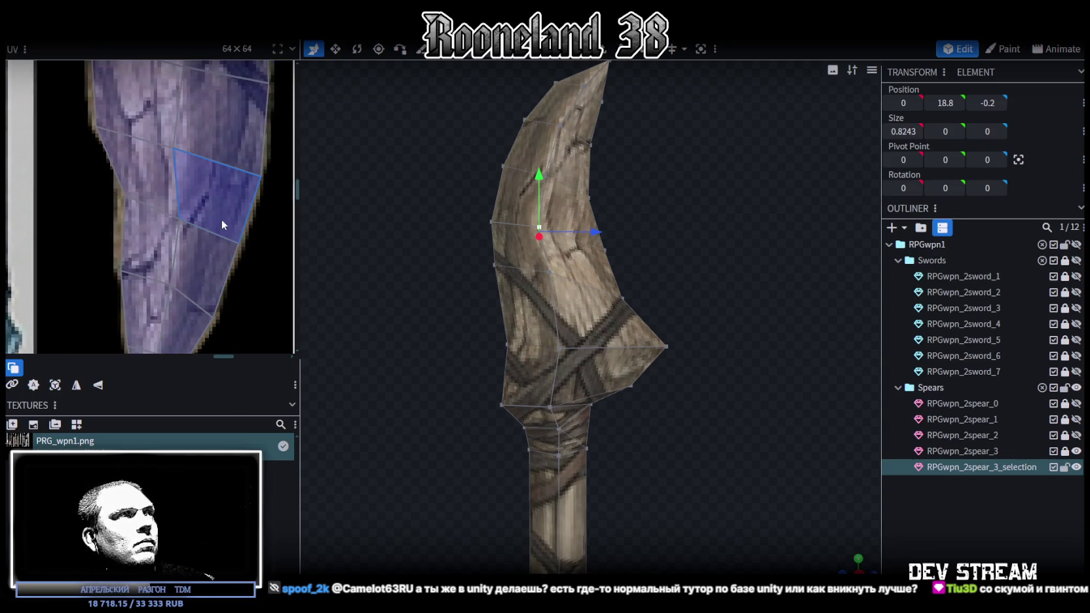
drag(187, 148, 193, 150)
click(955, 490)
mouse_move(838, 457)
mouse_down()
mouse_move(572, 442)
mouse_move(539, 422)
mouse_move(429, 437)
mouse_move(711, 419)
mouse_move(627, 327)
mouse_move(647, 317)
mouse_move(484, 322)
mouse_move(760, 307)
mouse_move(747, 231)
mouse_move(651, 292)
mouse_move(678, 234)
mouse_up()
click(540, 248)
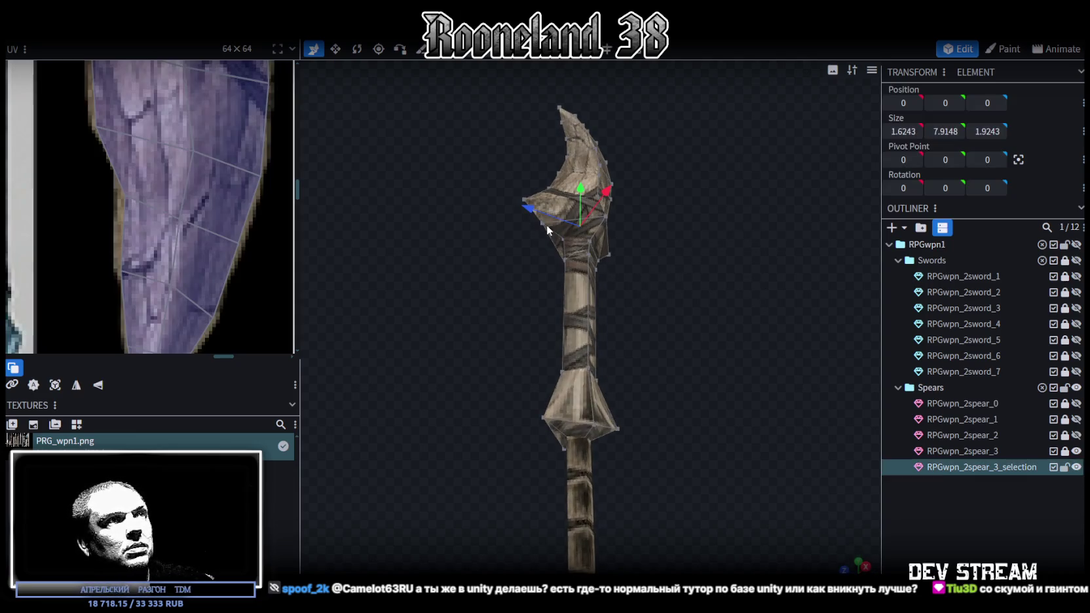
scroll(190, 301, up, 2)
scroll(187, 313, down, 2)
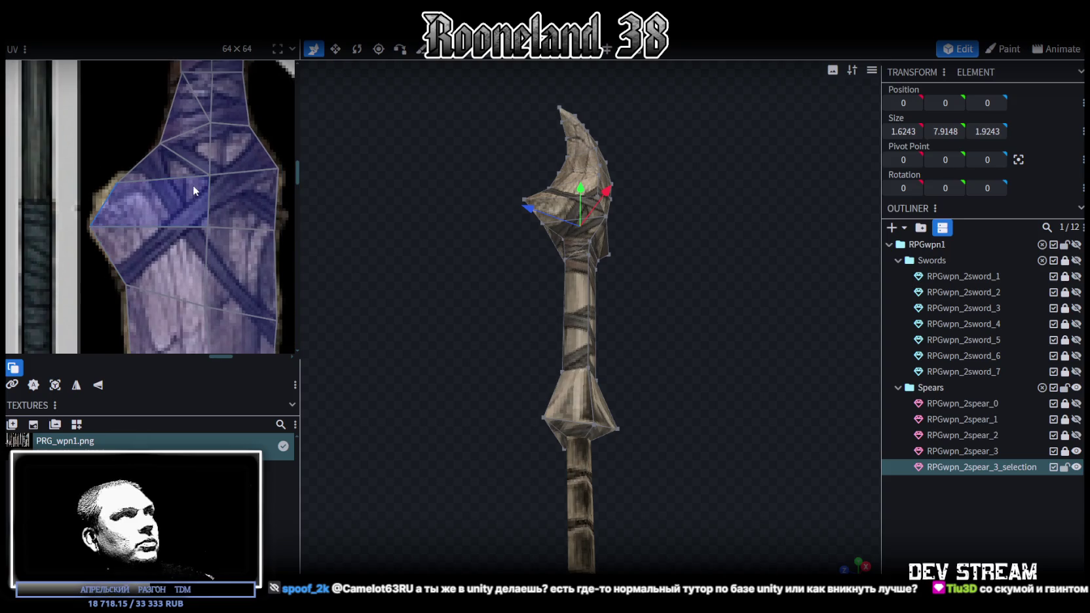
click(178, 174)
scroll(217, 174, up, 2)
click(260, 185)
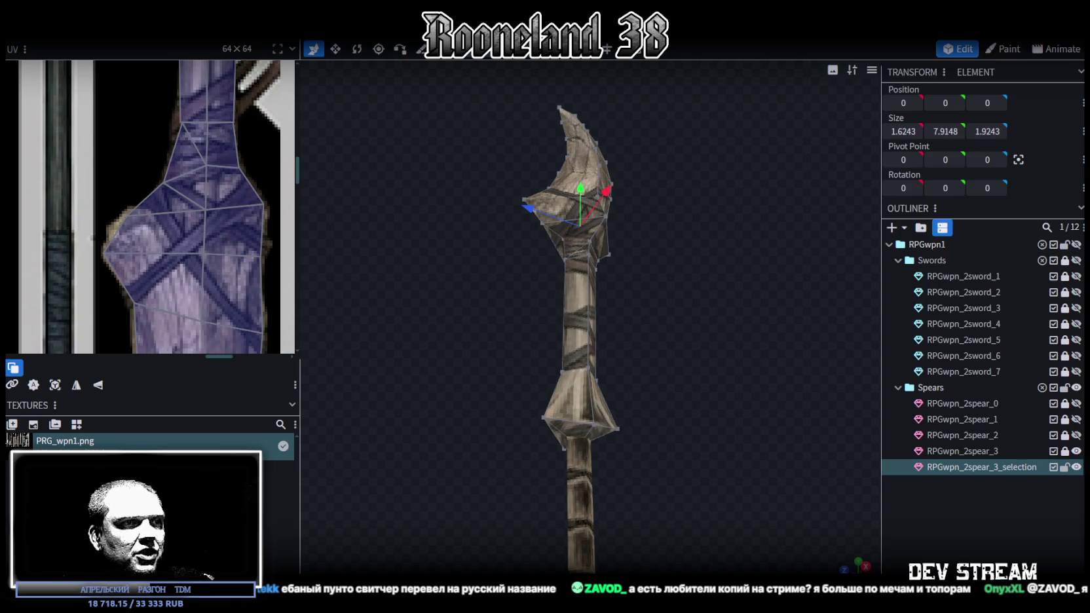
Step: In the browser, scroll the RavenStories feed down to the BoomerPunk survival-horror post and expand it
key(alt+Tab)
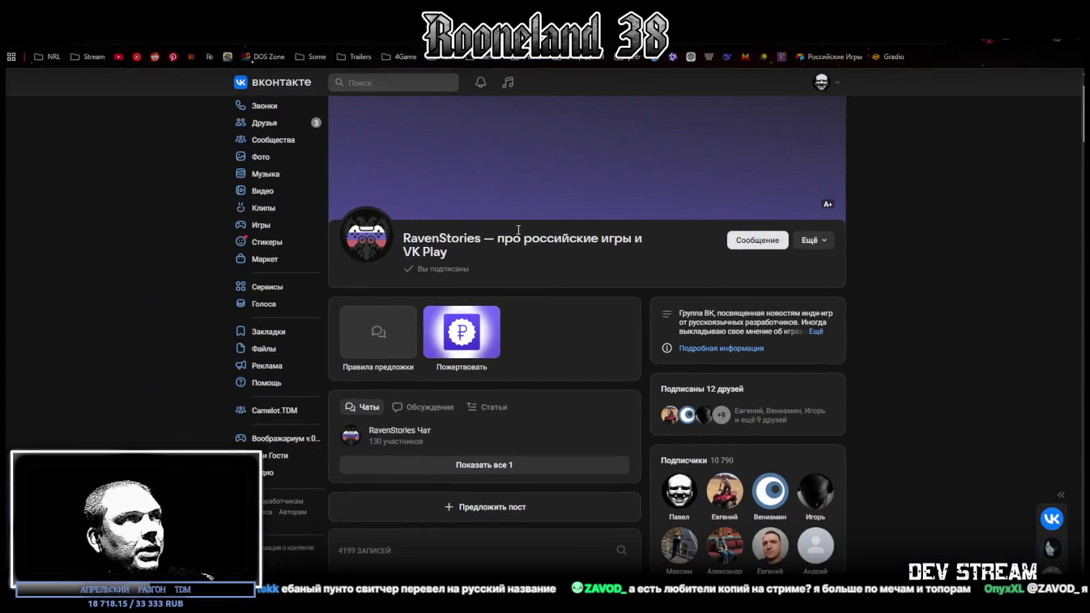
scroll(433, 245, down, 5)
scroll(543, 243, down, 5)
scroll(543, 244, down, 3)
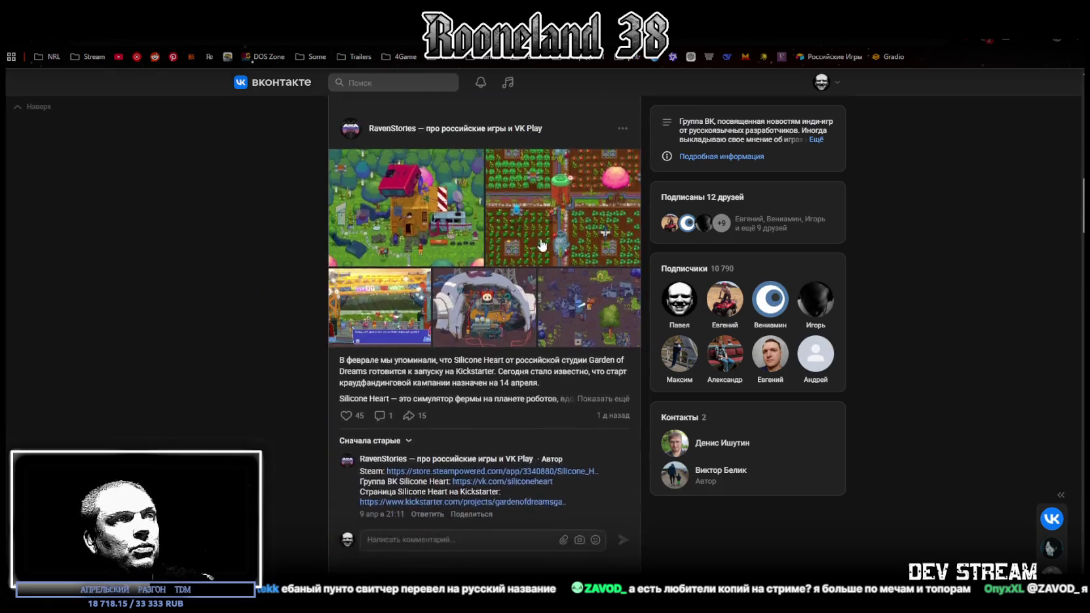
scroll(541, 230, down, 3)
scroll(541, 230, down, 5)
scroll(505, 236, down, 3)
scroll(466, 242, down, 5)
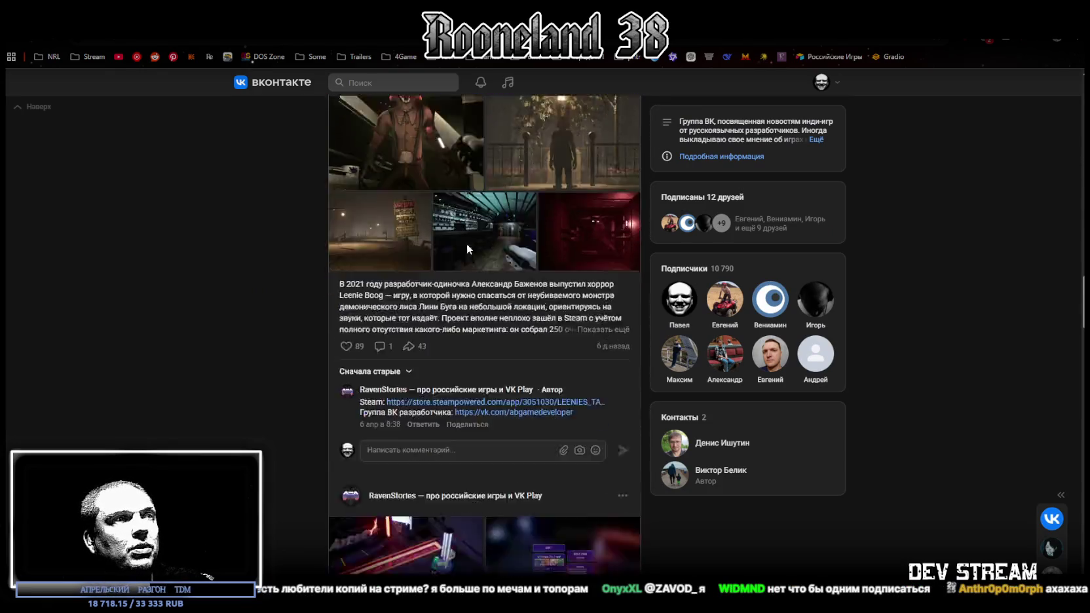
scroll(485, 264, down, 5)
scroll(484, 264, down, 5)
scroll(517, 255, down, 5)
scroll(552, 249, down, 4)
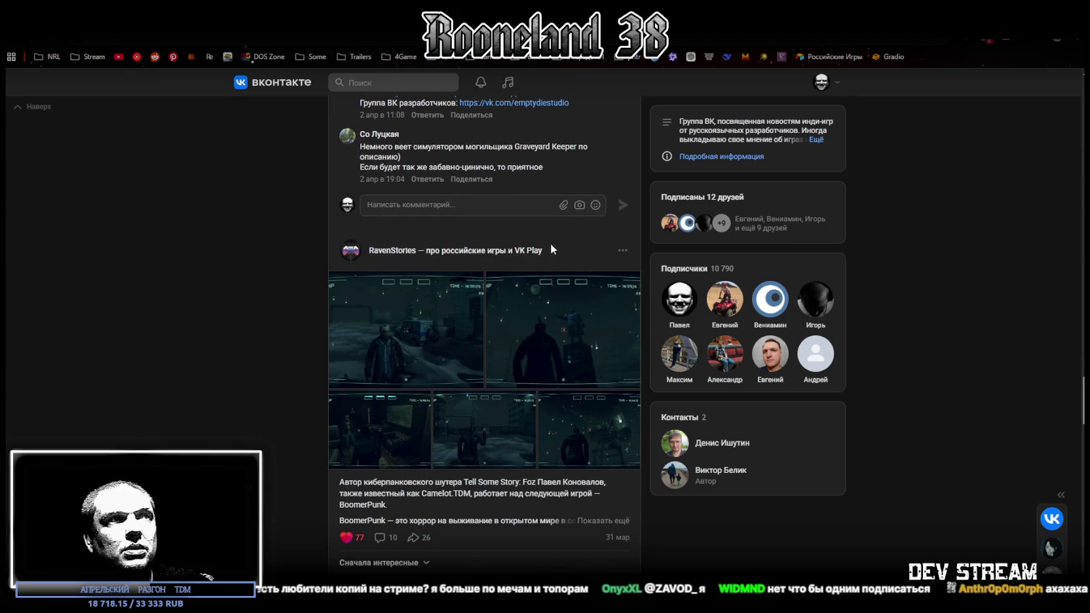
scroll(423, 245, down, 2)
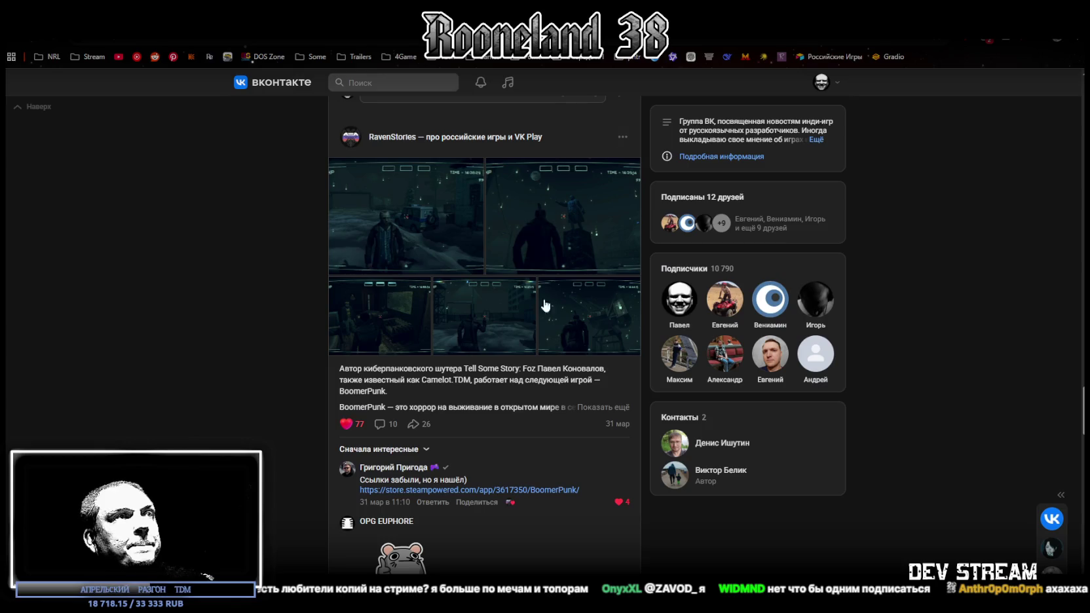
click(624, 425)
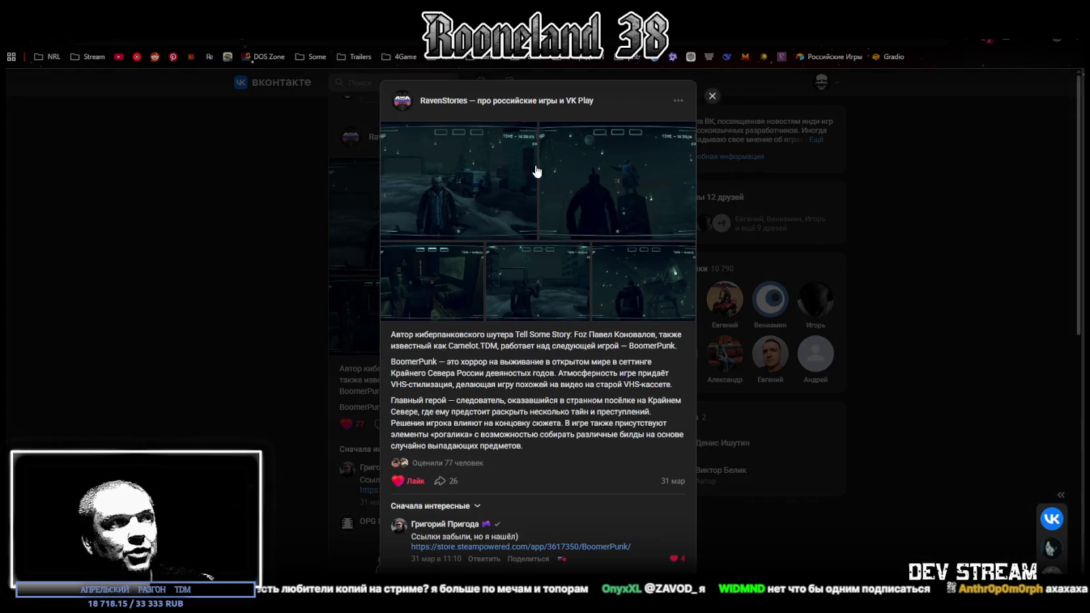
click(452, 191)
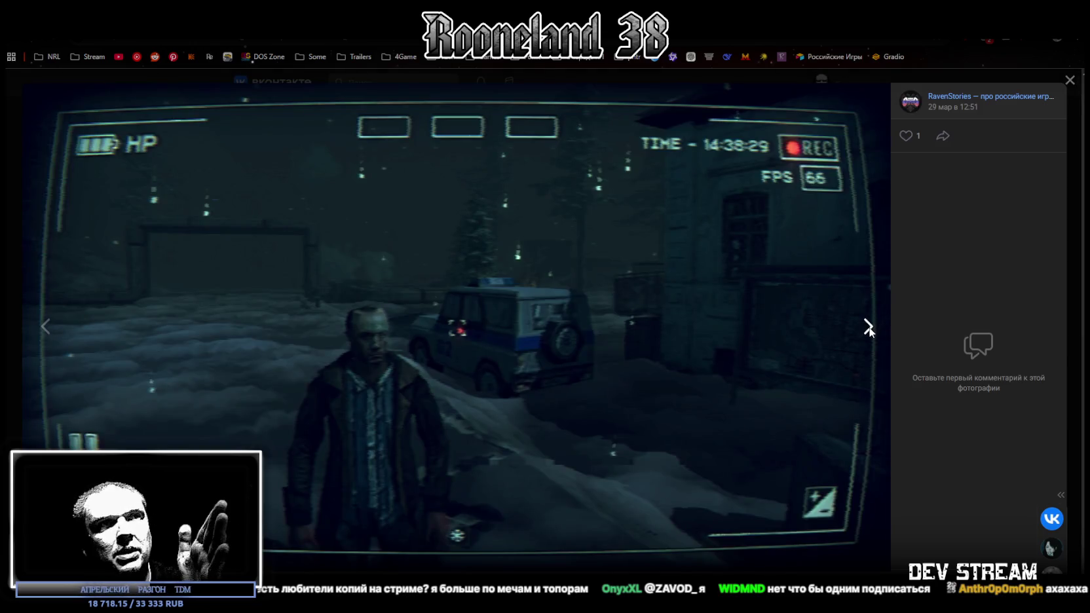
click(869, 327)
click(869, 330)
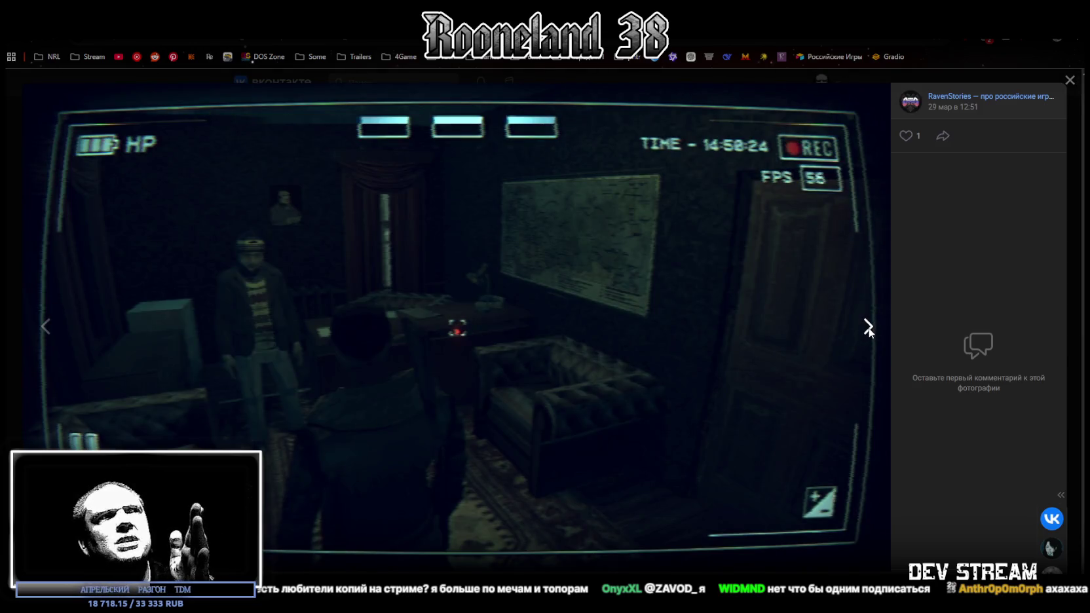
click(869, 328)
click(869, 327)
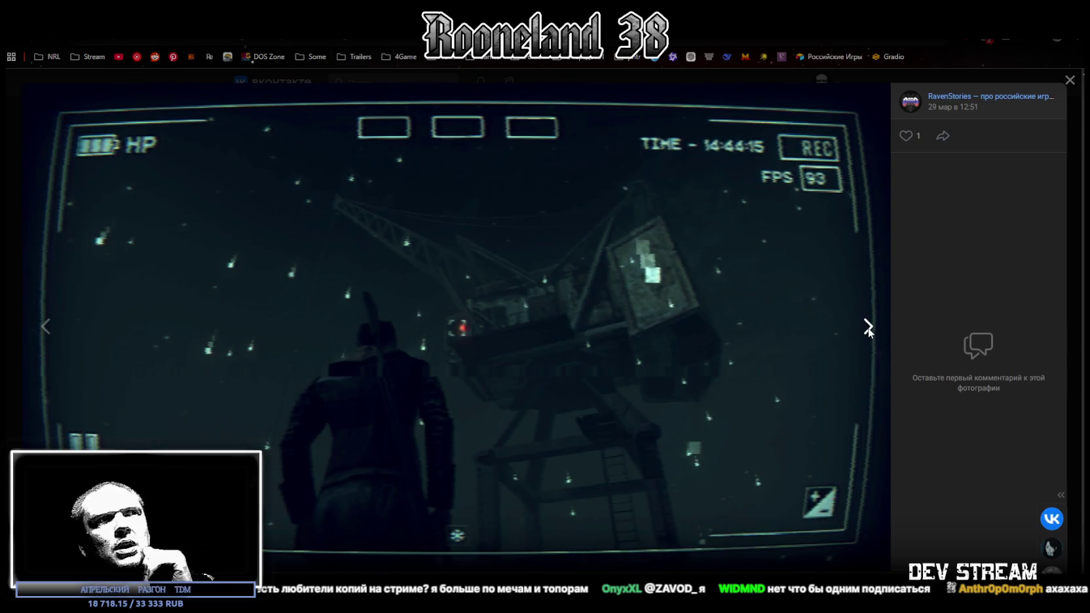
click(868, 327)
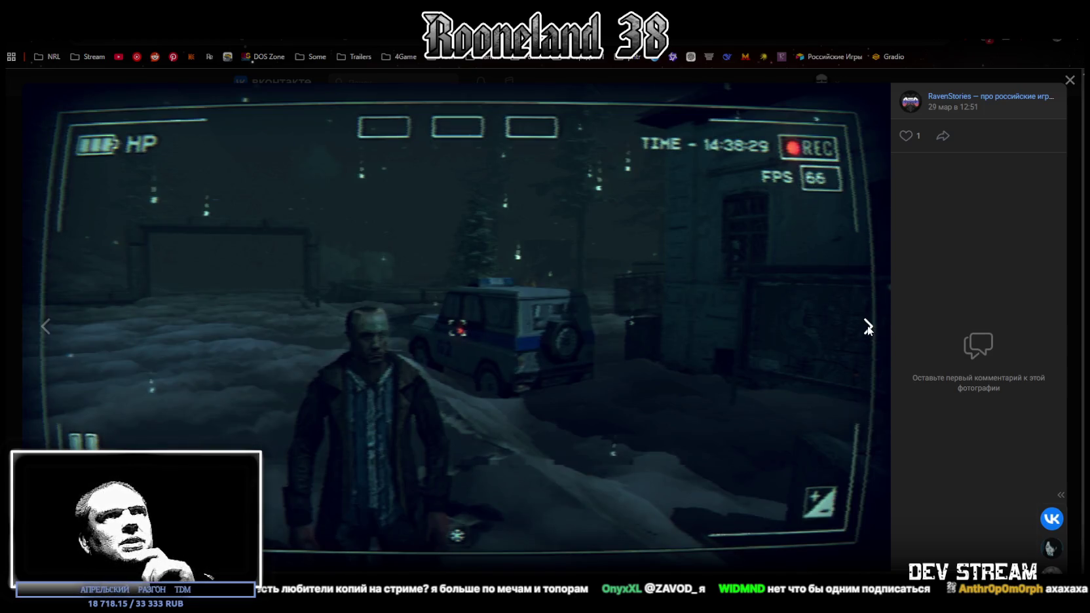
click(868, 328)
click(46, 327)
click(45, 327)
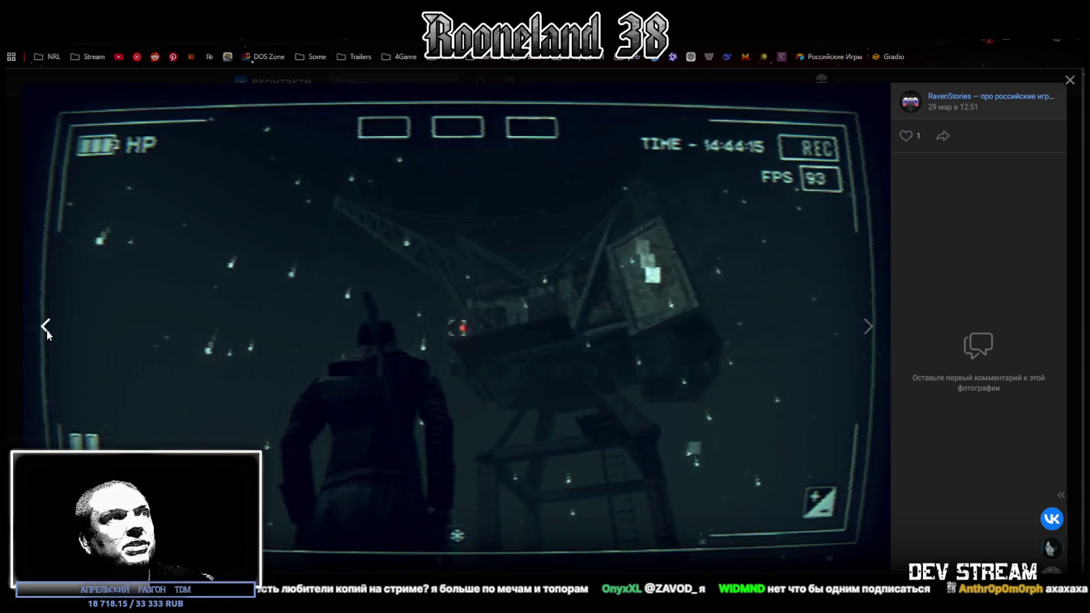
click(46, 328)
click(46, 327)
click(46, 327)
click(1070, 80)
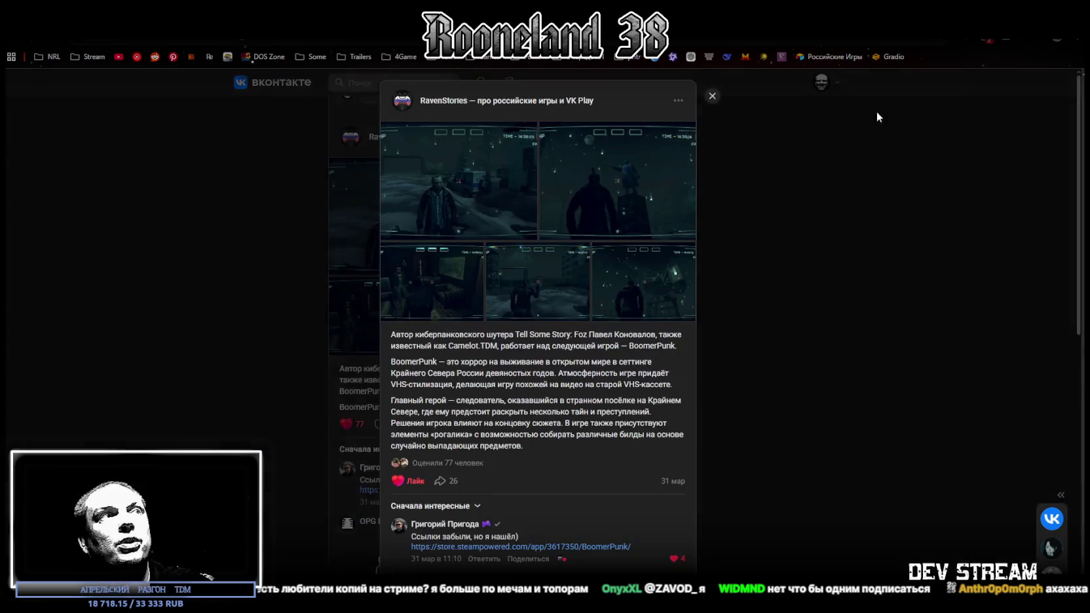
scroll(548, 370, down, 2)
Step: Read through the post's comments, highlighting phrases in a comment and a reply
scroll(563, 354, down, 3)
scroll(568, 344, down, 1)
scroll(568, 329, down, 1)
scroll(561, 228, down, 1)
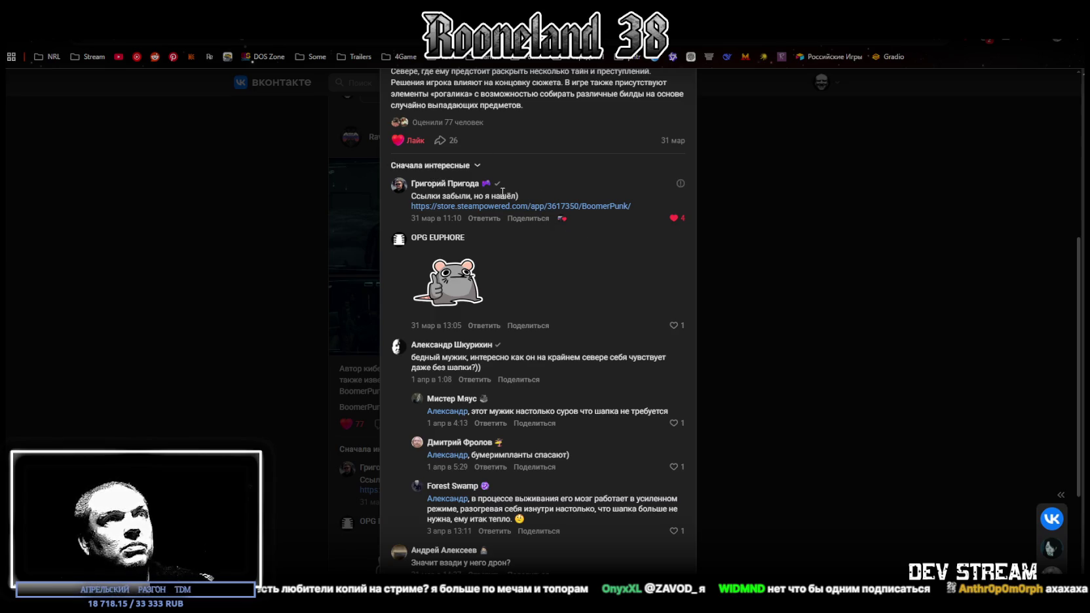
scroll(542, 289, down, 1)
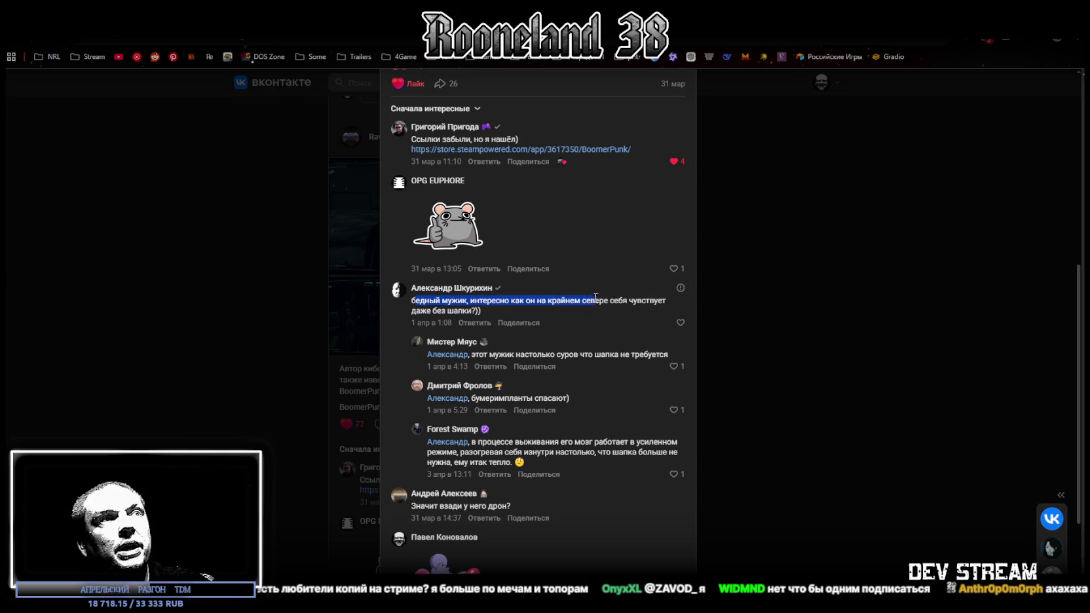
drag(616, 298, 505, 309)
click(497, 310)
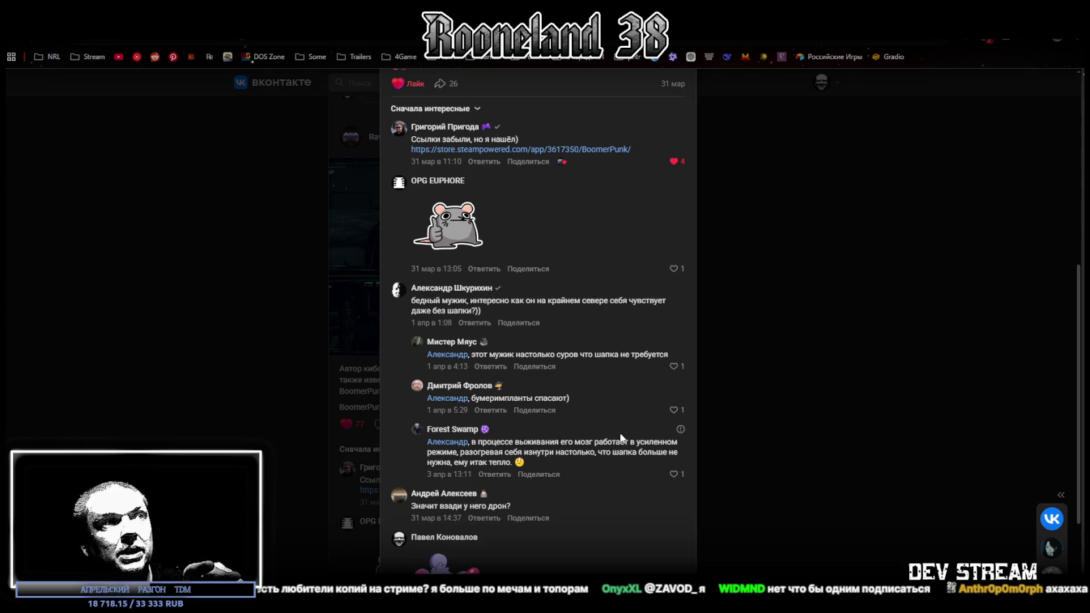
mouse_move(545, 353)
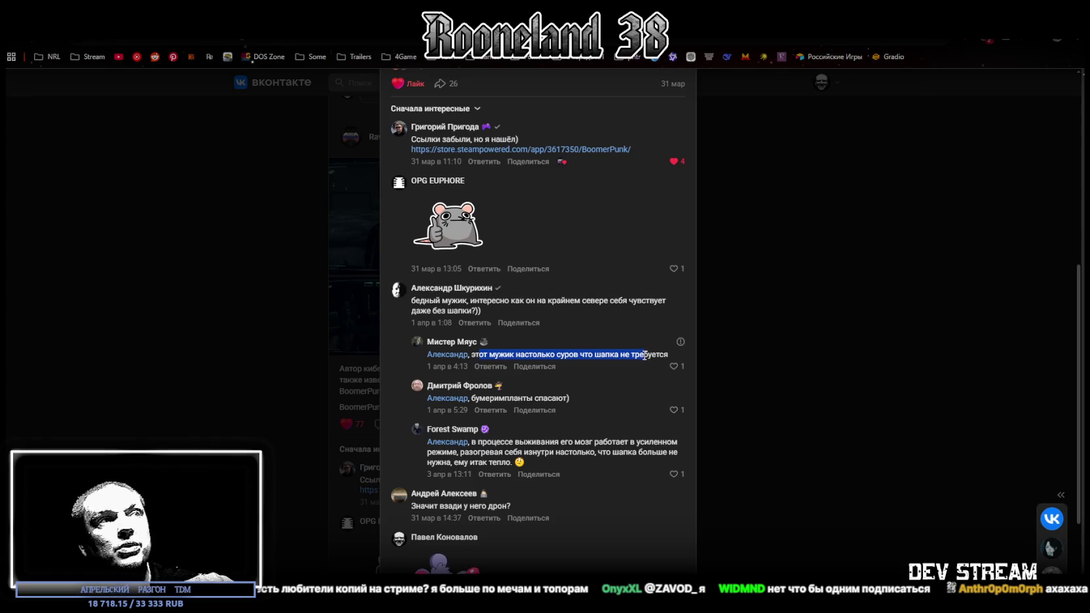
click(484, 401)
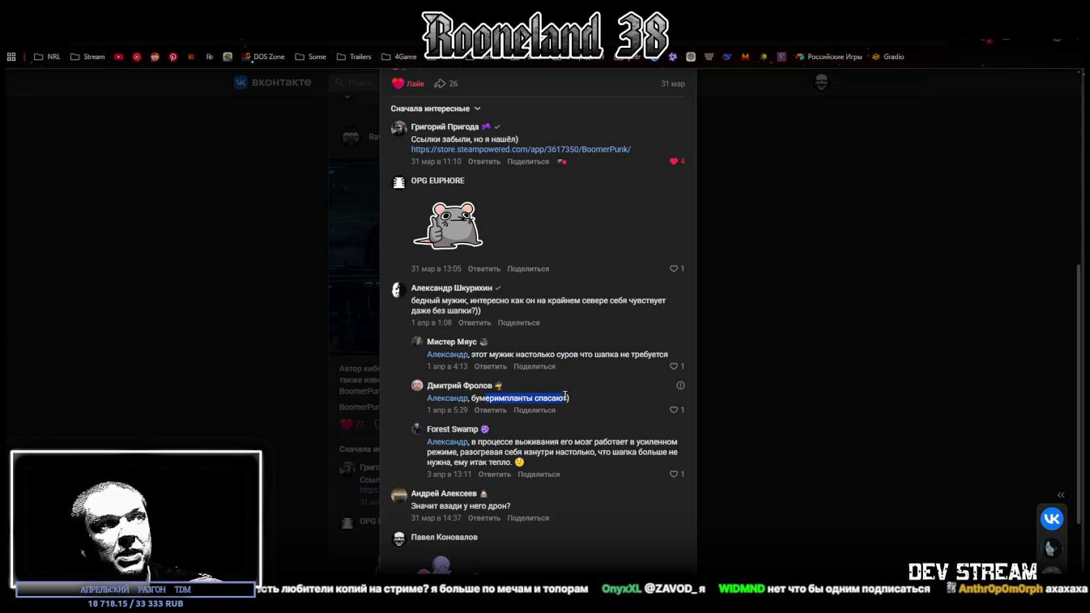
scroll(606, 382, down, 1)
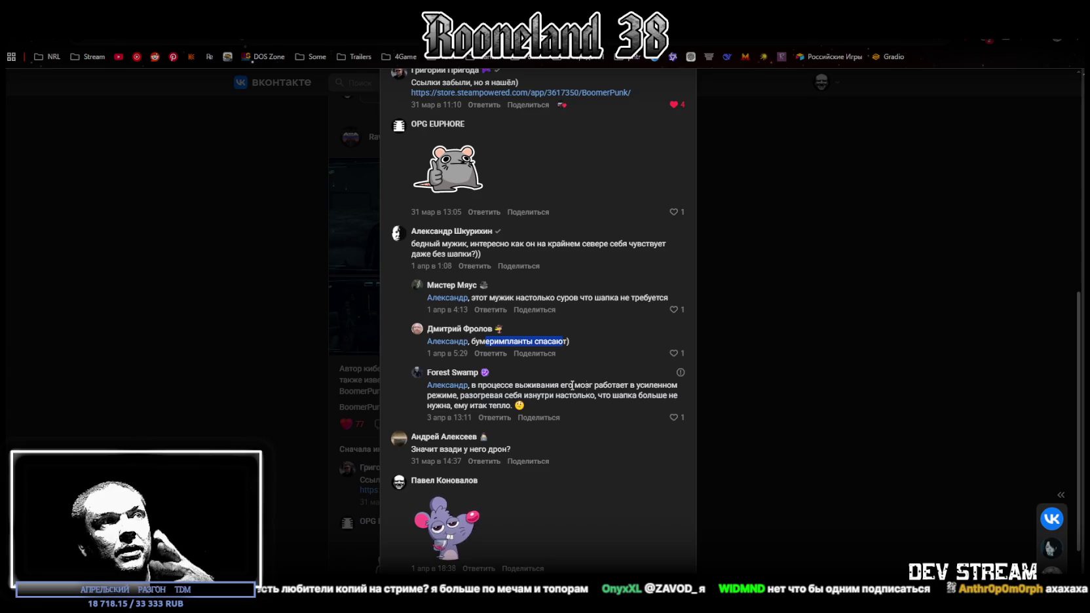
drag(482, 387, 587, 388)
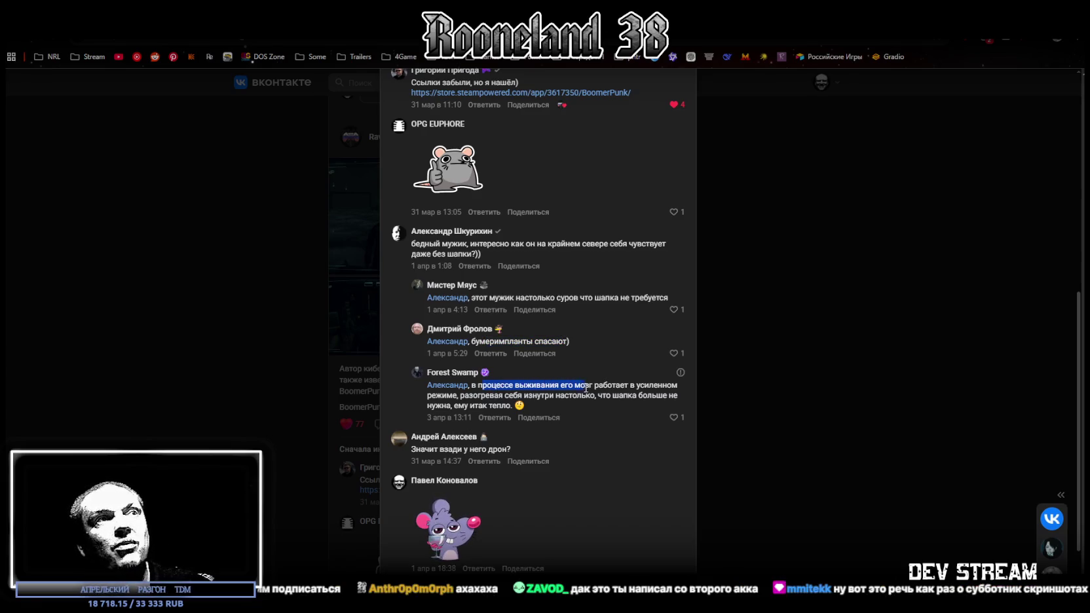
mouse_move(592, 387)
mouse_down()
mouse_move(516, 393)
mouse_move(586, 397)
mouse_up()
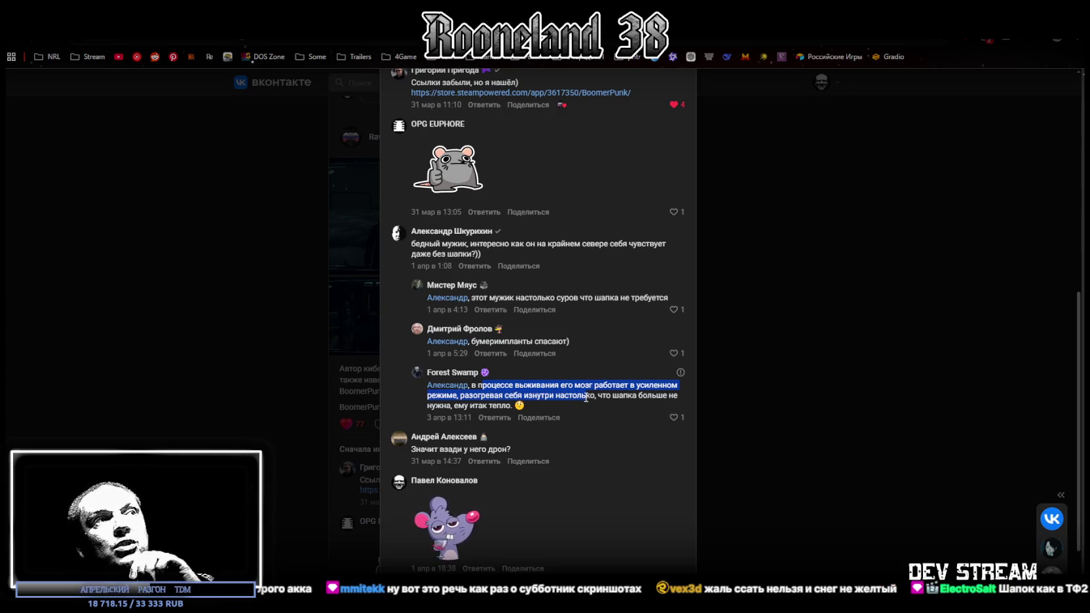
scroll(586, 397, down, 1)
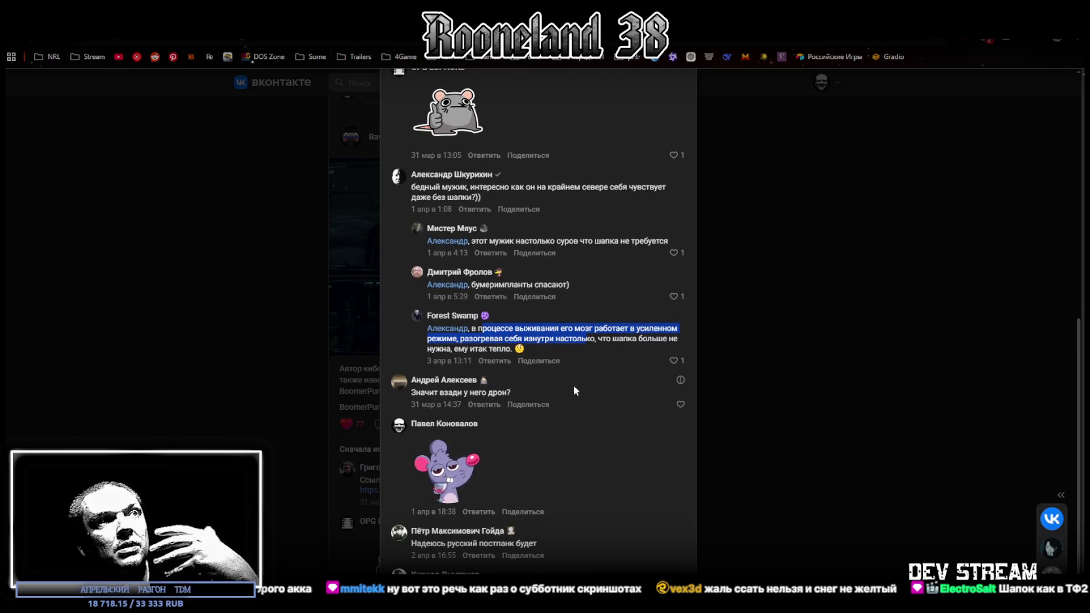
drag(420, 392, 493, 393)
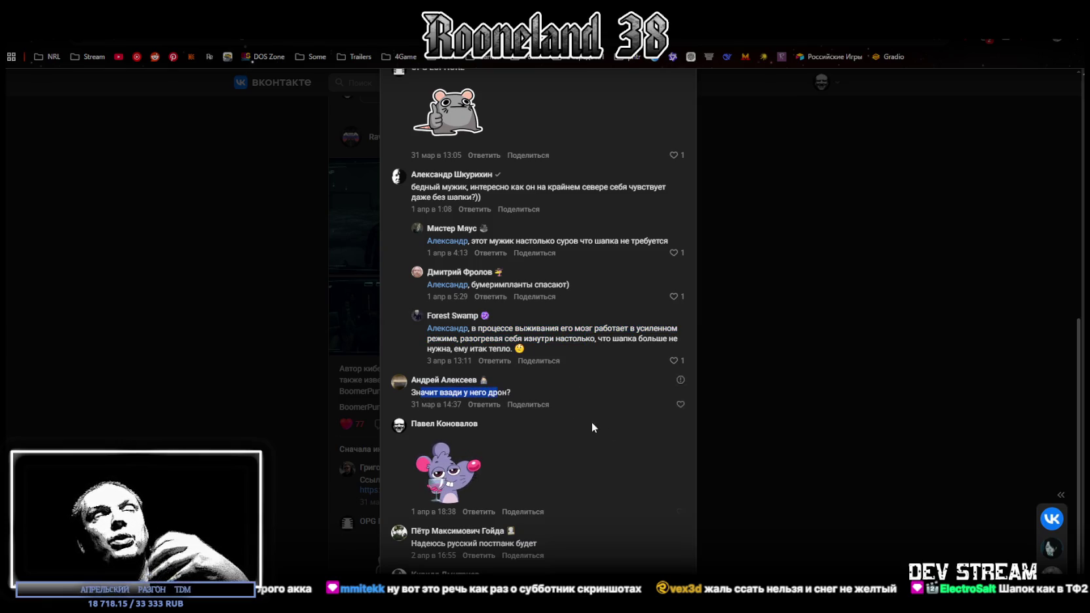
scroll(592, 422, up, 4)
scroll(596, 413, up, 5)
Step: View the post's screenshots full size, through the dark room and snowy outdoor scene, then close the viewer
click(456, 189)
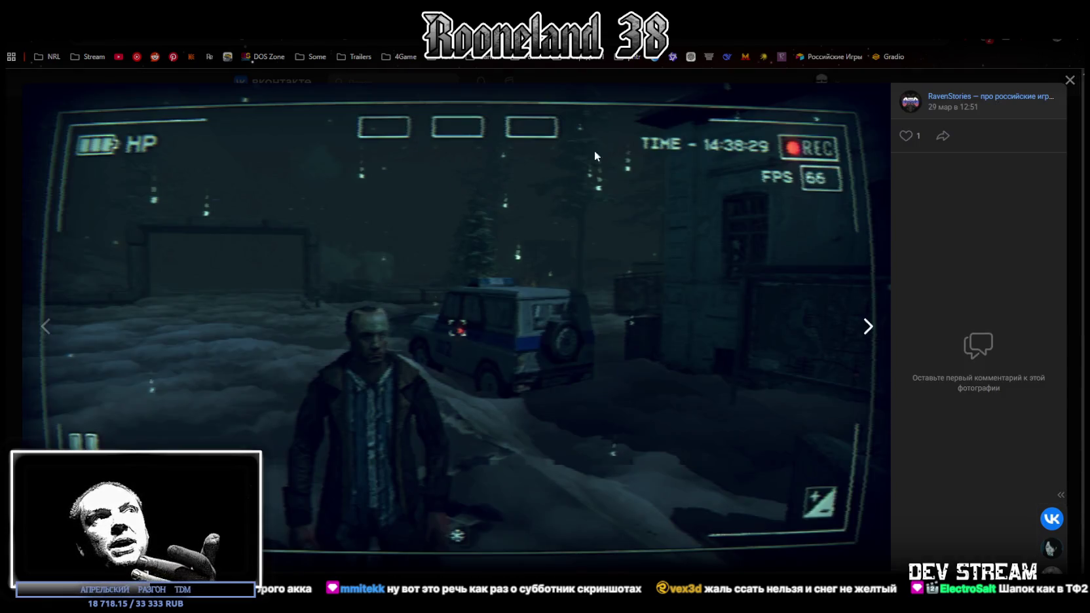
click(868, 326)
click(868, 326)
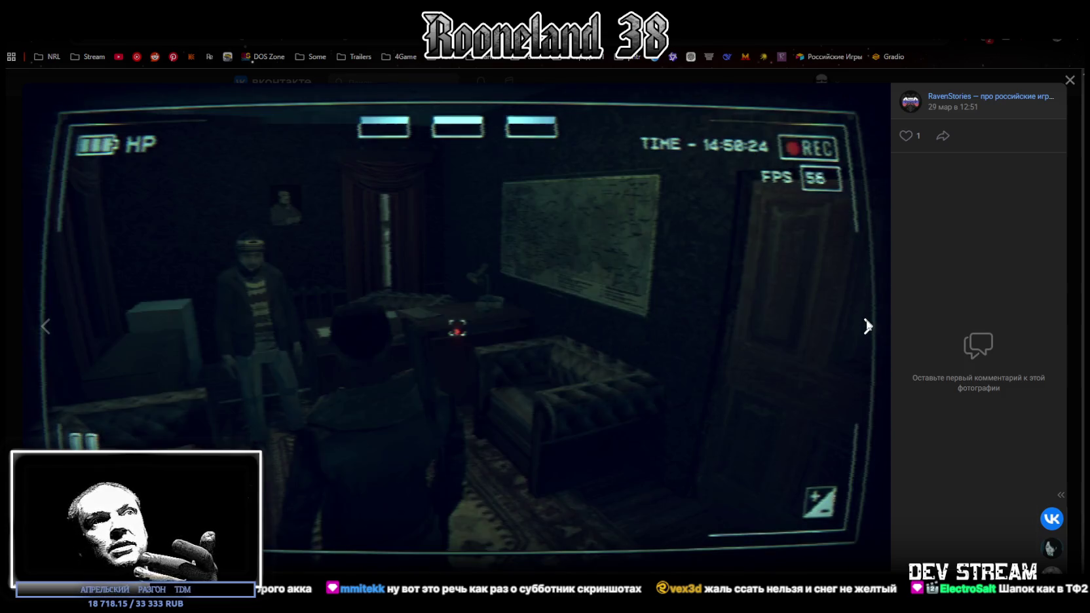
click(868, 326)
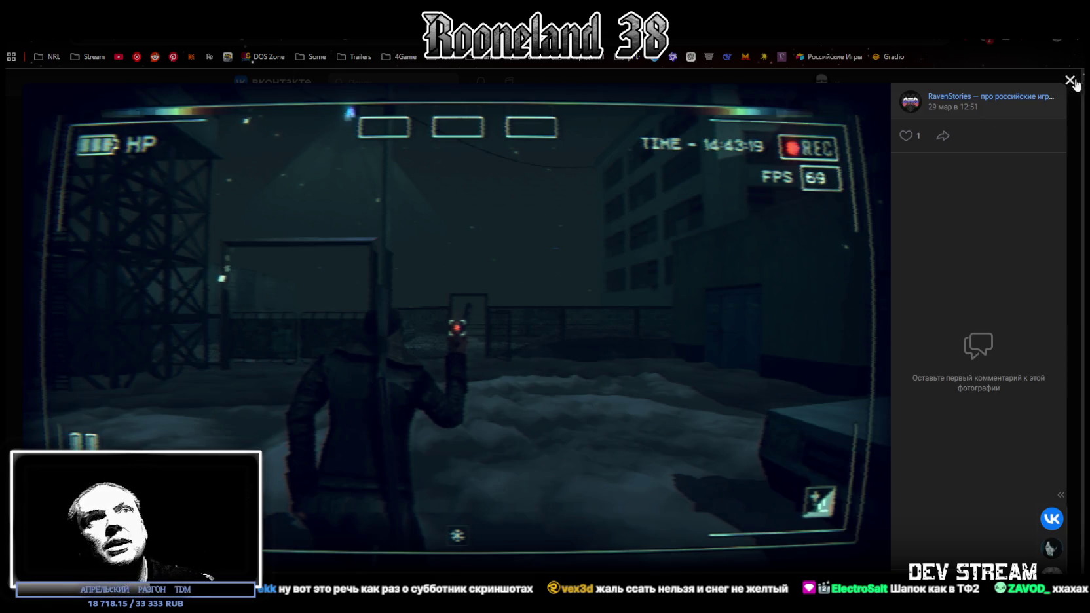
click(1029, 96)
Step: Highlight phrases in the newest comment, then switch back to Blockbench
scroll(554, 377, down, 5)
scroll(550, 374, down, 3)
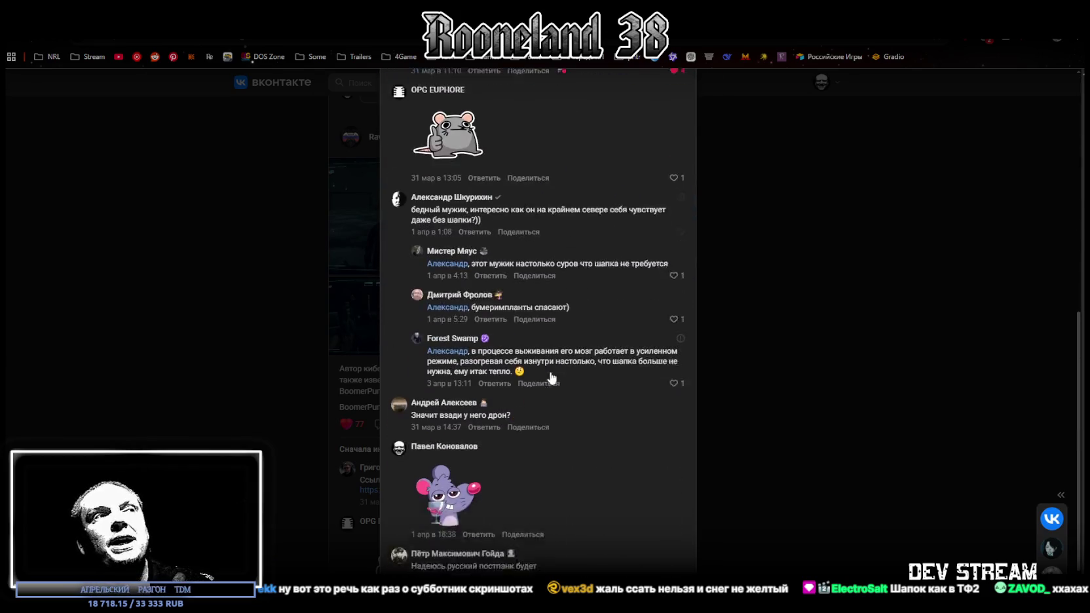
scroll(545, 362, down, 1)
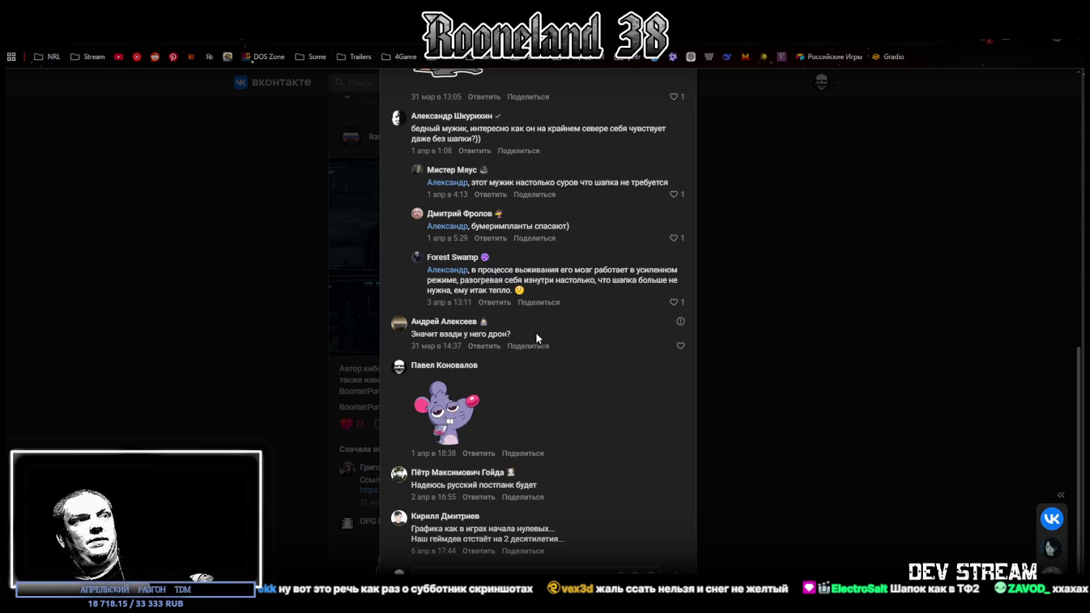
drag(420, 528, 499, 529)
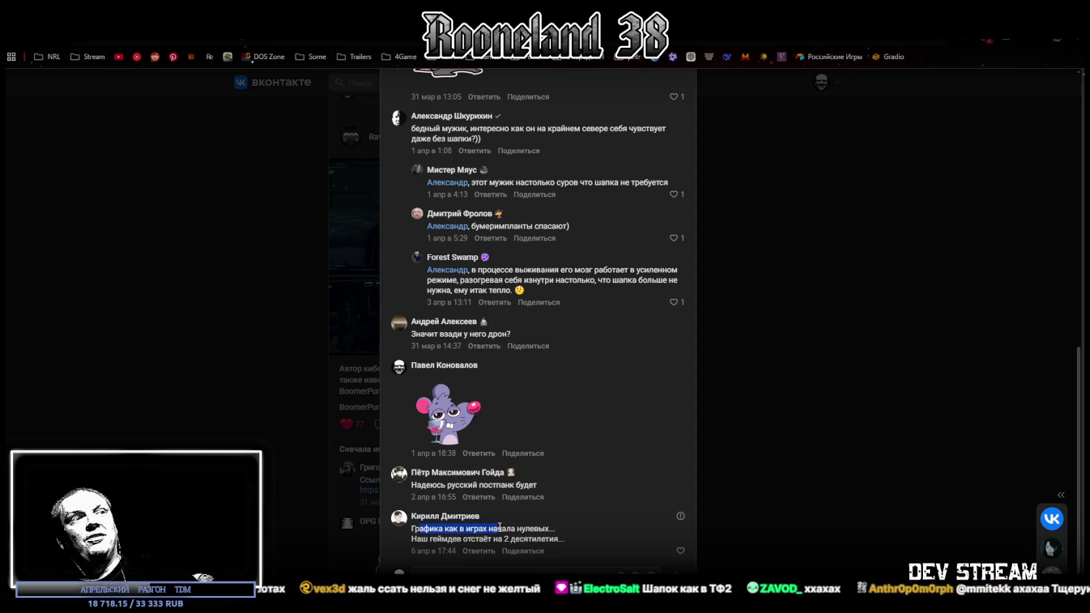
drag(429, 539, 549, 538)
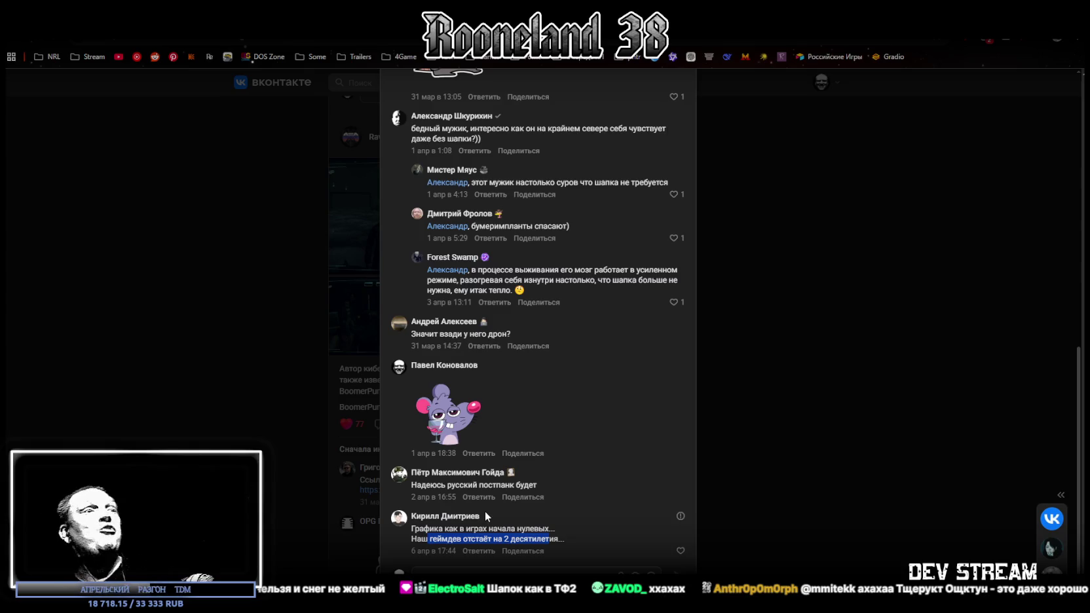
key(alt+Tab)
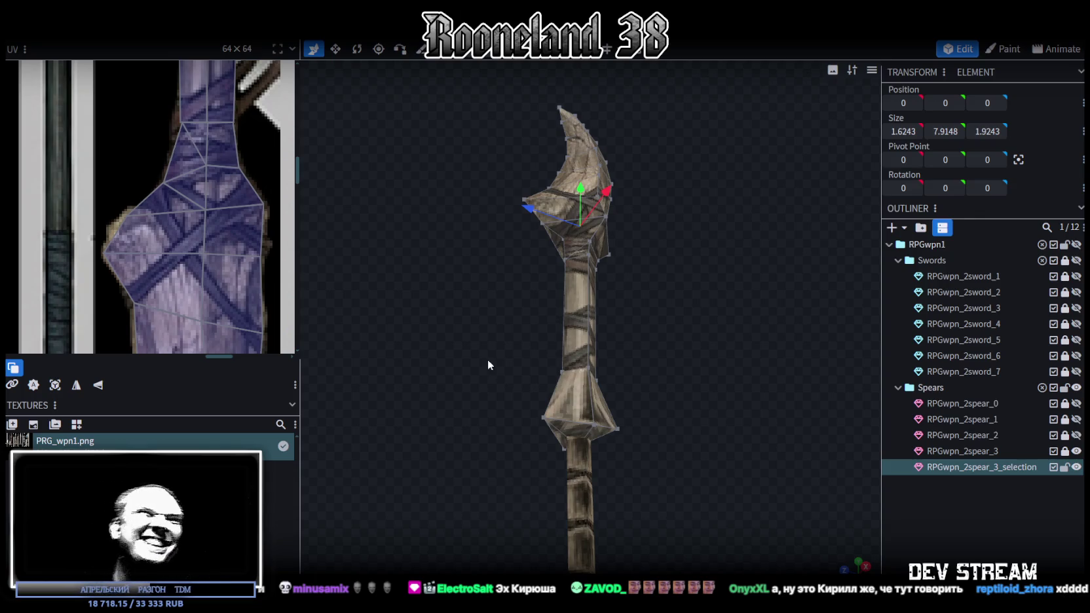
Step: Select the cone collar's vertices and lower them 0.1, from Y 12.75 to 12.65
scroll(477, 426, up, 1)
right_drag(471, 456, 466, 362)
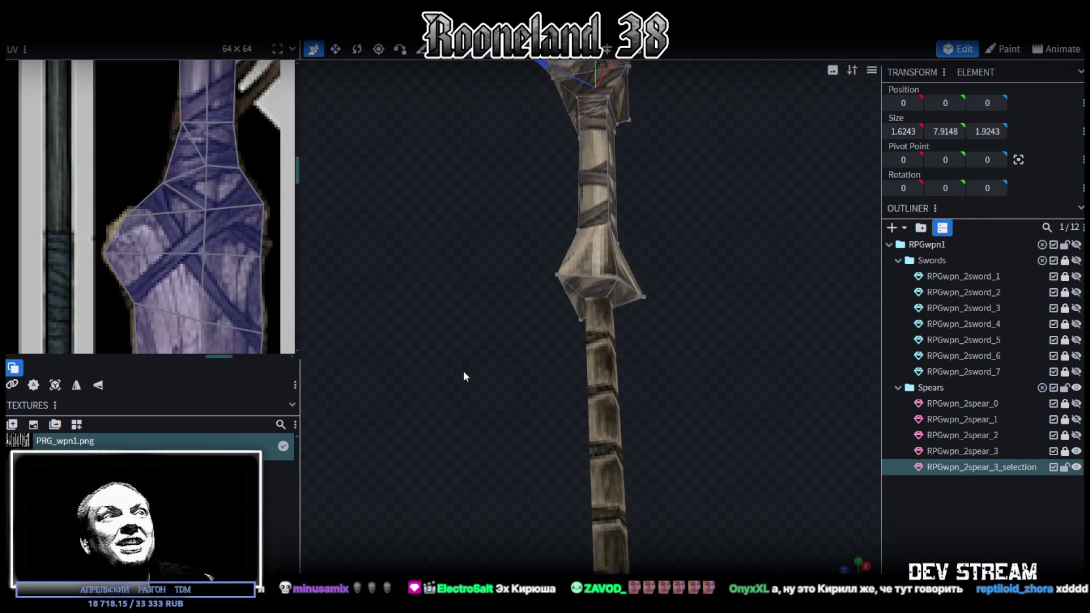
scroll(466, 378, up, 2)
scroll(456, 371, up, 2)
scroll(440, 380, up, 1)
drag(440, 381, 410, 391)
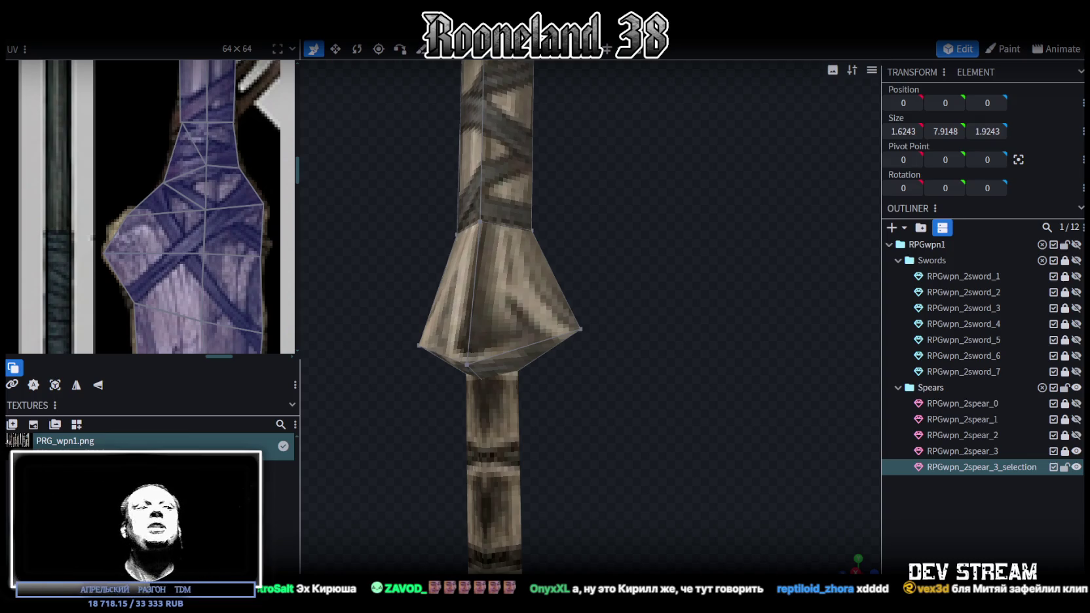
scroll(626, 390, up, 3)
mouse_move(639, 395)
mouse_down()
mouse_move(409, 441)
mouse_move(582, 369)
mouse_up()
mouse_move(634, 408)
mouse_down()
mouse_move(521, 446)
mouse_move(583, 344)
mouse_up()
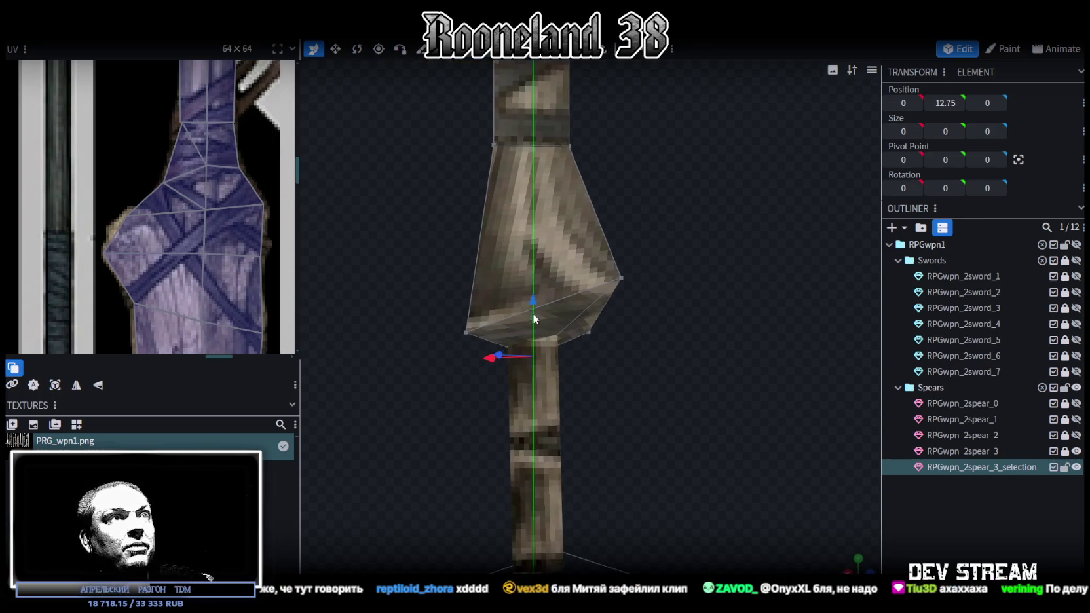
drag(531, 310, 533, 322)
Step: Orbit and zoom out to inspect the whole banded shaft with its hooked wooden head
drag(451, 429, 489, 431)
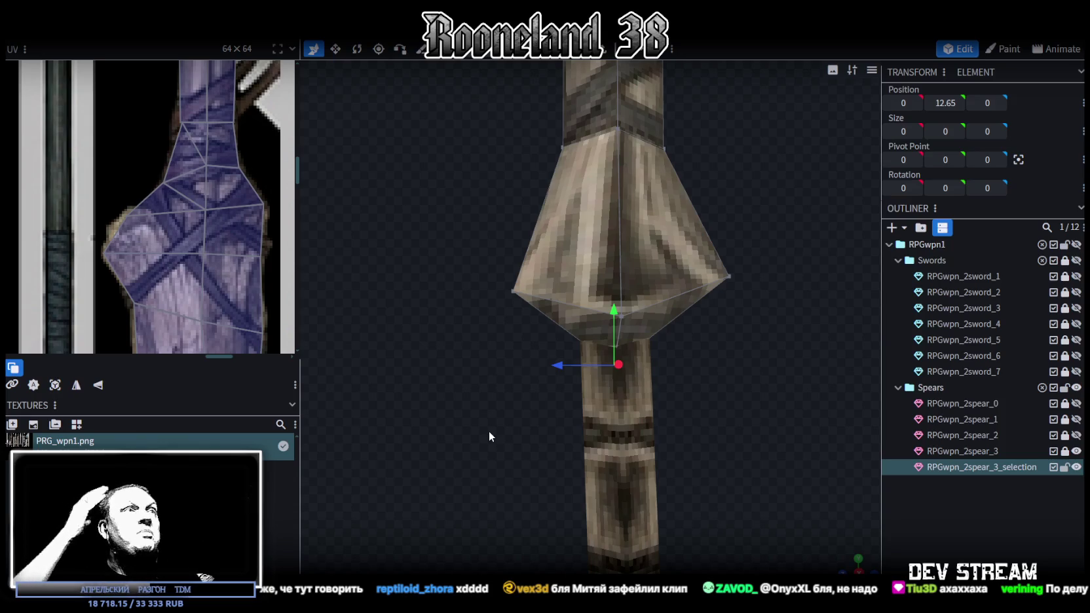
scroll(493, 256, down, 2)
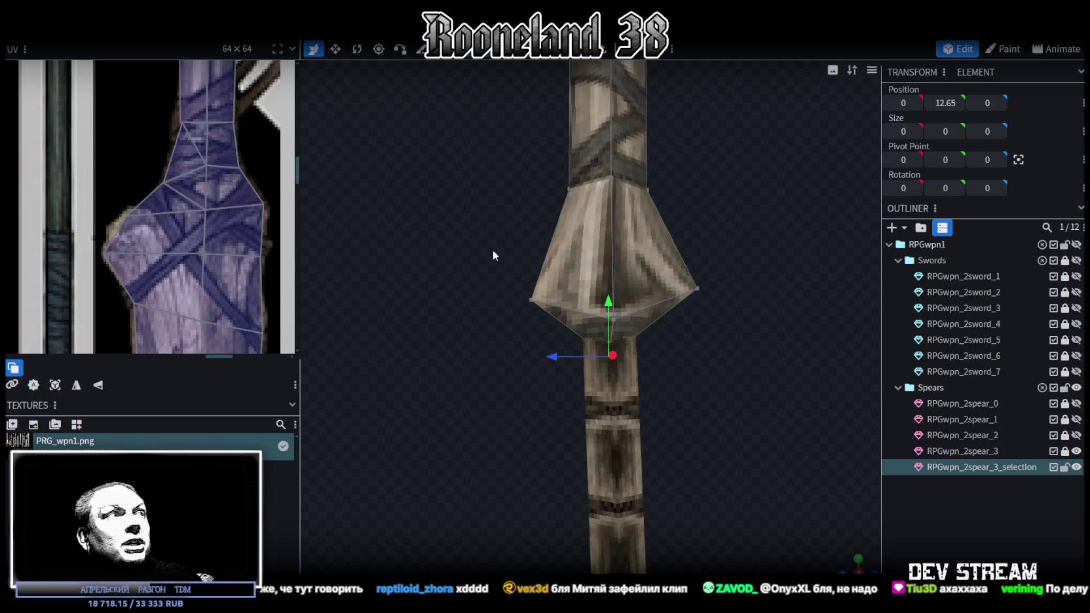
scroll(198, 205, down, 1)
scroll(184, 215, down, 2)
scroll(193, 226, down, 1)
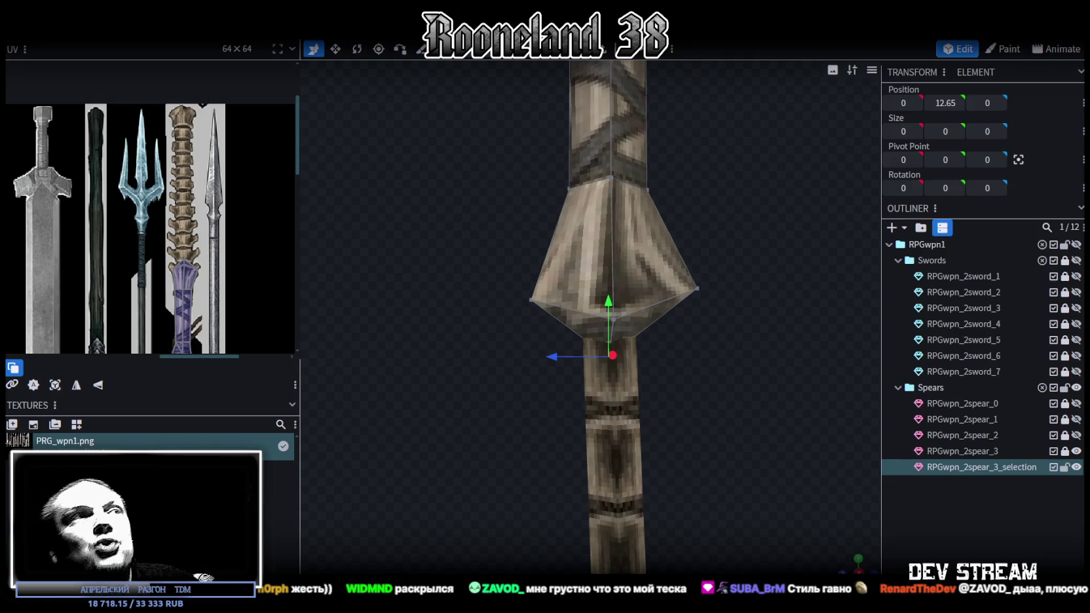
scroll(728, 361, up, 1)
mouse_move(727, 362)
mouse_down()
mouse_move(613, 428)
mouse_move(549, 428)
mouse_move(556, 406)
mouse_move(536, 498)
mouse_move(494, 415)
mouse_move(524, 389)
mouse_move(570, 426)
mouse_up()
scroll(604, 369, down, 3)
scroll(573, 388, down, 2)
scroll(586, 426, up, 1)
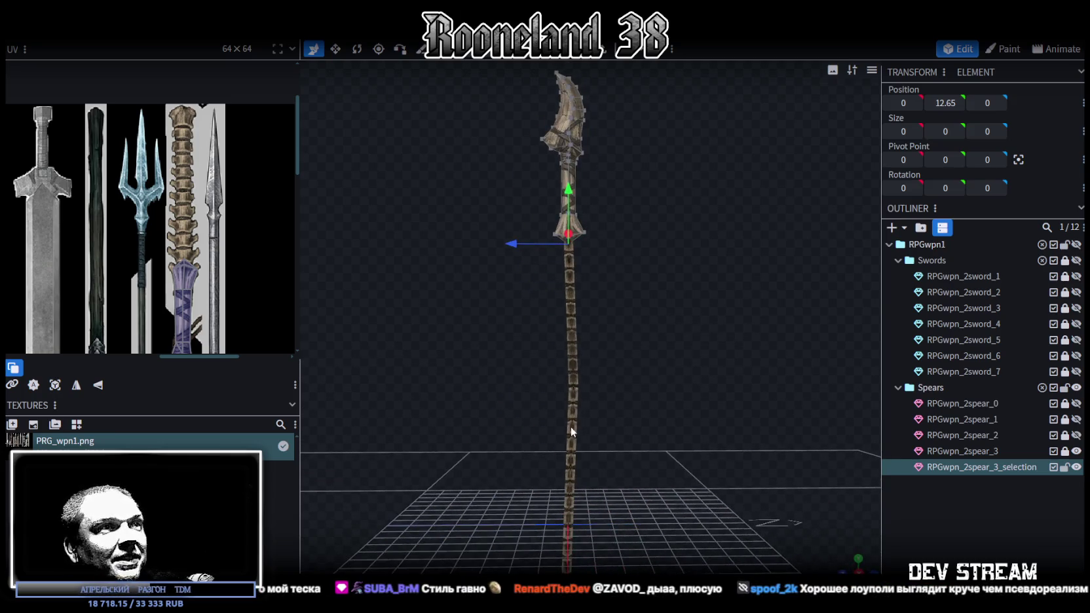
Step: Select the RPGwpn_2spear_3 mesh and nudge it slightly along Z
mouse_move(600, 483)
mouse_down()
mouse_move(642, 384)
mouse_move(657, 484)
mouse_move(632, 441)
mouse_up()
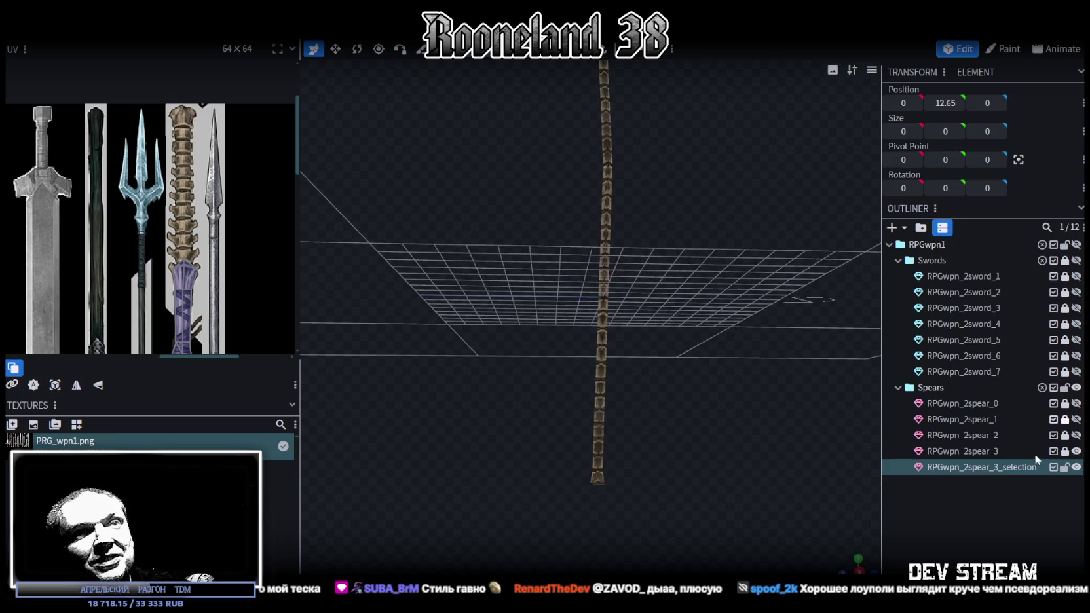
click(977, 453)
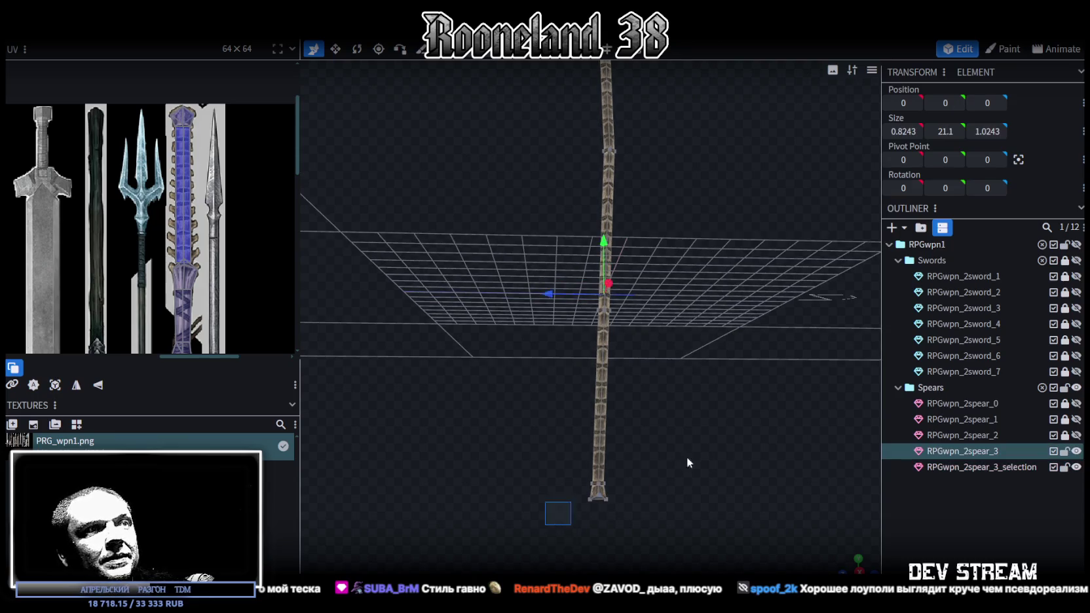
mouse_move(664, 427)
mouse_down()
mouse_move(700, 425)
mouse_move(668, 419)
mouse_move(657, 430)
mouse_move(664, 440)
mouse_move(713, 430)
mouse_move(532, 439)
mouse_up()
mouse_move(673, 441)
mouse_down()
mouse_move(709, 437)
mouse_move(695, 434)
mouse_up()
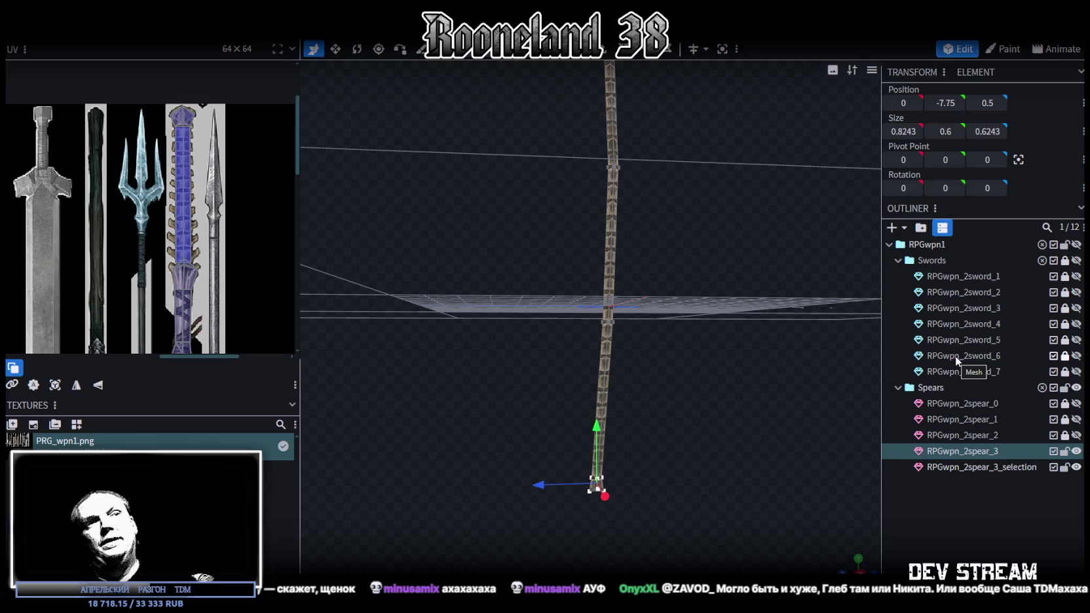
mouse_move(876, 361)
mouse_down()
mouse_move(788, 305)
mouse_move(773, 359)
mouse_move(688, 411)
mouse_move(685, 320)
mouse_move(647, 295)
mouse_move(662, 282)
mouse_move(670, 298)
mouse_up()
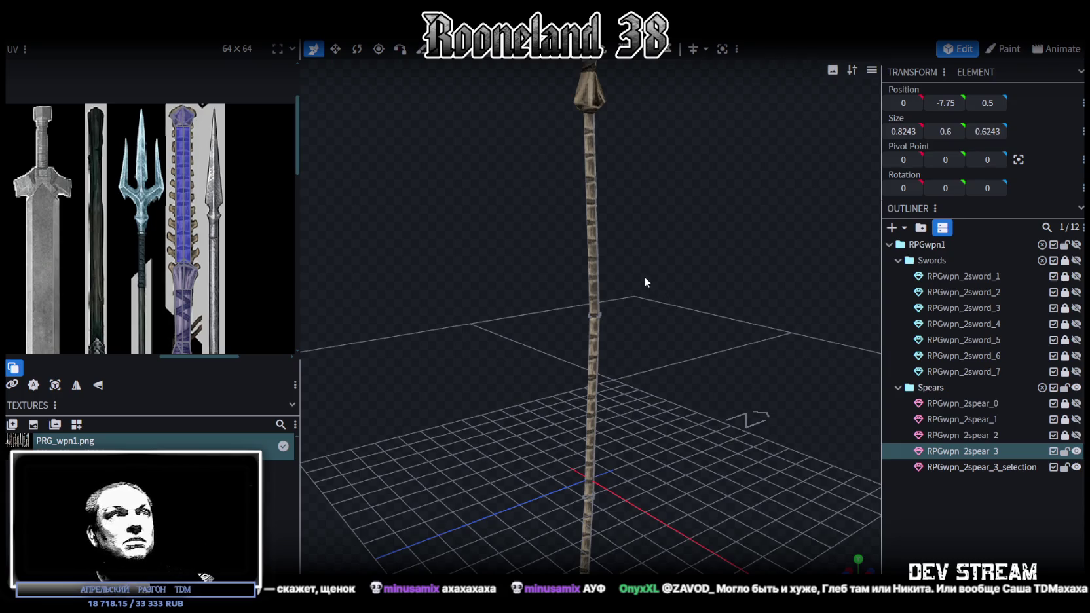
Step: Raise a shaft-joint face by 1 then 3 units, and lift the spear's bottom end along Y
mouse_move(494, 348)
mouse_down()
mouse_move(615, 155)
mouse_move(622, 276)
mouse_move(587, 269)
mouse_move(590, 312)
mouse_move(573, 280)
mouse_move(603, 347)
mouse_move(607, 293)
mouse_move(477, 221)
mouse_up()
click(551, 279)
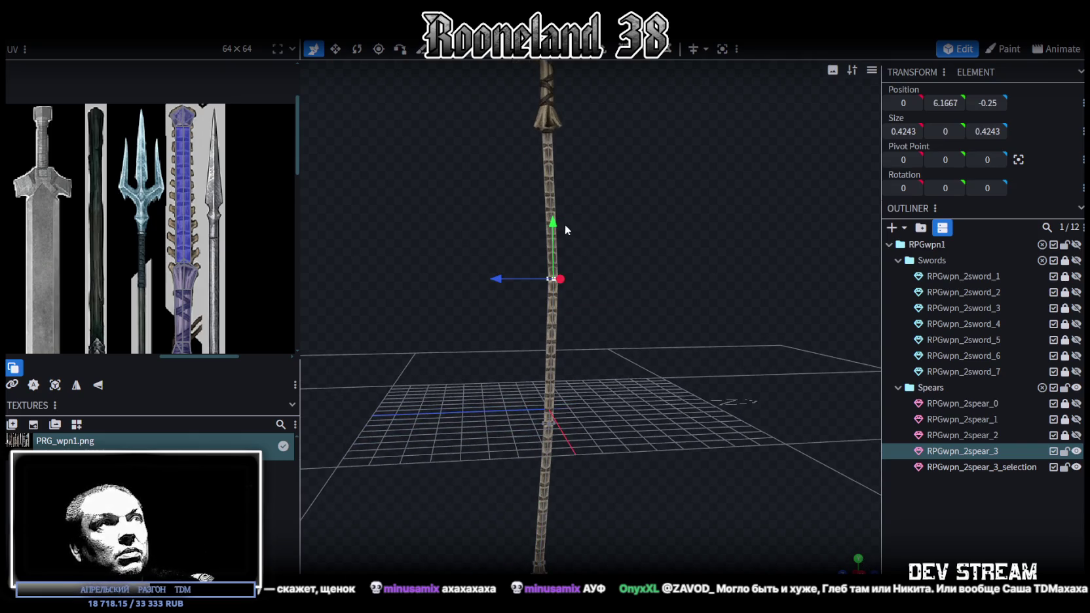
mouse_move(553, 221)
mouse_down()
mouse_move(554, 188)
mouse_move(551, 357)
mouse_up()
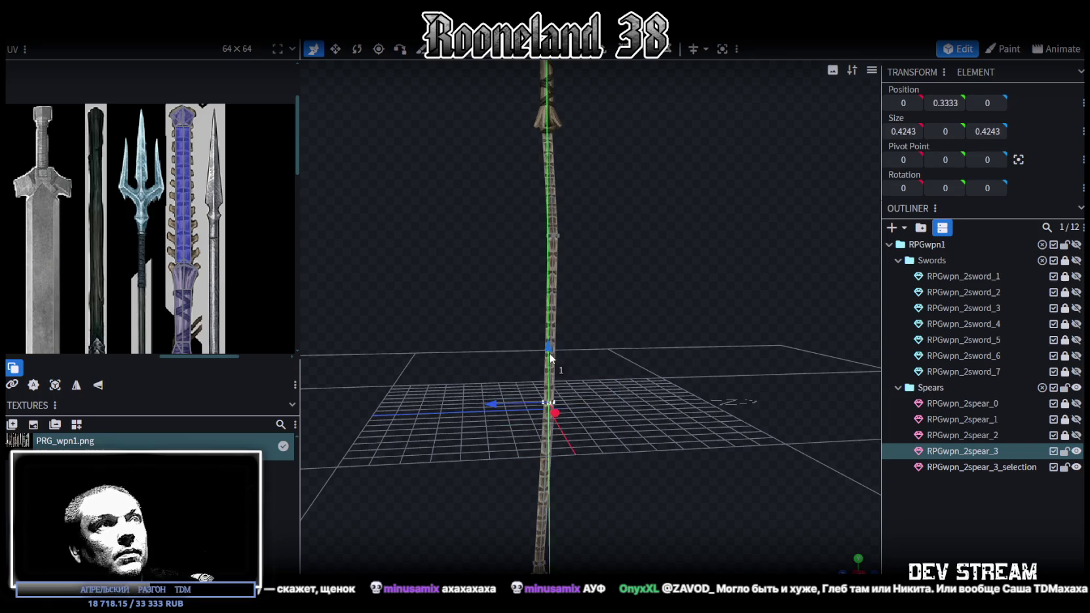
mouse_move(550, 357)
mouse_down()
mouse_move(550, 287)
mouse_move(647, 372)
mouse_up()
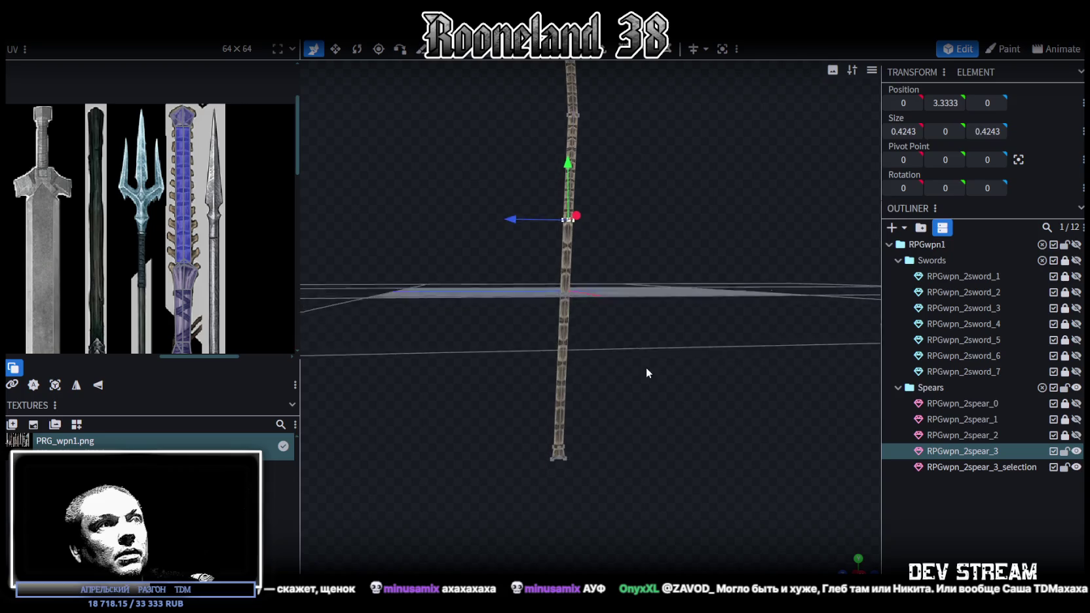
drag(610, 423, 524, 471)
drag(567, 393, 560, 269)
mouse_move(611, 323)
mouse_down()
mouse_move(606, 389)
mouse_move(626, 384)
mouse_move(581, 361)
mouse_up()
scroll(630, 383, up, 3)
Step: Shift the shaft and lower shaft slightly along Z, to position 0, 2, 0.3375
drag(484, 324, 536, 354)
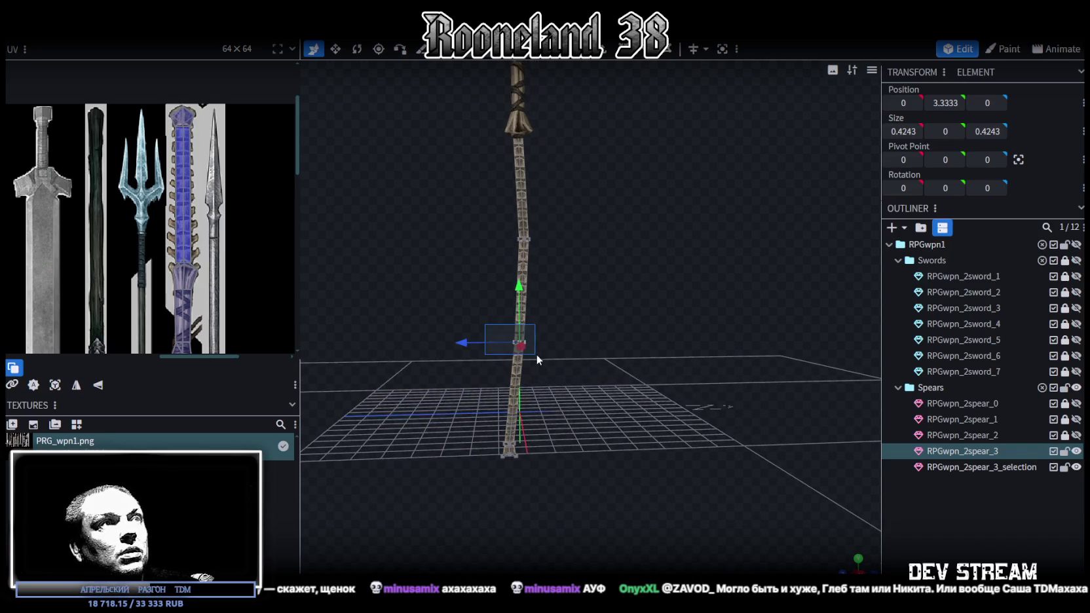
mouse_move(465, 346)
mouse_down()
mouse_move(543, 348)
mouse_move(727, 396)
mouse_move(607, 380)
mouse_up()
drag(448, 526, 622, 279)
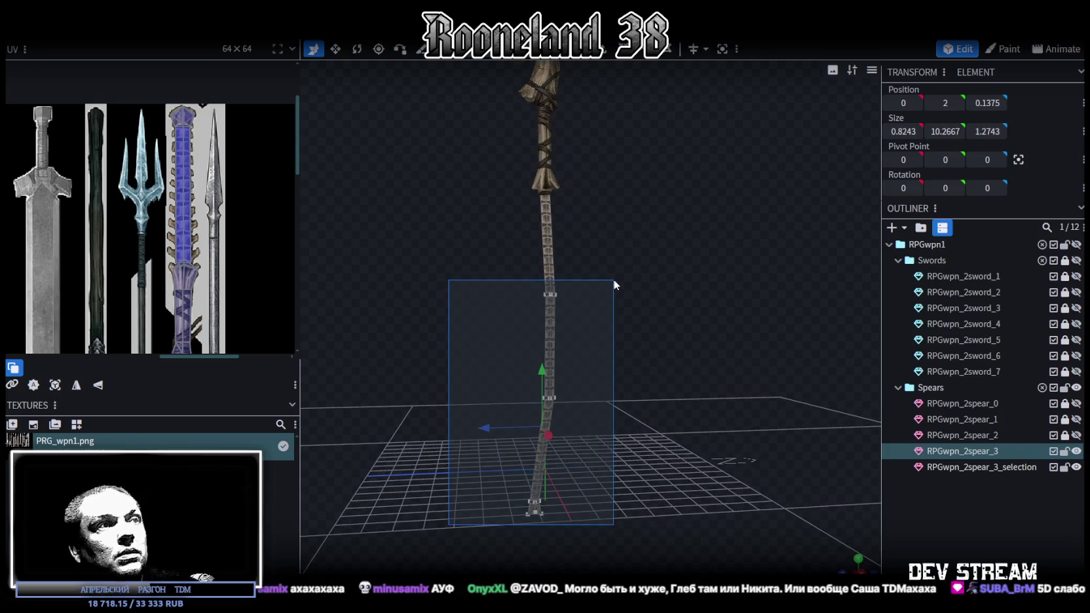
drag(463, 544, 623, 283)
drag(478, 427, 485, 429)
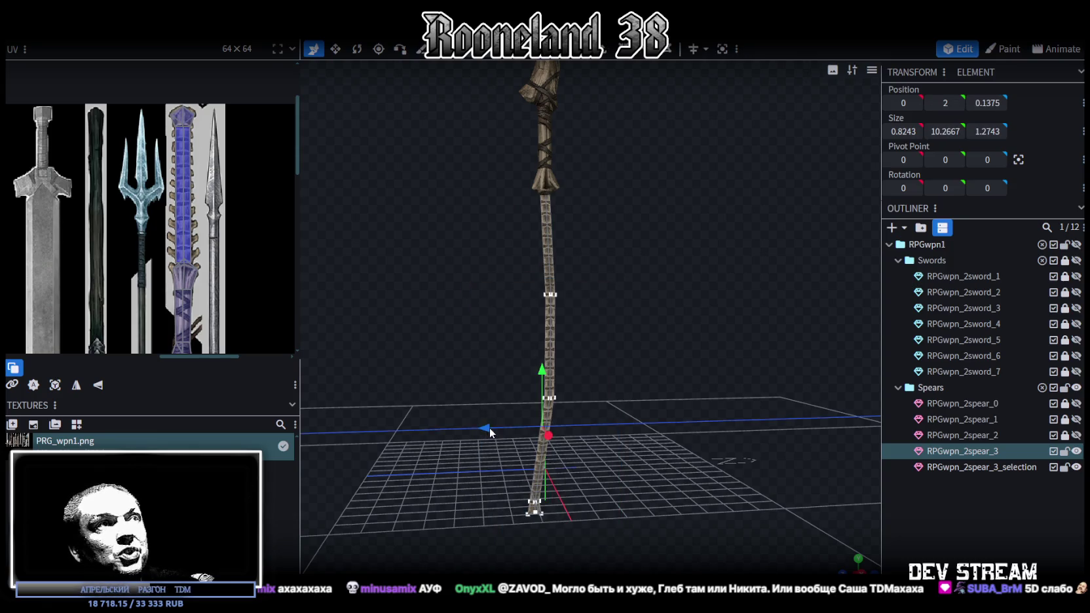
mouse_move(683, 390)
mouse_down()
mouse_move(674, 384)
mouse_move(719, 415)
mouse_move(677, 402)
mouse_move(695, 409)
mouse_up()
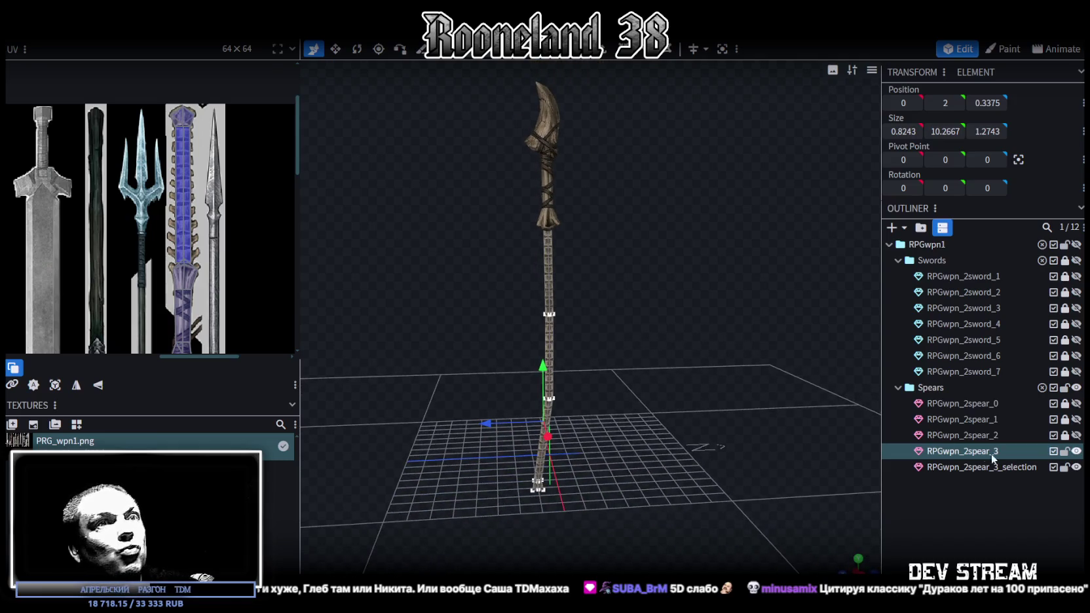
ctrl+click(998, 471)
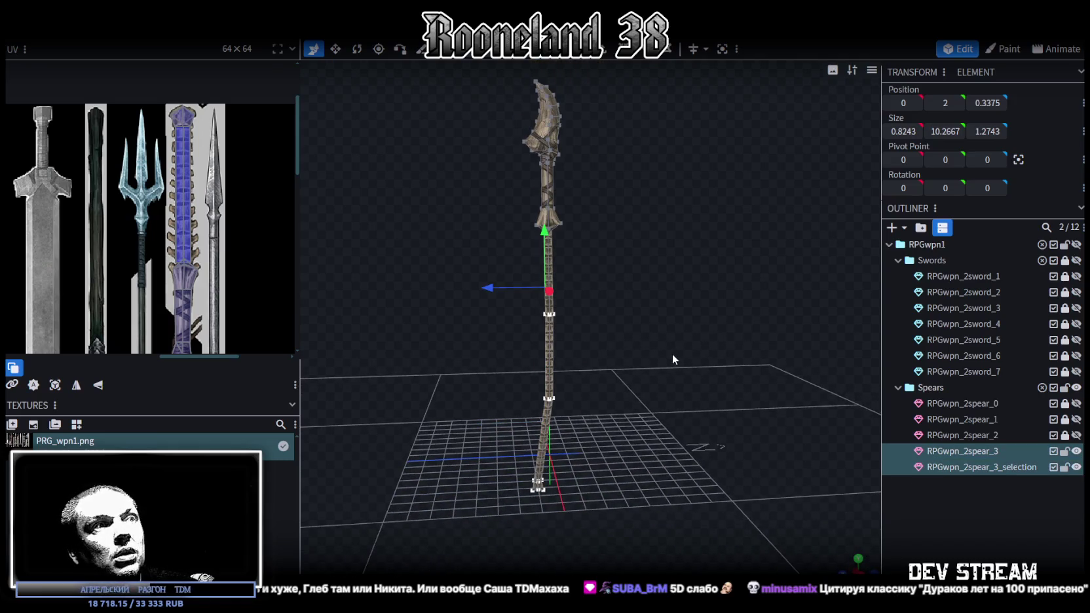
Step: Merge RPGwpn_2spear_3_selection back into RPGwpn_2spear_3 using Merge Meshes
click(979, 469)
click(976, 451)
ctrl+click(979, 467)
right_click(981, 467)
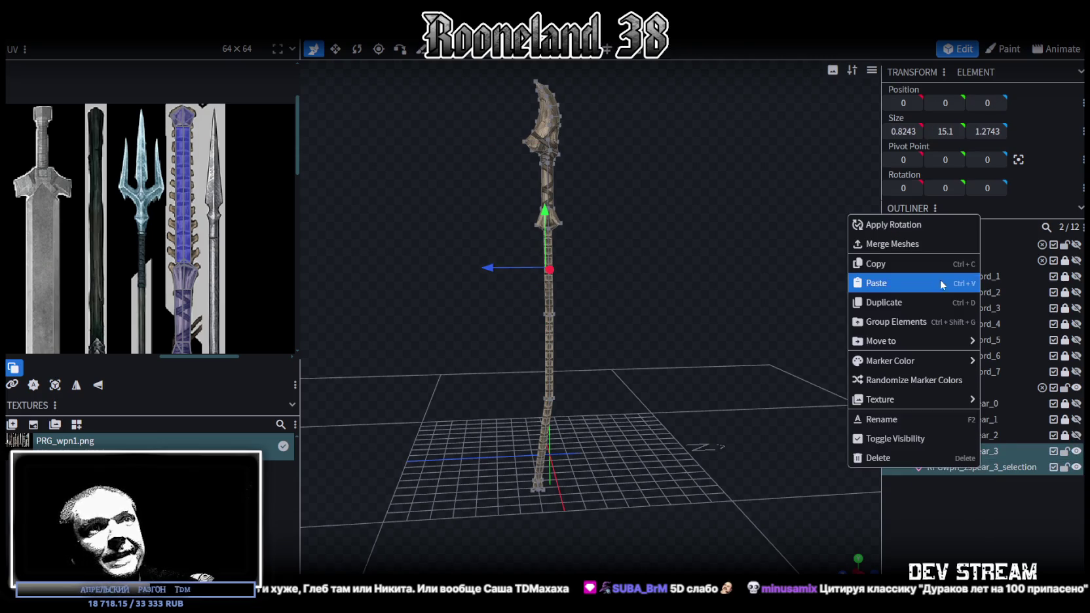
click(902, 245)
Step: Lower the head and collar about 3 units to Y 10.0717, then nudge the bottom end piece inward
scroll(648, 226, down, 3)
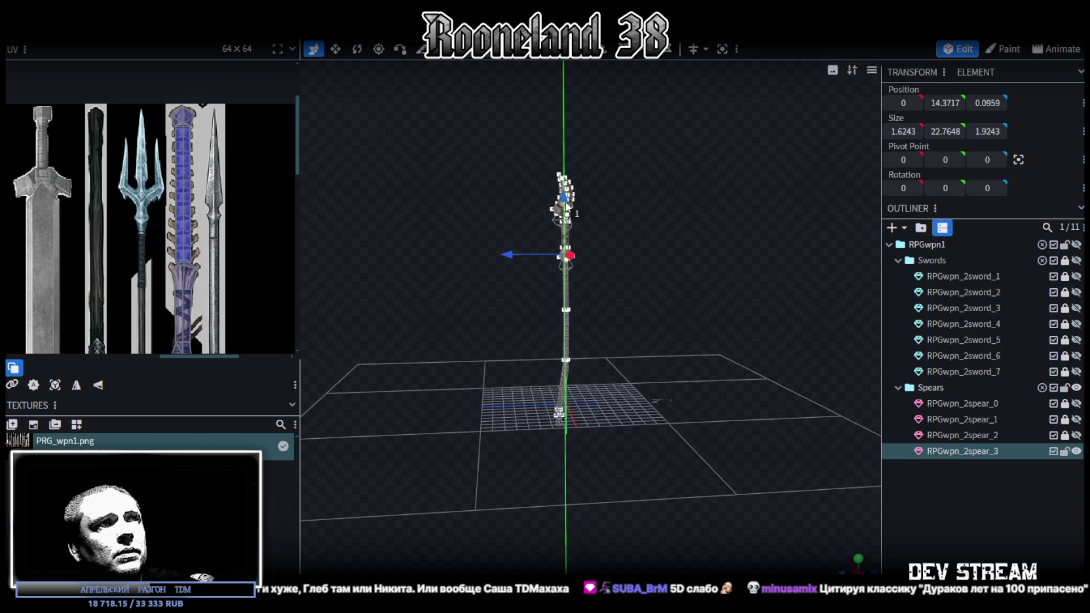
drag(629, 289, 632, 257)
scroll(633, 262, up, 3)
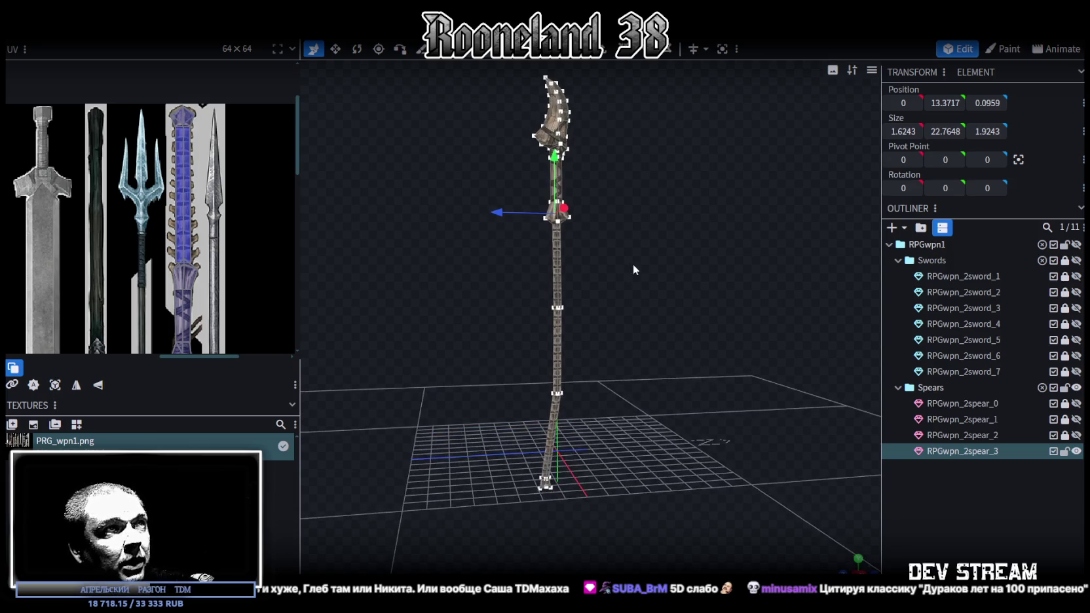
drag(555, 164, 561, 221)
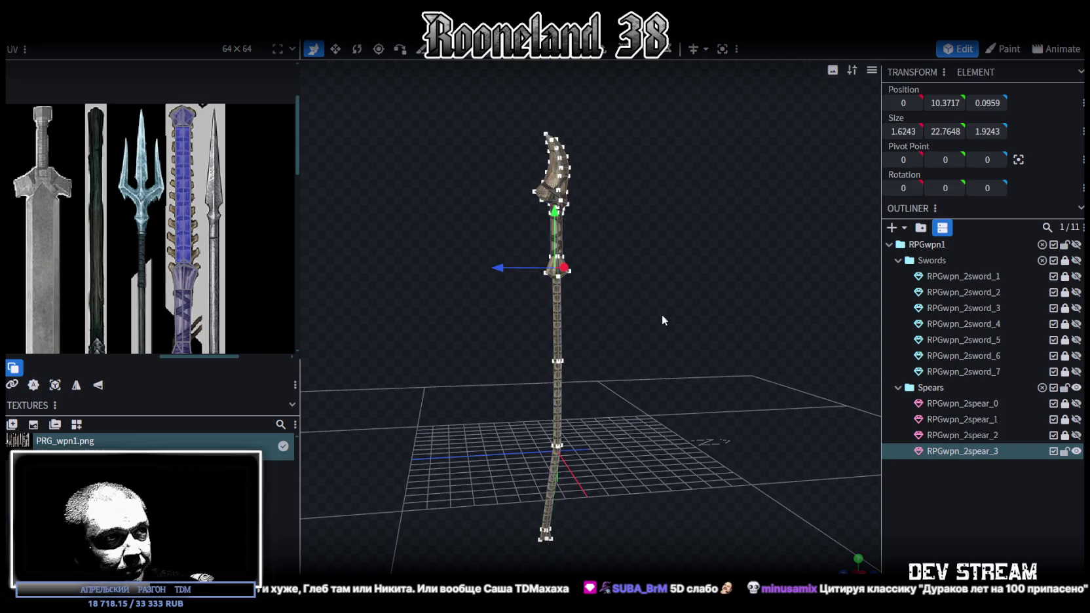
scroll(655, 291, up, 3)
mouse_move(655, 290)
mouse_down()
mouse_move(673, 272)
mouse_move(665, 297)
mouse_up()
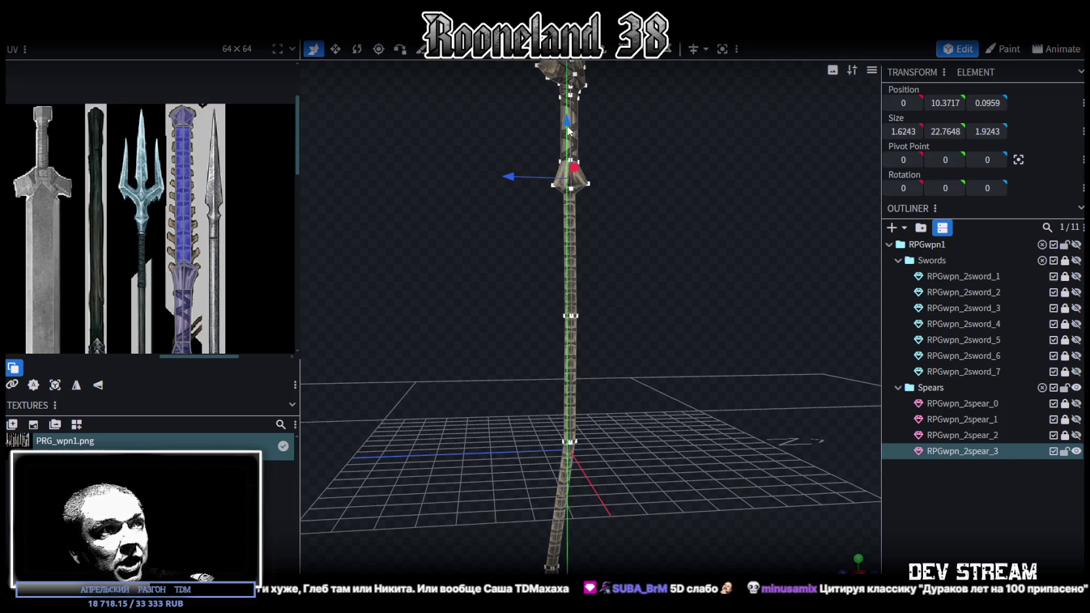
drag(579, 139, 579, 145)
mouse_move(648, 312)
mouse_down()
mouse_move(643, 290)
mouse_move(643, 304)
mouse_move(691, 332)
mouse_move(631, 311)
mouse_move(639, 355)
mouse_move(584, 441)
mouse_up()
click(558, 473)
drag(515, 470, 522, 470)
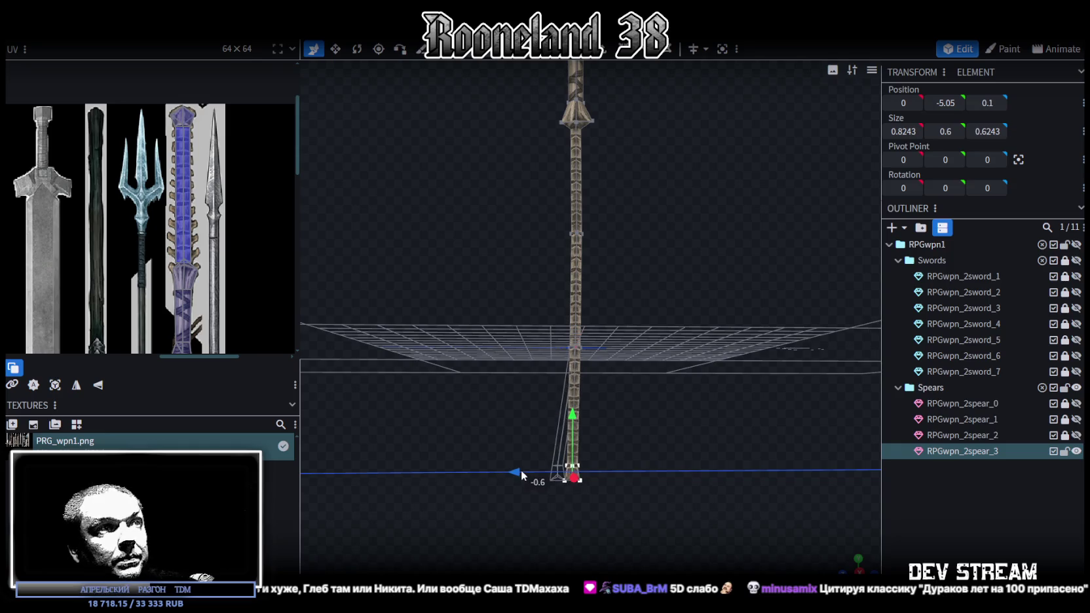
Step: Select the spear mesh and pull a blade-edge vertex inward along the depth axis
drag(590, 419, 648, 378)
click(576, 273)
mouse_move(592, 291)
mouse_down()
mouse_move(770, 317)
mouse_move(738, 415)
mouse_move(720, 250)
mouse_move(694, 253)
mouse_up()
click(915, 503)
mouse_move(851, 328)
mouse_down()
mouse_move(636, 267)
mouse_move(688, 287)
mouse_up()
click(617, 281)
scroll(687, 286, up, 3)
scroll(699, 282, up, 3)
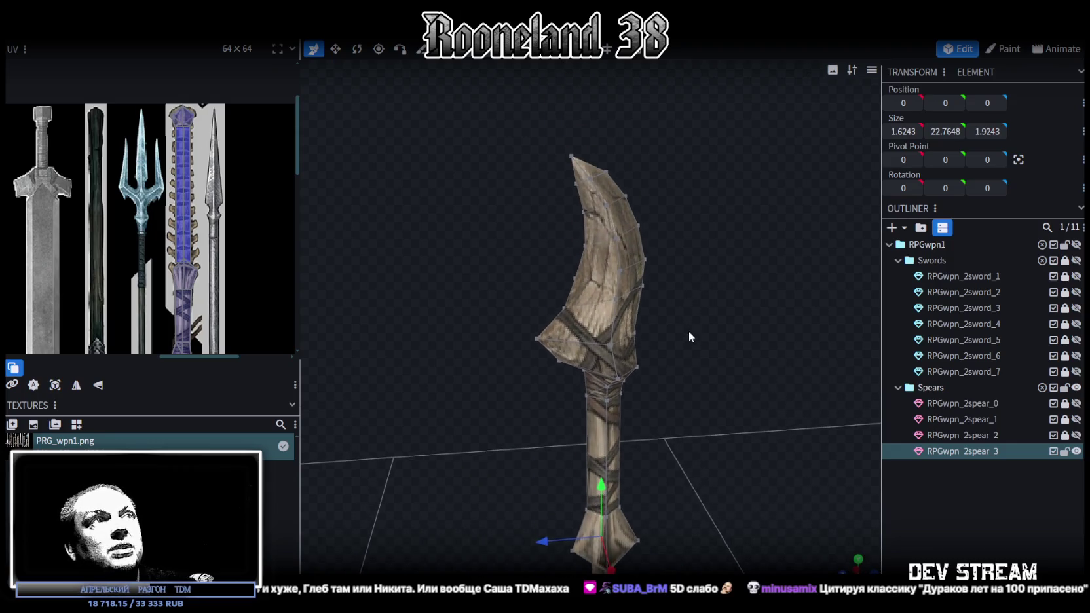
click(574, 279)
scroll(576, 276, up, 2)
drag(521, 258, 533, 259)
Step: Move the upper and lower blade tip vertices together 0.1 inward along Z
click(582, 198)
shift+click(575, 252)
drag(532, 229, 541, 228)
scroll(698, 313, down, 3)
scroll(712, 291, up, 2)
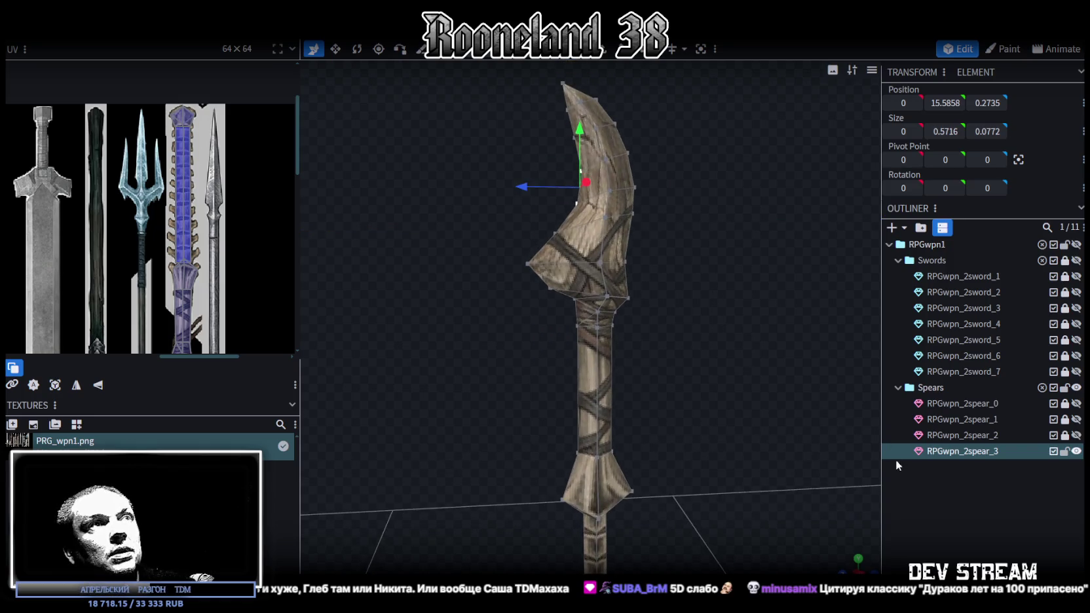
Step: From a frontal view, reselect the spear mesh and pick a corner vertex of the collar
click(894, 462)
mouse_move(769, 382)
mouse_down()
mouse_move(658, 330)
mouse_move(527, 295)
mouse_move(459, 295)
mouse_move(843, 309)
mouse_up()
scroll(581, 242, up, 3)
drag(582, 238, 587, 275)
click(588, 275)
mouse_move(685, 265)
mouse_down()
mouse_move(666, 293)
mouse_move(686, 317)
mouse_move(675, 311)
mouse_up()
scroll(561, 279, up, 3)
click(619, 281)
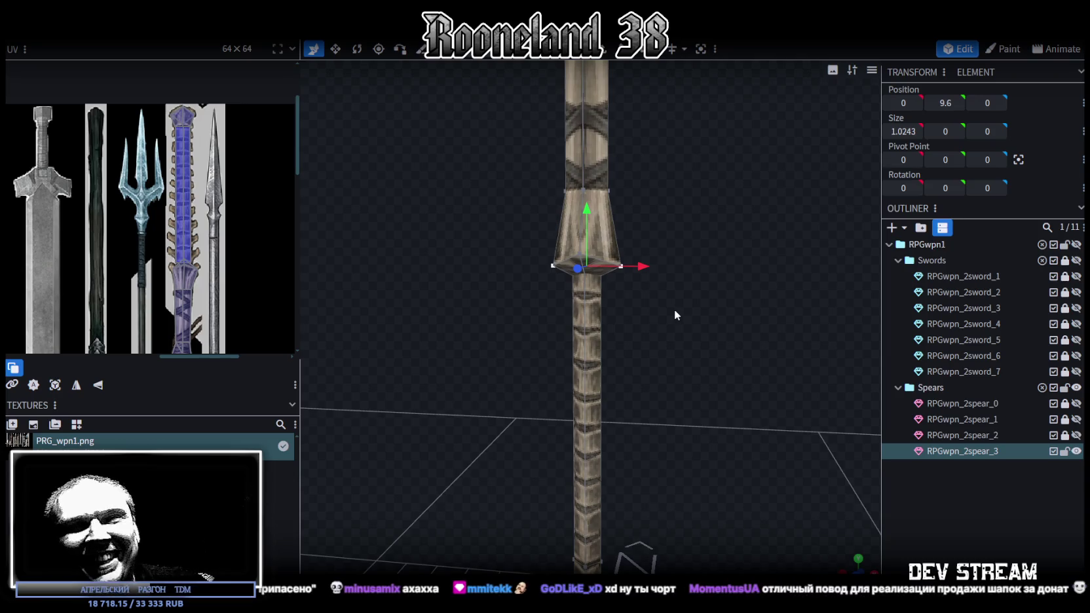
Step: Widen the spear guard to 1.2243 with the Resize tool
mouse_move(669, 307)
mouse_down()
mouse_move(699, 371)
mouse_move(620, 346)
mouse_move(666, 352)
mouse_move(724, 337)
mouse_up()
scroll(597, 361, up, 2)
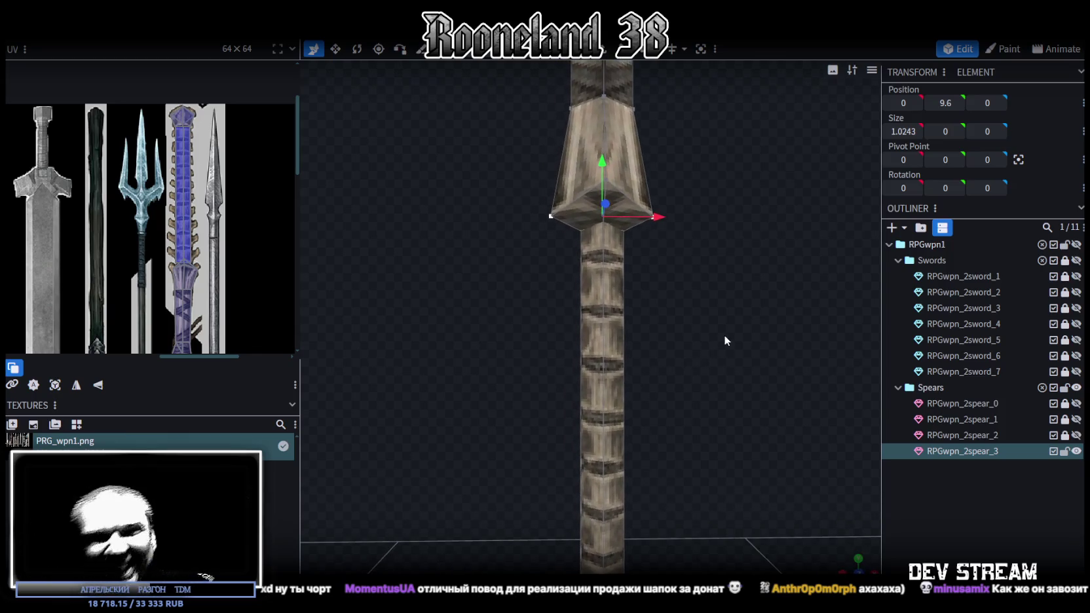
scroll(750, 315, up, 2)
mouse_move(732, 466)
mouse_down()
mouse_move(736, 433)
mouse_move(668, 371)
mouse_up()
key(s)
mouse_move(628, 308)
mouse_down()
mouse_move(636, 303)
mouse_move(737, 379)
mouse_move(669, 368)
mouse_move(504, 252)
mouse_move(493, 258)
mouse_move(621, 393)
mouse_move(462, 371)
mouse_up()
key(v)
Step: Narrow the guard to 0.8243, then return it to 1.0243 wide
scroll(592, 313, up, 3)
key(s)
mouse_move(650, 325)
mouse_down()
mouse_move(632, 322)
mouse_move(635, 422)
mouse_move(682, 348)
mouse_move(645, 374)
mouse_move(653, 359)
mouse_up()
mouse_move(480, 344)
mouse_down()
mouse_move(700, 347)
mouse_move(849, 328)
mouse_move(753, 367)
mouse_up()
drag(639, 388, 650, 388)
click(968, 536)
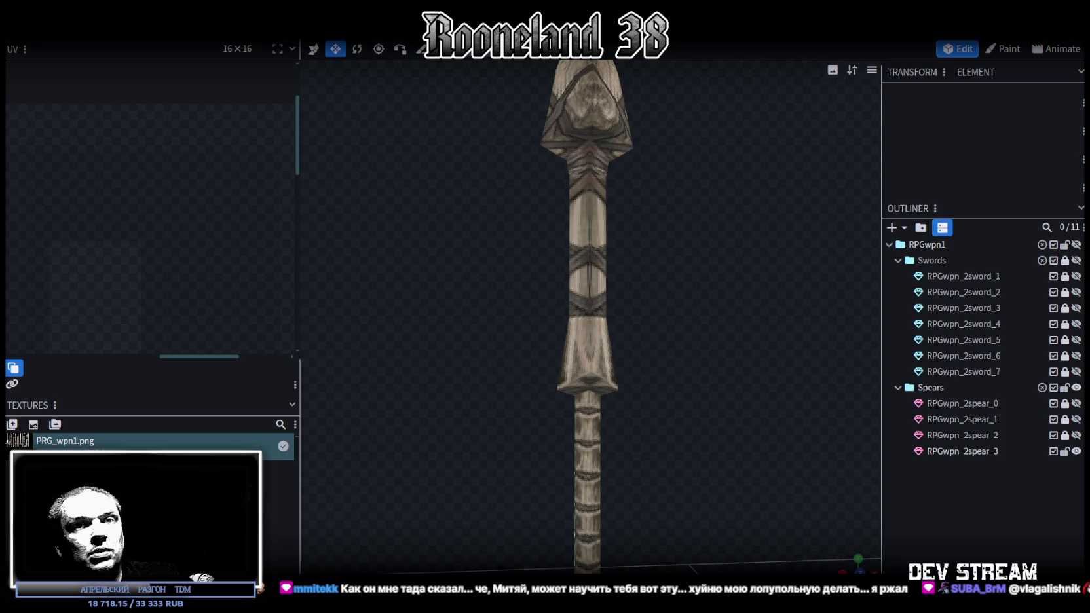
Step: Save the spear model as RPGweapon.bbmodel
scroll(587, 381, down, 3)
scroll(480, 424, down, 2)
mouse_move(480, 423)
mouse_down()
mouse_move(636, 431)
mouse_move(573, 439)
mouse_move(564, 430)
mouse_move(599, 430)
mouse_move(572, 430)
mouse_move(610, 415)
mouse_move(583, 405)
mouse_up()
key(ctrl+s)
Step: Select the guard's left and right corner vertices, view the spear head-on, then go to Unity
scroll(539, 352, up, 3)
click(540, 353)
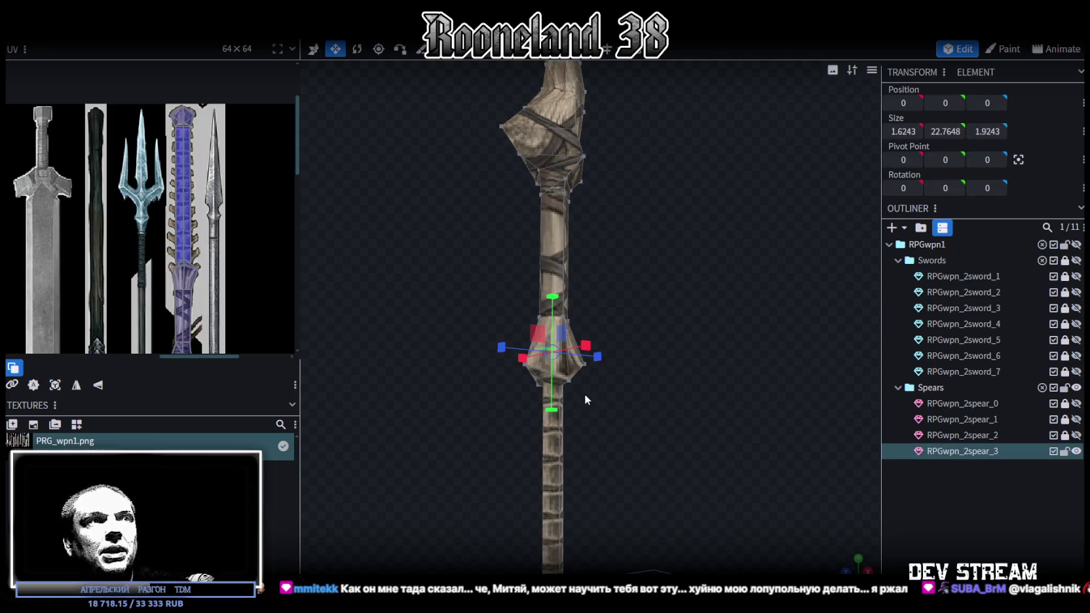
mouse_move(638, 449)
mouse_down()
mouse_move(719, 432)
mouse_move(543, 397)
mouse_up()
click(543, 397)
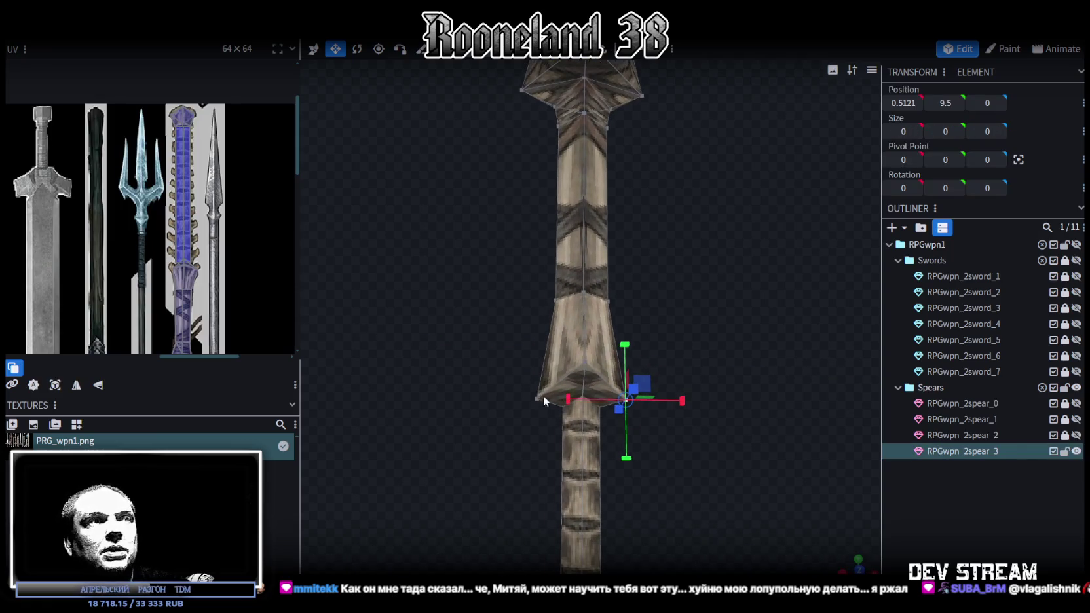
click(535, 398)
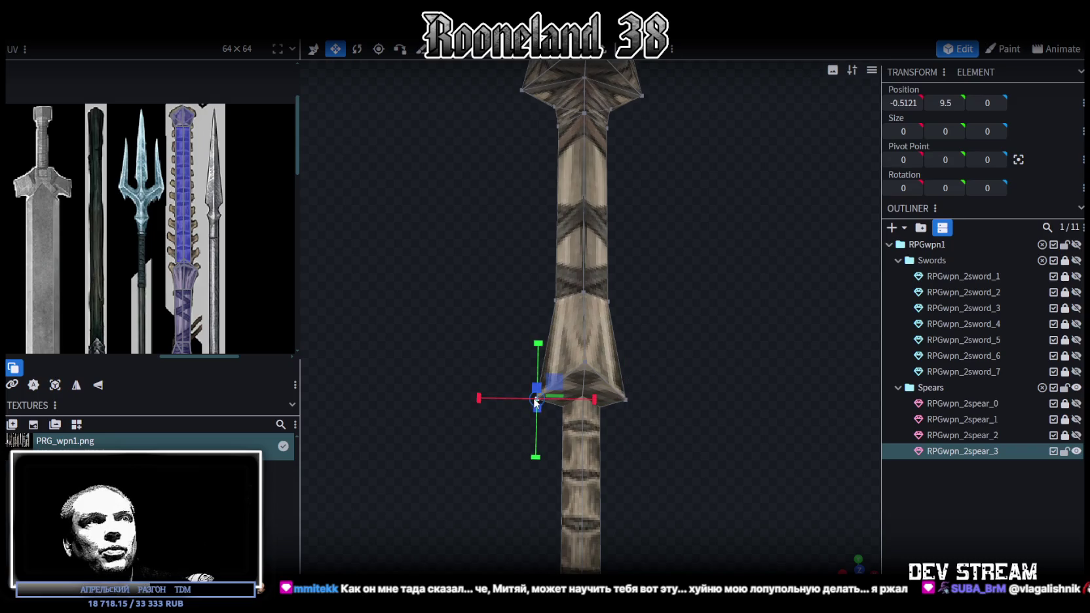
shift+click(625, 401)
drag(636, 404, 644, 408)
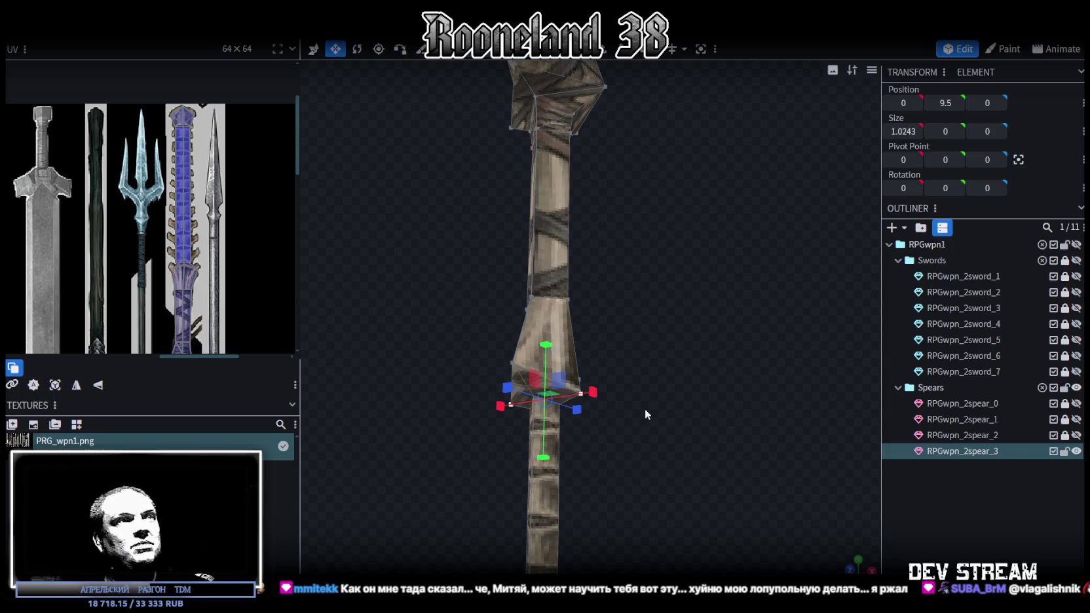
mouse_move(645, 408)
mouse_down()
mouse_move(649, 352)
mouse_move(590, 372)
mouse_move(709, 355)
mouse_move(719, 376)
mouse_move(702, 386)
mouse_move(716, 320)
mouse_move(615, 325)
mouse_move(660, 323)
mouse_move(572, 353)
mouse_move(682, 320)
mouse_up()
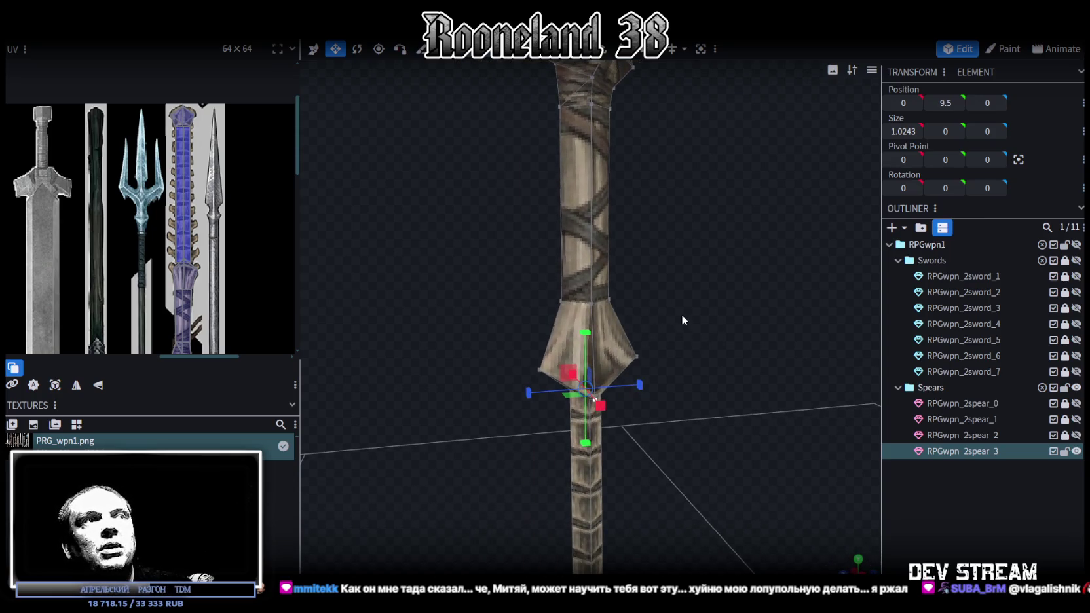
key(alt+Tab)
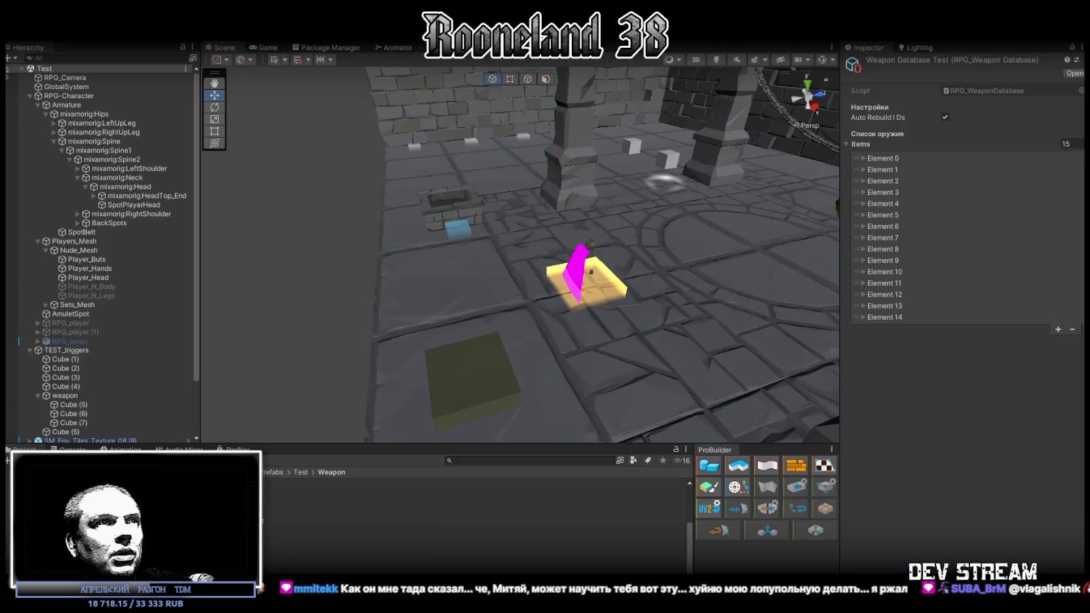
Step: Try moving Cube (3) next to the yellow pad, then undo the move
right_drag(580, 443, 607, 395)
click(517, 383)
middle_drag(518, 382, 459, 347)
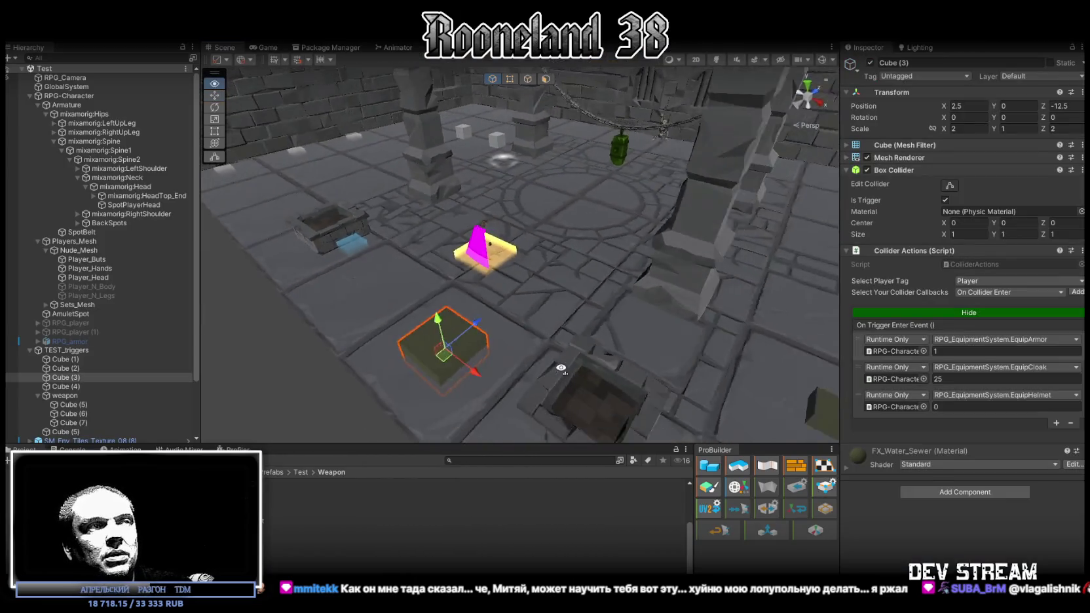
mouse_move(461, 350)
mouse_down()
mouse_move(623, 300)
mouse_move(399, 274)
mouse_up()
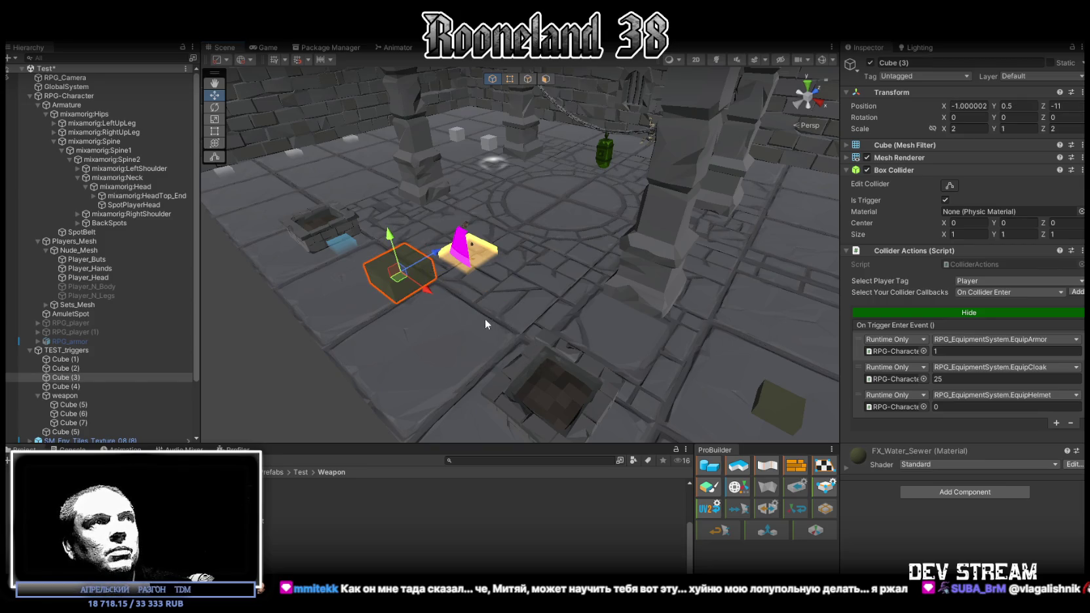
key(ctrl+z)
key(ctrl+z)
key(ctrl+z)
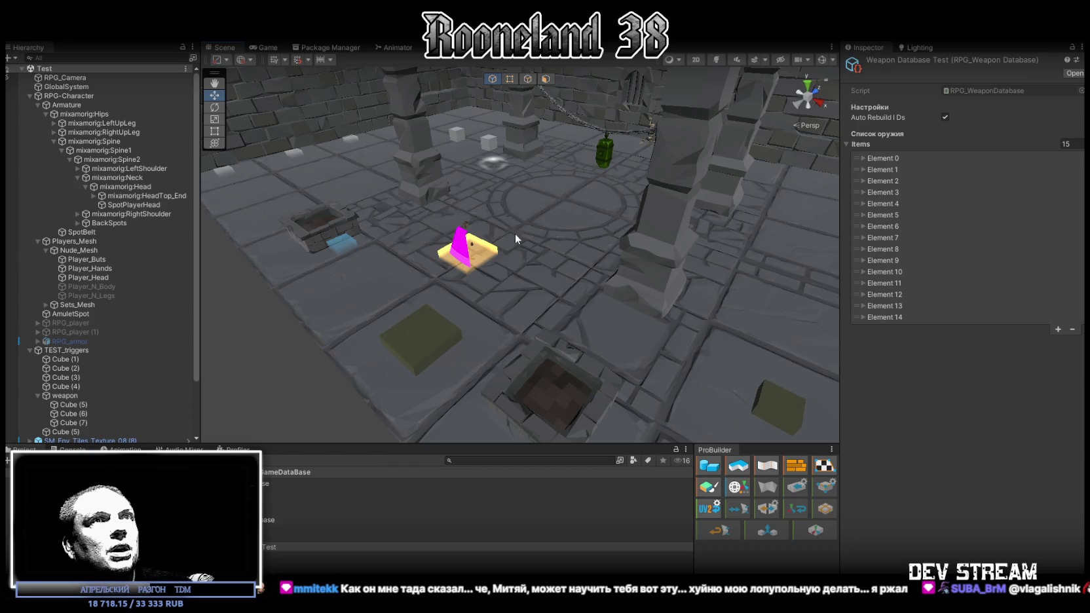
Step: Turn on grid snapping and test-slide Cube (3) across the floor twice, undoing each move
middle_drag(514, 223, 583, 226)
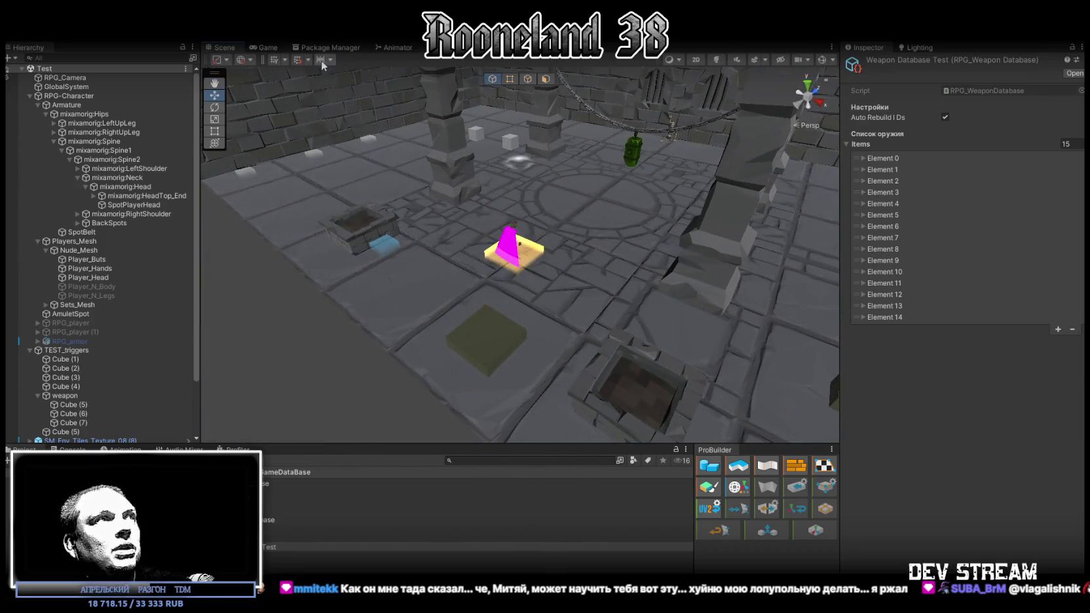
click(297, 59)
click(491, 347)
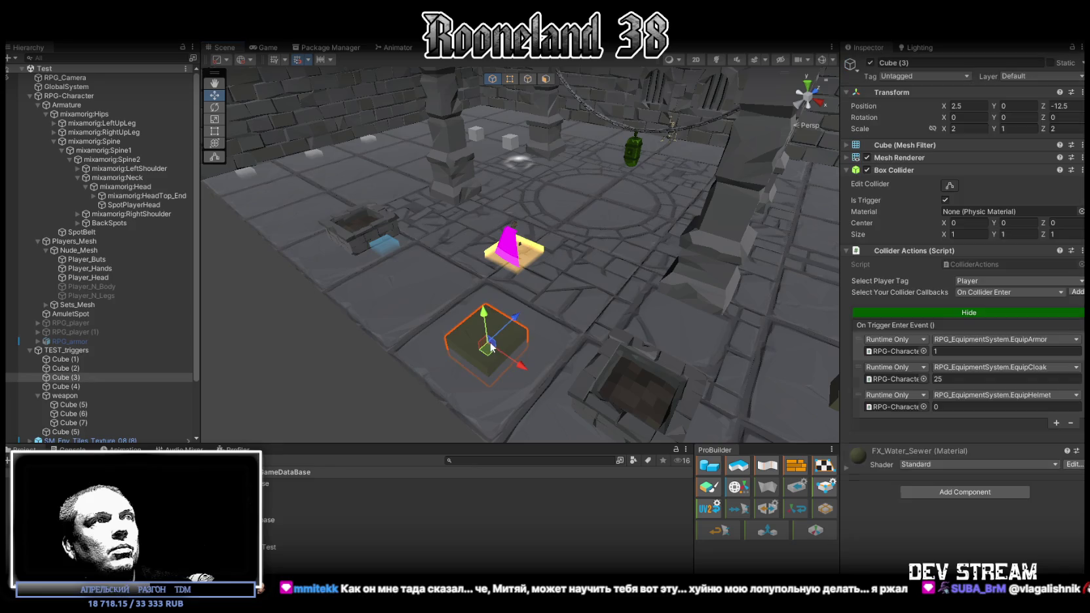
drag(492, 347, 506, 360)
key(ctrl+z)
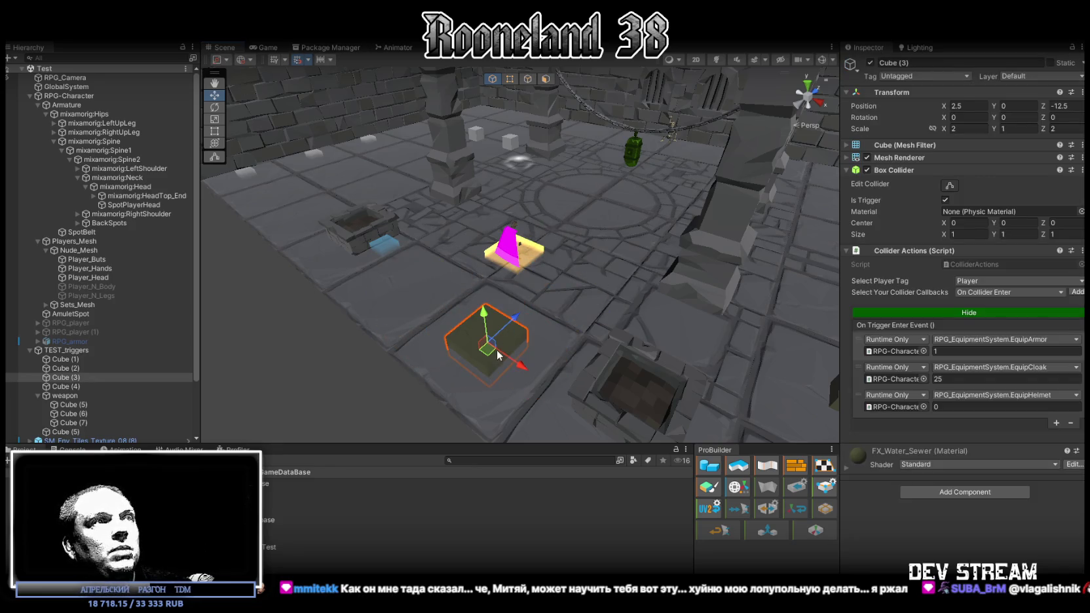
drag(497, 355, 458, 338)
key(ctrl+z)
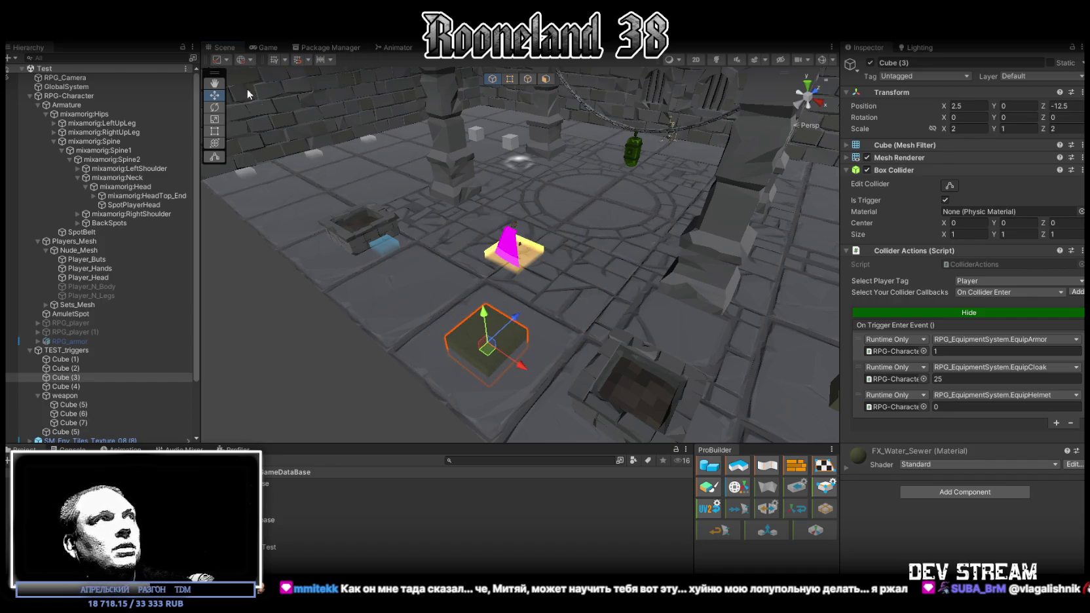
Step: Turn the scene view to look down the dungeon corridor
right_drag(247, 94, 574, 275)
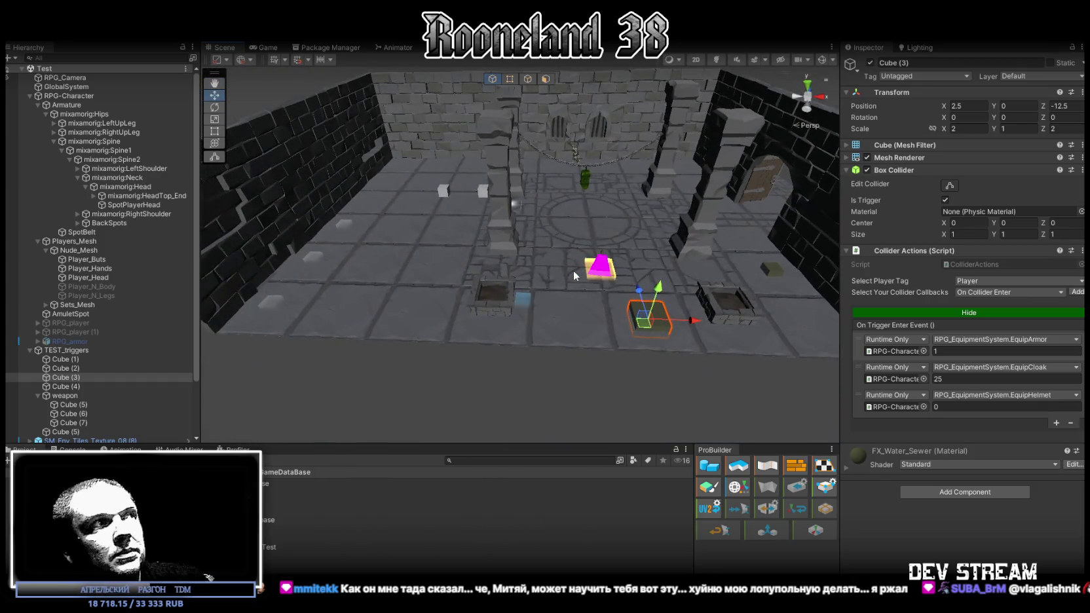
scroll(583, 208, down, 3)
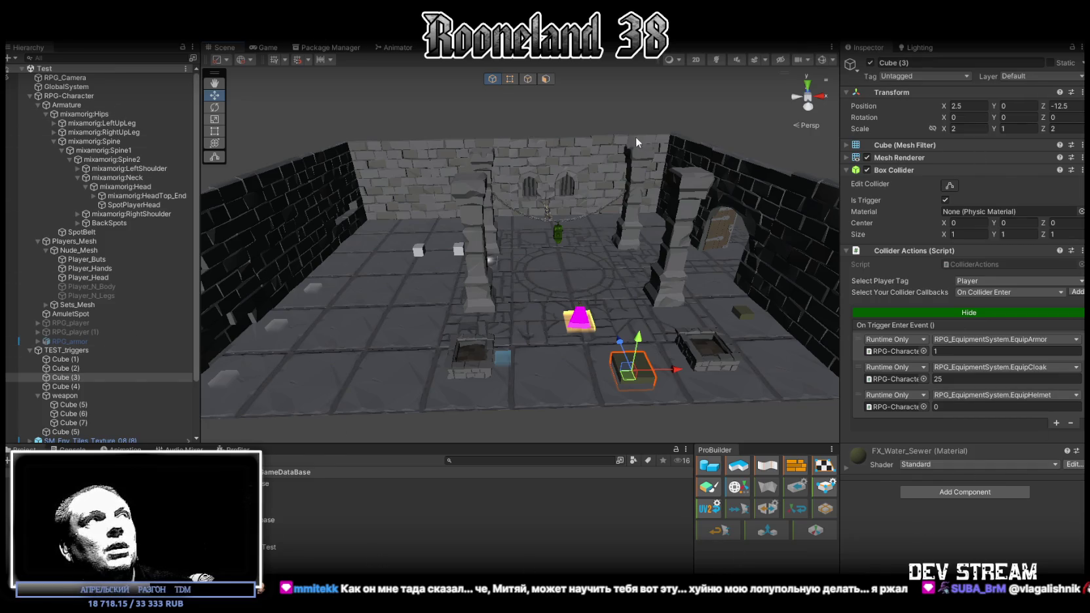
right_drag(600, 223, 604, 249)
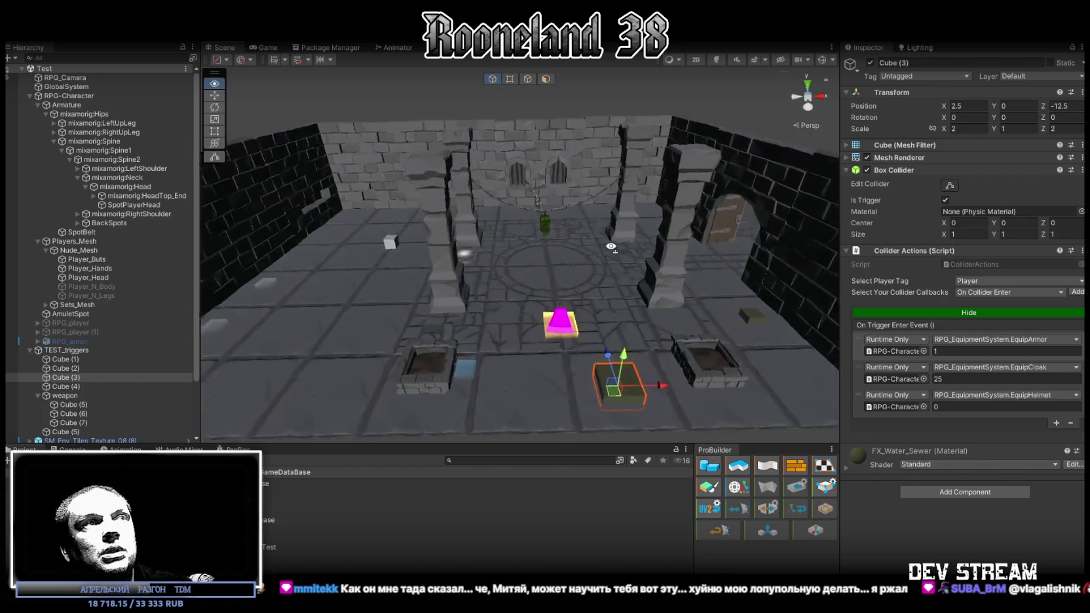
right_drag(607, 253, 613, 257)
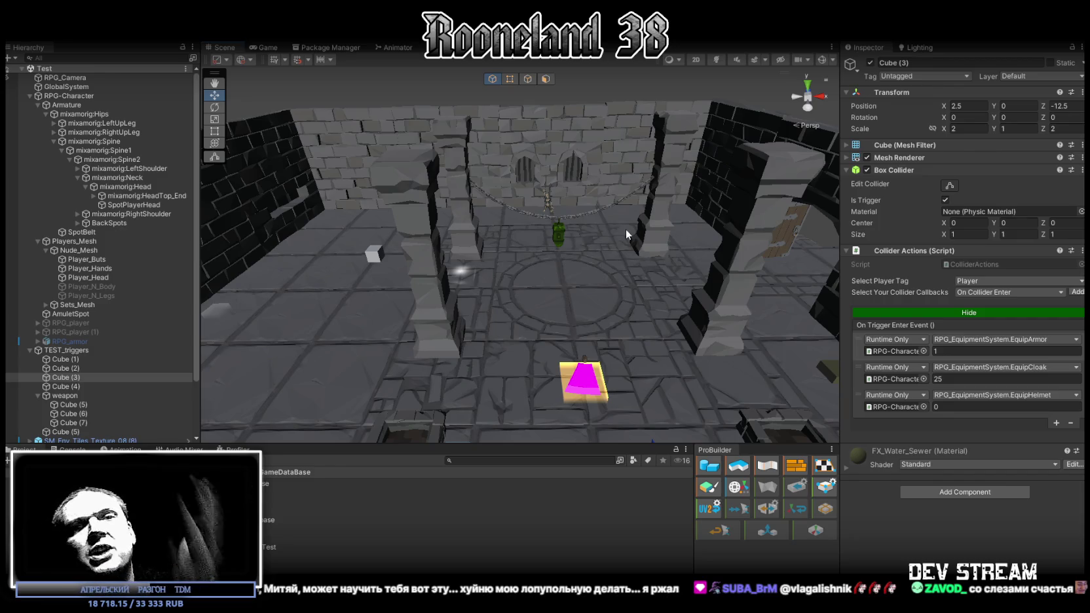
mouse_move(617, 222)
alt+mouse_down()
mouse_move(591, 224)
mouse_move(548, 256)
alt+mouse_up()
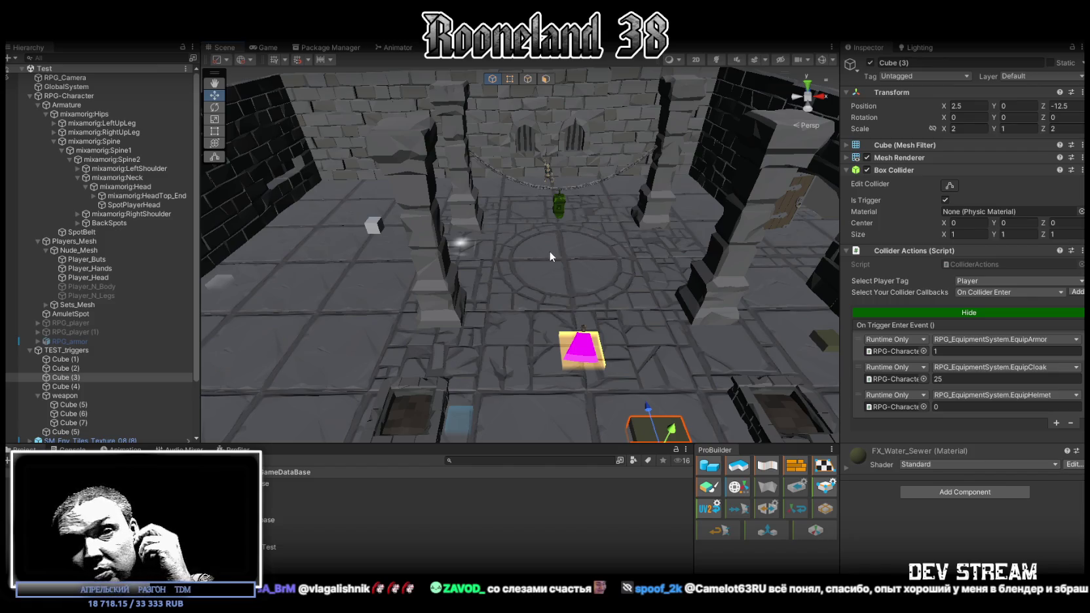
mouse_move(548, 252)
alt+mouse_down()
mouse_move(601, 241)
mouse_move(588, 237)
mouse_move(593, 228)
mouse_move(392, 147)
mouse_move(565, 294)
mouse_move(587, 288)
mouse_move(571, 288)
alt+mouse_up()
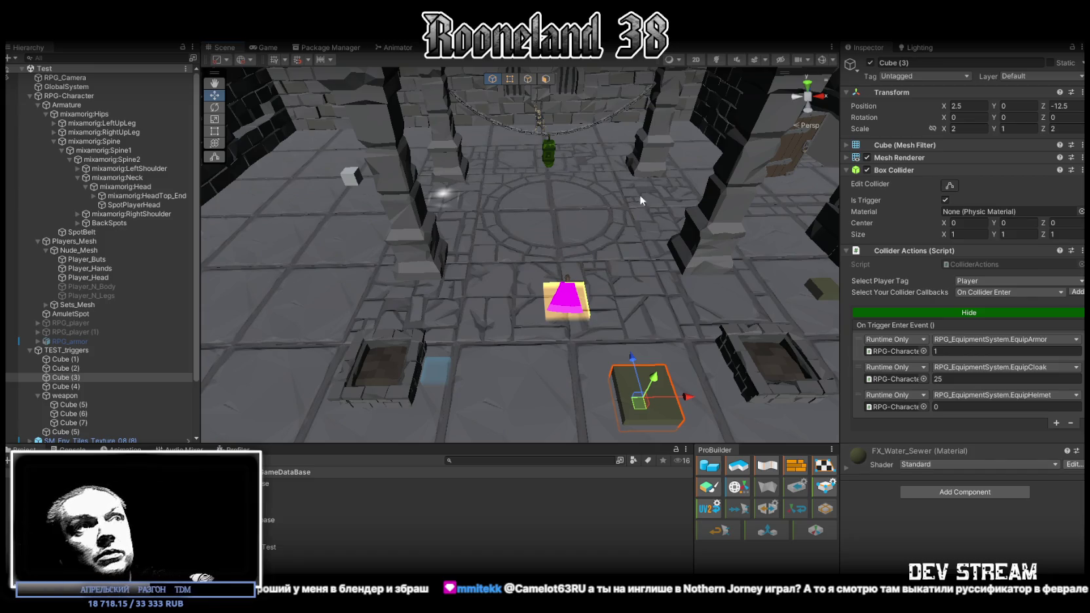
click(701, 255)
click(601, 366)
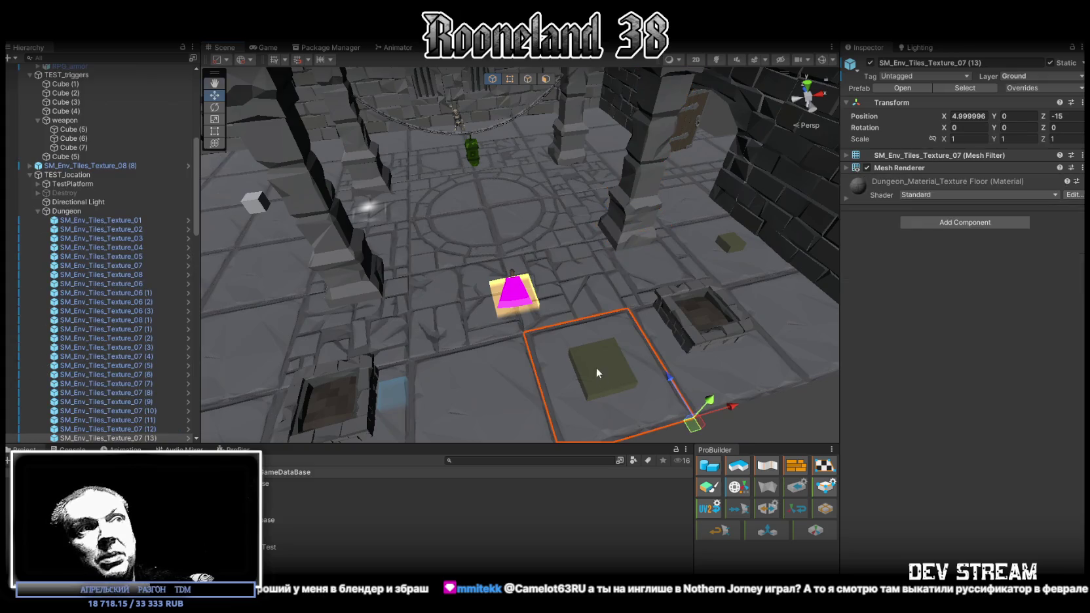
Step: Select the forge fire pit and frame it close up in the Scene view
key(f)
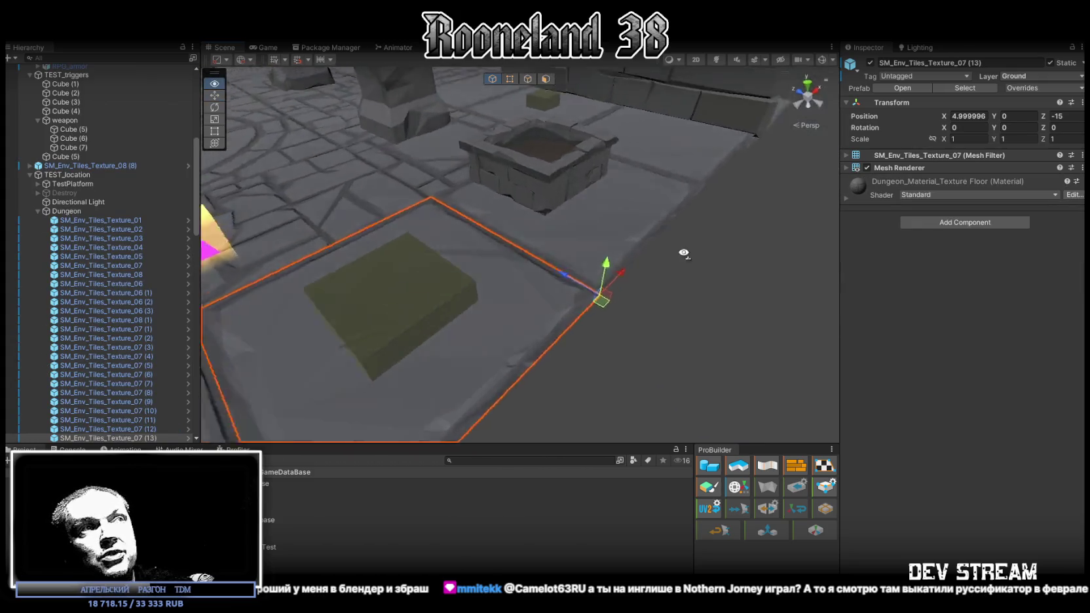
alt+drag(703, 297, 550, 208)
click(550, 208)
scroll(556, 217, down, 10)
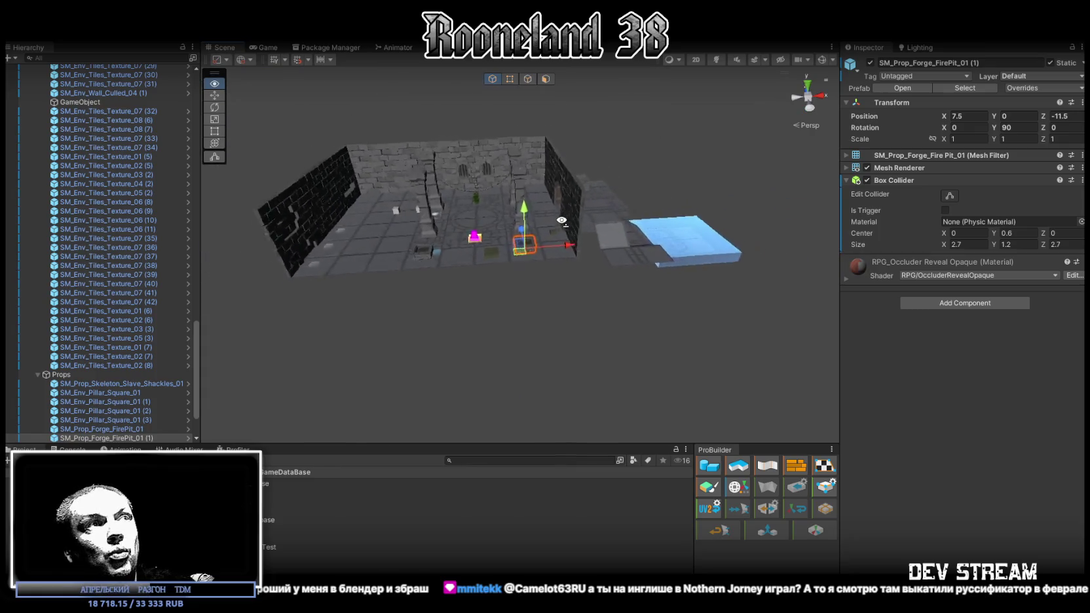
alt+drag(561, 221, 609, 226)
key(f)
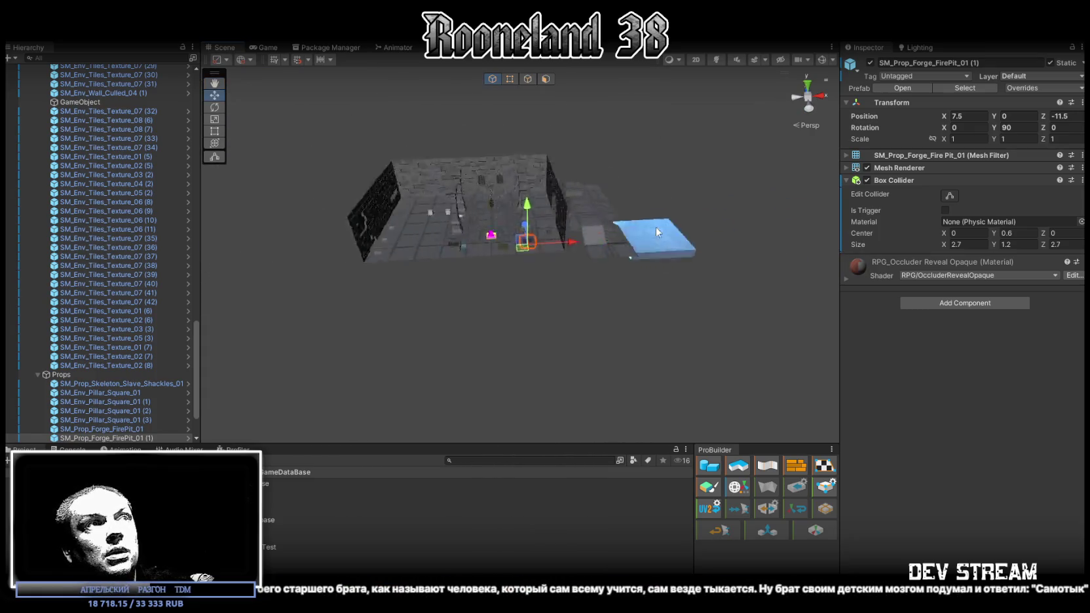
mouse_move(657, 232)
right_down()
mouse_move(789, 257)
mouse_move(593, 259)
mouse_move(582, 275)
right_up()
key(f)
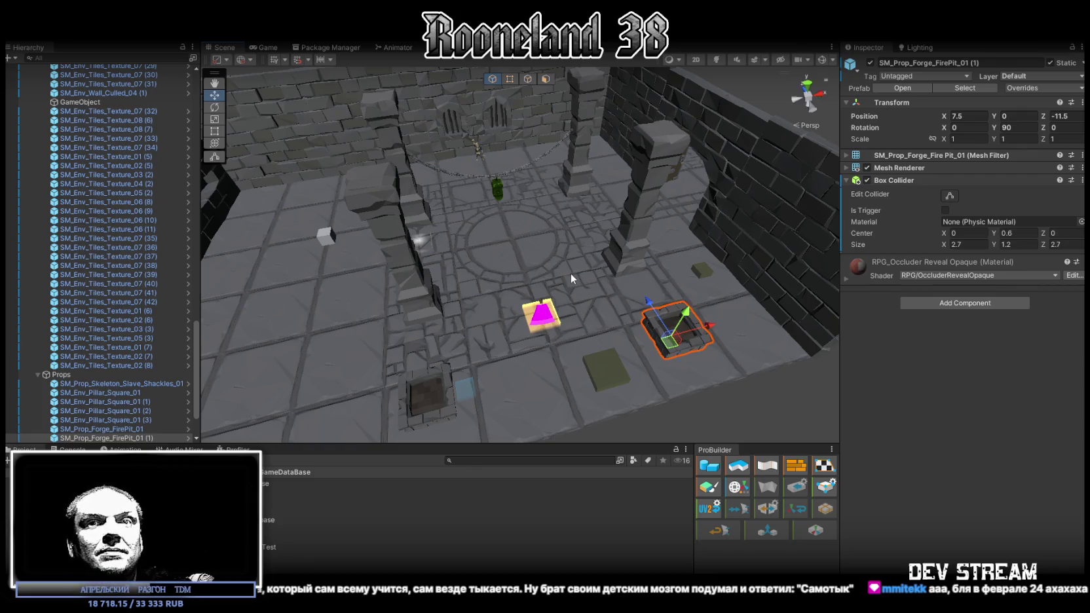
Step: Fly around the fire pit and over the room, then return to Blockbench
right_drag(570, 274, 592, 289)
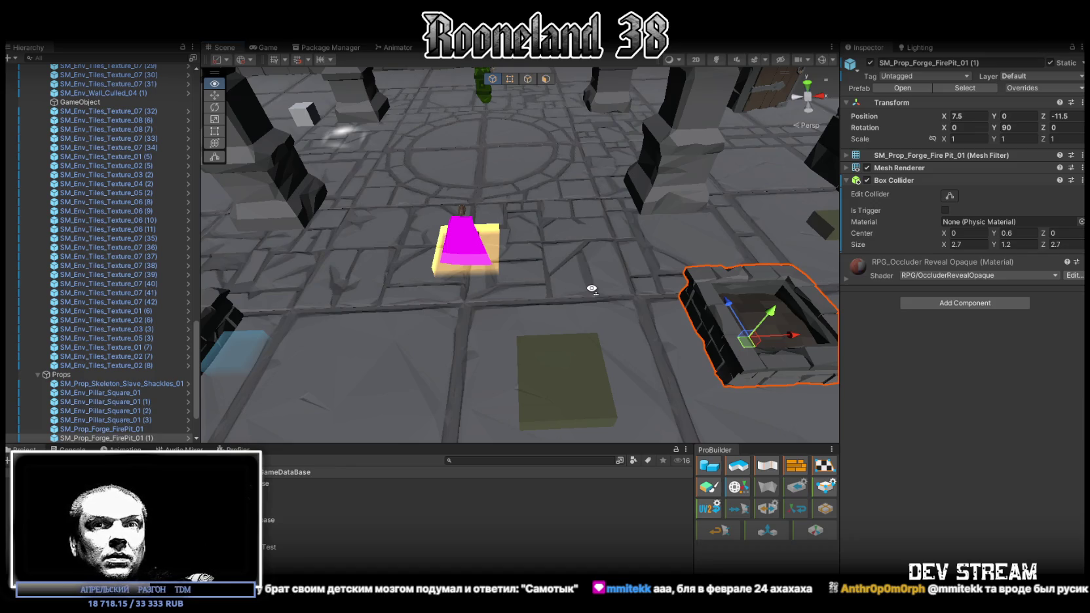
right_drag(592, 288, 592, 288)
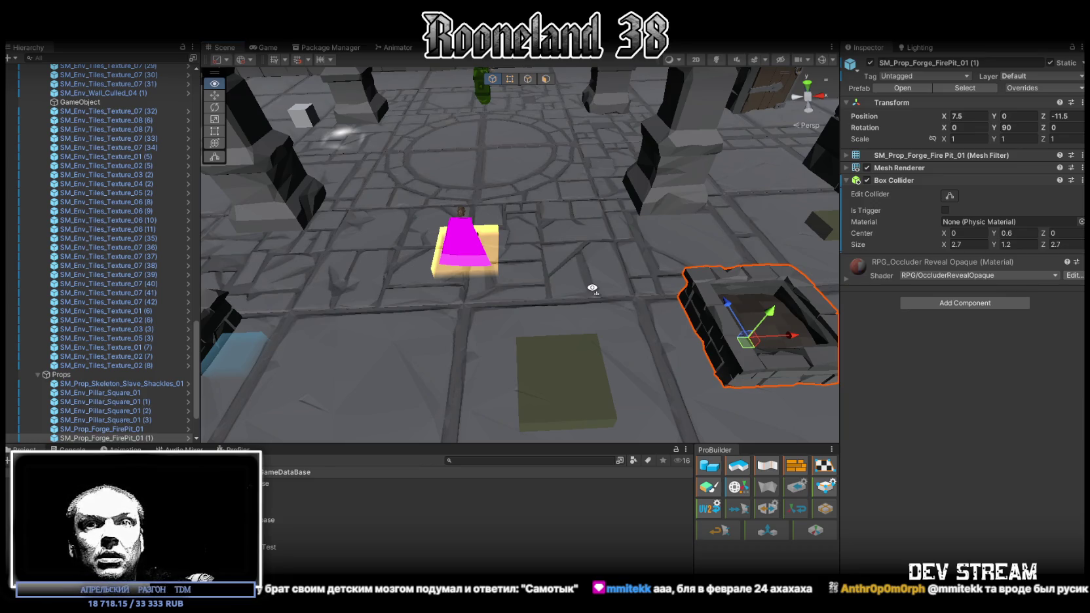
right_drag(592, 288, 593, 288)
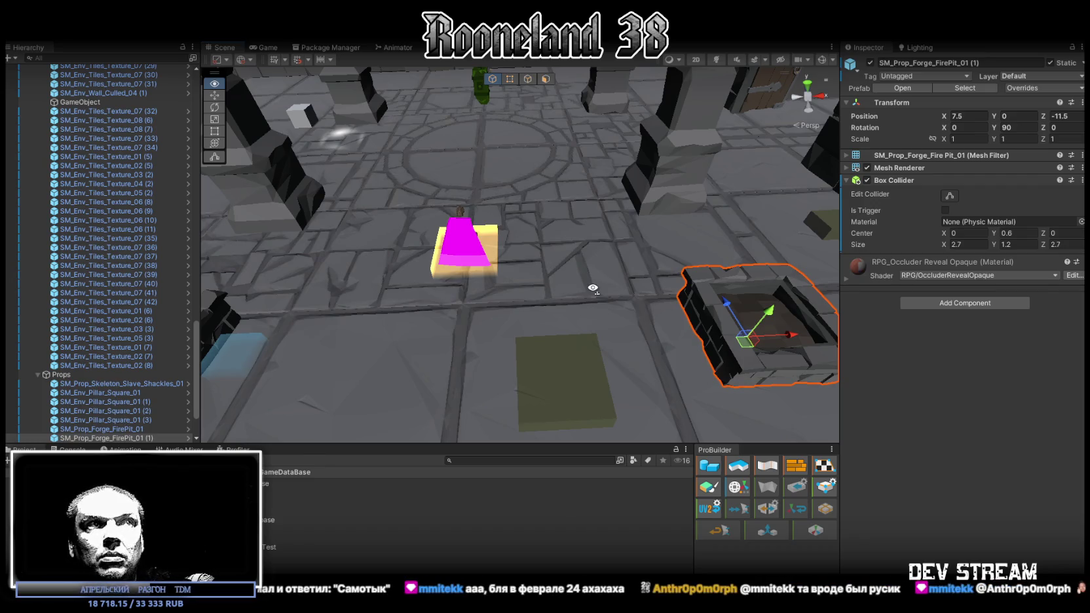
right_drag(593, 289, 609, 375)
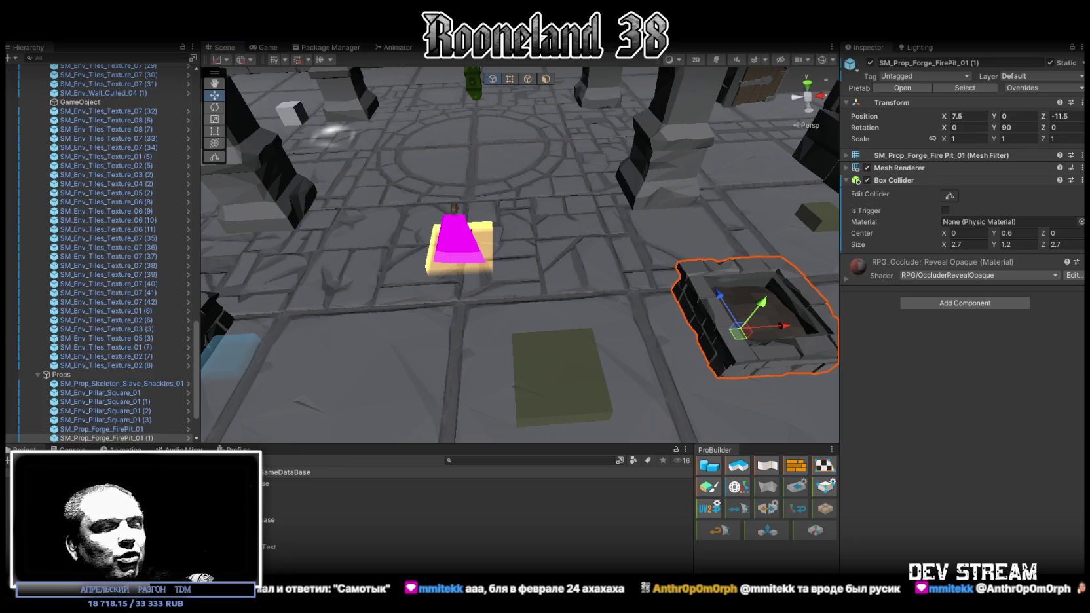
right_drag(637, 273, 610, 249)
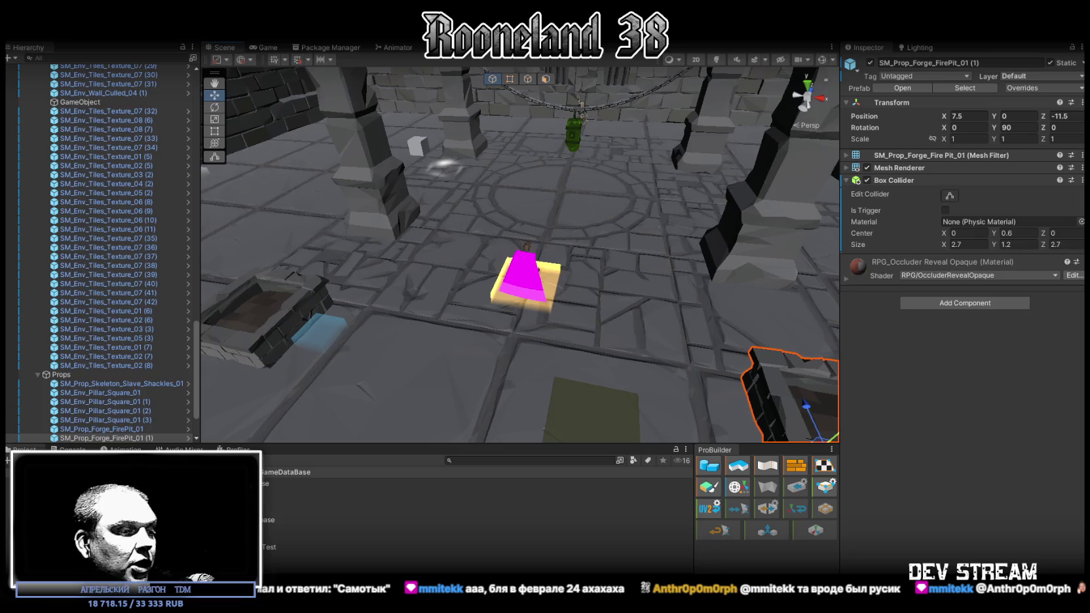
key(alt+Tab)
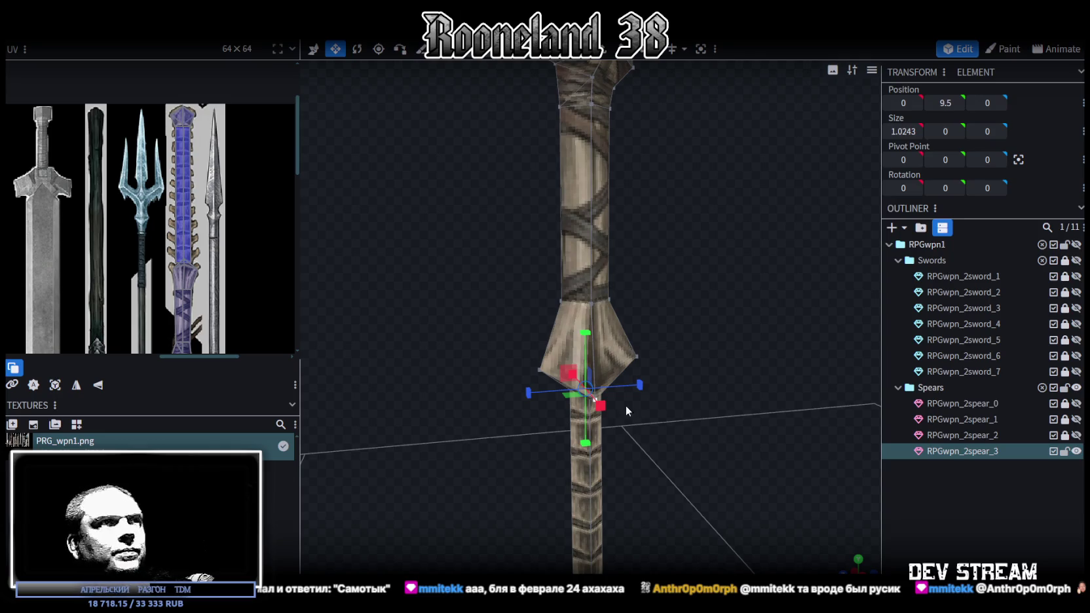
Step: Look over the curved blade head and save the model as RPGweapon.bbmodel
drag(626, 411, 706, 332)
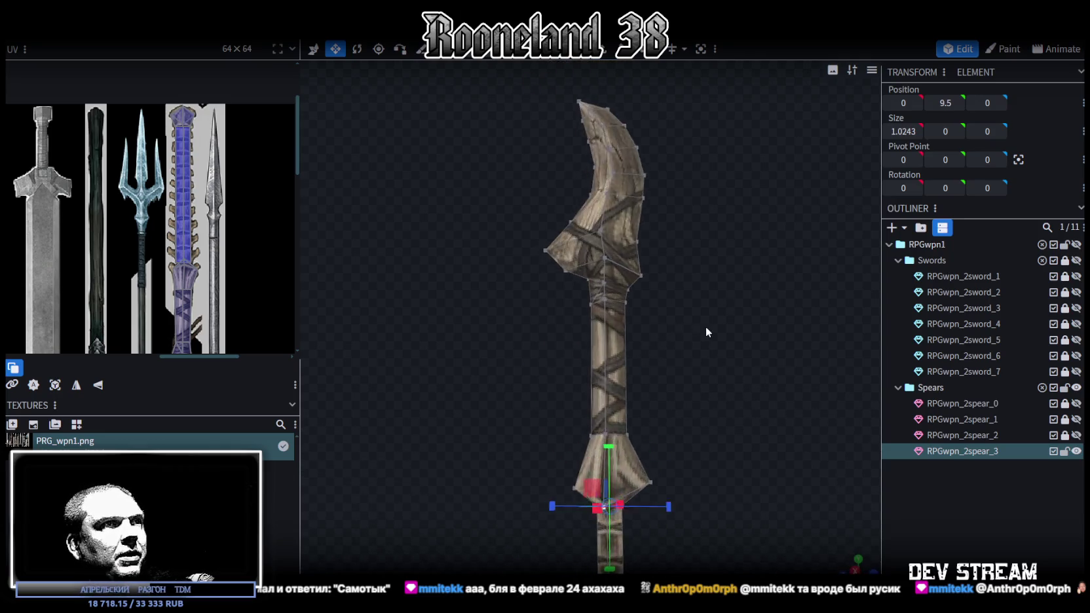
scroll(706, 332, up, 3)
mouse_move(677, 356)
mouse_down()
mouse_move(539, 340)
mouse_move(688, 365)
mouse_up()
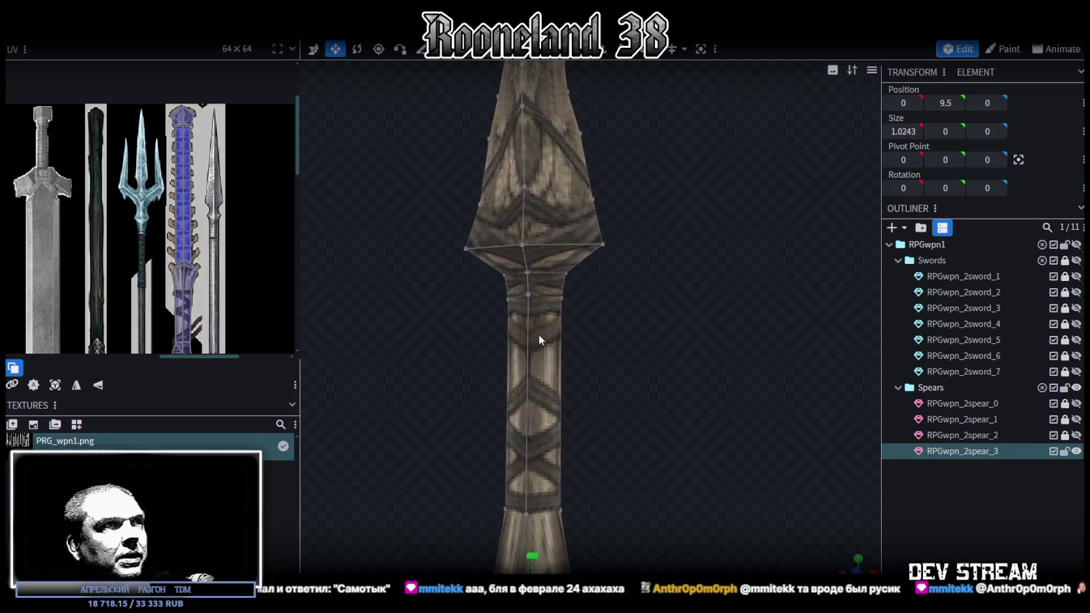
scroll(830, 370, down, 3)
mouse_move(533, 306)
mouse_down()
mouse_move(622, 377)
mouse_move(359, 403)
mouse_move(416, 408)
mouse_up()
key(ctrl+s)
Step: Move the blade's left corner vertex along depth to Z 1.1121
mouse_move(672, 393)
mouse_down()
mouse_move(701, 375)
mouse_move(436, 383)
mouse_move(477, 435)
mouse_move(445, 391)
mouse_move(437, 350)
mouse_move(411, 405)
mouse_move(810, 410)
mouse_move(500, 447)
mouse_move(499, 423)
mouse_up()
scroll(497, 393, up, 2)
scroll(495, 386, up, 2)
scroll(481, 399, up, 2)
scroll(481, 416, up, 3)
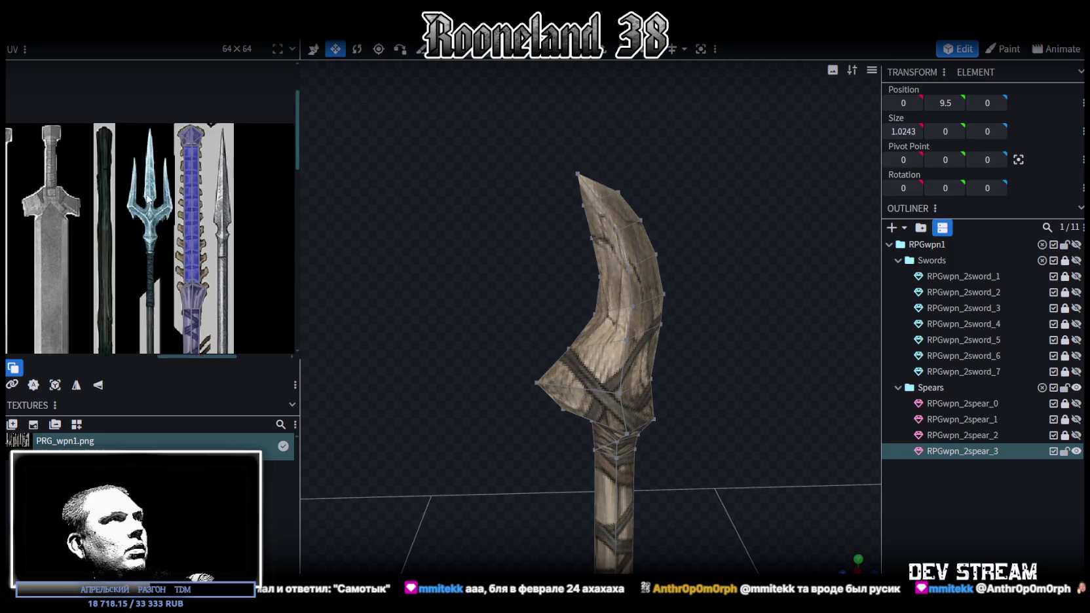
scroll(190, 197, down, 3)
scroll(223, 247, down, 2)
mouse_move(404, 251)
mouse_down()
mouse_move(518, 260)
mouse_move(517, 251)
mouse_up()
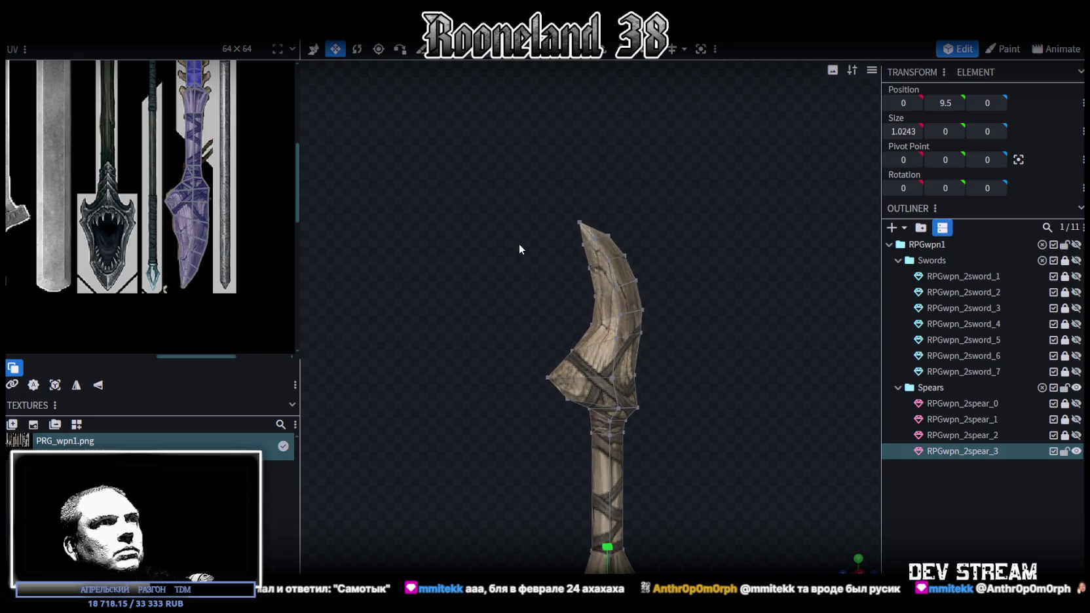
scroll(512, 328, up, 2)
click(534, 393)
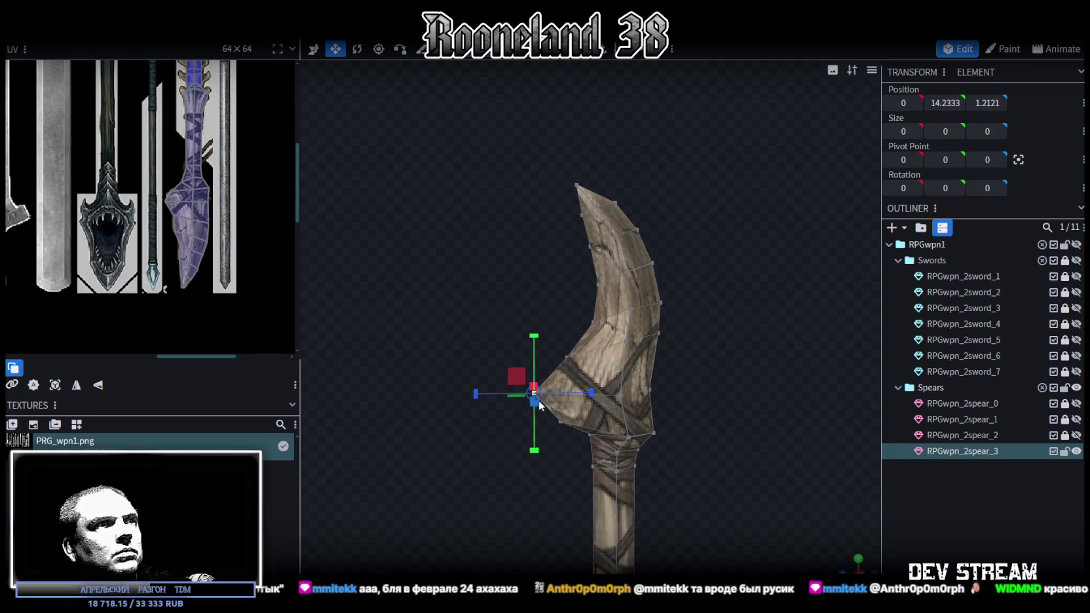
key(v)
drag(484, 395, 497, 396)
mouse_move(545, 494)
mouse_down()
mouse_move(560, 363)
mouse_move(498, 367)
mouse_up()
Step: Select a UV point on the blade texture in the UV panel
scroll(172, 184, up, 1)
scroll(172, 172, up, 2)
scroll(173, 172, up, 1)
mouse_move(160, 164)
mouse_down()
mouse_move(189, 190)
mouse_move(183, 177)
mouse_up()
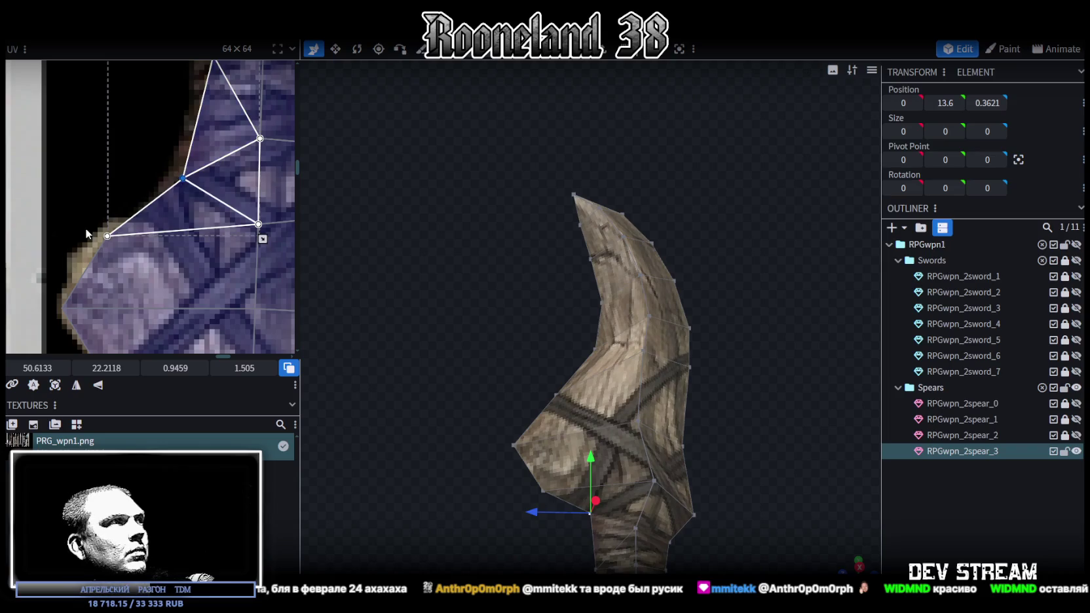
Step: Shift another blade UV point slightly on the texture
click(107, 236)
drag(107, 237, 100, 243)
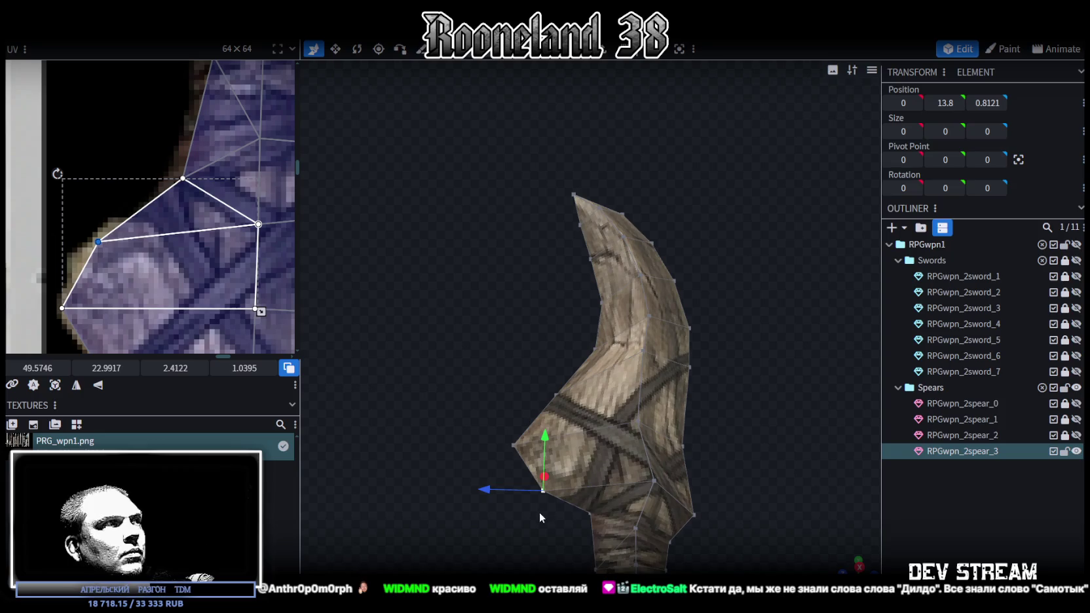
click(544, 495)
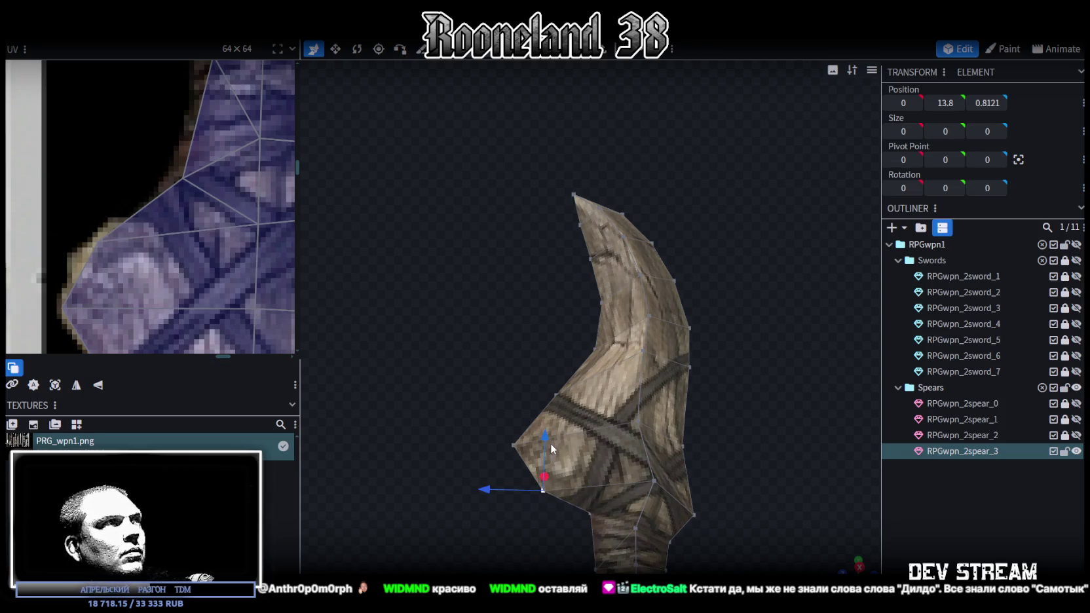
Step: Raise the selected blade corner vertex by 0.1 and check the blade from other angles
drag(544, 440, 544, 430)
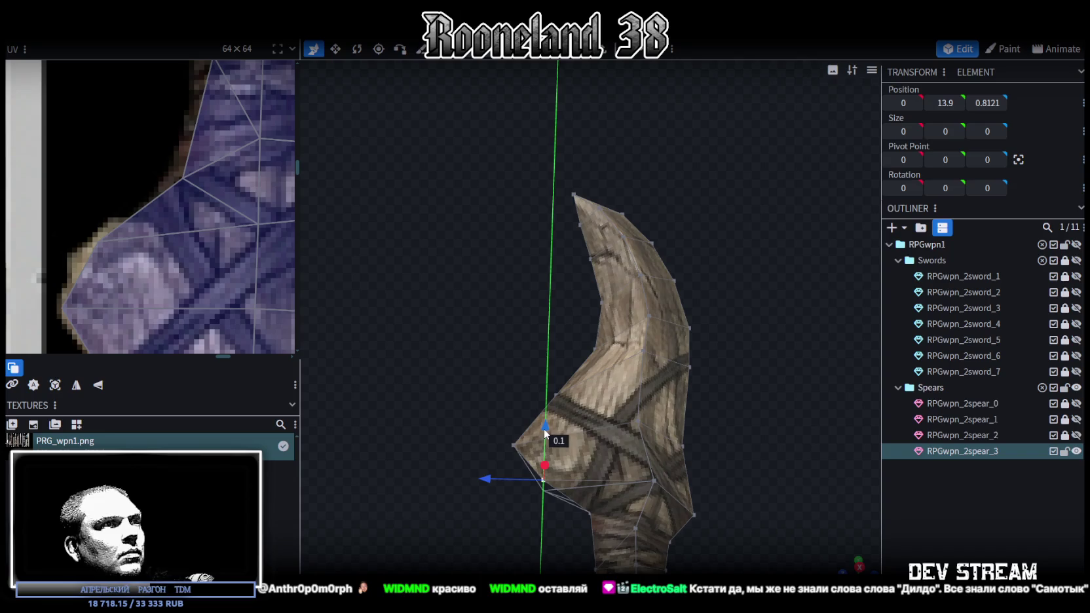
drag(501, 479, 490, 487)
click(754, 501)
drag(737, 494, 608, 421)
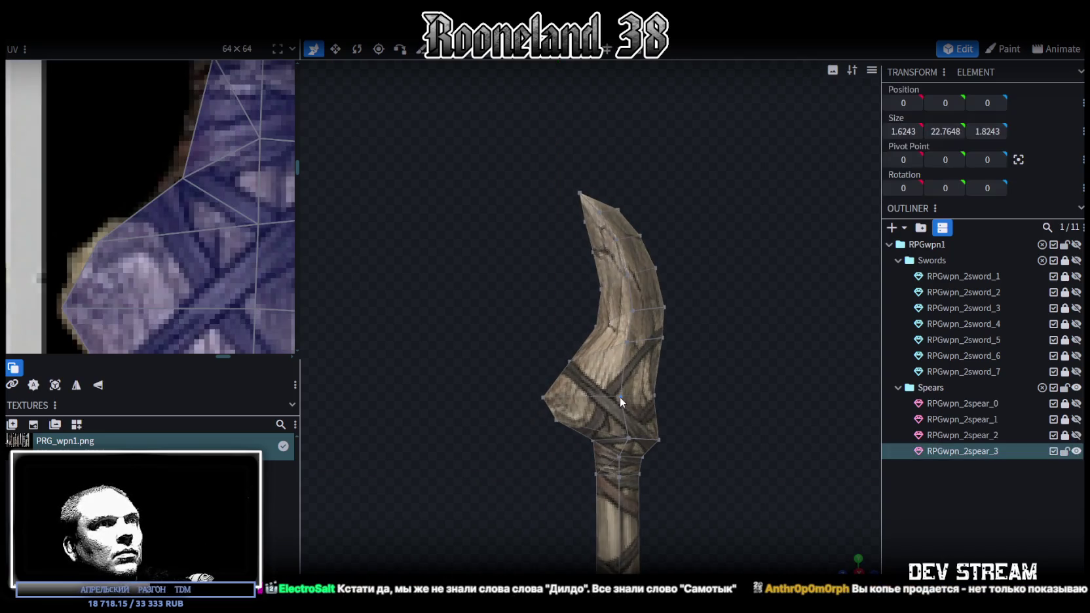
click(621, 402)
drag(758, 408, 446, 415)
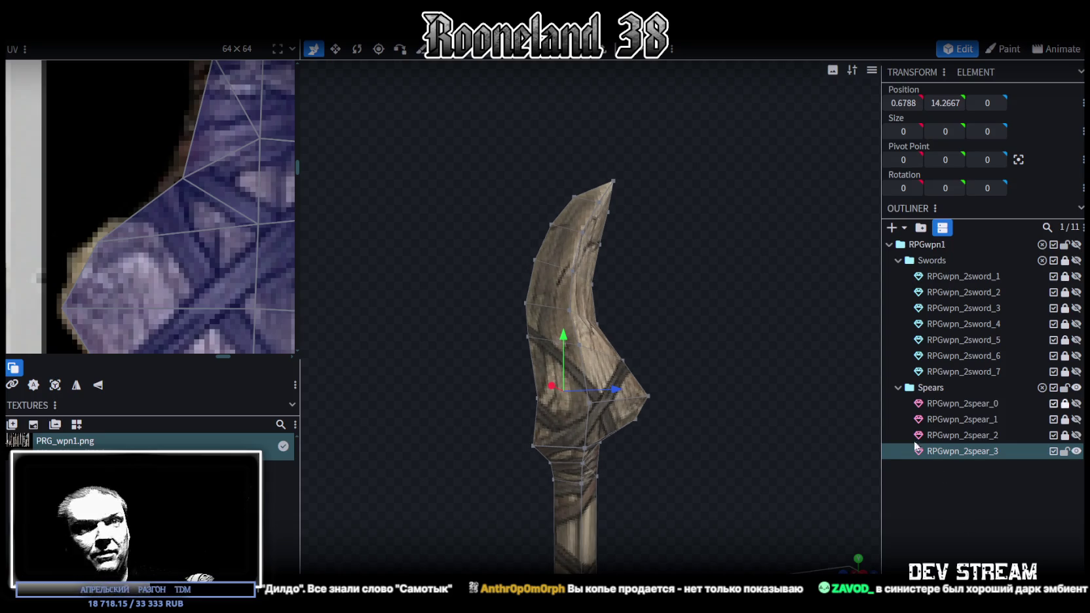
Step: Lock RPGwpn_2spear_3, duplicate RPGwpn_2spear_0 and place the copy below spear_3
click(1064, 451)
click(1065, 403)
click(1004, 406)
key(ctrl+d)
drag(1002, 423, 1001, 471)
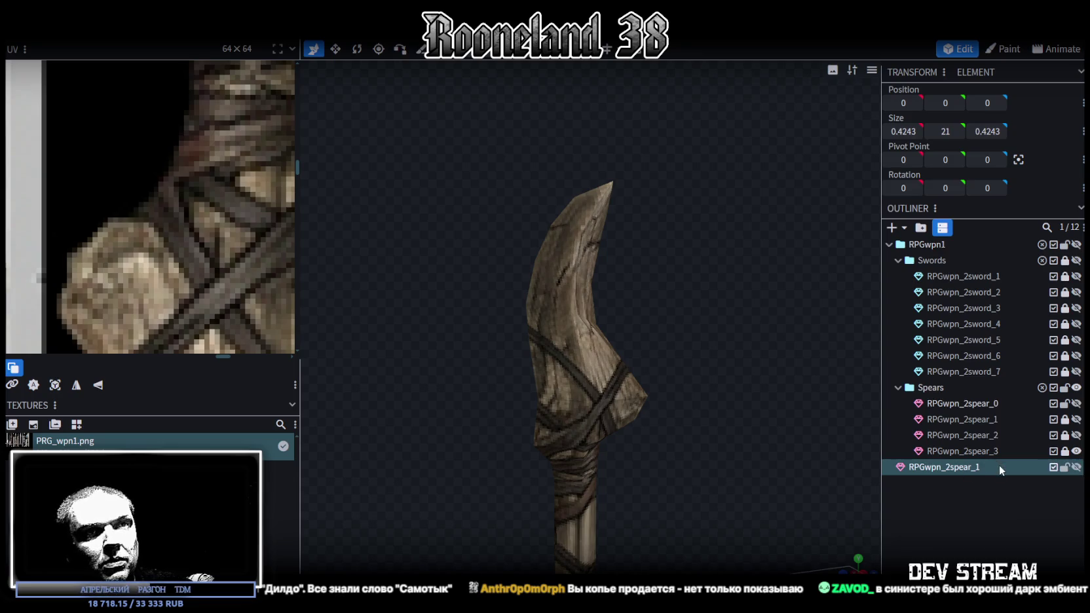
Step: Rename the copied mesh to RPGwpn_2spear_4
double_click(995, 466)
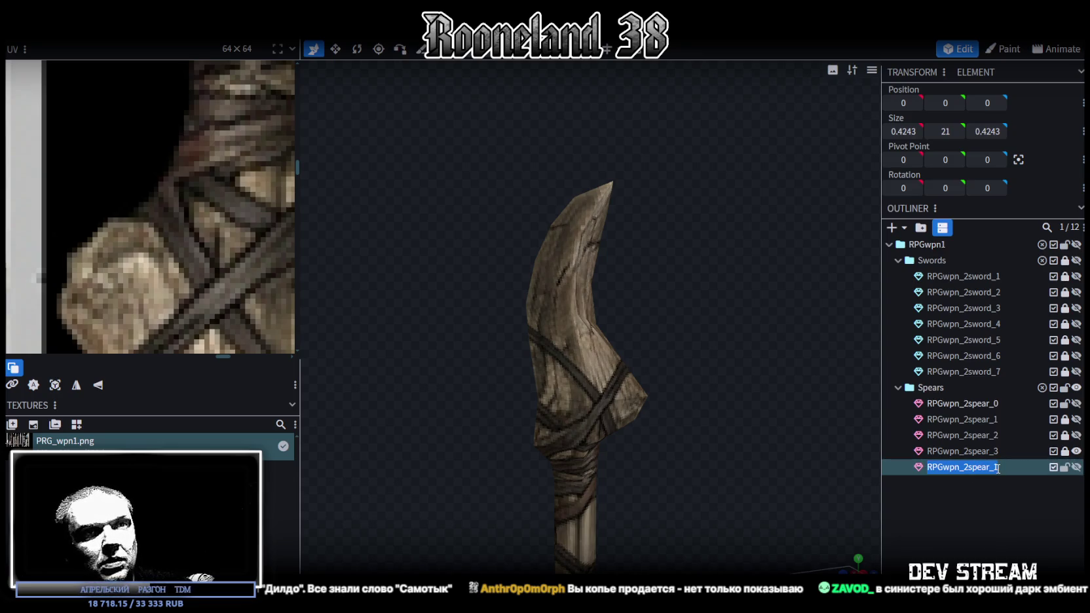
key(BackSpace)
text(4)
scroll(742, 472, down, 5)
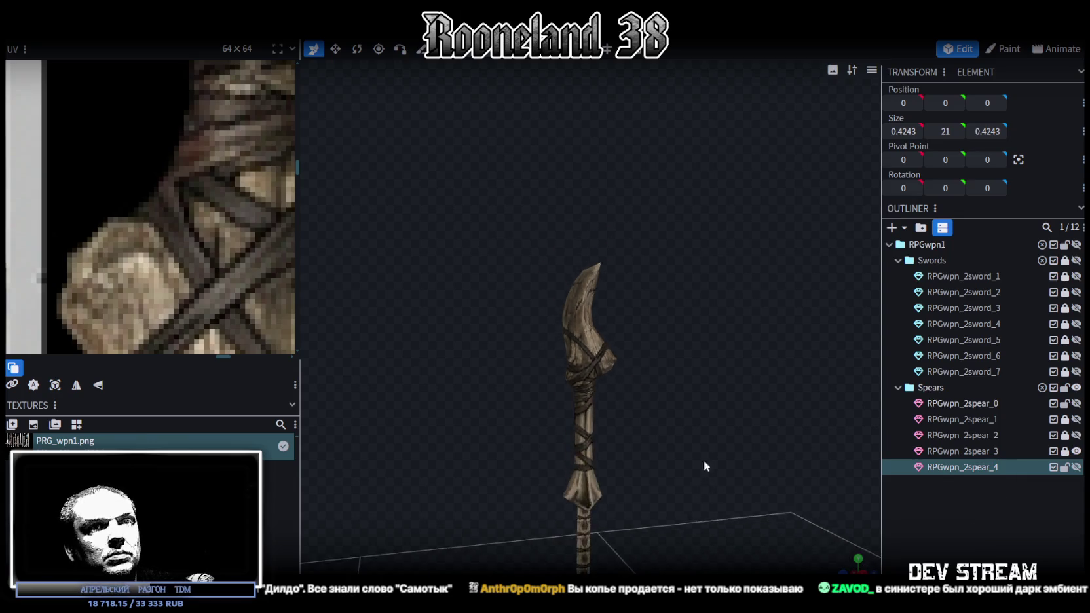
Step: Save the model and briefly compare the spear against RPGwpn_2sword_1, then hide the sword
mouse_move(496, 391)
mouse_down()
mouse_move(671, 457)
mouse_move(564, 372)
mouse_move(727, 394)
mouse_move(640, 416)
mouse_move(516, 397)
mouse_move(419, 410)
mouse_move(684, 412)
mouse_move(783, 383)
mouse_move(712, 450)
mouse_move(725, 452)
mouse_move(650, 389)
mouse_move(676, 347)
mouse_move(657, 347)
mouse_move(678, 407)
mouse_move(596, 433)
mouse_move(650, 404)
mouse_move(645, 434)
mouse_move(712, 441)
mouse_move(741, 424)
mouse_move(613, 423)
mouse_move(681, 429)
mouse_up()
key(ctrl+s)
click(1076, 276)
mouse_move(590, 308)
mouse_down()
mouse_move(556, 315)
mouse_move(658, 324)
mouse_move(648, 296)
mouse_move(505, 337)
mouse_move(432, 328)
mouse_move(901, 330)
mouse_up()
click(1077, 277)
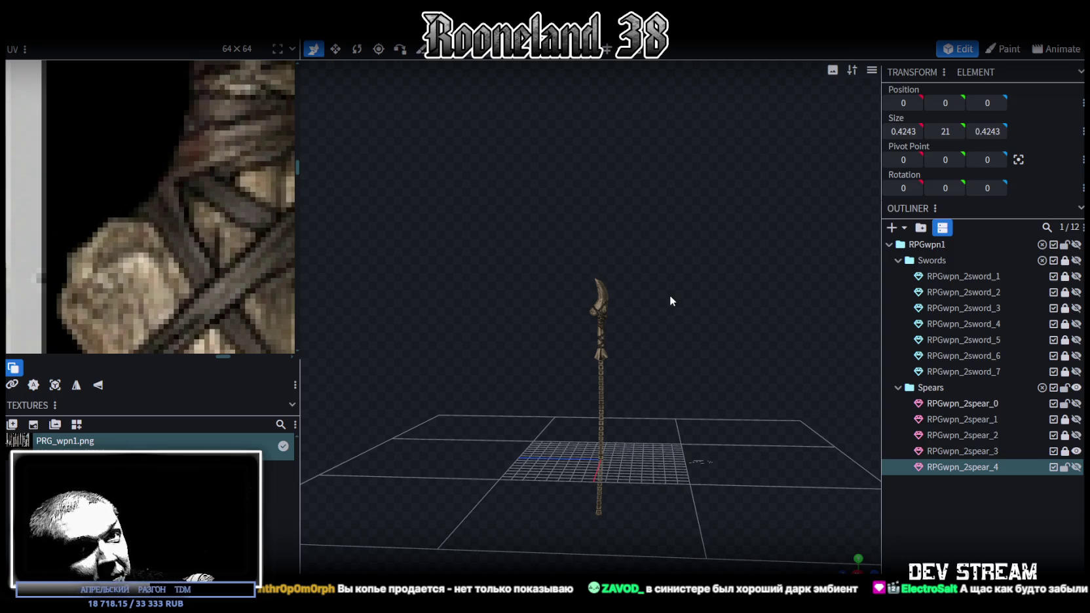
Step: View the whole textured spear from several angles, then hide it
drag(700, 311, 726, 490)
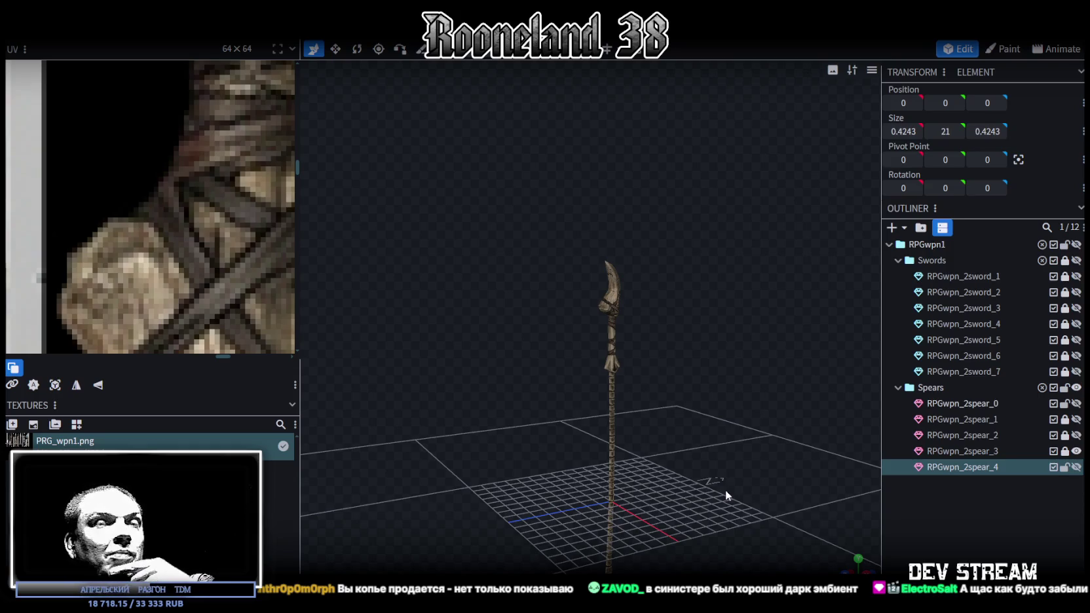
drag(726, 490, 651, 464)
scroll(662, 456, up, 3)
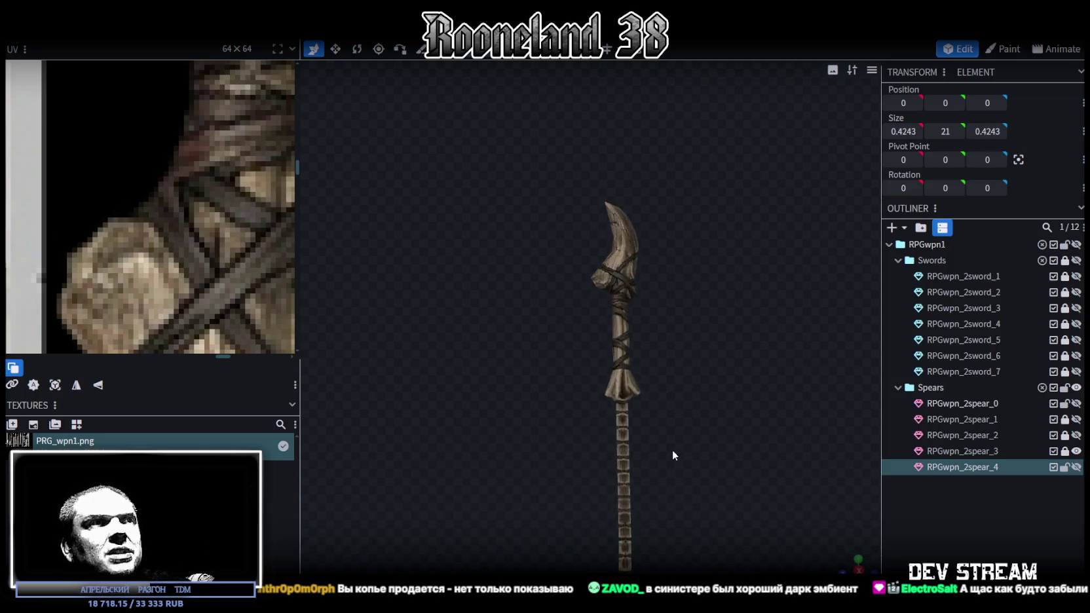
scroll(669, 448, up, 3)
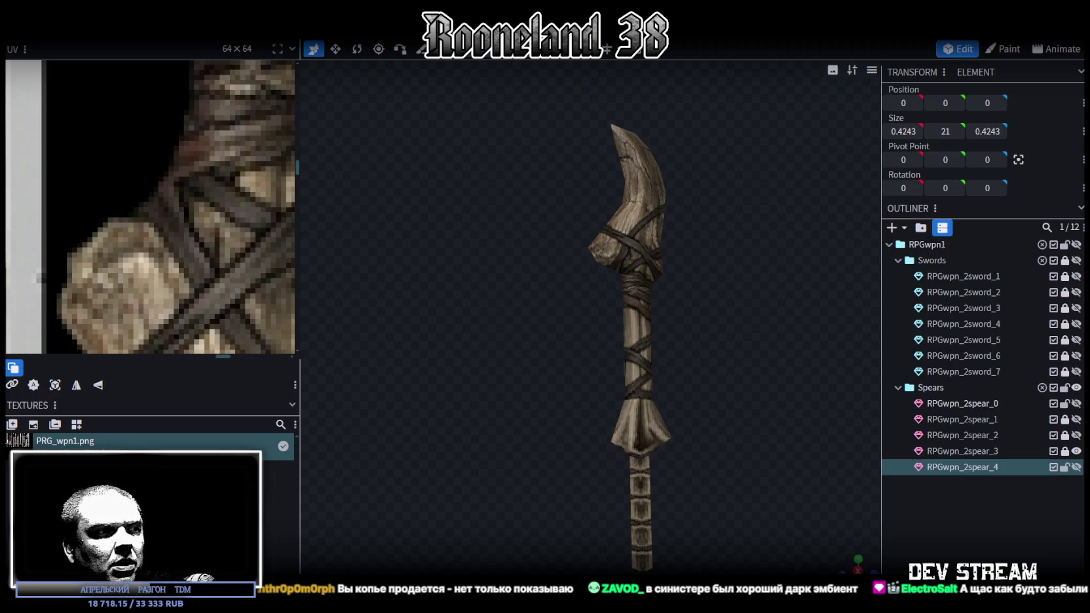
scroll(560, 508, down, 3)
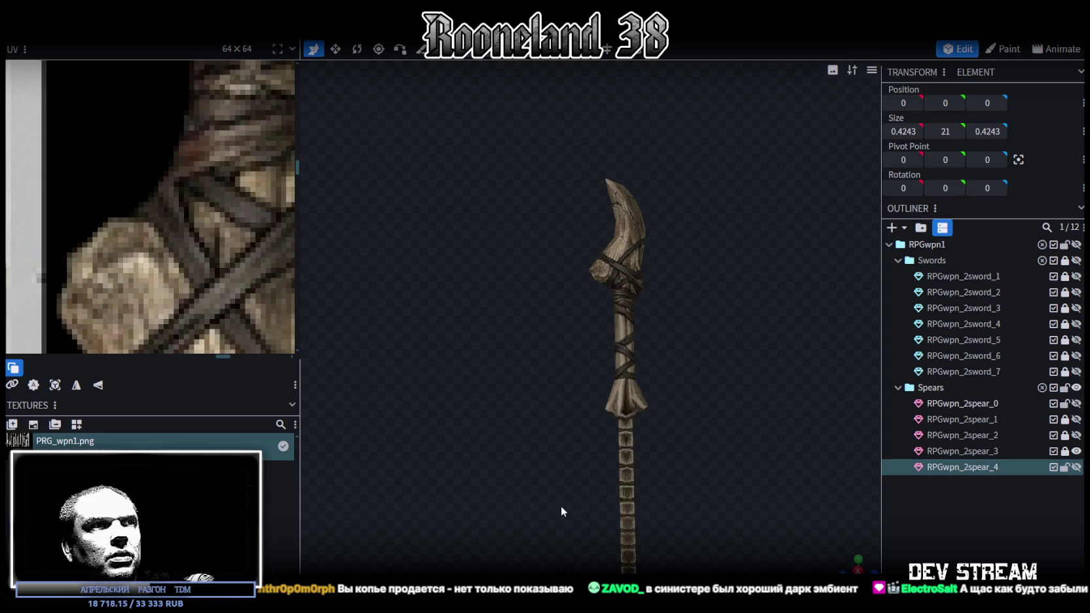
scroll(574, 525, down, 3)
mouse_move(574, 525)
mouse_down()
mouse_move(518, 411)
mouse_move(595, 476)
mouse_move(675, 464)
mouse_move(716, 415)
mouse_move(756, 422)
mouse_move(702, 414)
mouse_up()
scroll(596, 472, up, 2)
scroll(719, 417, up, 2)
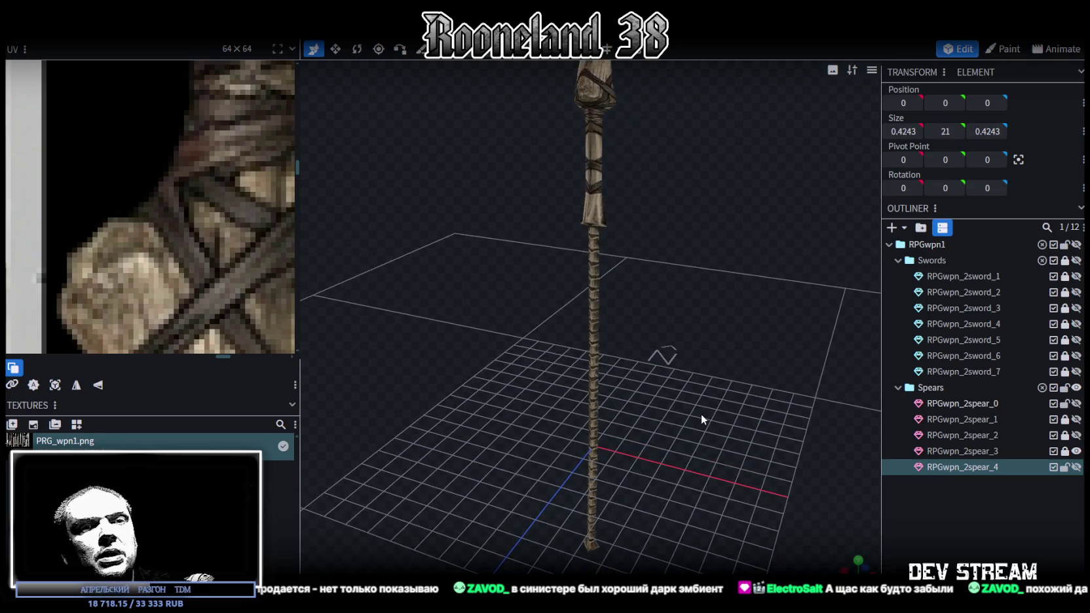
mouse_move(694, 408)
mouse_down()
mouse_move(679, 403)
mouse_move(705, 387)
mouse_up()
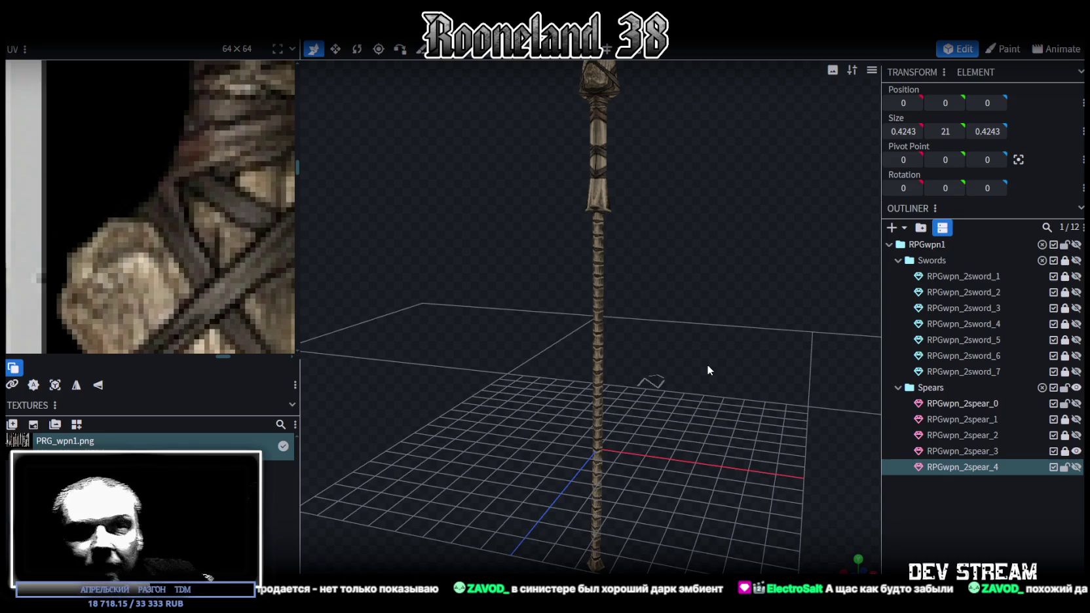
mouse_move(745, 232)
mouse_down()
mouse_move(724, 312)
mouse_move(631, 324)
mouse_up()
click(1077, 451)
Step: Show the plain RPGwpn_2spear_4 pole and delete RPGwpn_2spear_0
click(1076, 467)
drag(561, 319, 660, 230)
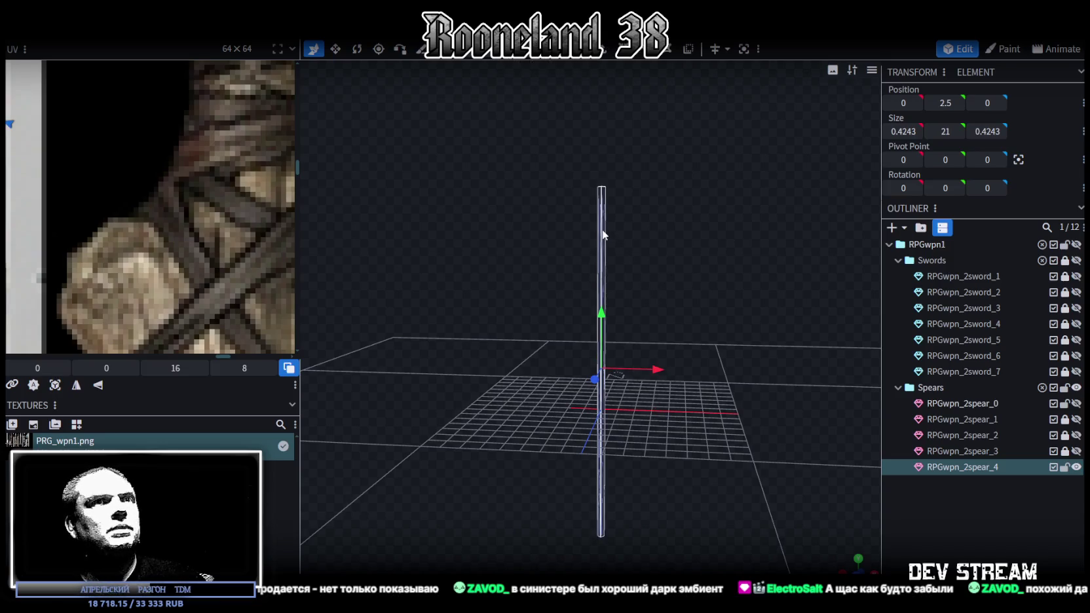
click(990, 404)
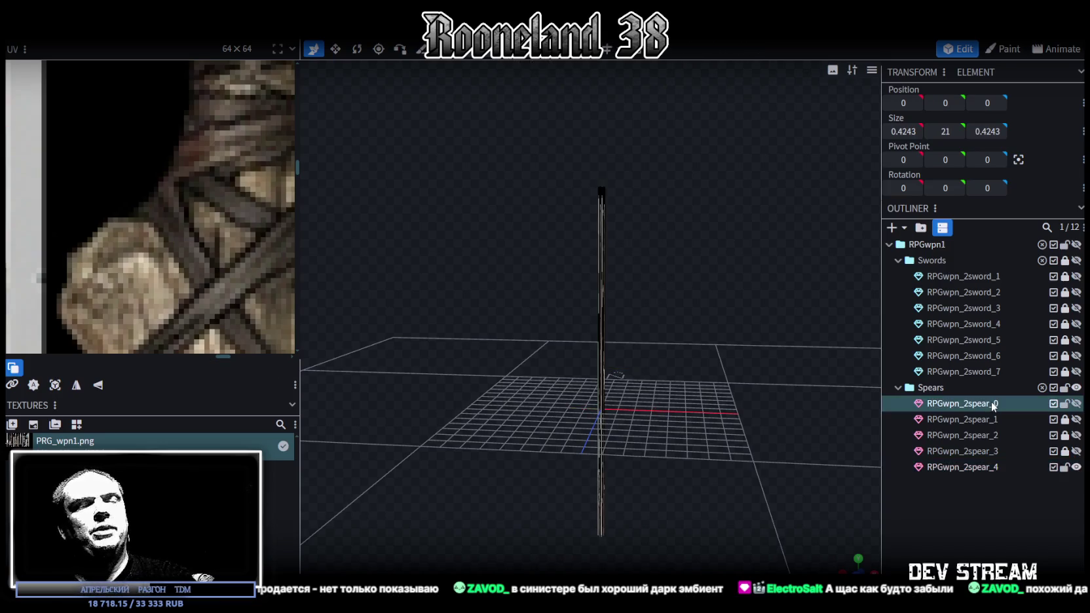
key(Delete)
Step: Project the RPGwpn_2spear_4 pole's UVs from the front view onto the weapon texture
click(973, 452)
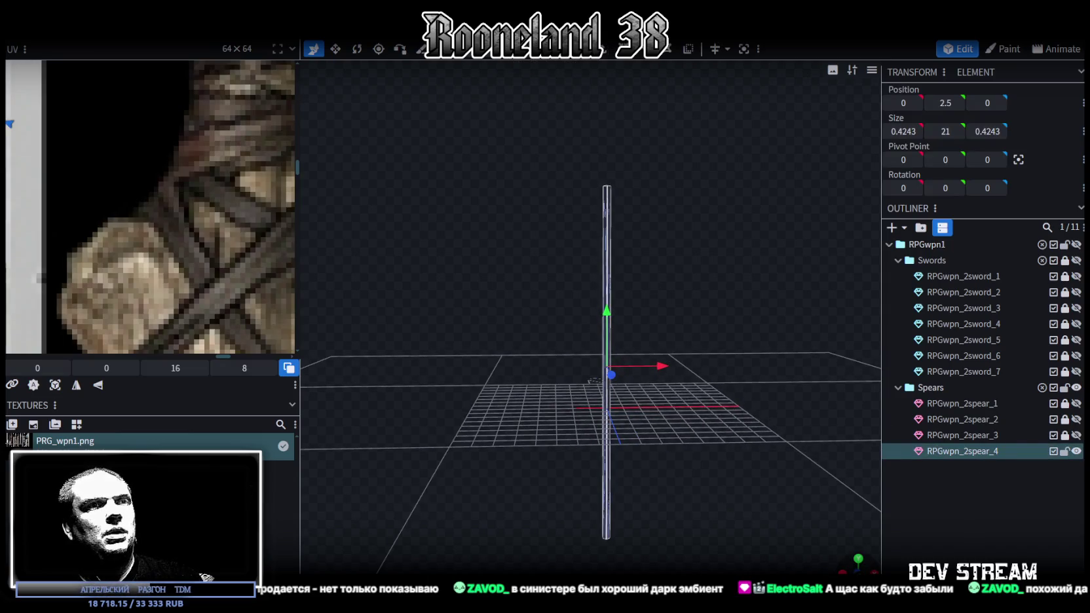
key(KP_1)
click(55, 385)
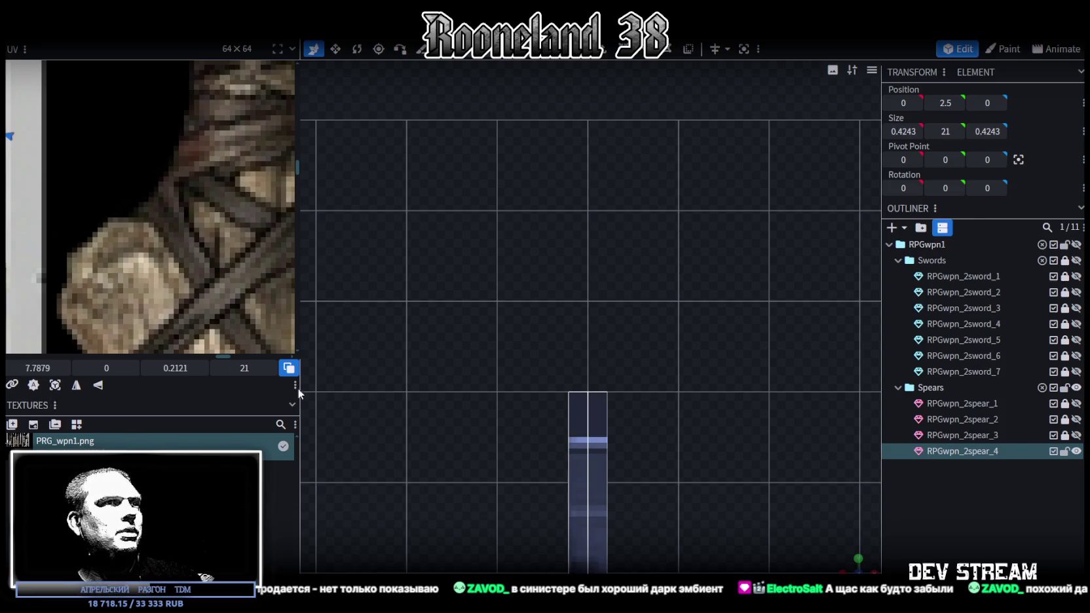
scroll(110, 269, down, 3)
scroll(110, 269, down, 3)
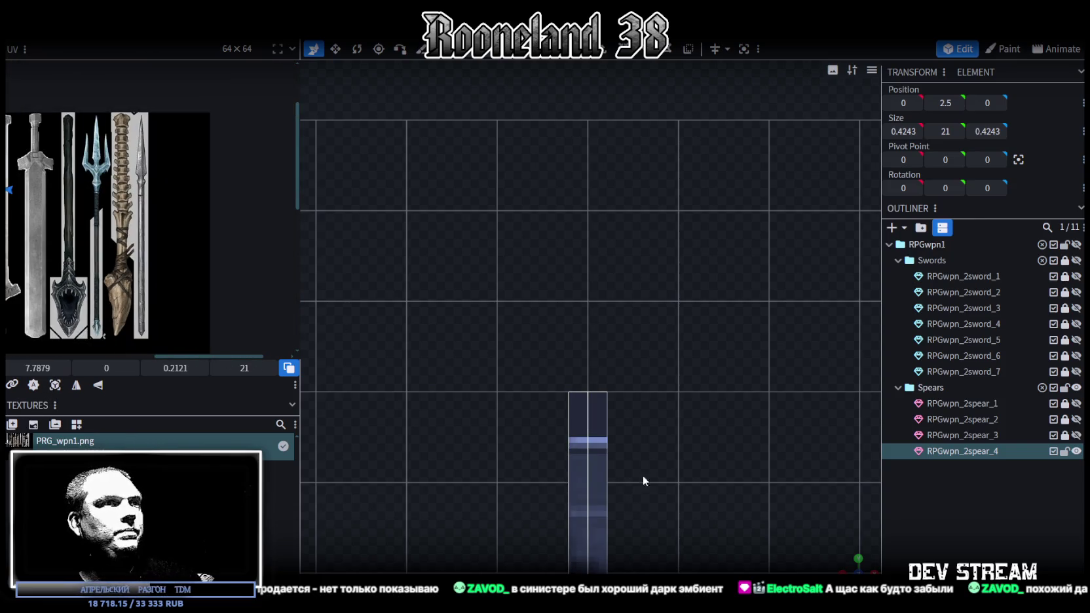
scroll(641, 490, down, 3)
Step: Extrude the pole's bottom face by 0.25 and merge its vertices into a pointed cap
right_drag(617, 336, 674, 202)
scroll(681, 488, down, 1)
right_drag(681, 487, 655, 165)
mouse_move(650, 429)
mouse_down()
mouse_move(828, 540)
mouse_move(667, 431)
mouse_up()
click(649, 401)
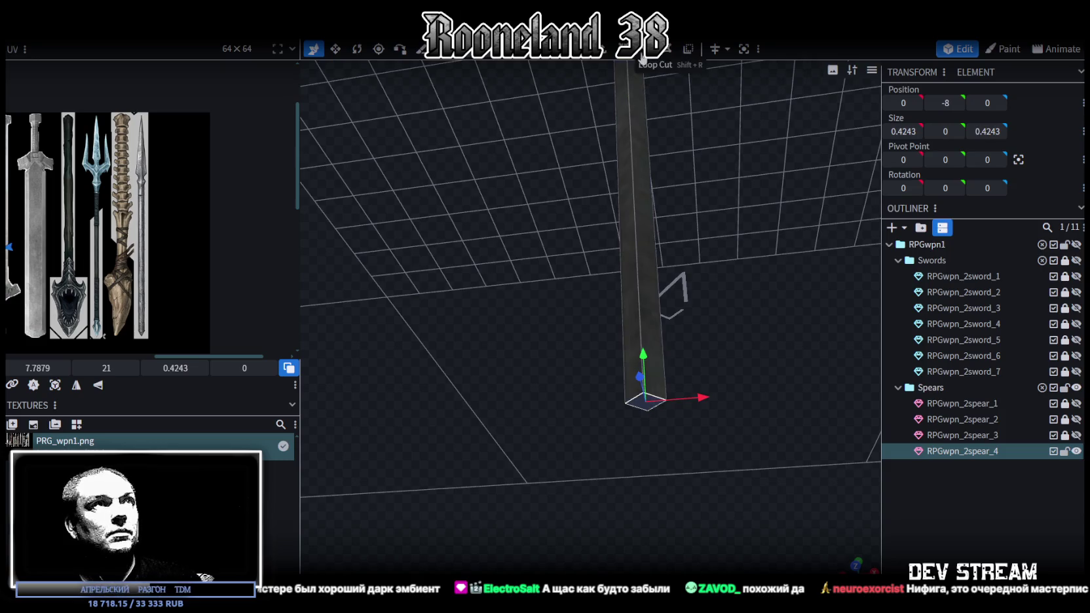
click(604, 52)
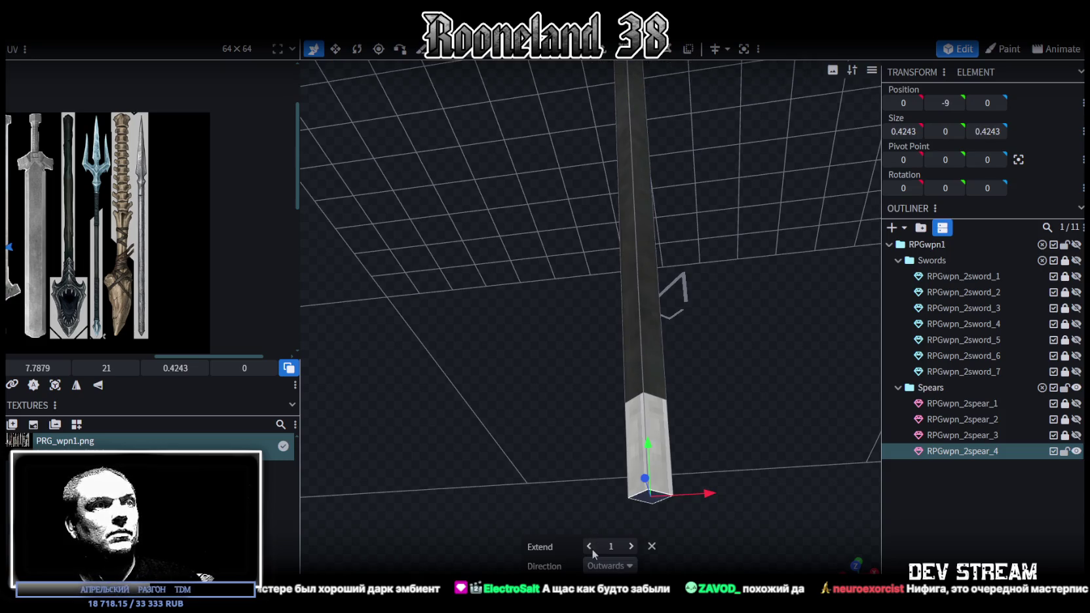
drag(588, 546, 645, 529)
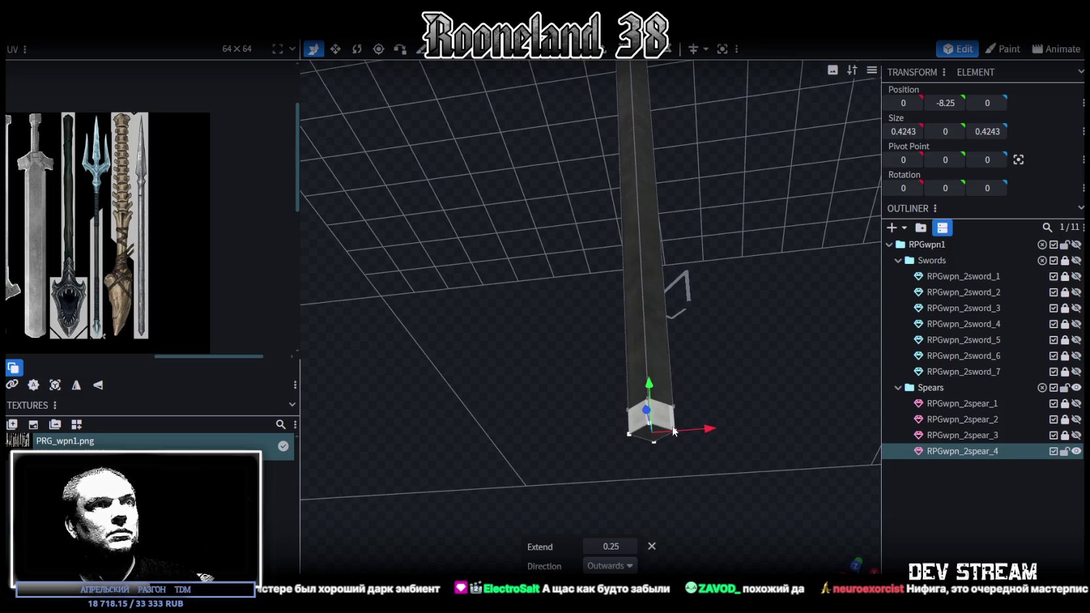
right_click(672, 432)
mouse_move(716, 148)
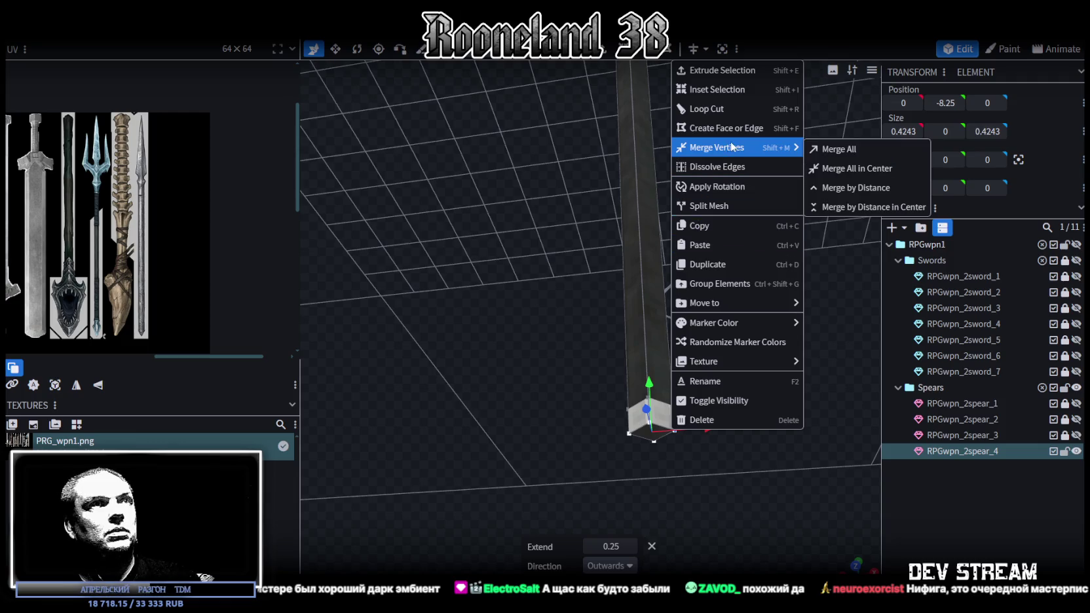
click(813, 169)
Step: Add a loop cut across the pole's shaft at offset 10.5
mouse_move(661, 351)
mouse_down()
mouse_move(736, 366)
mouse_move(755, 418)
mouse_move(656, 259)
mouse_up()
mouse_move(667, 147)
mouse_down()
mouse_move(658, 424)
mouse_move(634, 388)
mouse_move(662, 216)
mouse_move(666, 263)
mouse_move(654, 226)
mouse_move(637, 333)
mouse_move(634, 78)
mouse_move(600, 221)
mouse_up()
click(579, 278)
mouse_move(614, 310)
mouse_down()
mouse_move(600, 247)
mouse_move(634, 240)
mouse_move(626, 82)
mouse_up()
click(628, 50)
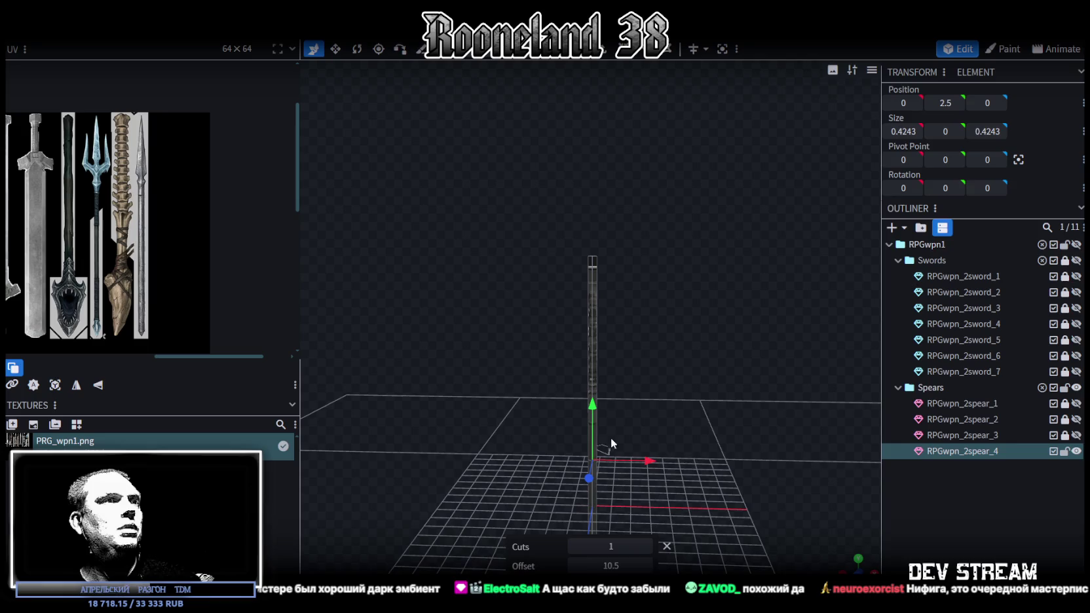
Step: Move the new edge loop up the pole toward its top end
drag(611, 437, 692, 222)
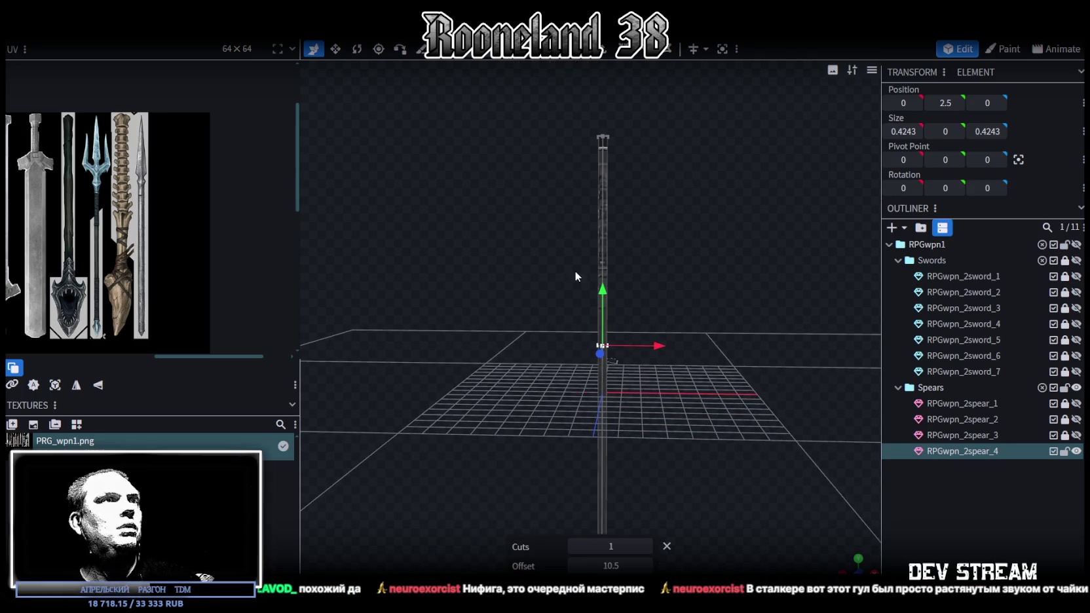
drag(601, 293, 625, 93)
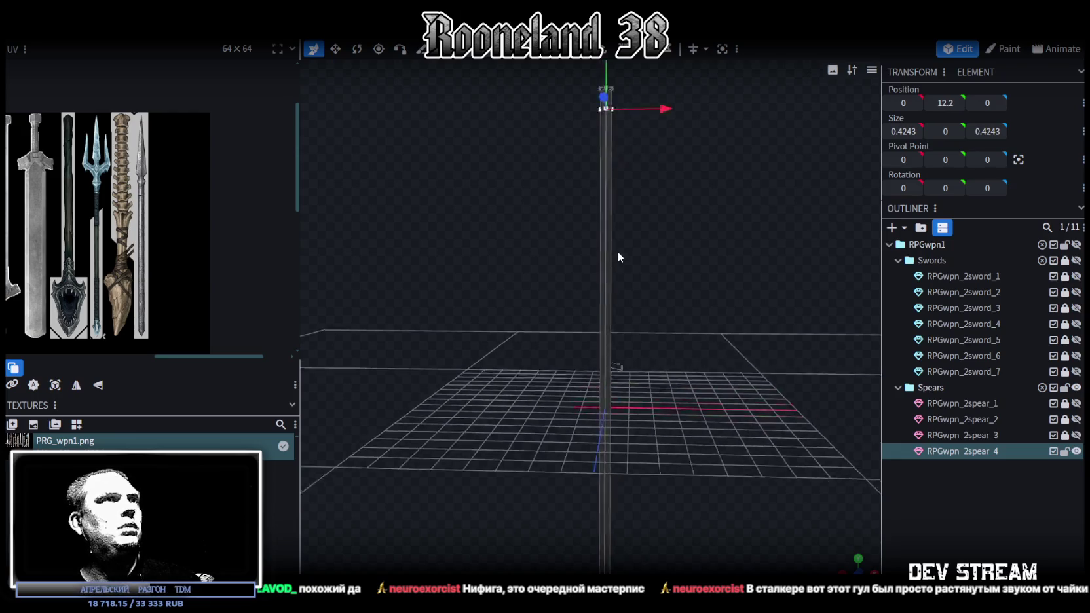
right_drag(617, 251, 617, 500)
scroll(641, 348, up, 5)
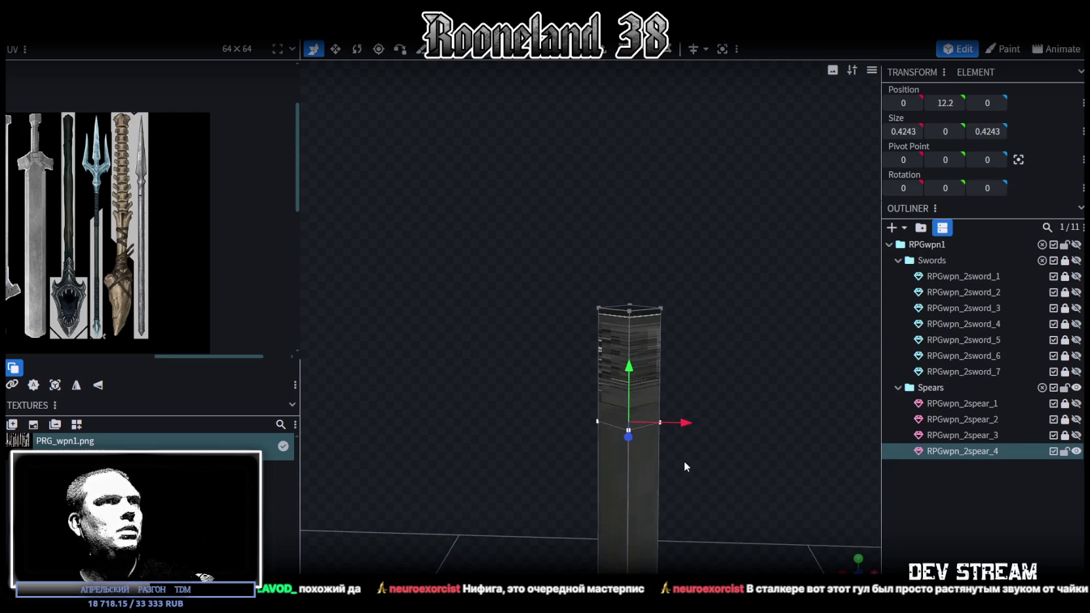
right_drag(686, 463, 634, 363)
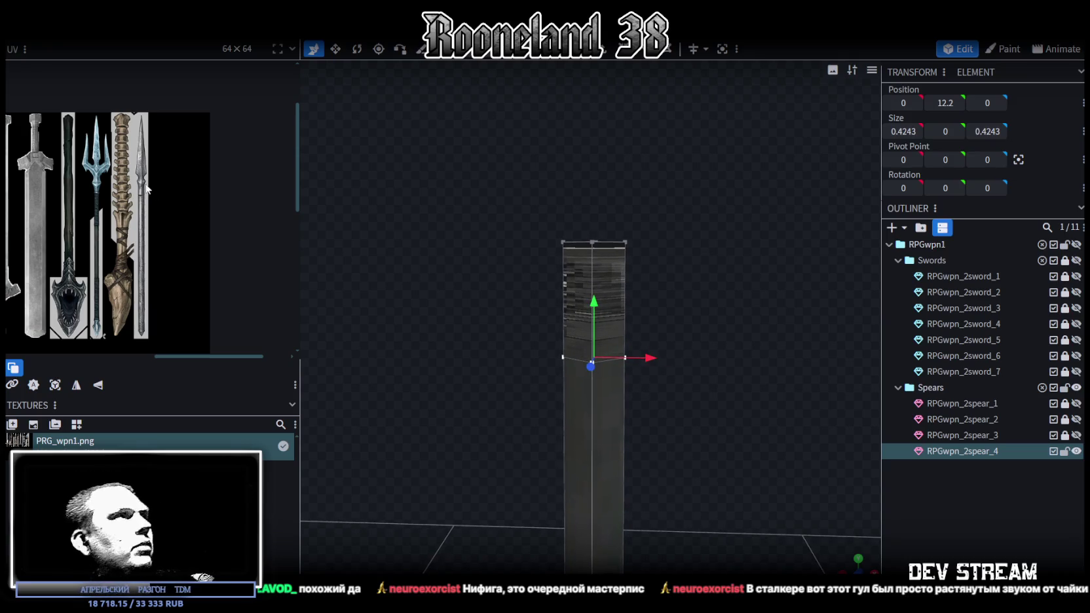
Step: Extrude the pole's top face upward by 0.25
mouse_move(537, 212)
ctrl+mouse_down()
mouse_move(715, 278)
mouse_move(731, 523)
ctrl+mouse_up()
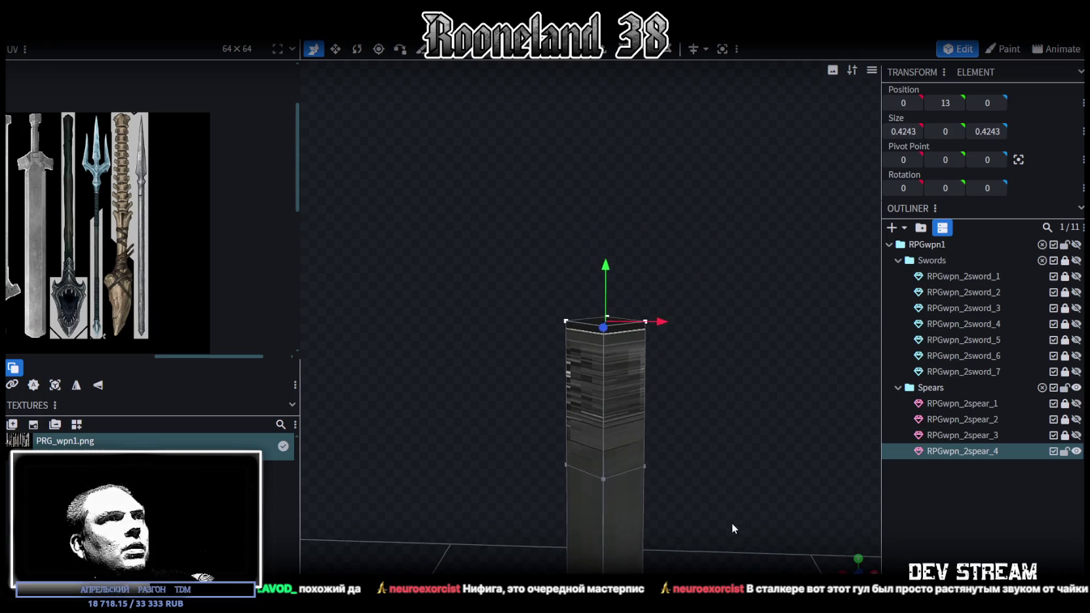
key(e)
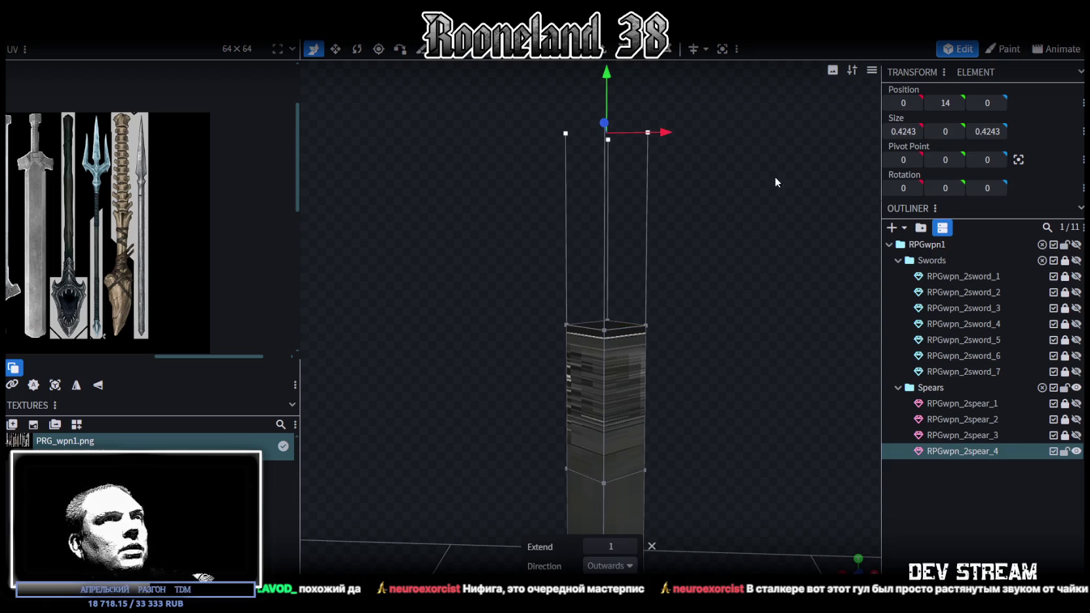
key(ctrl+z)
click(621, 337)
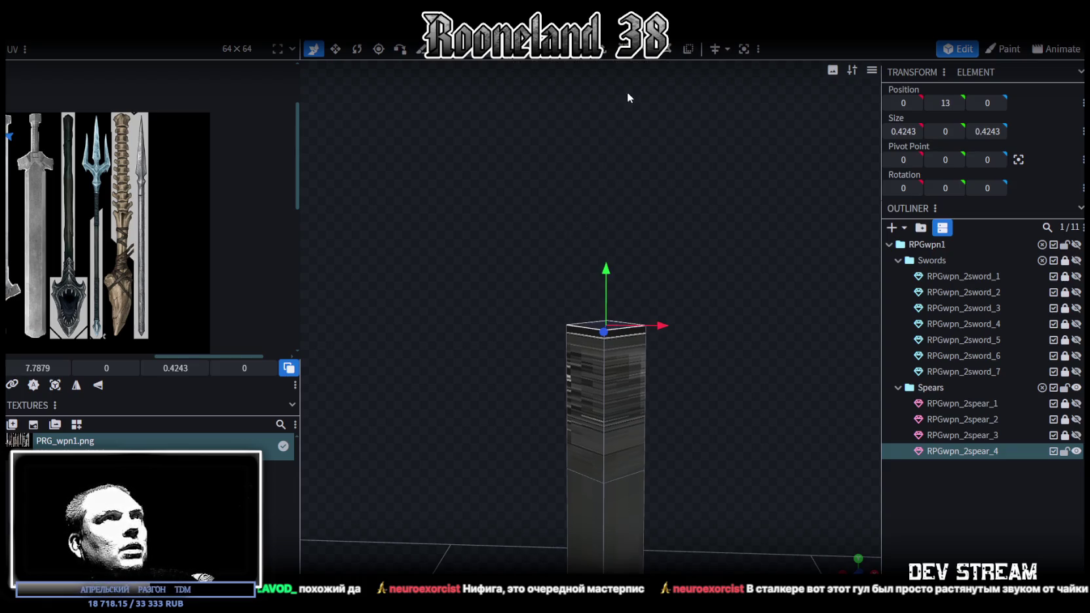
click(599, 58)
click(590, 546)
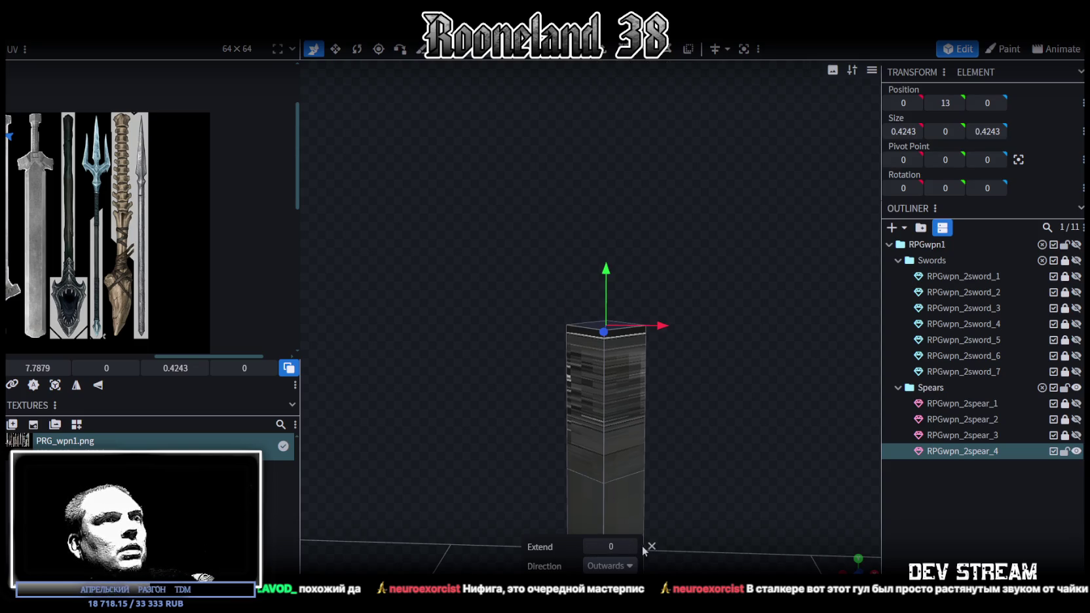
click(631, 547)
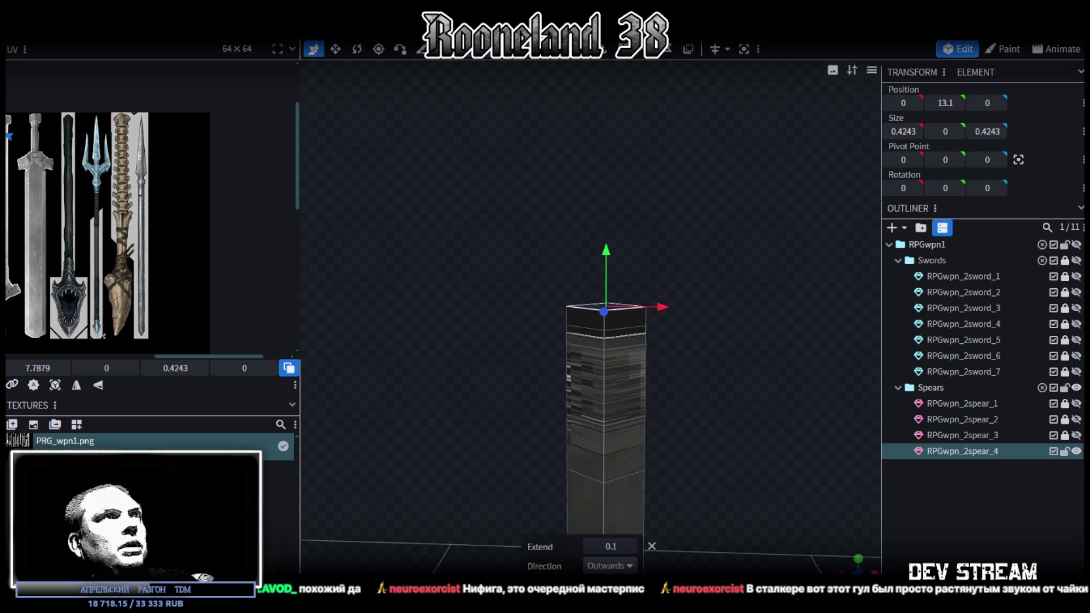
text(1)
click(589, 547)
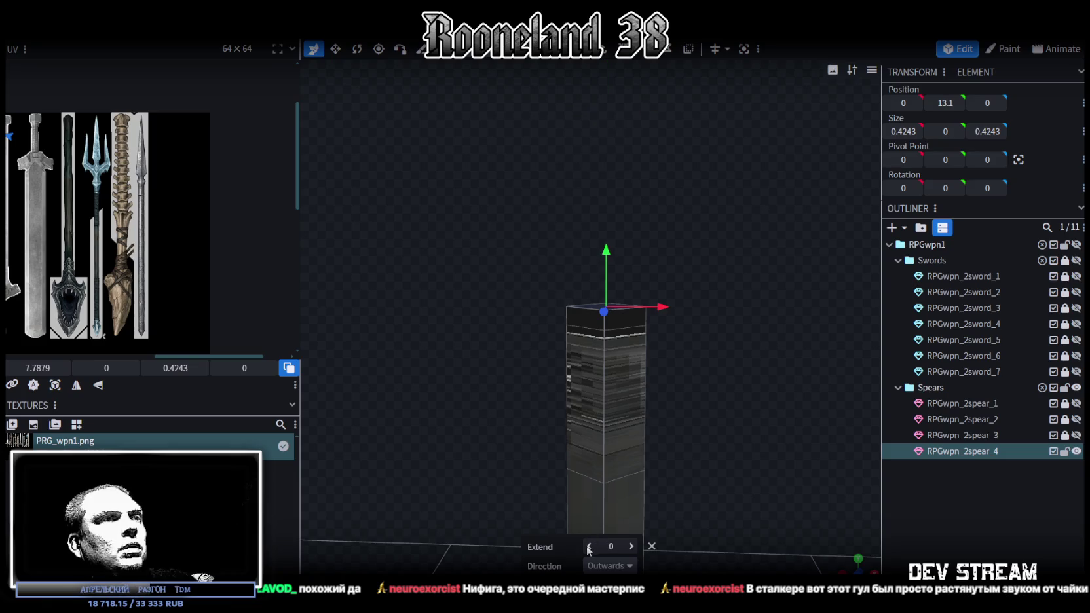
click(631, 546)
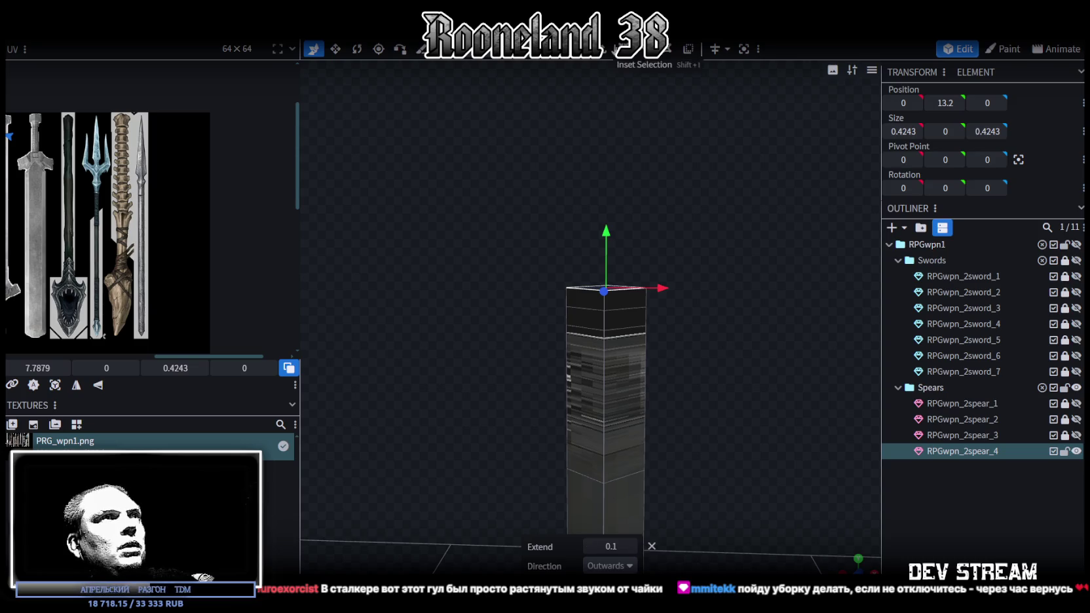
text(1)
click(592, 546)
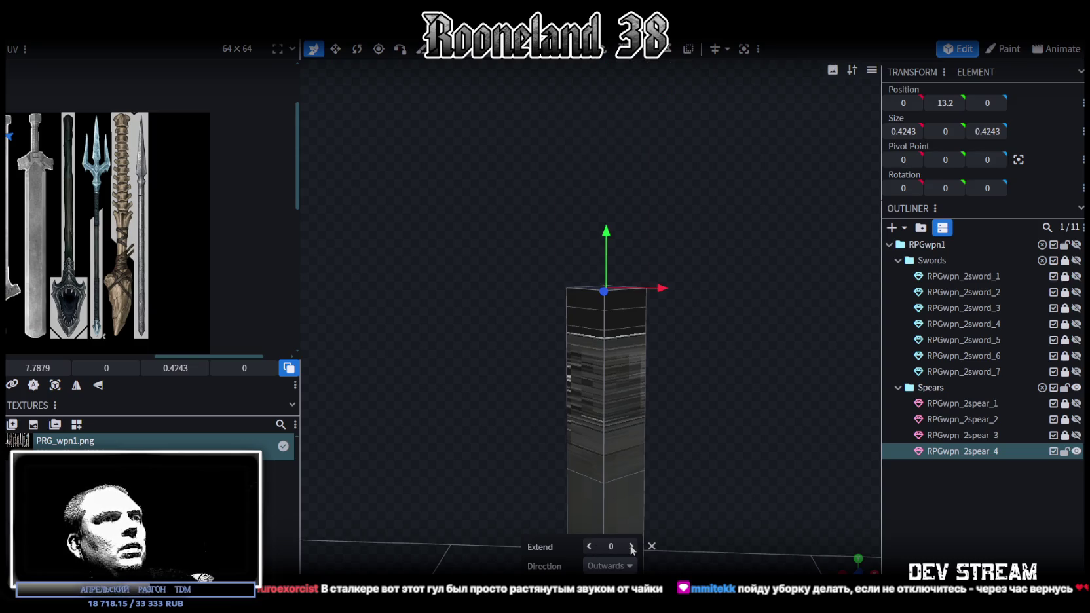
Step: Extend the top extrusion to 3, merge it into a sharp point at Y 17.45, and show solid shading
right_drag(649, 370, 637, 454)
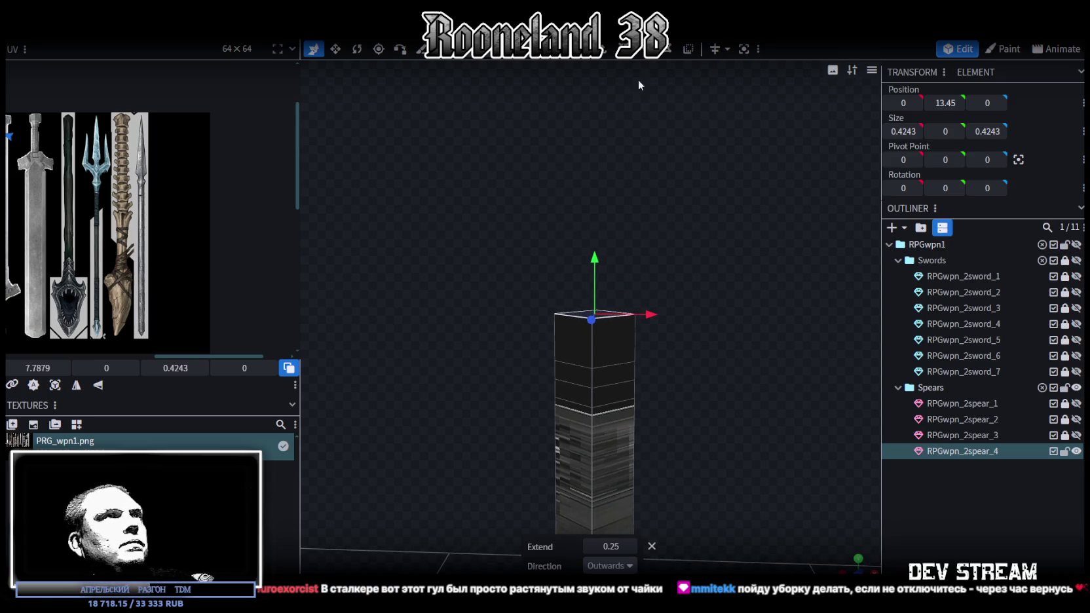
text(1)
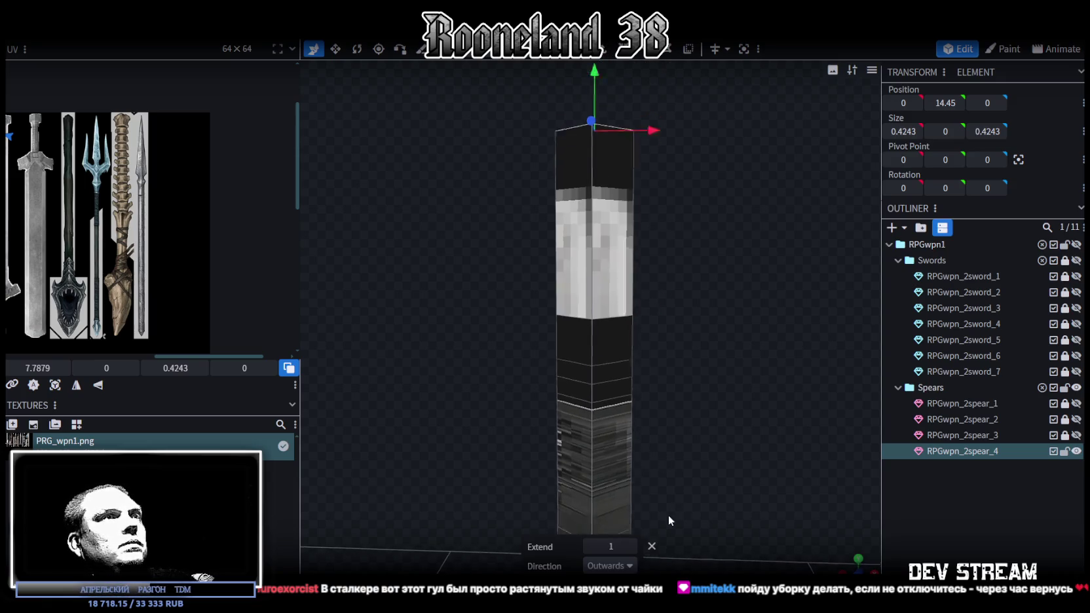
double_click(631, 546)
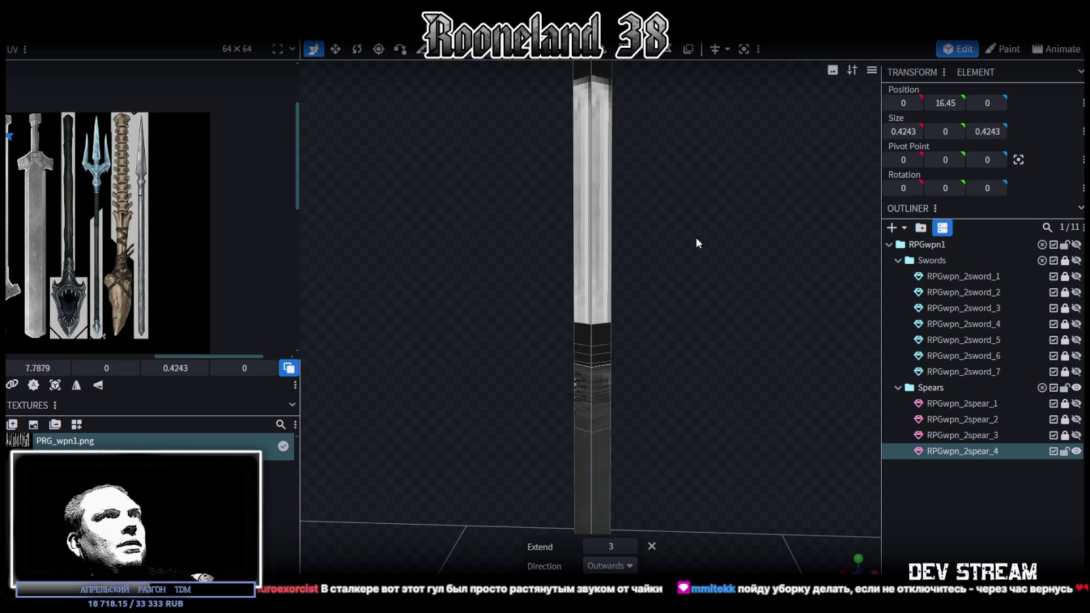
scroll(697, 236, down, 3)
drag(833, 560, 747, 347)
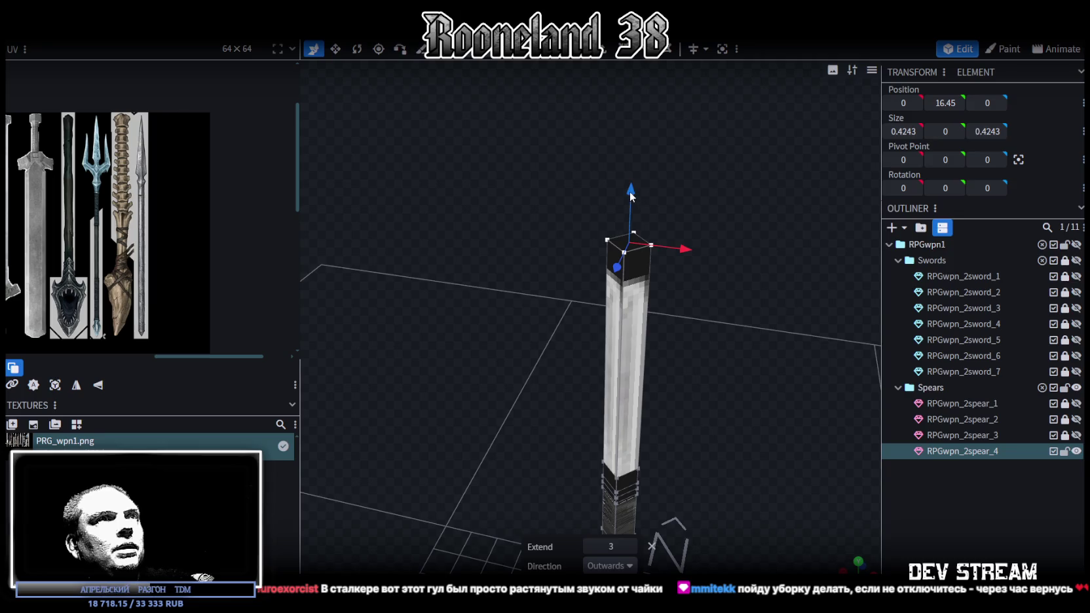
drag(629, 191, 632, 124)
right_click(652, 145)
mouse_move(696, 230)
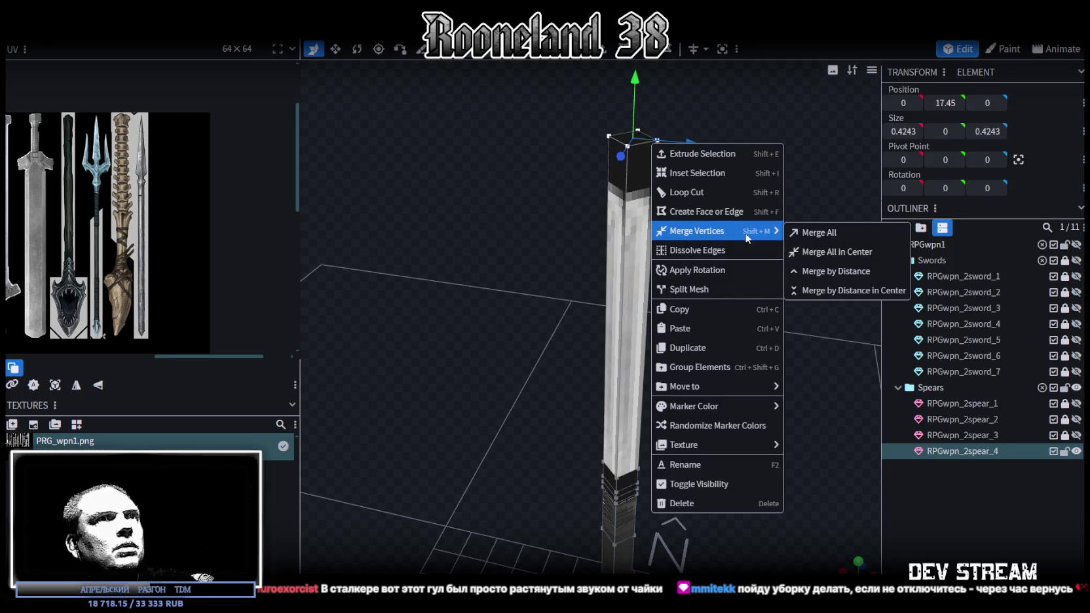
click(819, 233)
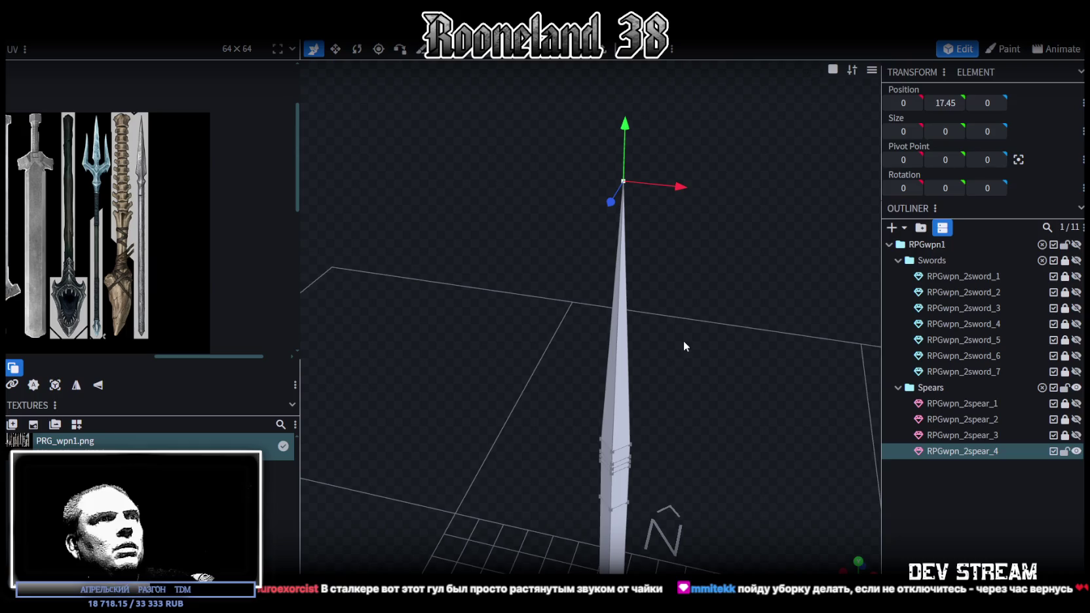
key(z)
key(z)
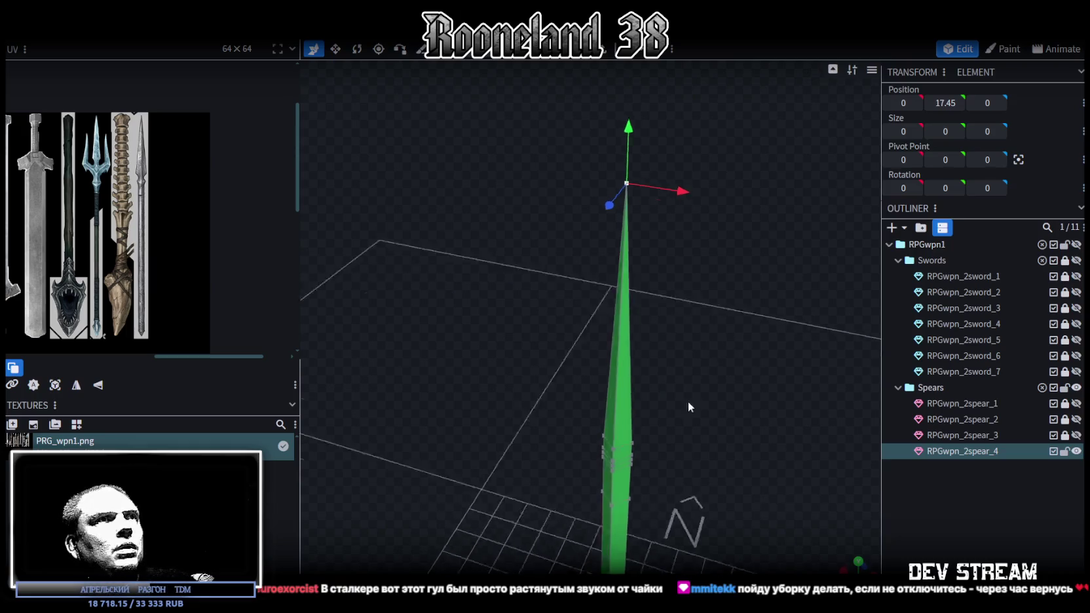